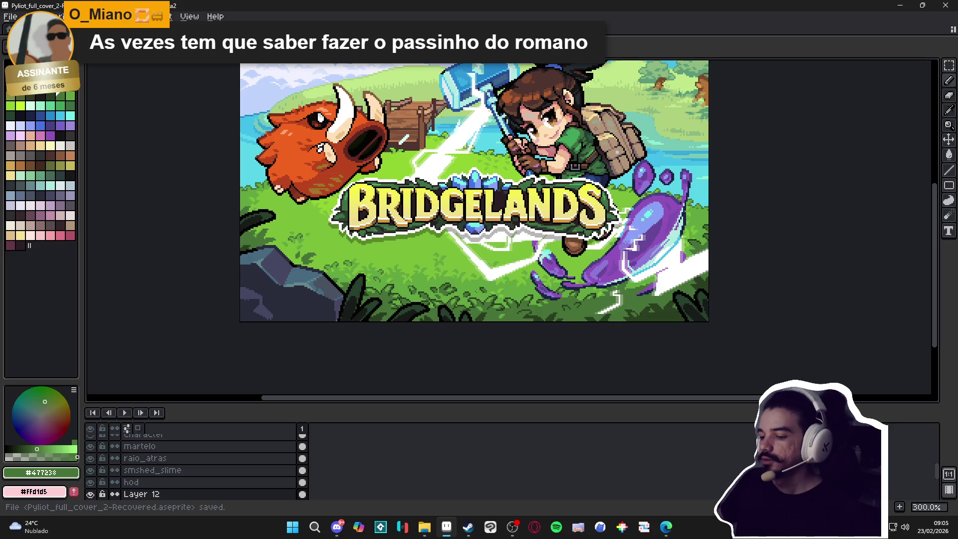
Hide the raio_atras lightning, BRIDGELANDS title (Layer 9) and banner (Layer 10) layers, then save
key(ctrl+s)
key(minus)
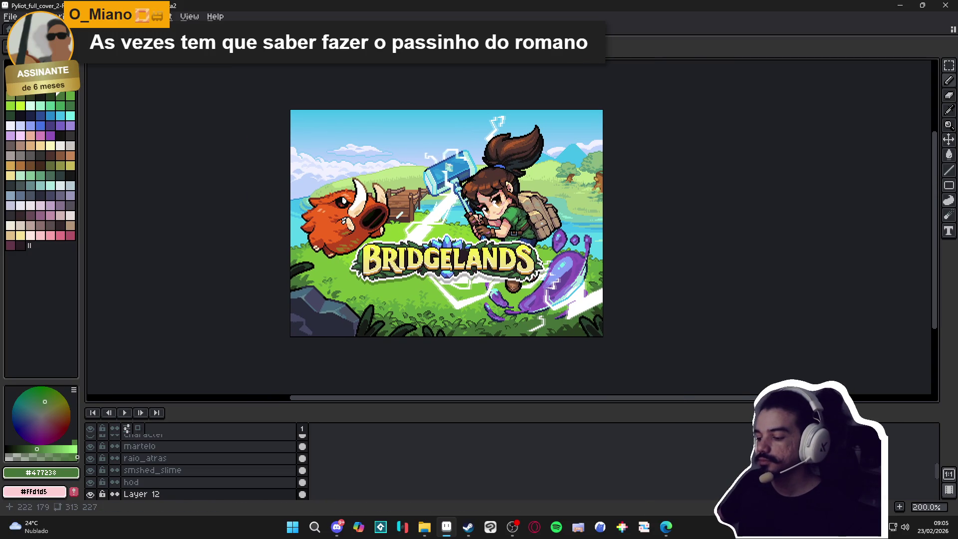
ctrl+click(441, 331)
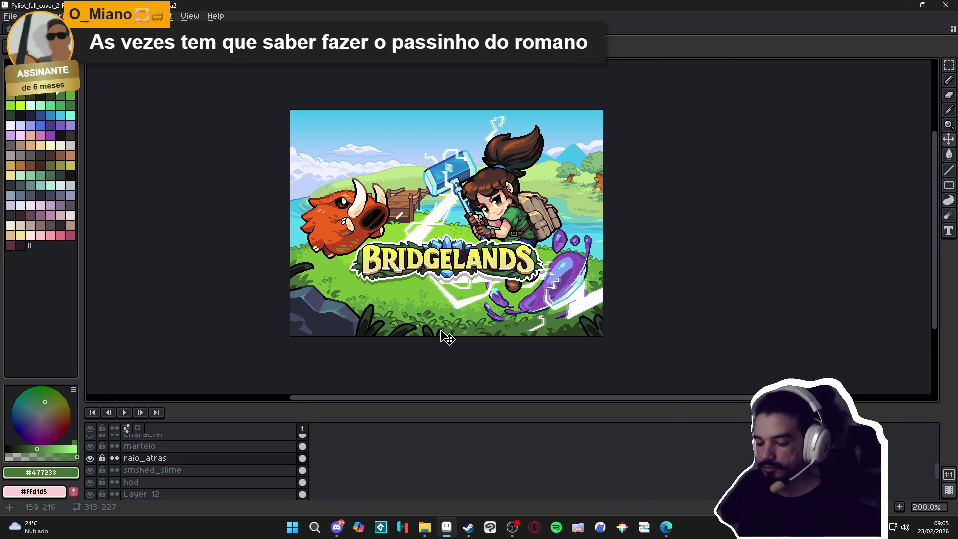
click(90, 458)
ctrl+click(506, 269)
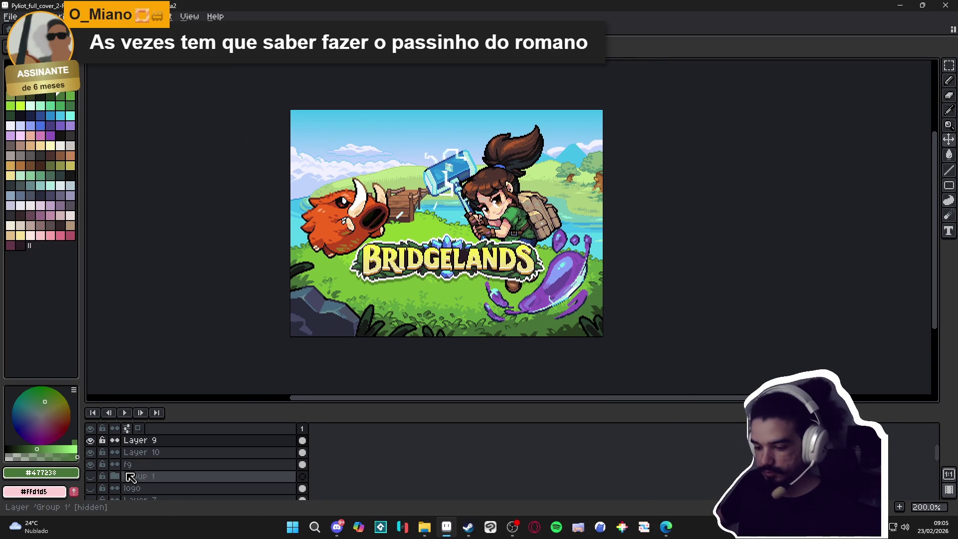
click(90, 440)
ctrl+click(528, 262)
click(90, 452)
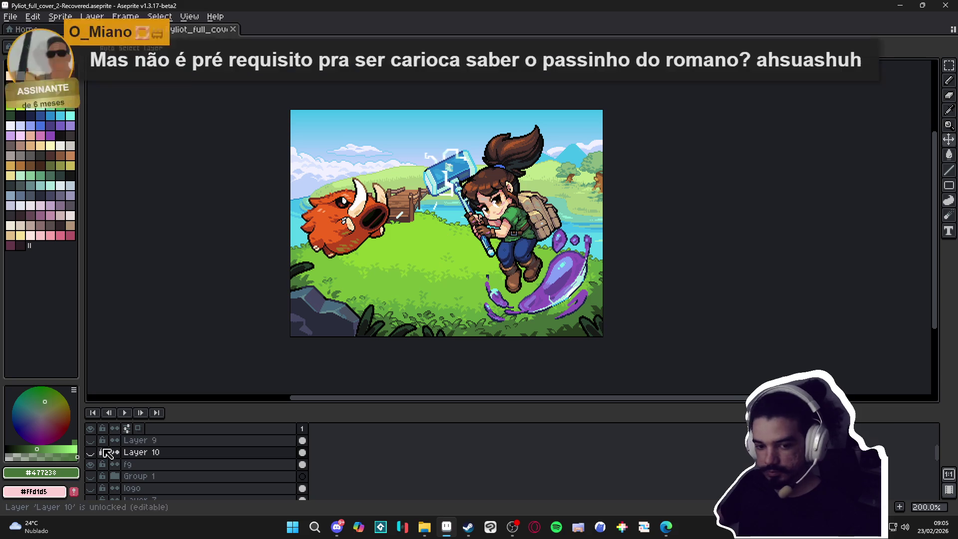
key(ctrl+s)
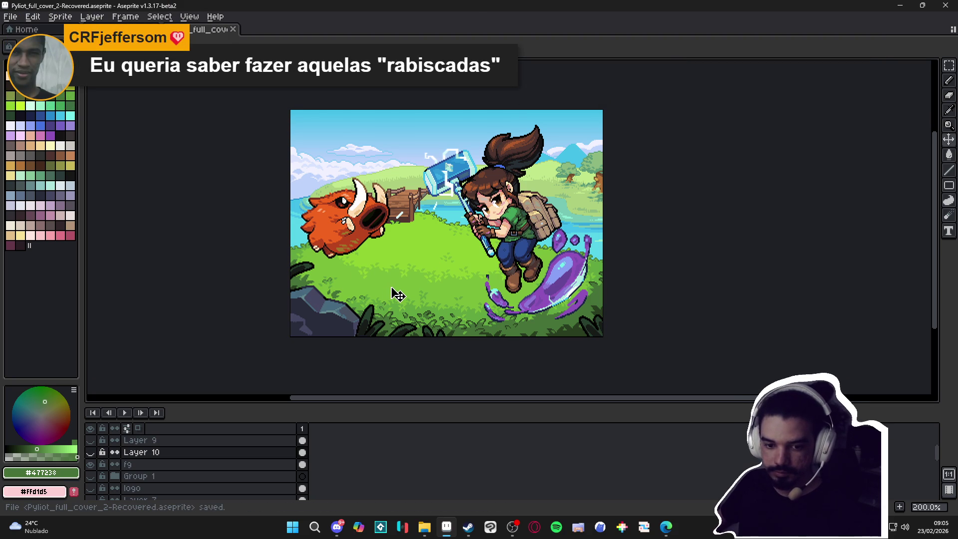
Hide the main character, hammer, front lightning and hod boar head layers
scroll(398, 295, up, 2)
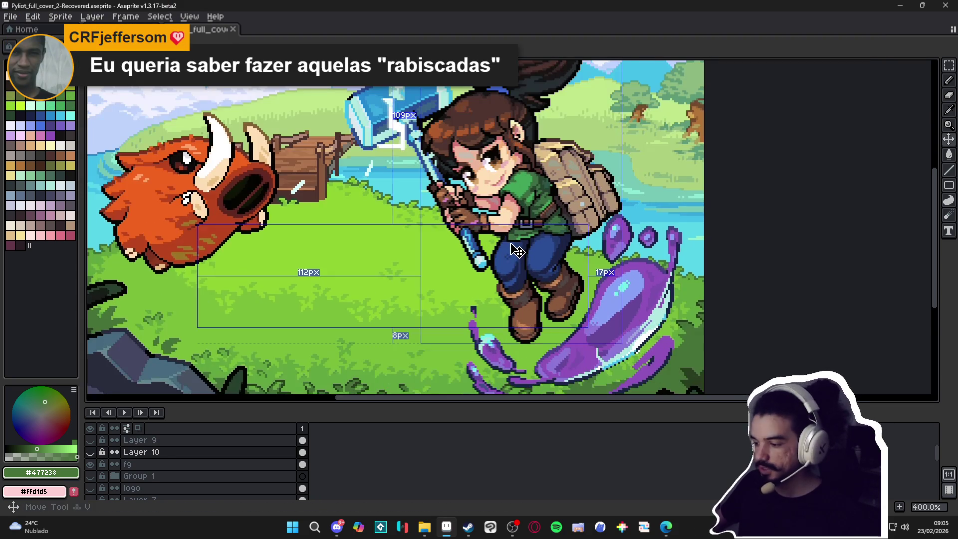
scroll(133, 473, down, 3)
click(90, 494)
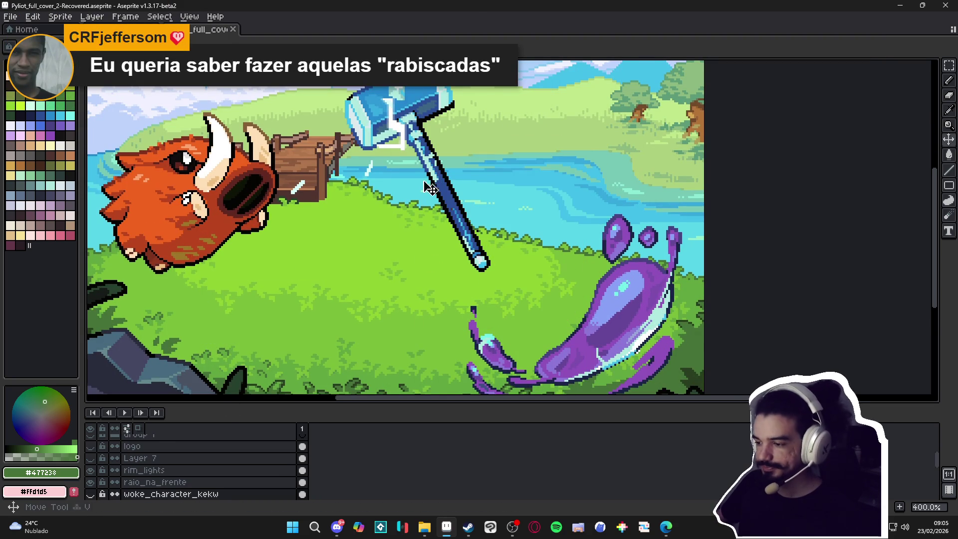
scroll(95, 487, down, 1)
click(90, 494)
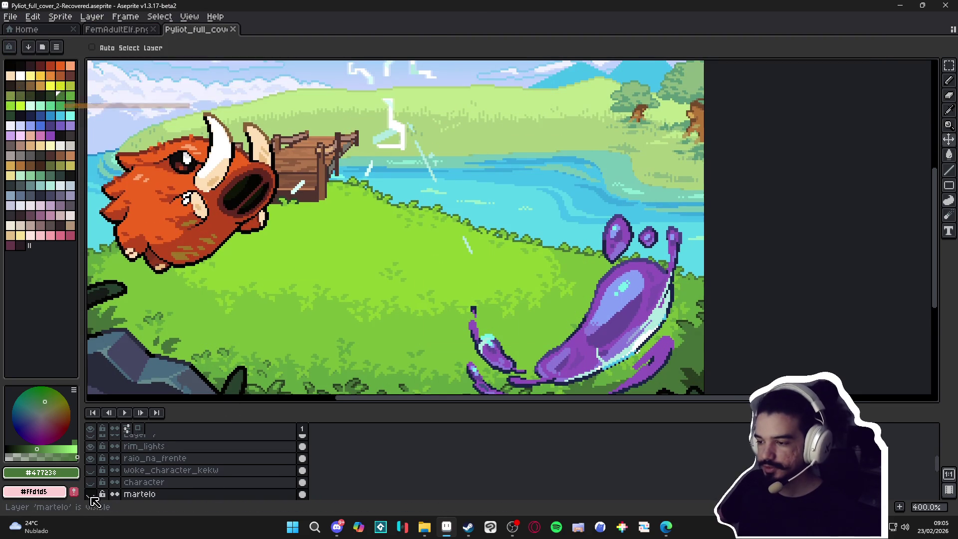
ctrl+click(379, 190)
click(90, 458)
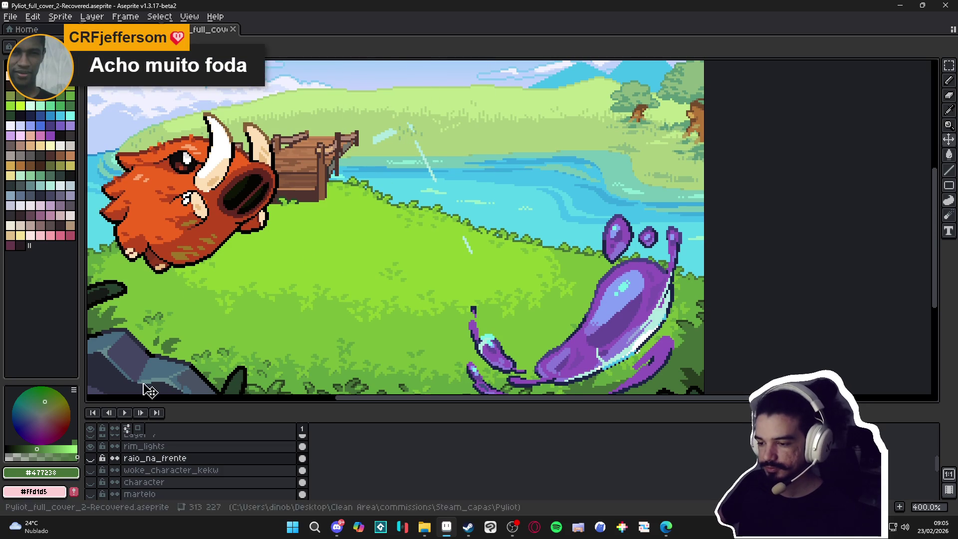
scroll(130, 474, down, 2)
click(114, 494)
click(91, 494)
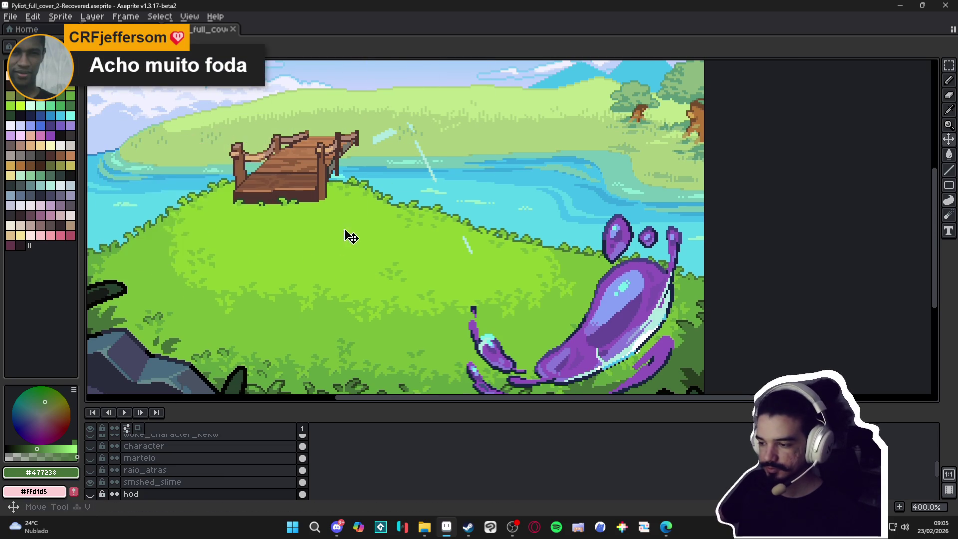
Hide the rim_lights and purple slime layers and centre the meadow in view
scroll(389, 144, up, 1)
scroll(200, 464, up, 2)
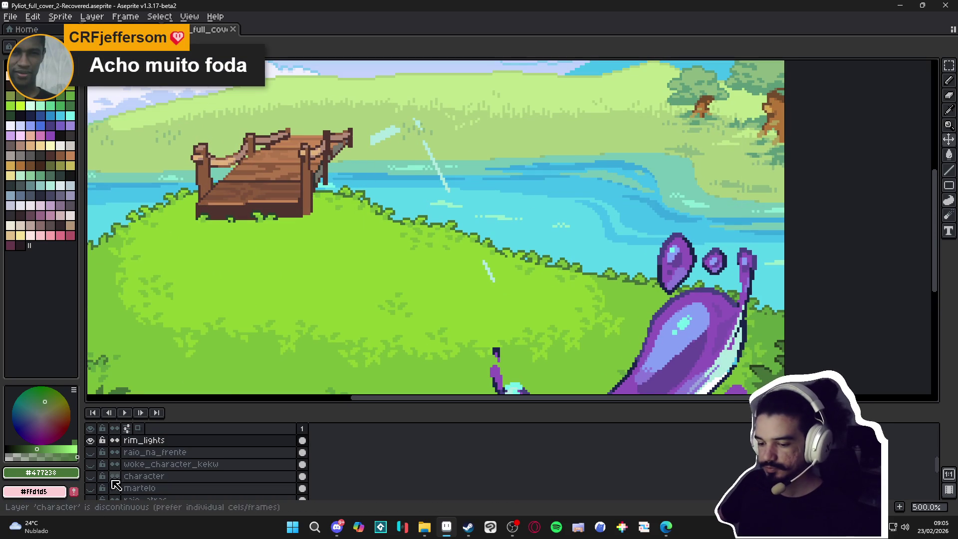
click(91, 440)
scroll(397, 219, down, 2)
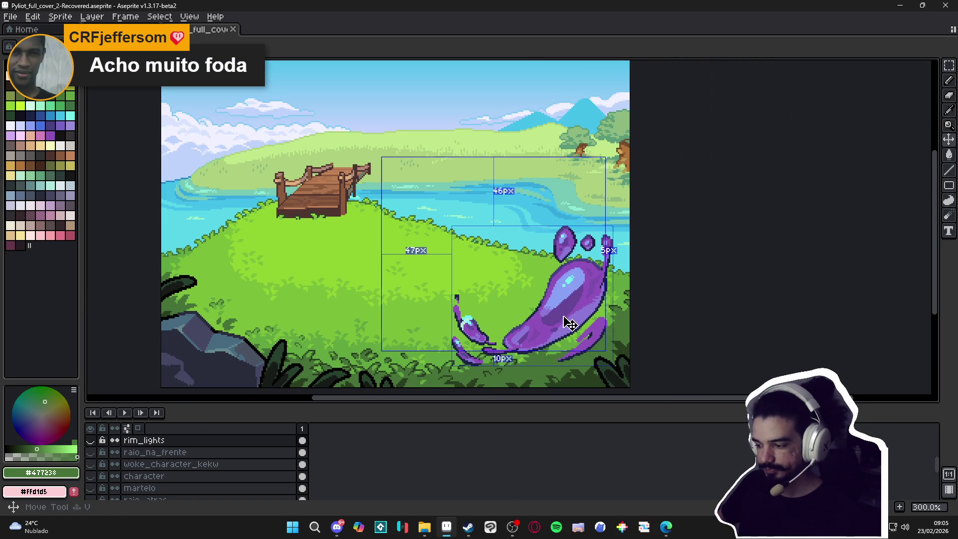
scroll(96, 482, down, 2)
click(89, 493)
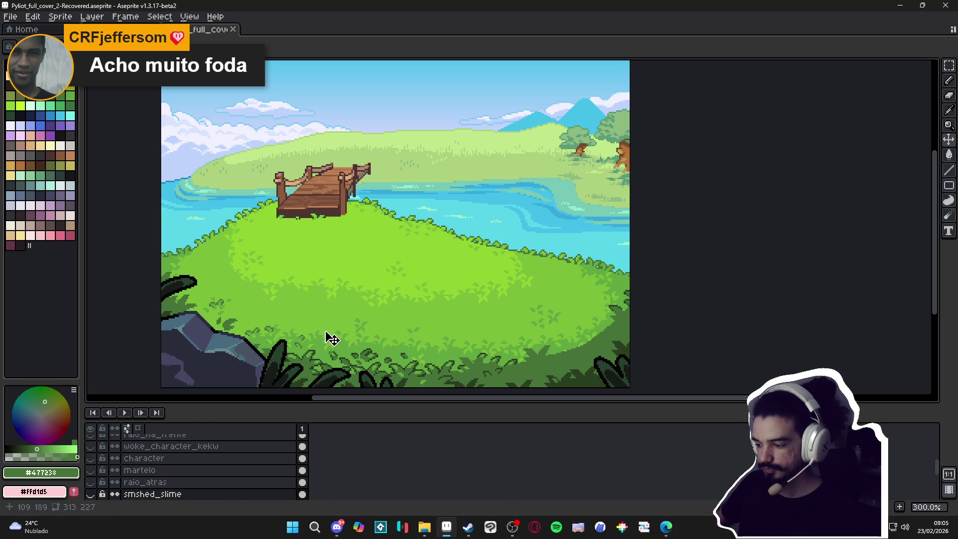
drag(420, 331, 447, 326)
Save the cover file while inspecting the meadow
key(ctrl+s)
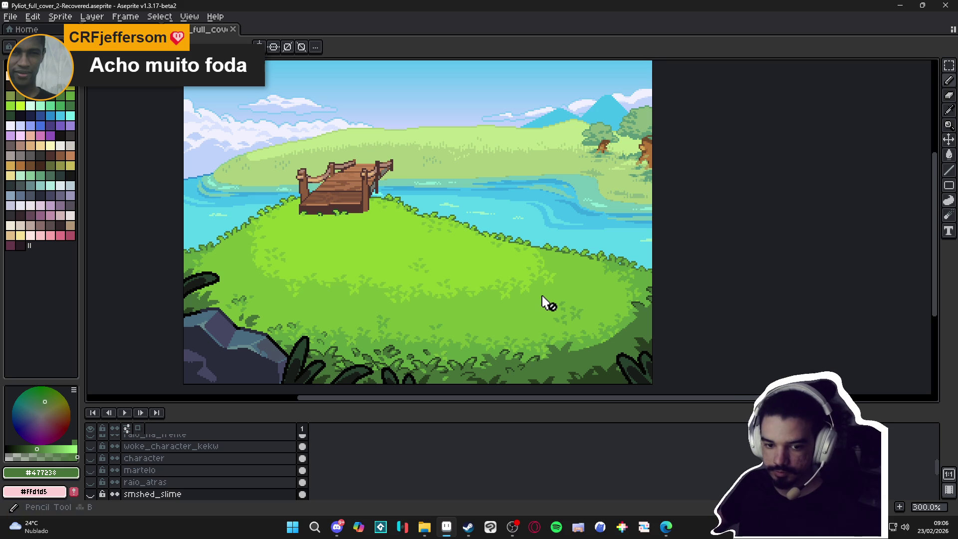
key(ctrl+s)
scroll(635, 308, up, 3)
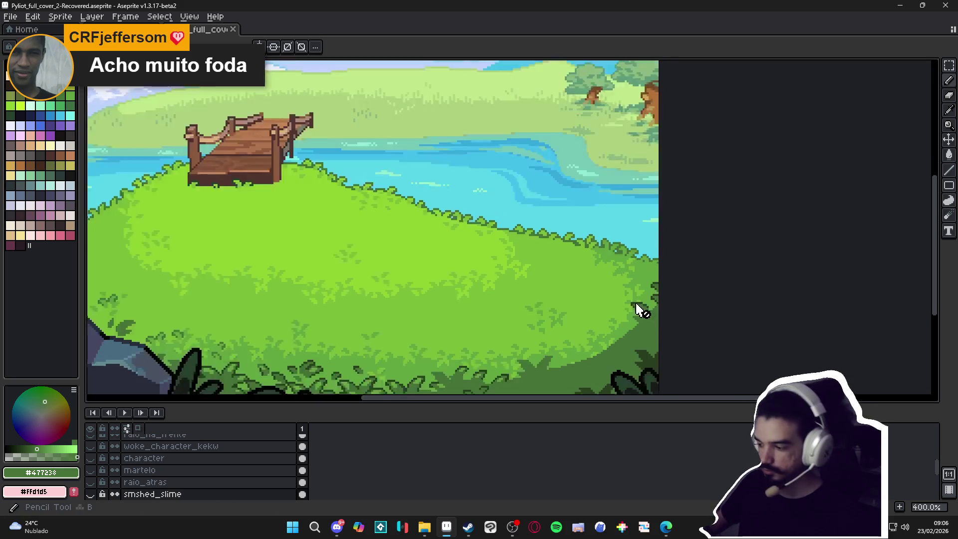
scroll(642, 271, down, 2)
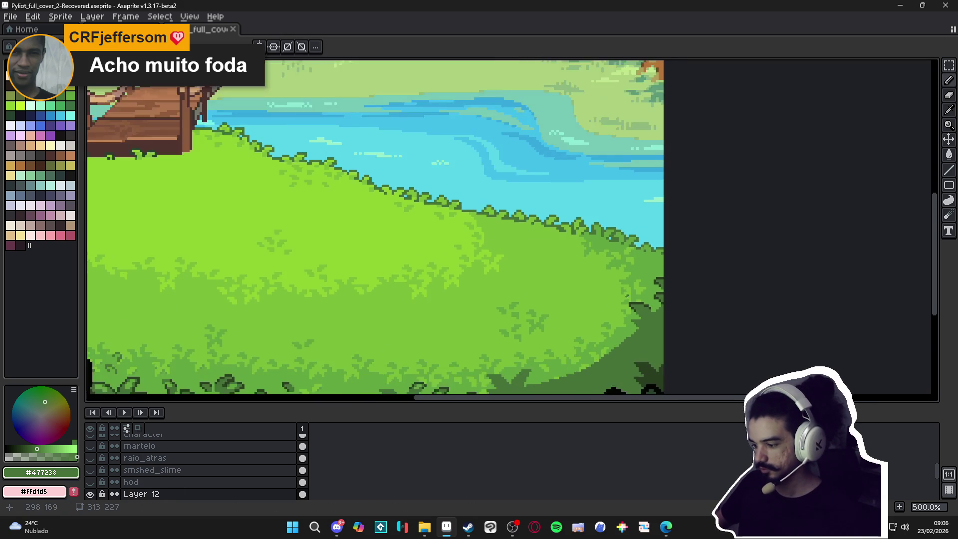
scroll(645, 267, up, 2)
scroll(564, 347, down, 1)
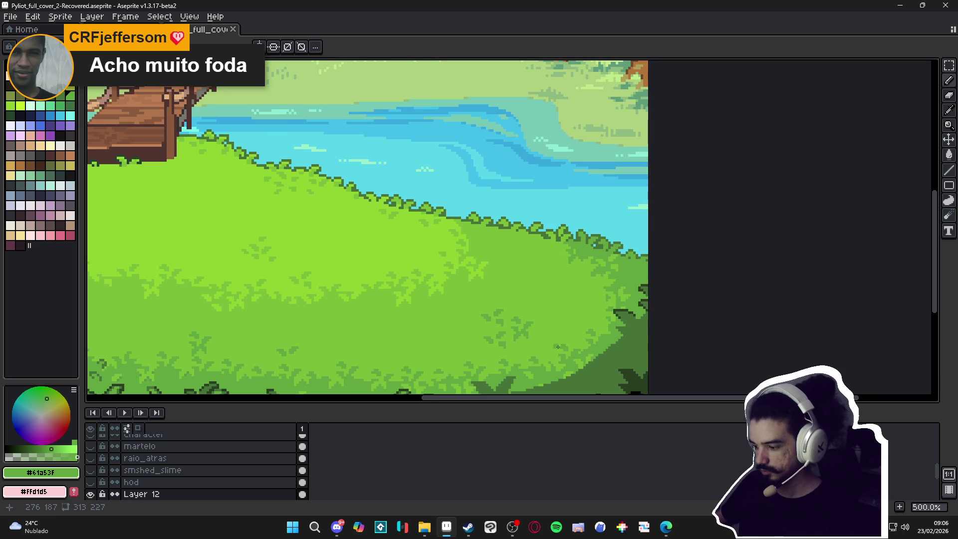
Try moving the Layer 12 foliage upward, then undo the move
key(b)
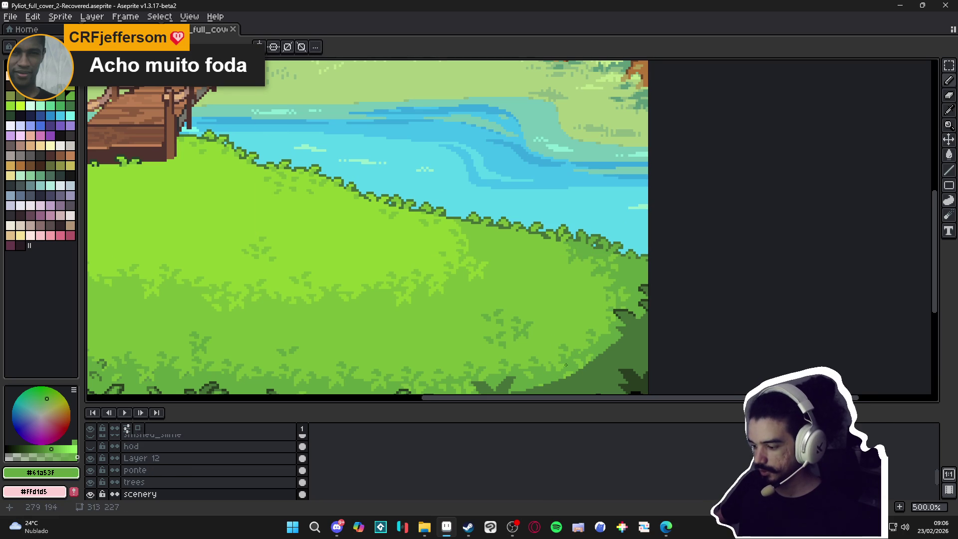
ctrl+click(605, 366)
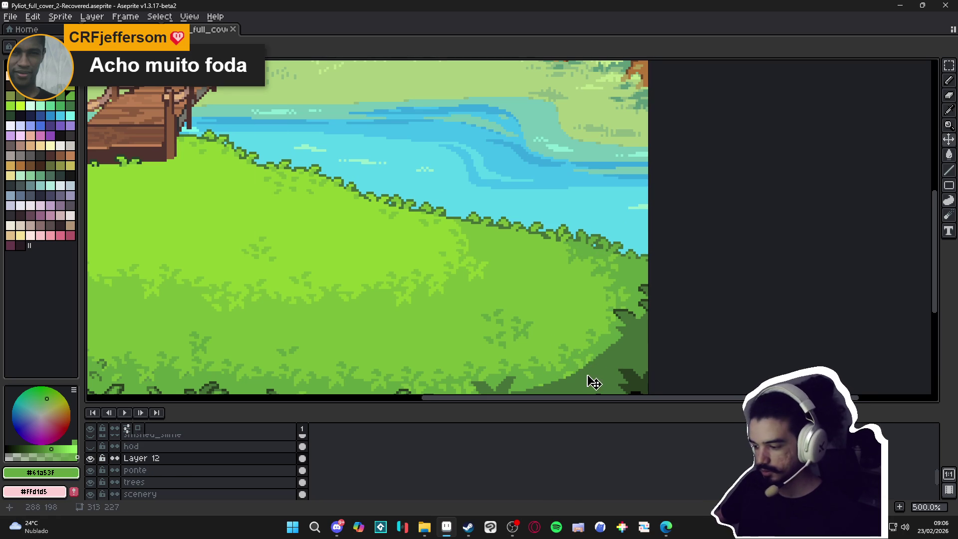
drag(592, 382, 595, 368)
key(ctrl+z)
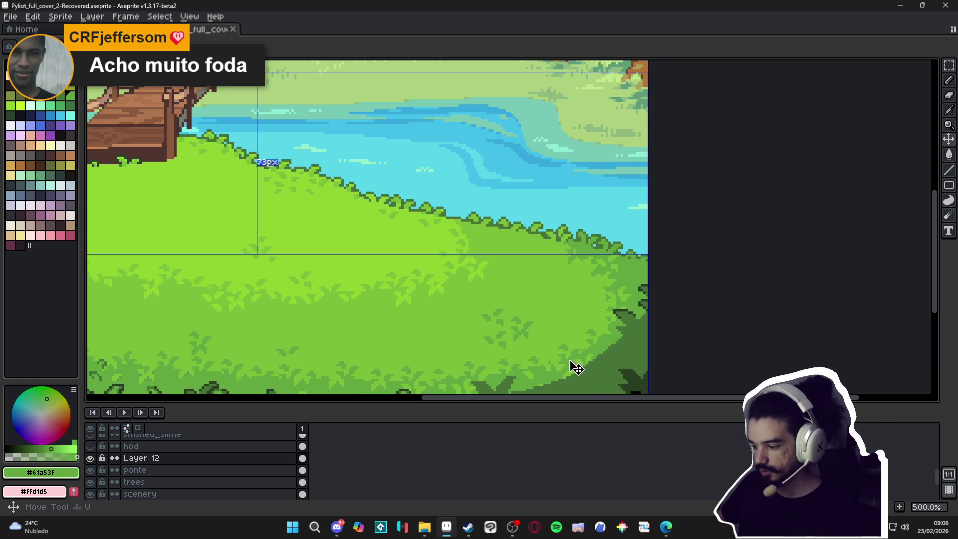
On the ponte layer, flood-fill the lower-right grass with darker green, undoing misplaced fills
ctrl+click(570, 368)
key(m)
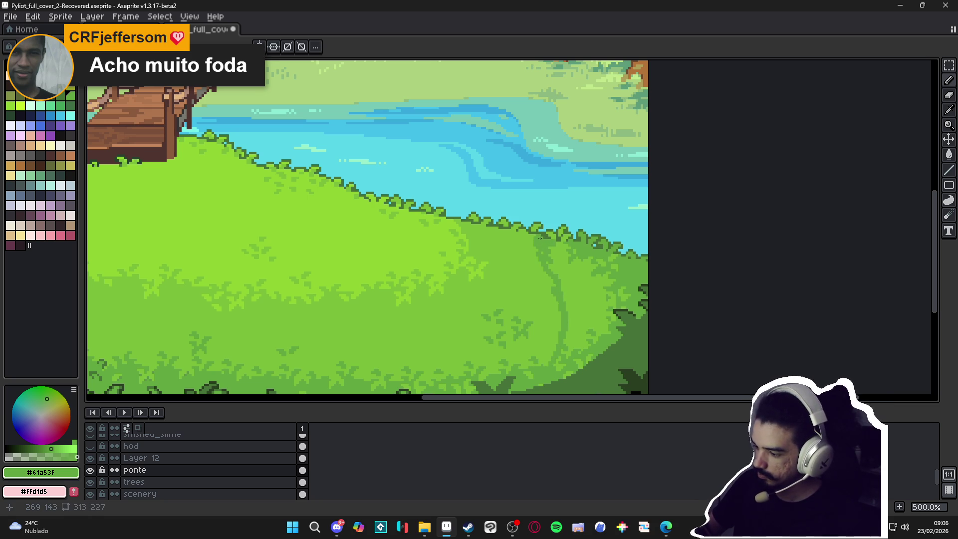
key(b)
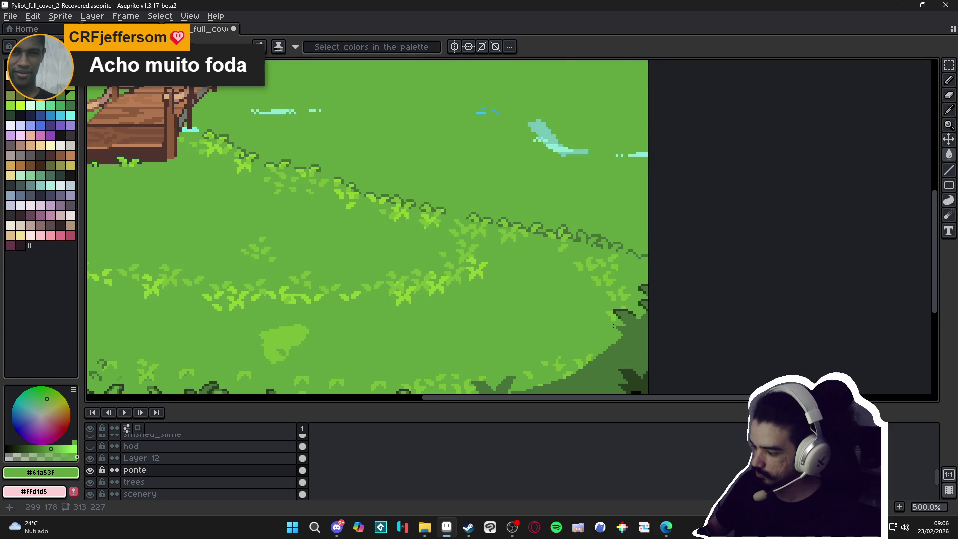
key(g)
click(603, 279)
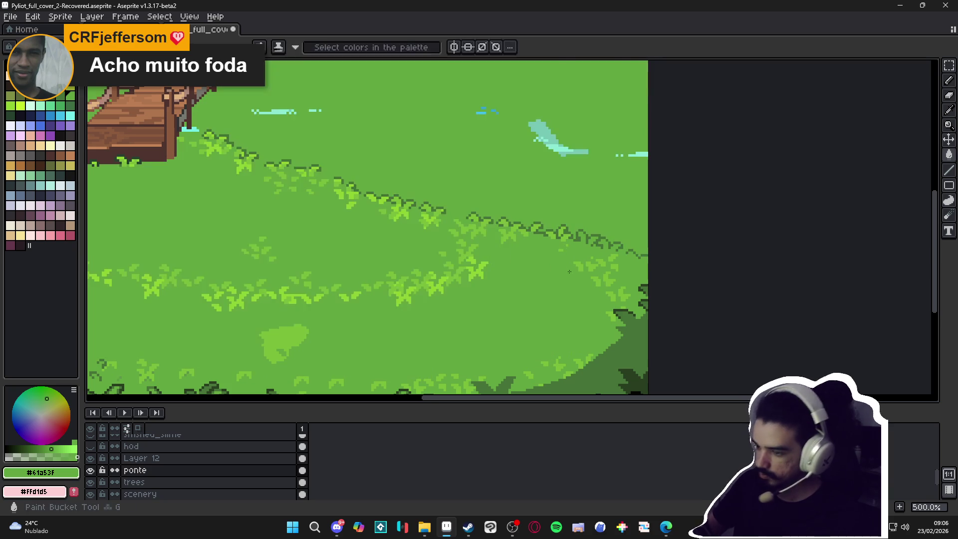
key(ctrl+z)
click(595, 281)
key(b)
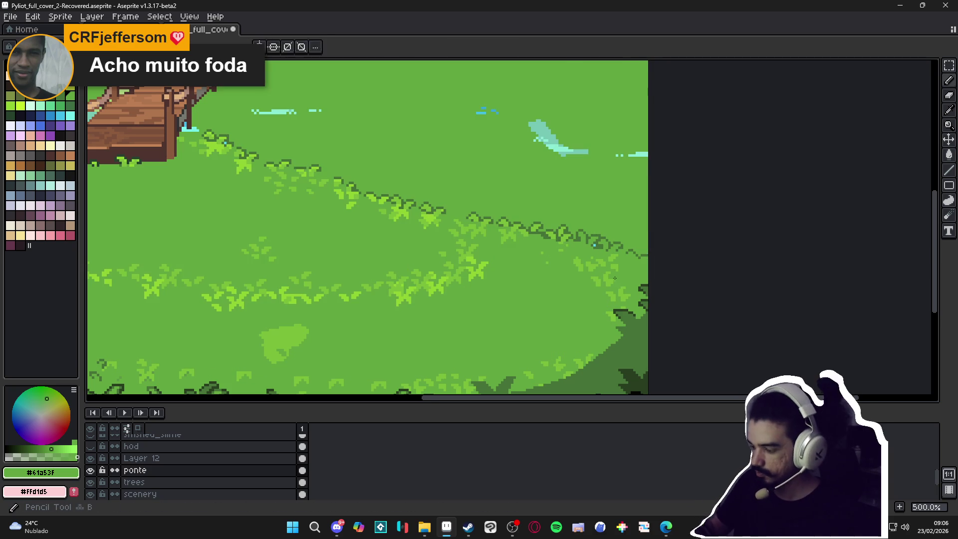
key(ctrl+z)
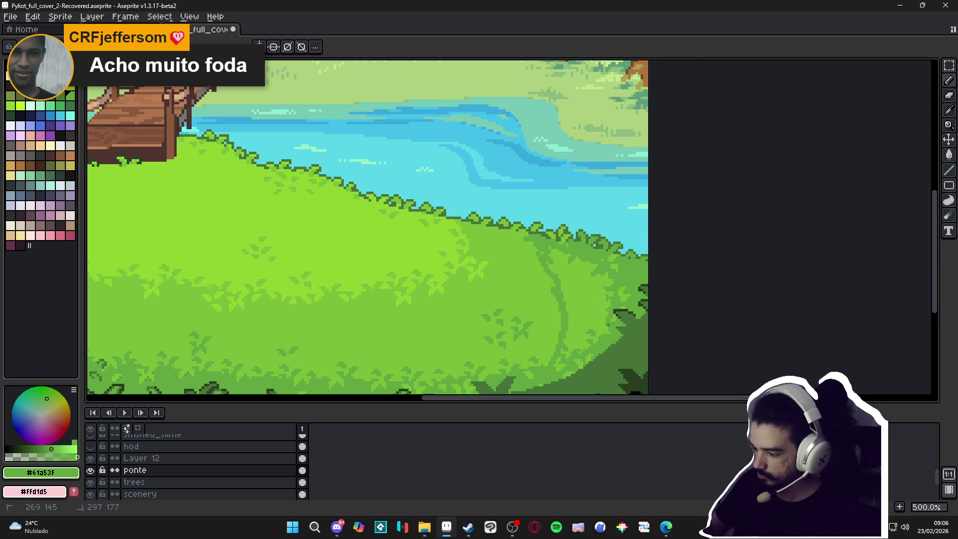
Darken the grass inside the curved outline, then zoom in and out to check the shading
key(ctrl+z)
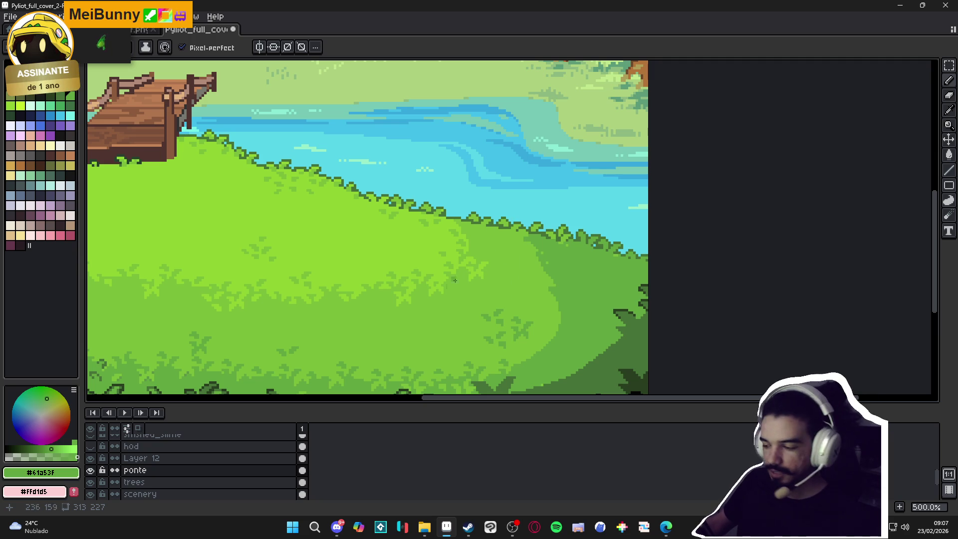
scroll(567, 280, up, 4)
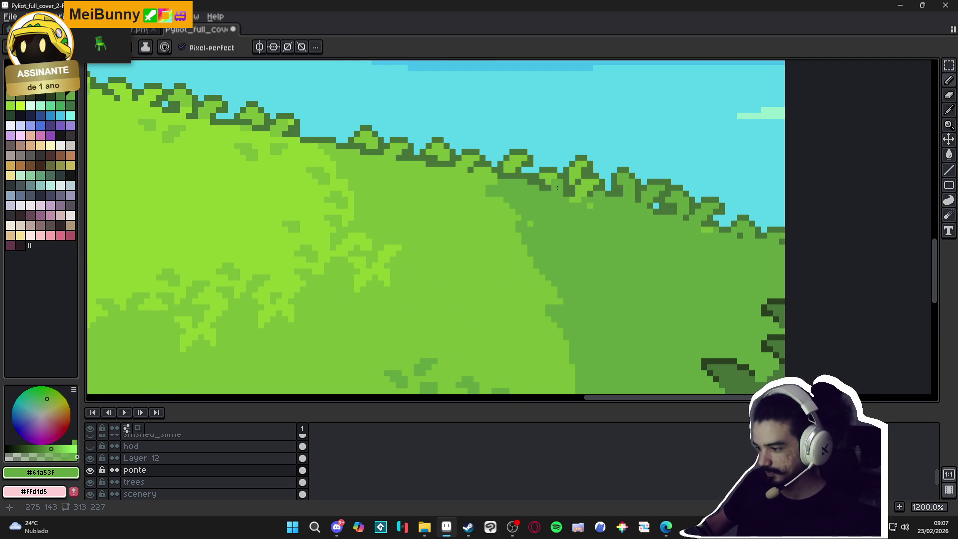
scroll(577, 255, down, 5)
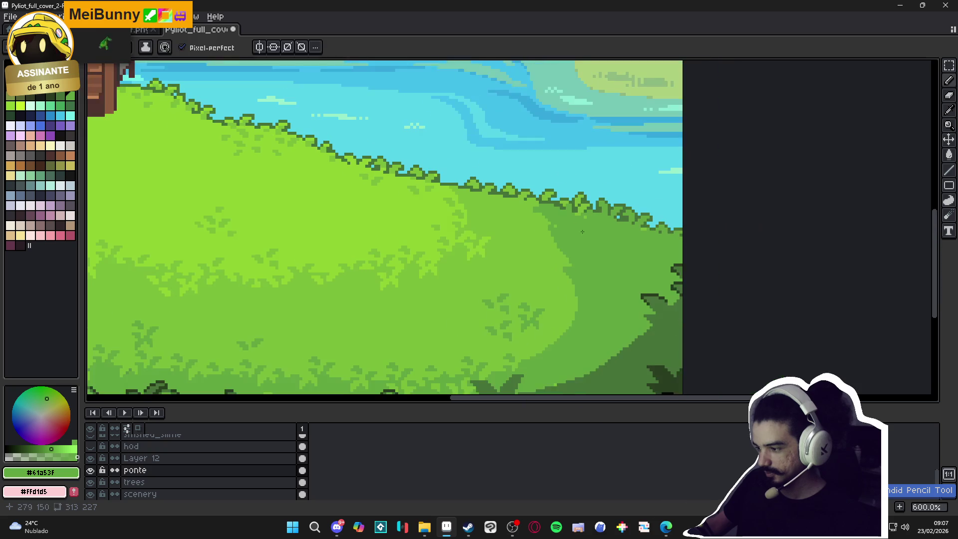
scroll(575, 272, down, 3)
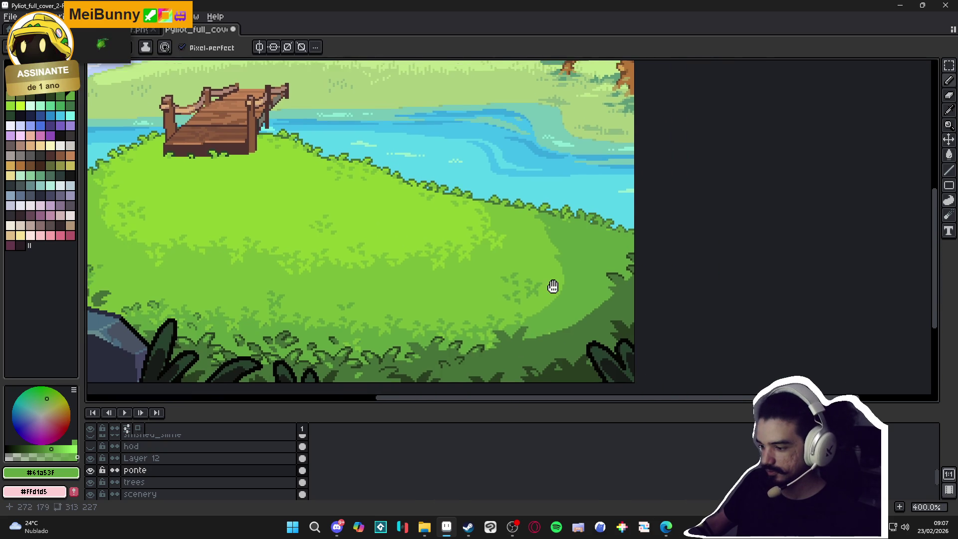
scroll(542, 264, up, 3)
scroll(542, 264, down, 2)
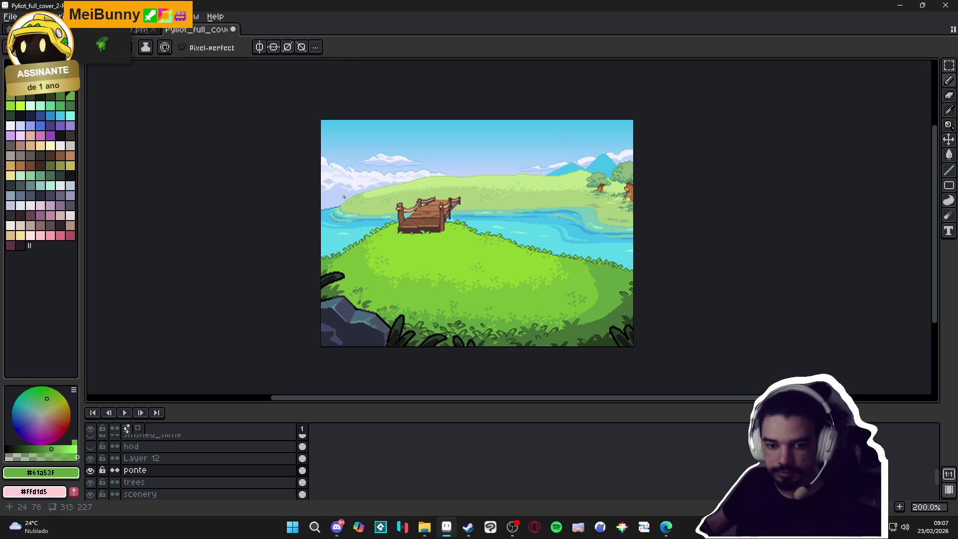
Paint 2-pixel dark-green leaf tips along the bush edge using greens picked from the canvas
scroll(628, 289, up, 5)
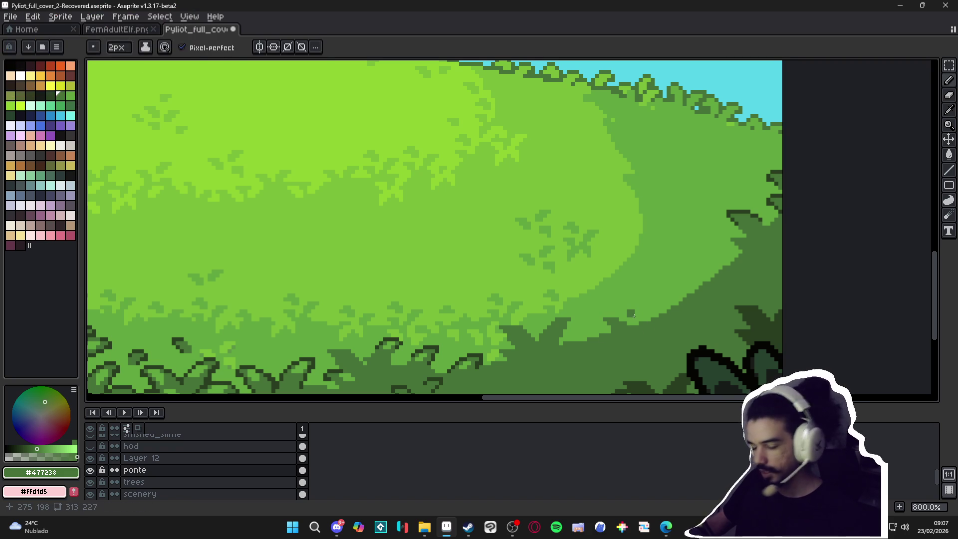
key(minus)
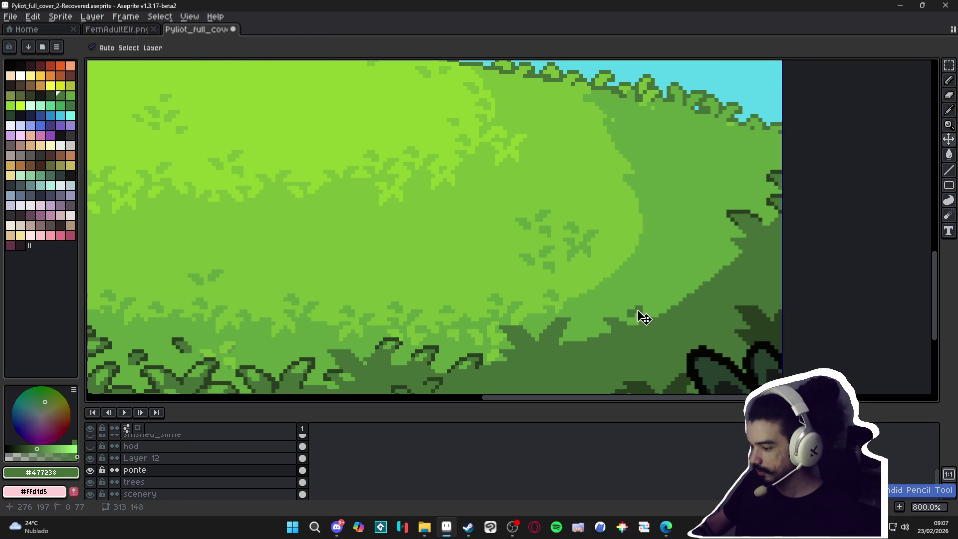
scroll(639, 309, down, 2)
scroll(639, 310, up, 4)
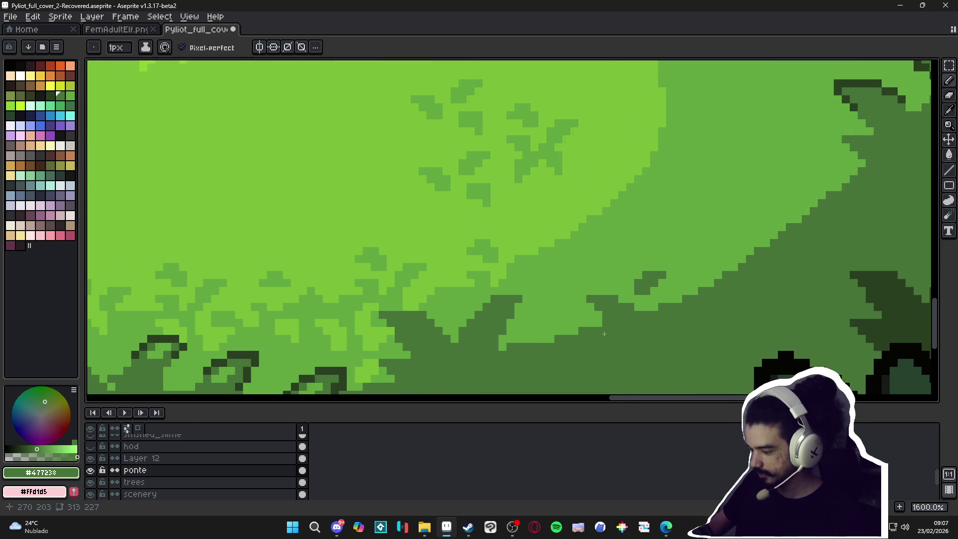
alt+click(587, 315)
key(plus)
alt+click(591, 328)
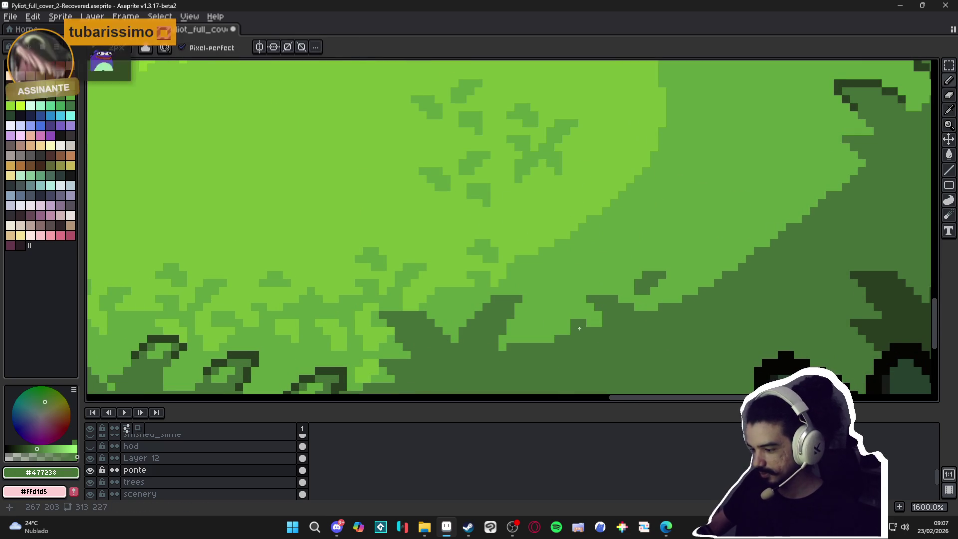
click(575, 325)
scroll(546, 321, down, 2)
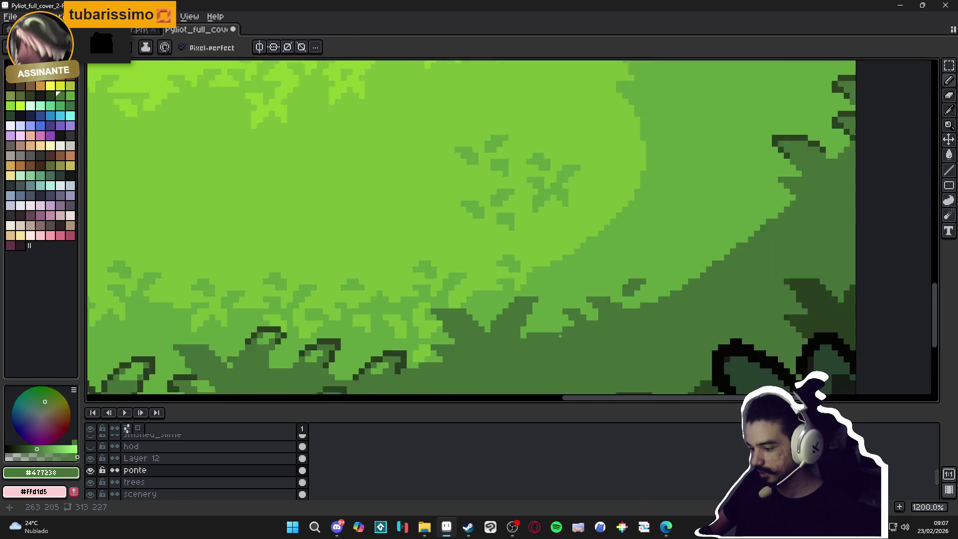
scroll(543, 331, up, 2)
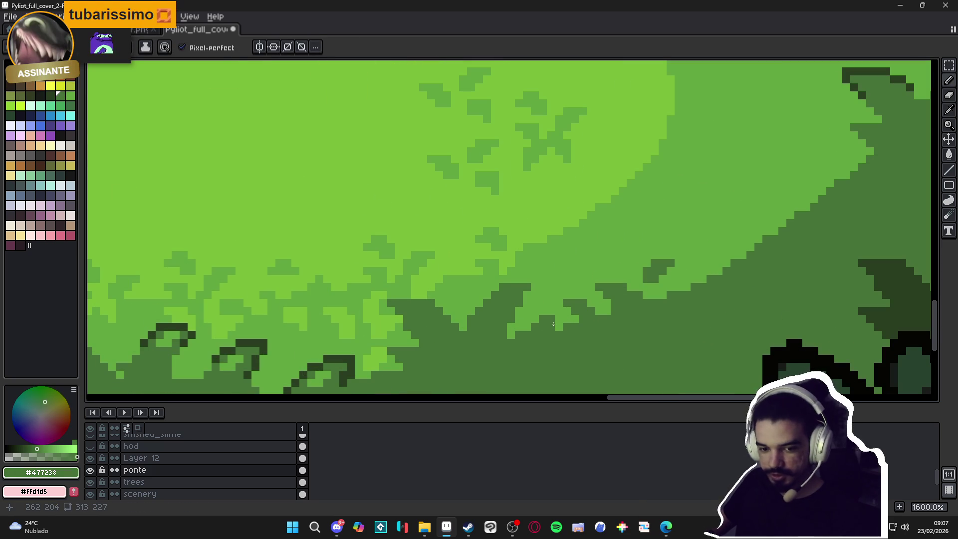
click(556, 320)
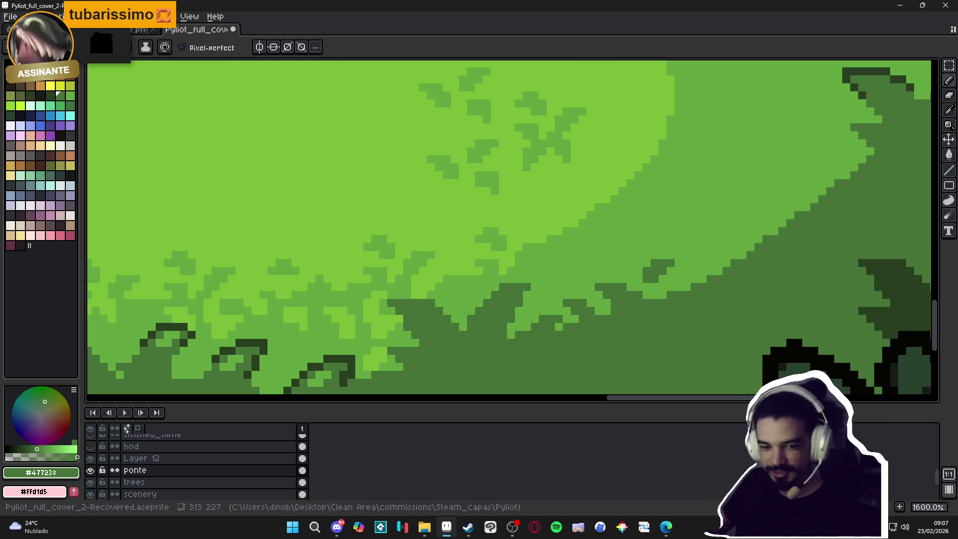
scroll(598, 320, down, 3)
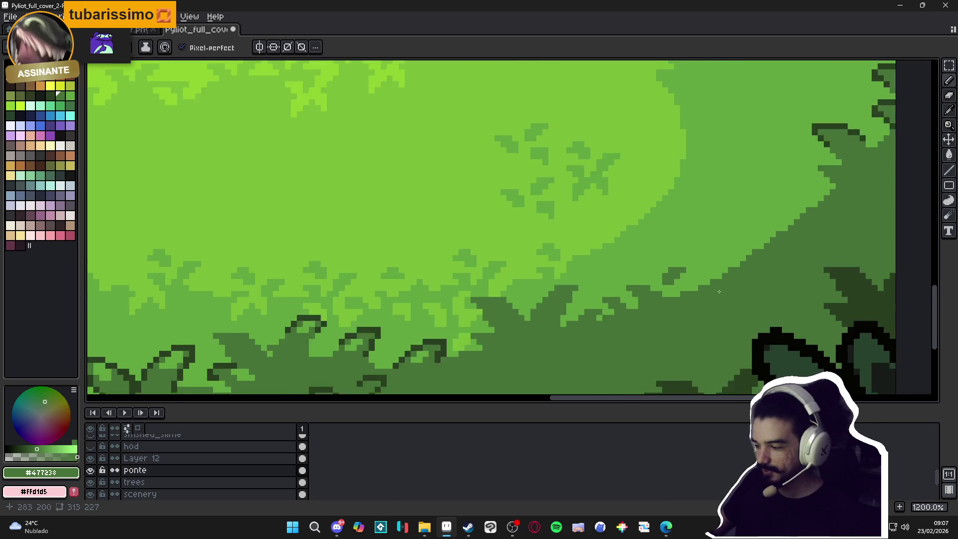
scroll(639, 310, up, 2)
Re-pick the dark bush and medium meadow greens and make Layer 12 active
key(ctrl)
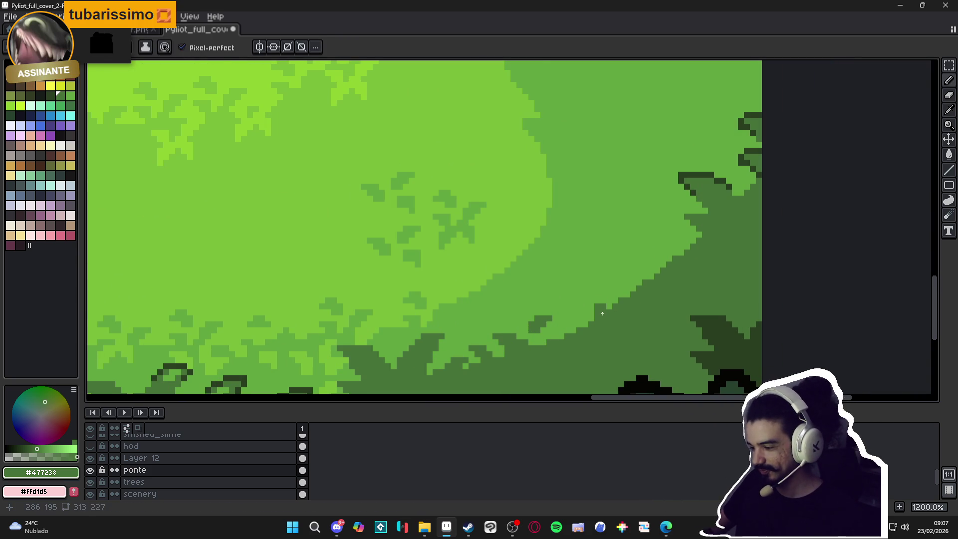
scroll(599, 311, down, 5)
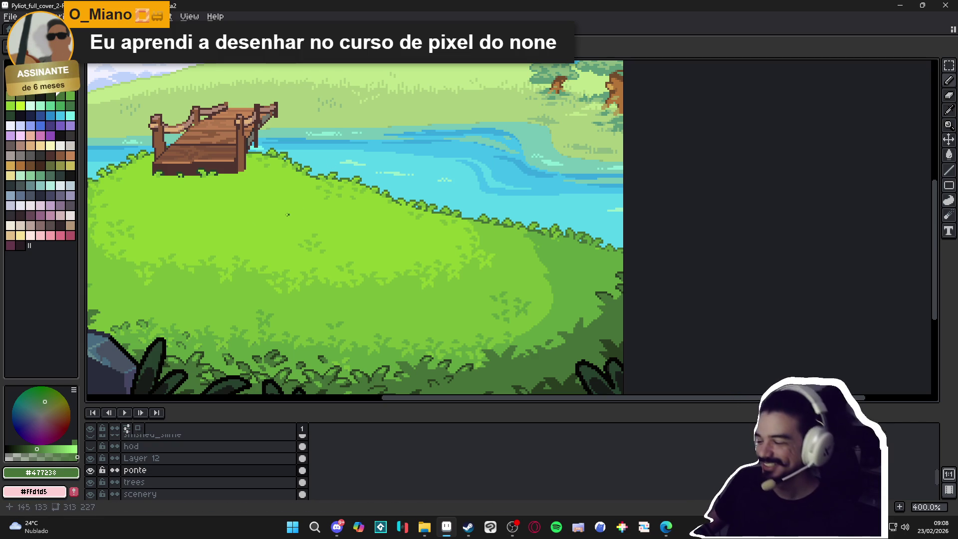
scroll(586, 329, up, 5)
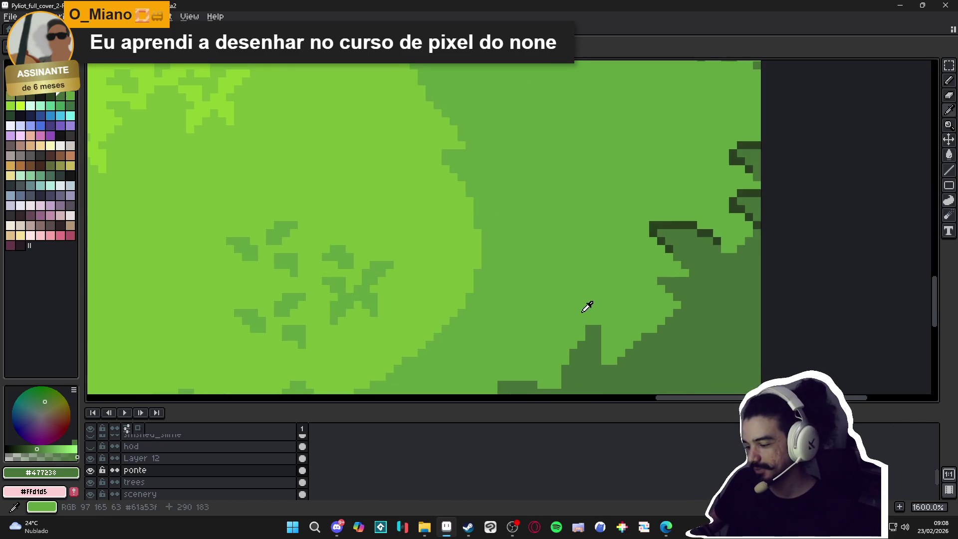
scroll(585, 328, down, 6)
alt+click(592, 332)
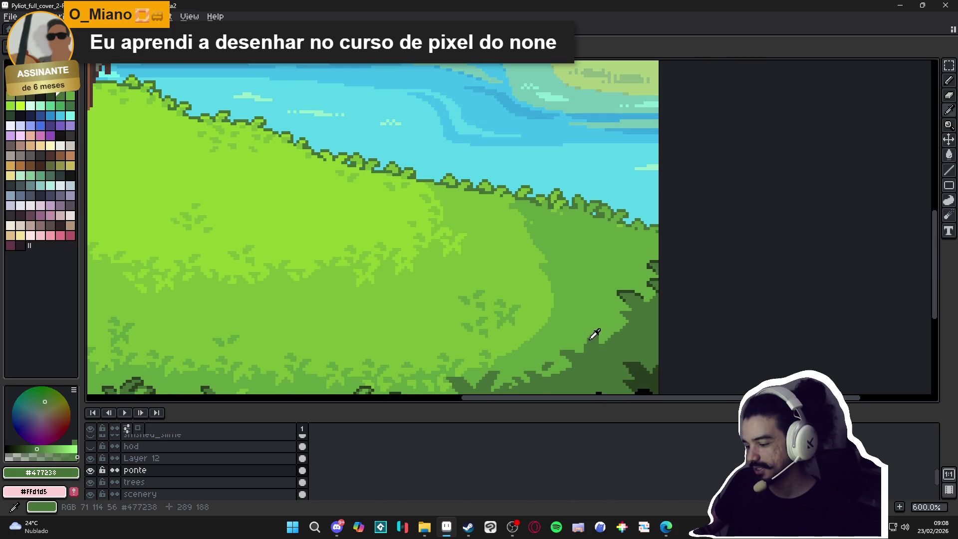
scroll(593, 332, up, 5)
alt+click(602, 335)
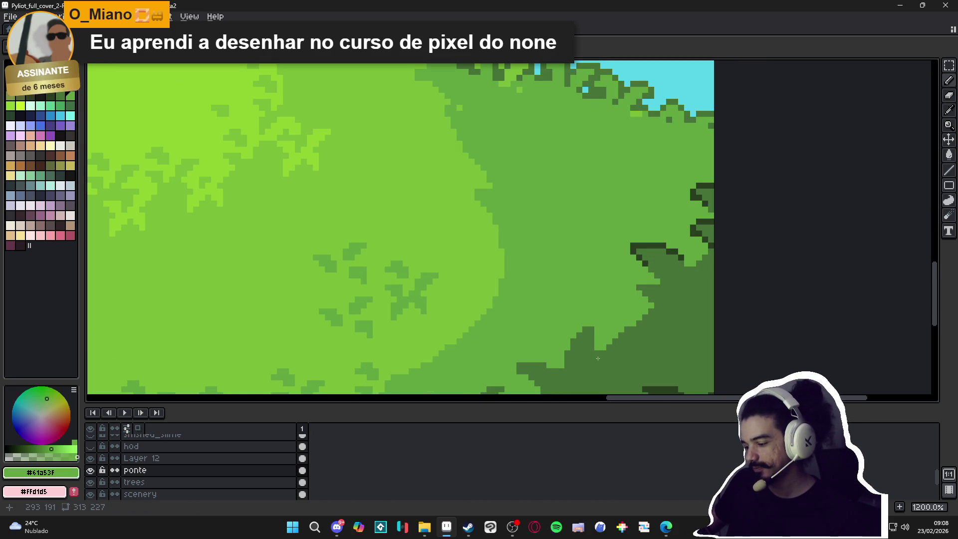
scroll(583, 344, down, 3)
ctrl+click(570, 335)
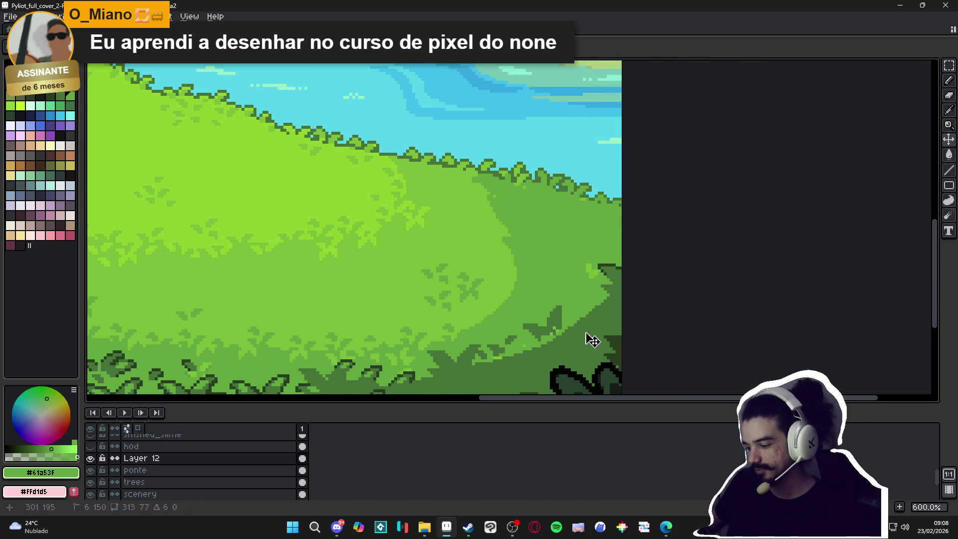
scroll(579, 339, down, 3)
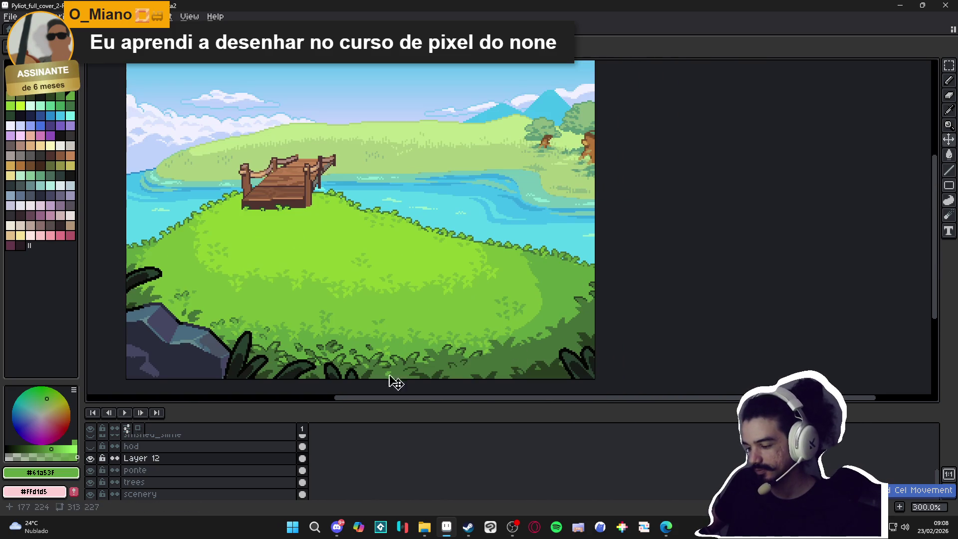
Show Layer 12 and copy its leaf cel into the scenery layer, then undo the paste
click(90, 458)
ctrl+click(321, 363)
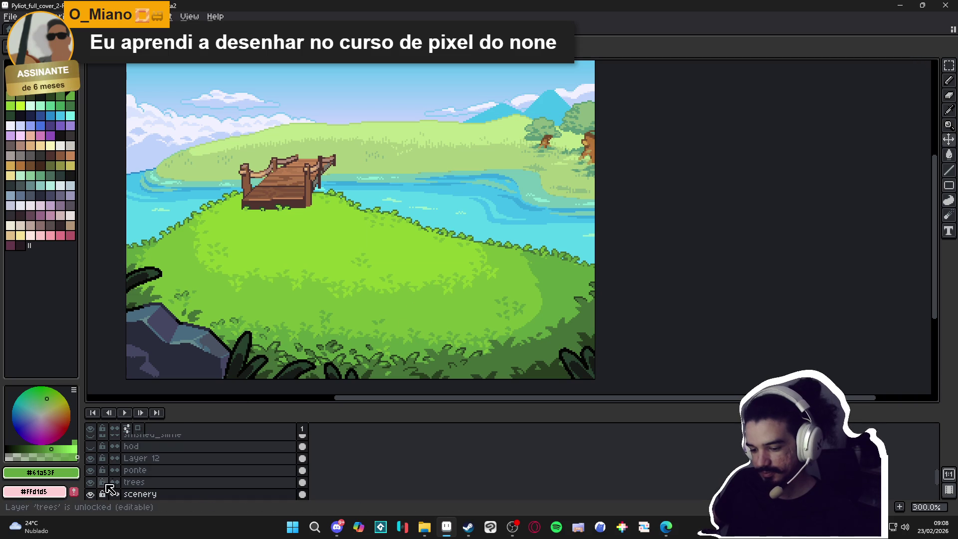
click(135, 457)
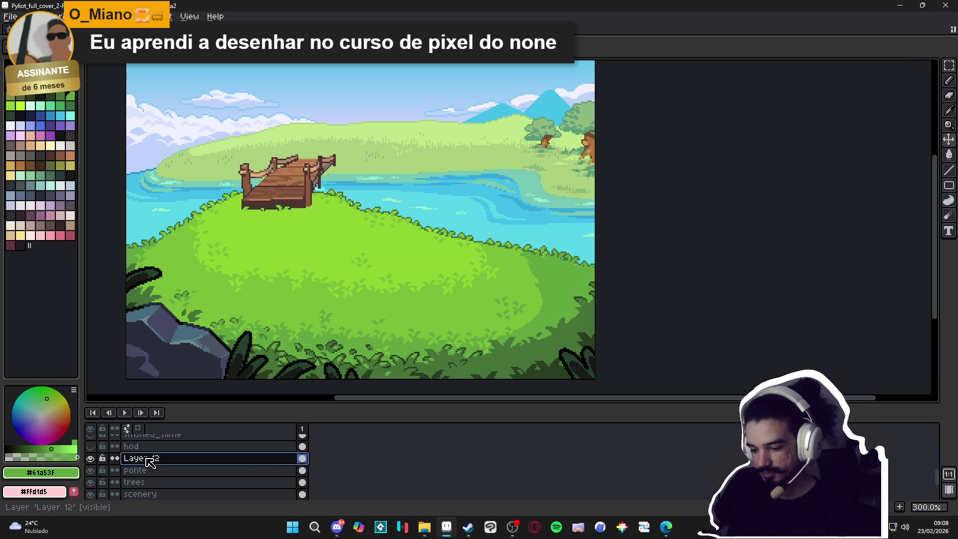
key(ctrl+c)
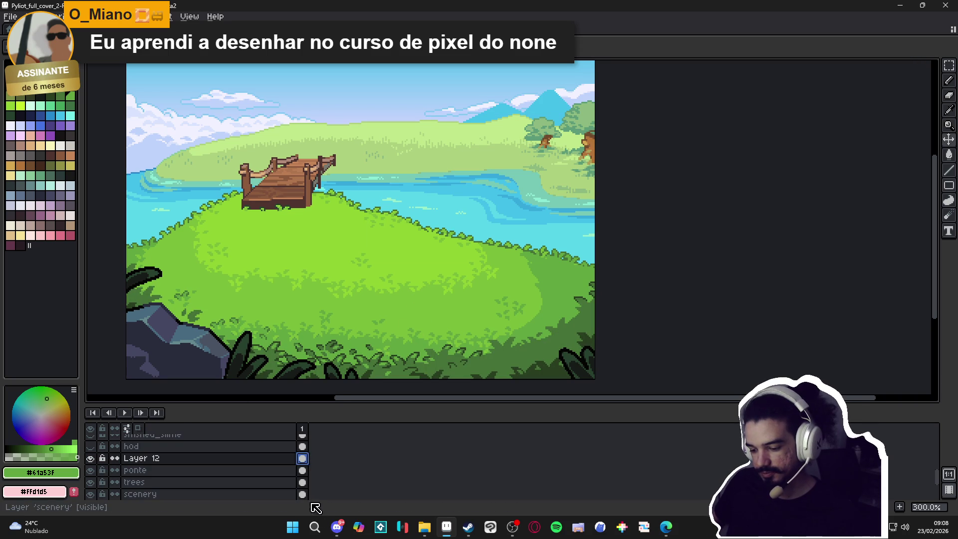
click(302, 494)
key(ctrl+v)
key(ctrl+z)
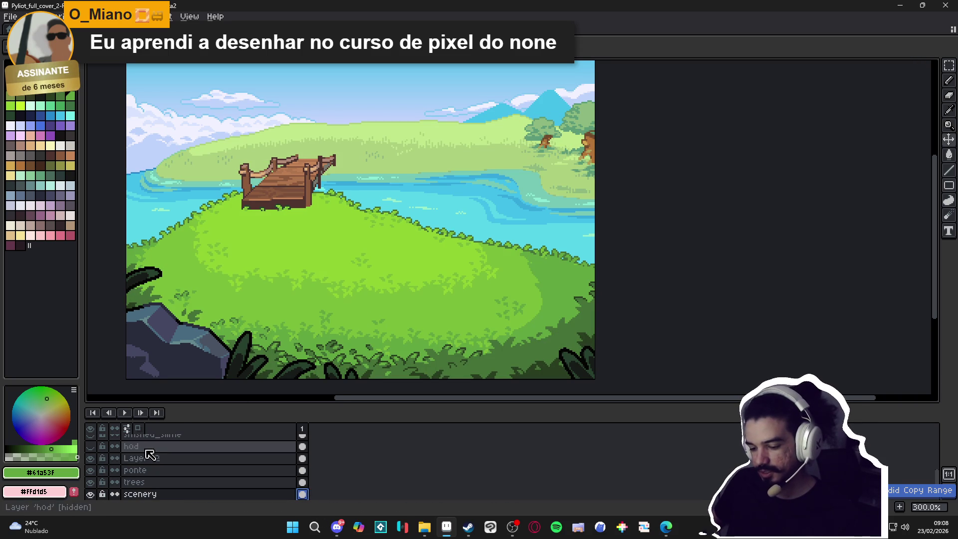
Toggle the scenery and Layer 12 visibility to compare the meadow, leaving both shown
click(100, 459)
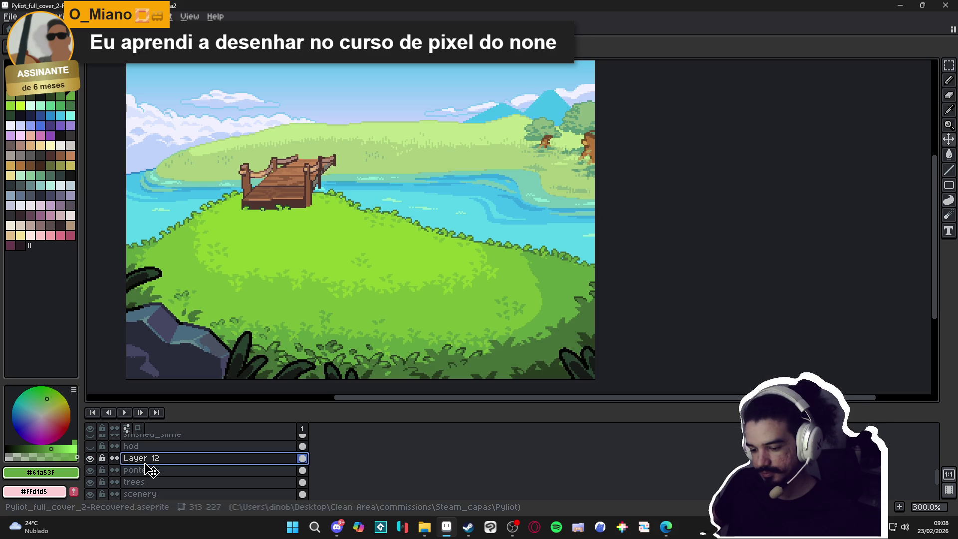
click(90, 493)
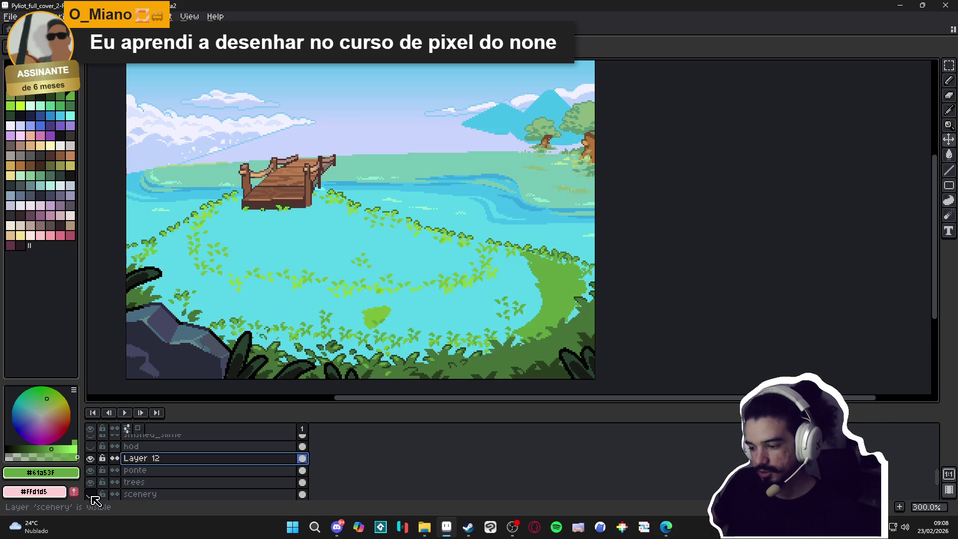
click(90, 494)
click(90, 494)
click(90, 494)
click(90, 458)
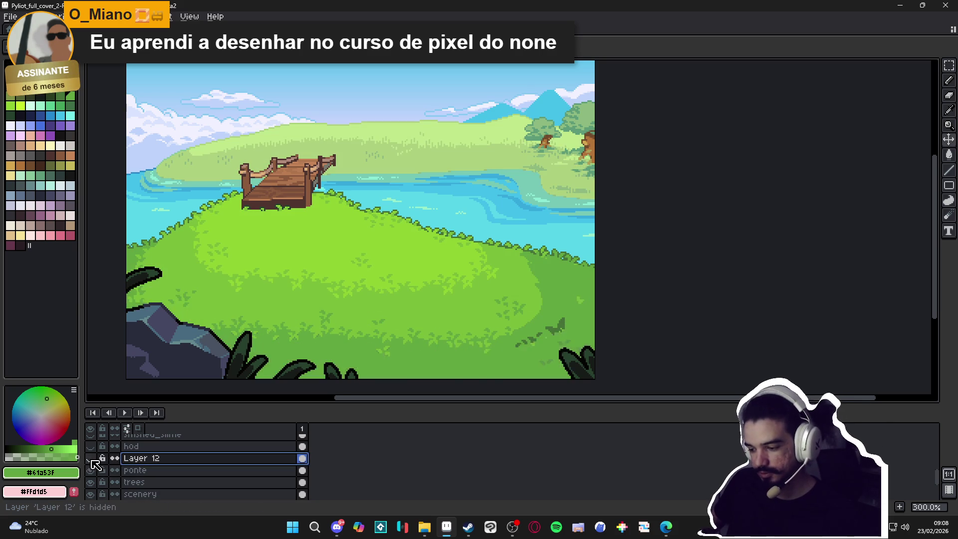
click(90, 458)
click(90, 458)
click(91, 459)
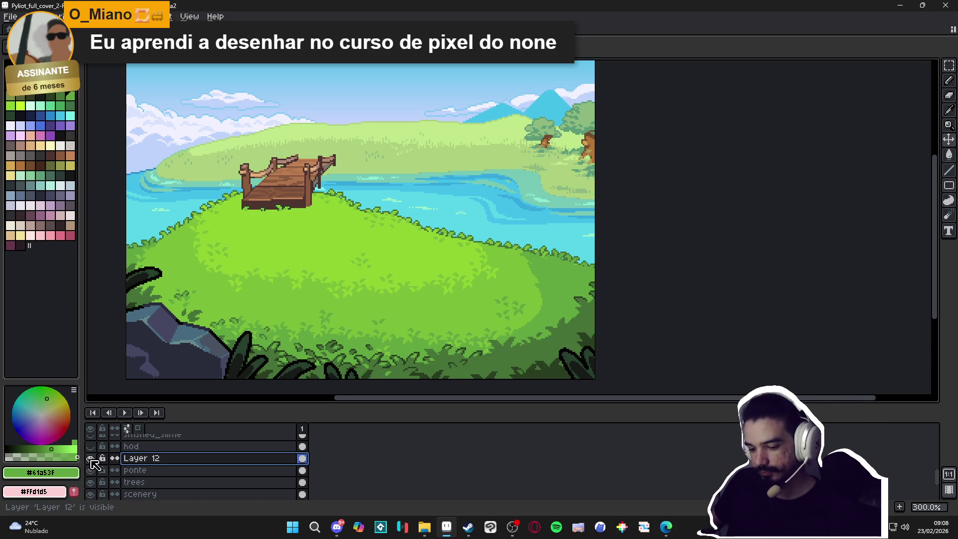
Select a rectangle over the lower meadow, then deselect it
mouse_move(948, 65)
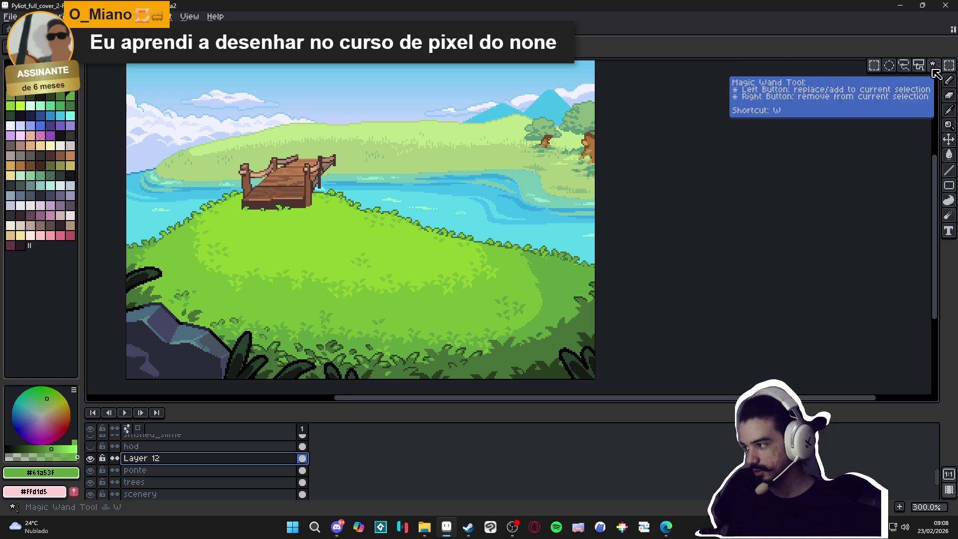
click(876, 71)
scroll(449, 331, down, 2)
drag(124, 204, 599, 347)
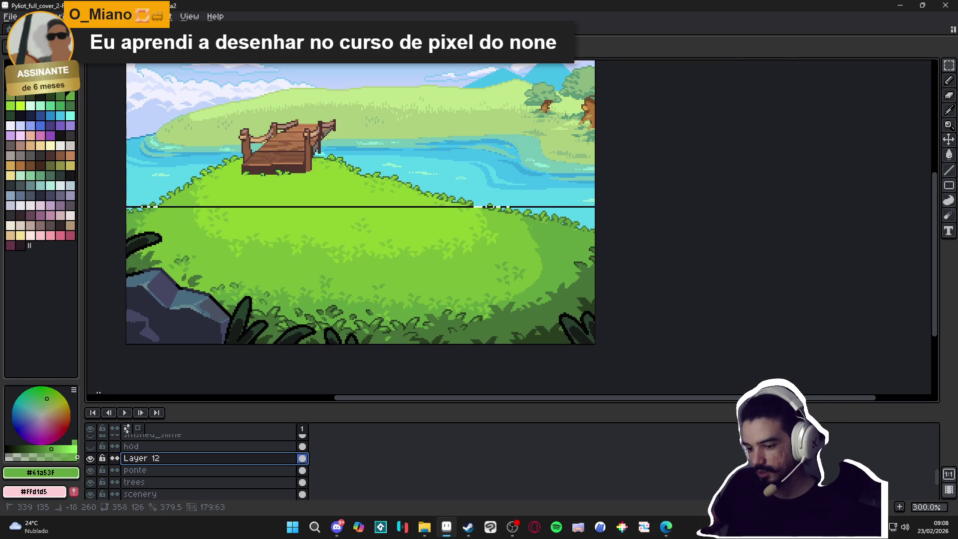
mouse_move(144, 159)
mouse_down()
mouse_move(214, 209)
mouse_move(381, 263)
mouse_move(500, 278)
mouse_up()
key(ctrl+d)
key(v)
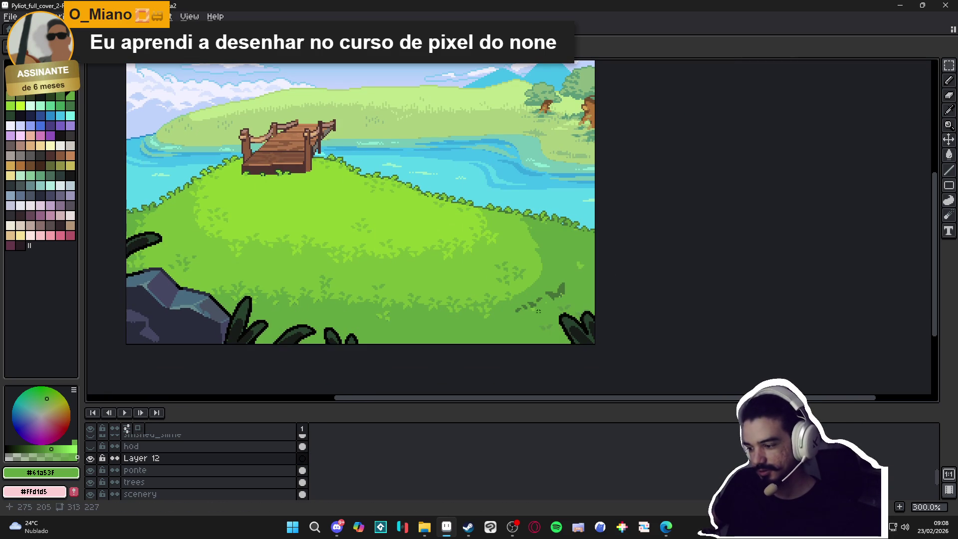
Undo the earlier cel movements on the scenery layer and pick the dark bush green
click(528, 329)
key(ctrl+z)
key(b)
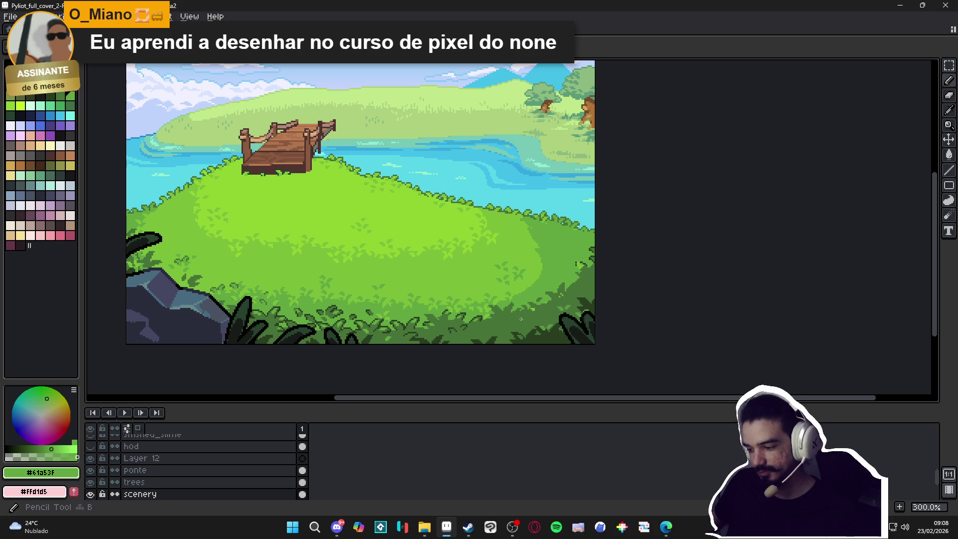
key(ctrl+z)
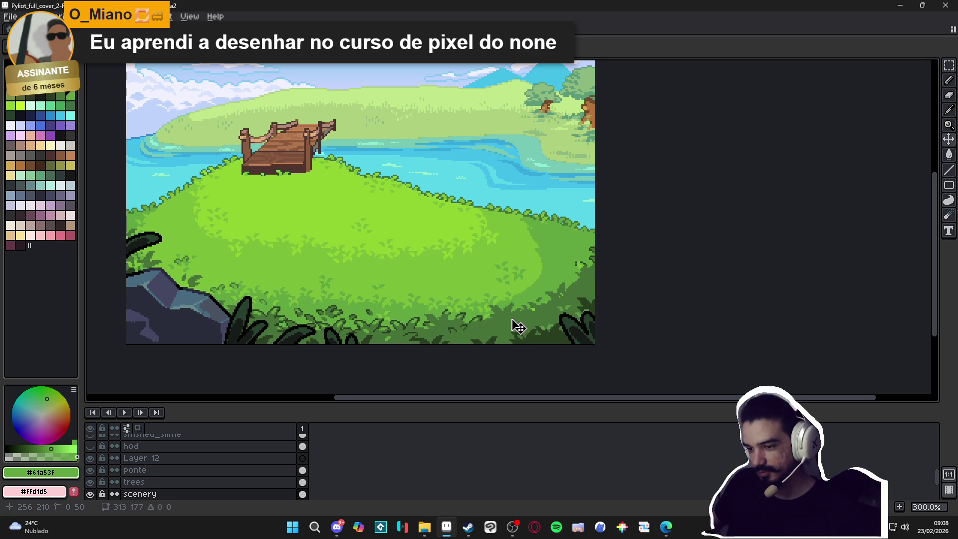
key(ctrl+z)
scroll(561, 310, up, 5)
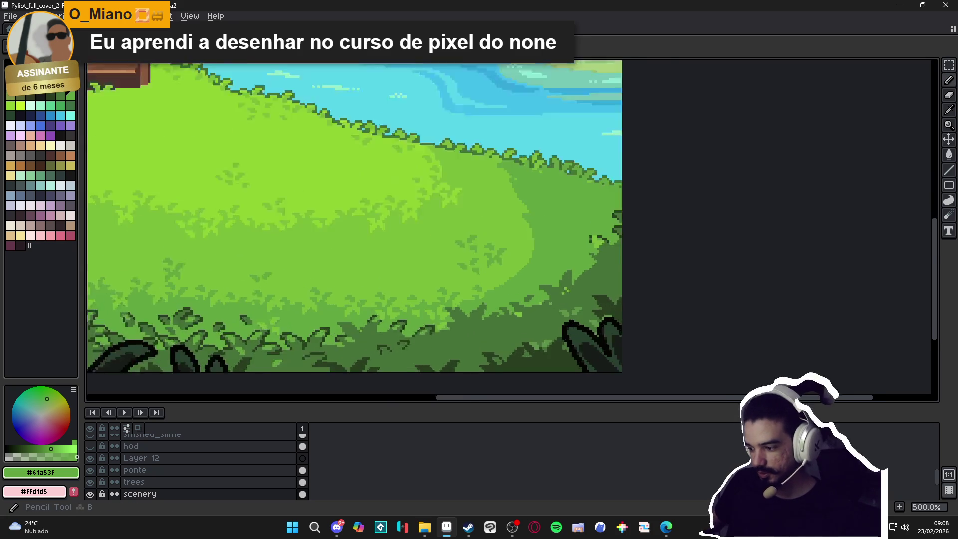
alt+click(526, 315)
scroll(526, 330, up, 2)
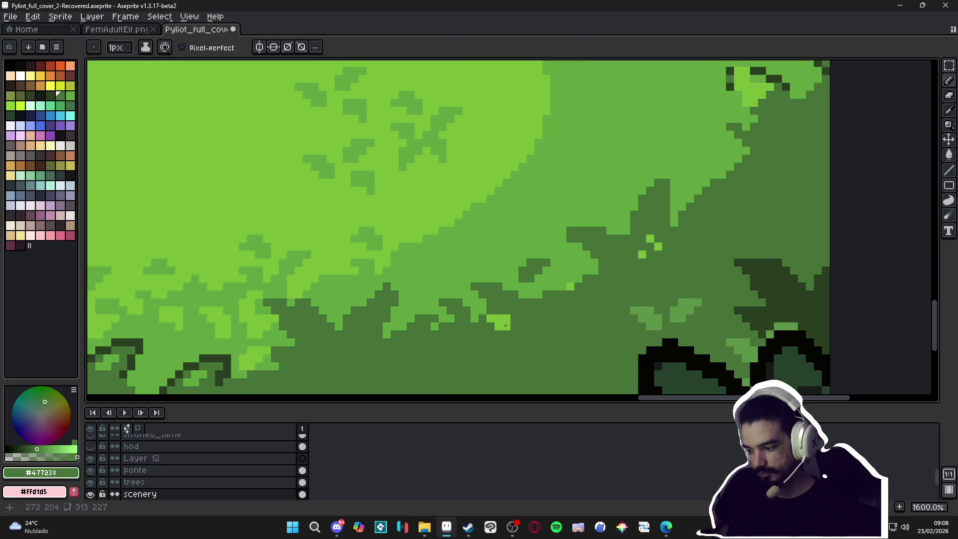
Erase the light patch near the bush edge, undoing an accidental scenery move
key(v)
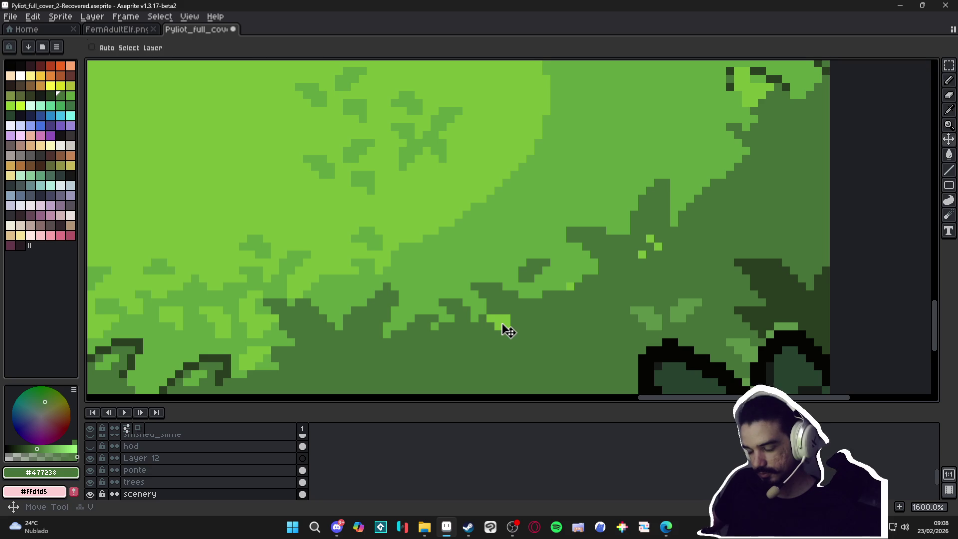
ctrl+click(504, 325)
key(e)
scroll(506, 326, down, 4)
alt+scroll(504, 322, up, 9)
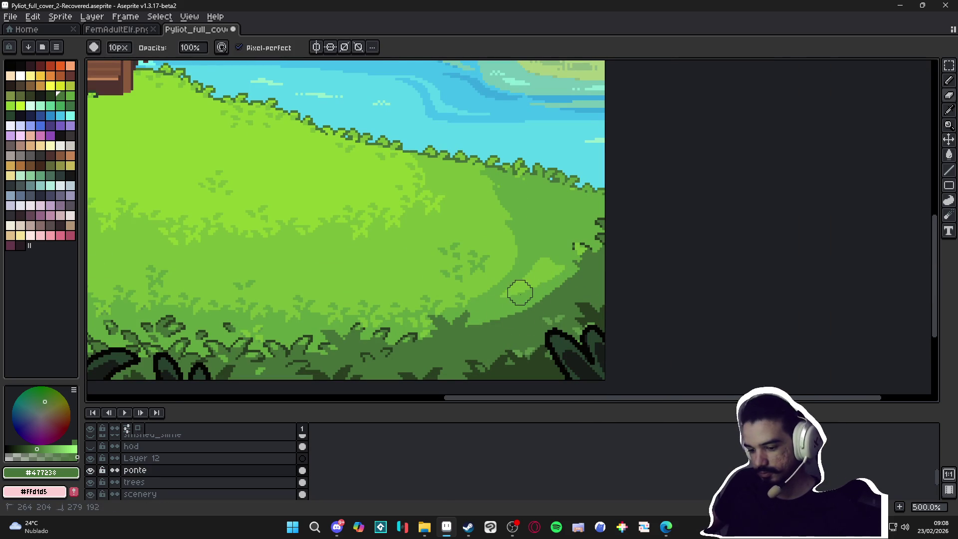
drag(519, 292, 546, 270)
key(v)
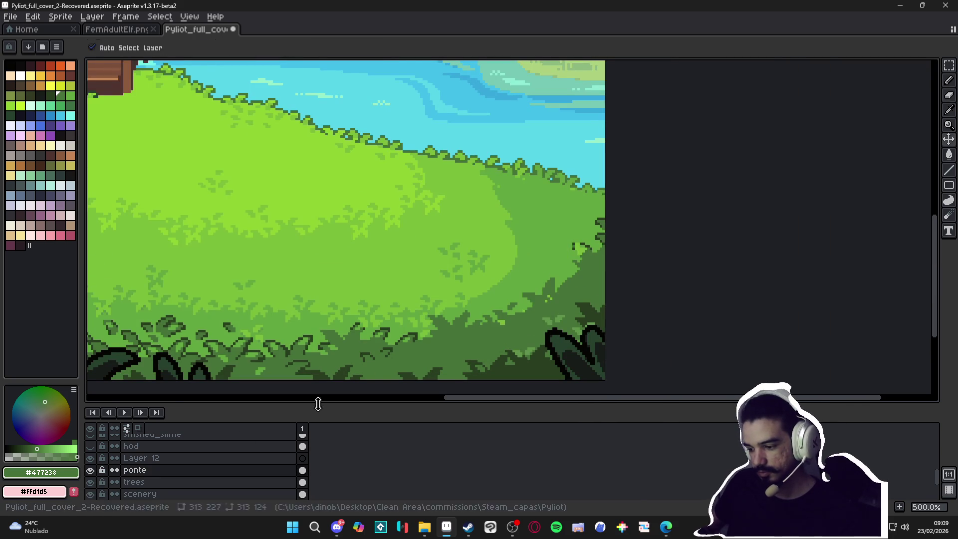
mouse_move(441, 355)
mouse_down()
mouse_move(451, 333)
mouse_move(454, 342)
mouse_up()
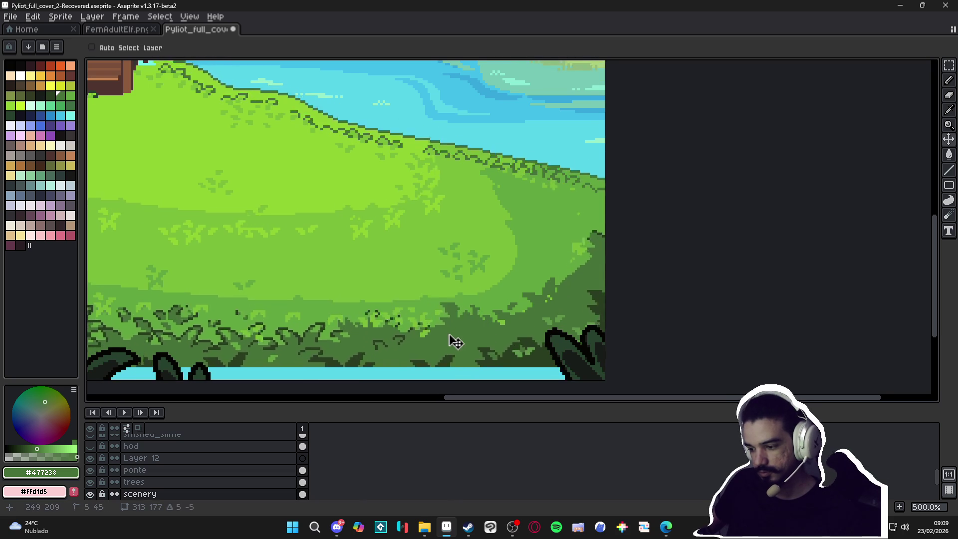
key(ctrl+z)
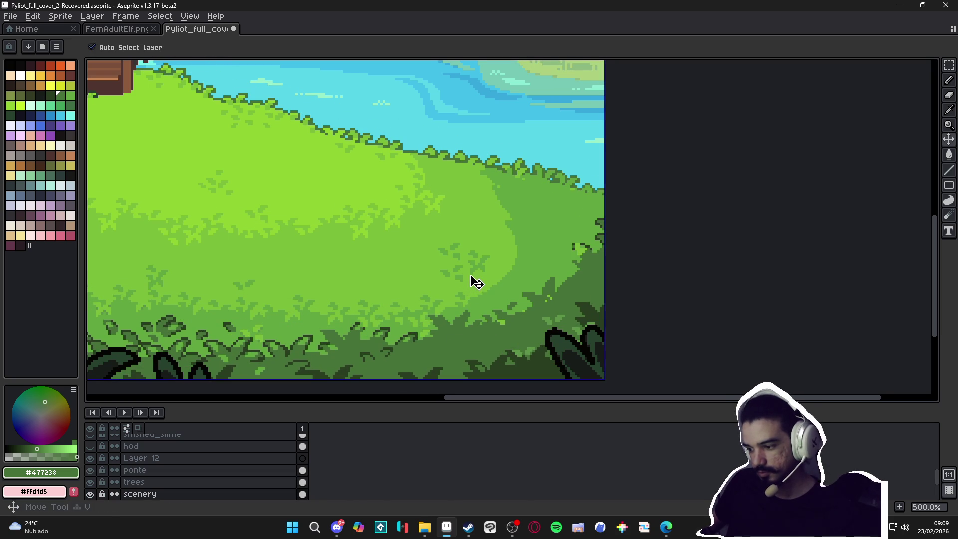
Move the ponte dock slightly left and up, then pick the Rectangular Marquee tool
click(473, 280)
scroll(491, 289, down, 2)
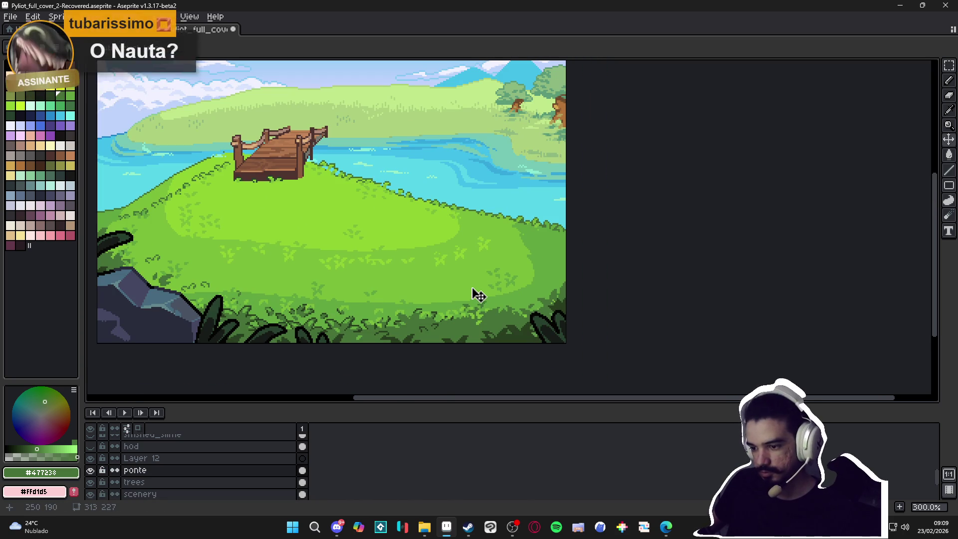
drag(478, 295, 456, 288)
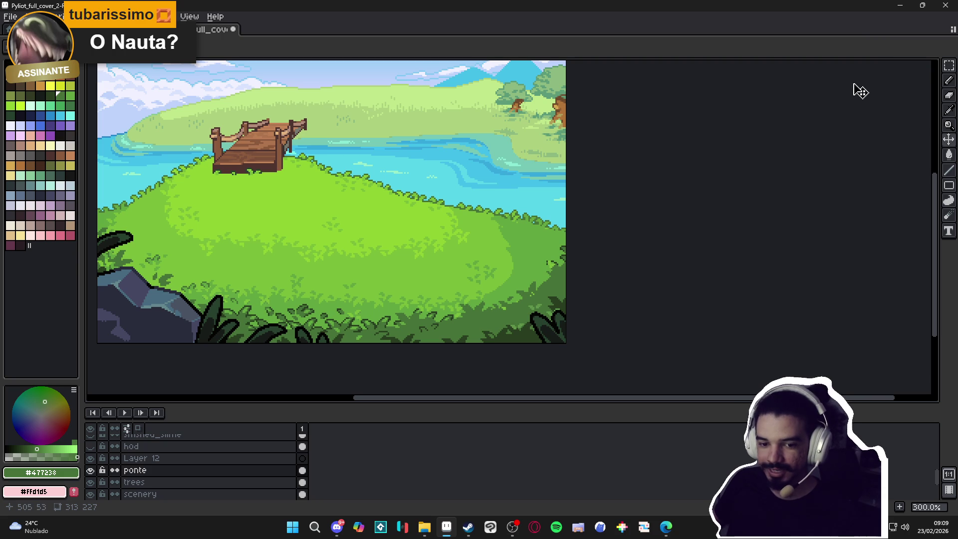
click(949, 65)
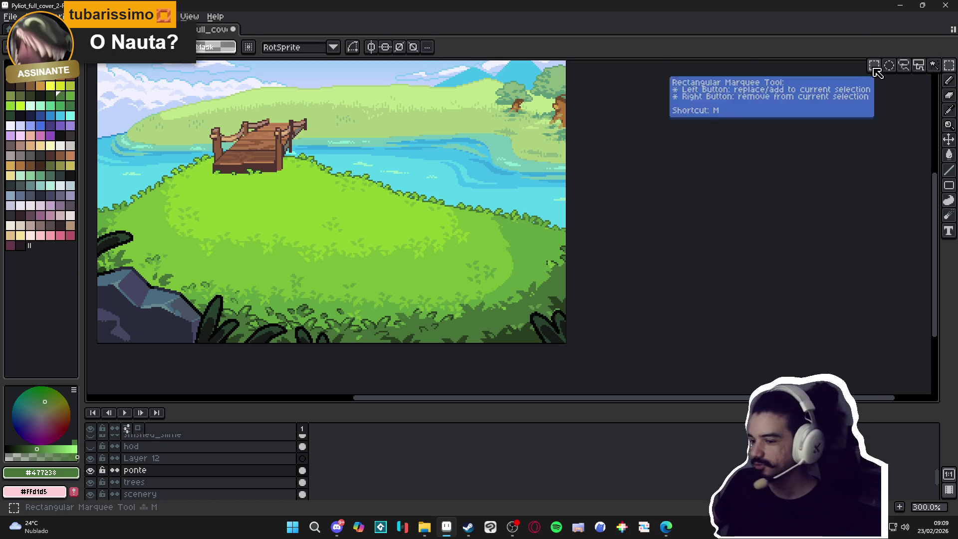
Select the grassy shore beside the dock, adding the notch, right shore and small strips
scroll(293, 150, up, 4)
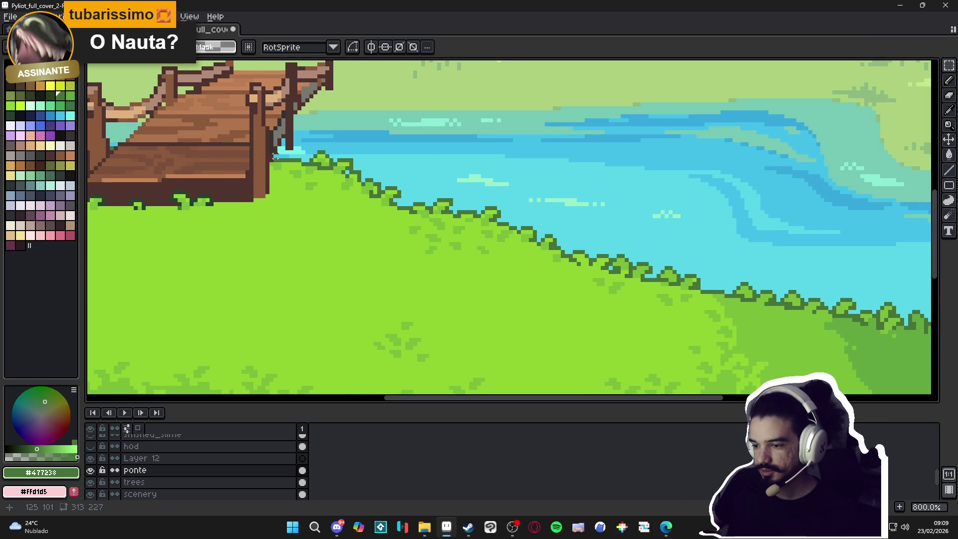
mouse_move(274, 157)
mouse_down()
mouse_move(357, 199)
mouse_move(405, 254)
mouse_up()
mouse_move(341, 155)
mouse_down()
mouse_move(332, 138)
mouse_move(313, 139)
mouse_up()
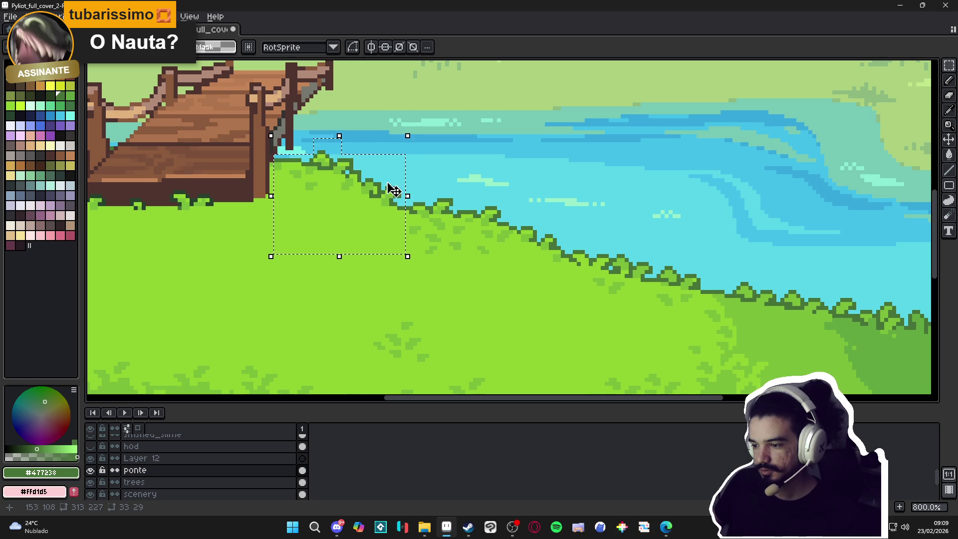
scroll(391, 189, down, 3)
mouse_move(739, 197)
mouse_down()
mouse_move(487, 305)
mouse_move(417, 324)
mouse_up()
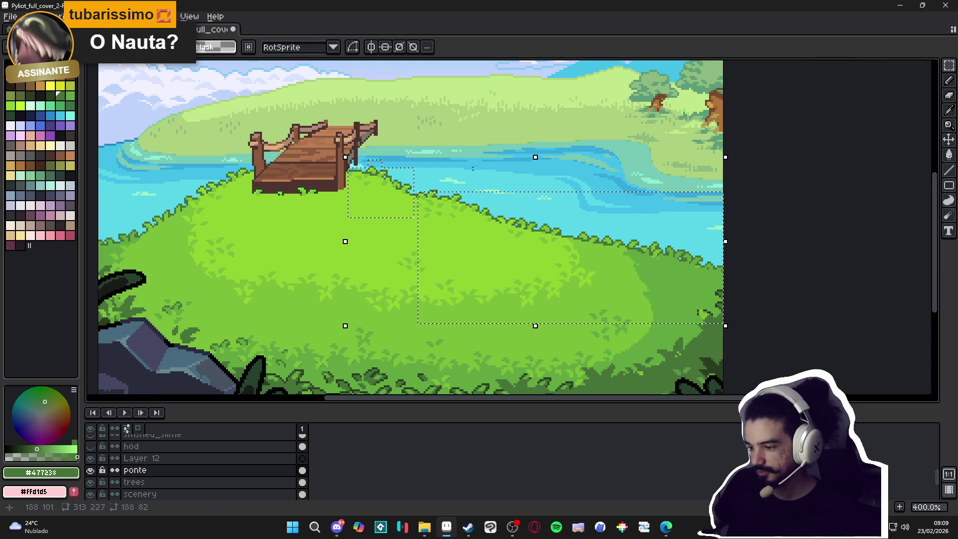
drag(495, 158, 407, 245)
scroll(259, 194, up, 2)
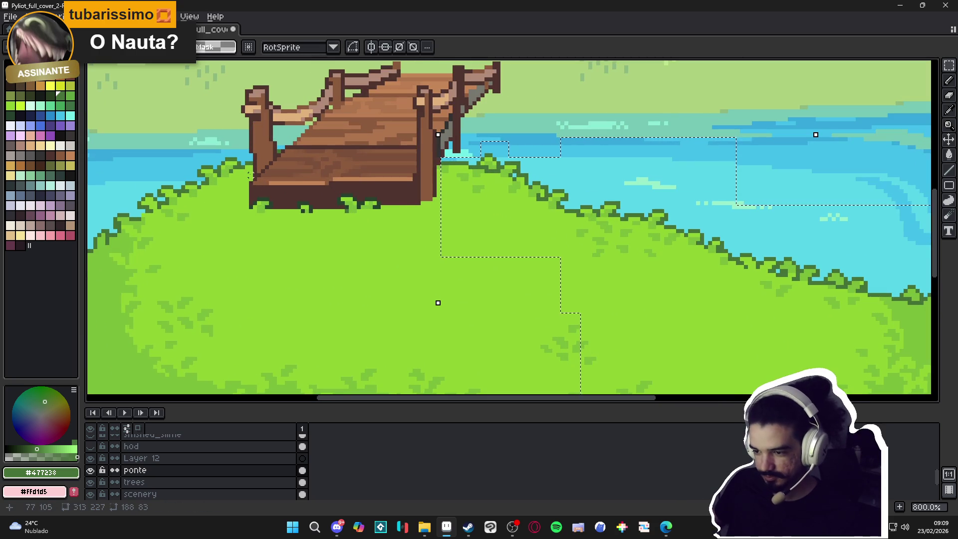
drag(252, 182, 160, 153)
scroll(200, 171, down, 2)
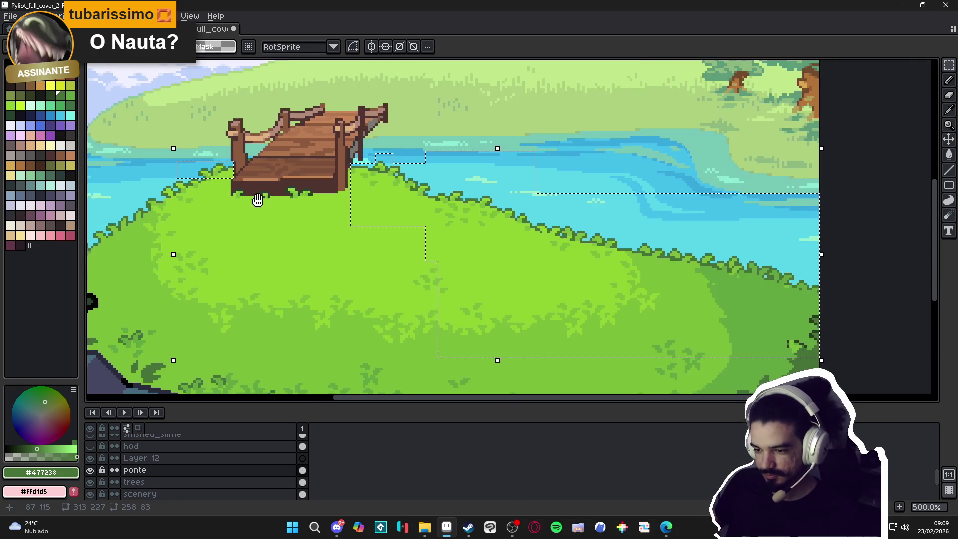
Extend the selection with the water and shore left of the dock and lower-left shore
drag(257, 200, 398, 191)
mouse_move(180, 134)
mouse_down()
mouse_move(310, 224)
mouse_move(364, 247)
mouse_up()
drag(137, 207, 341, 280)
scroll(367, 157, up, 7)
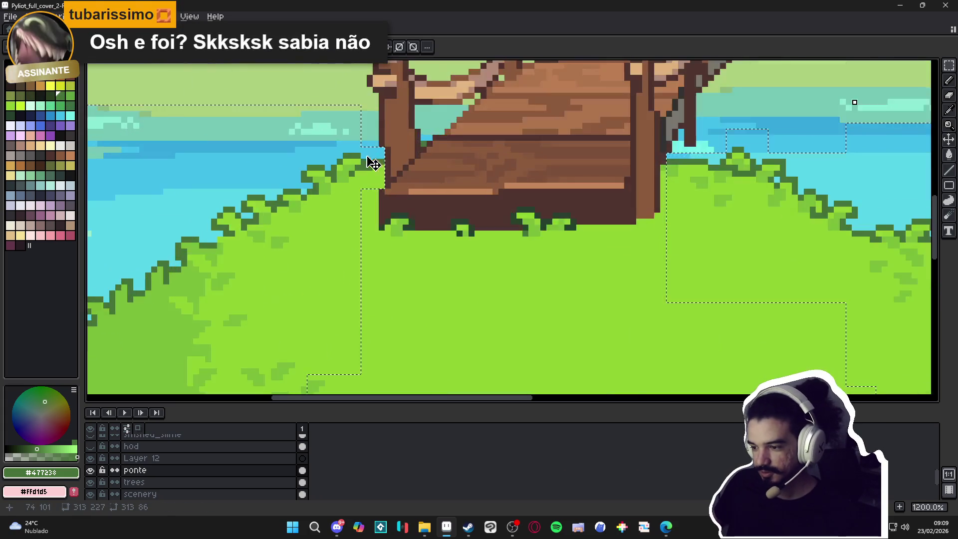
drag(381, 188, 334, 331)
scroll(342, 211, down, 2)
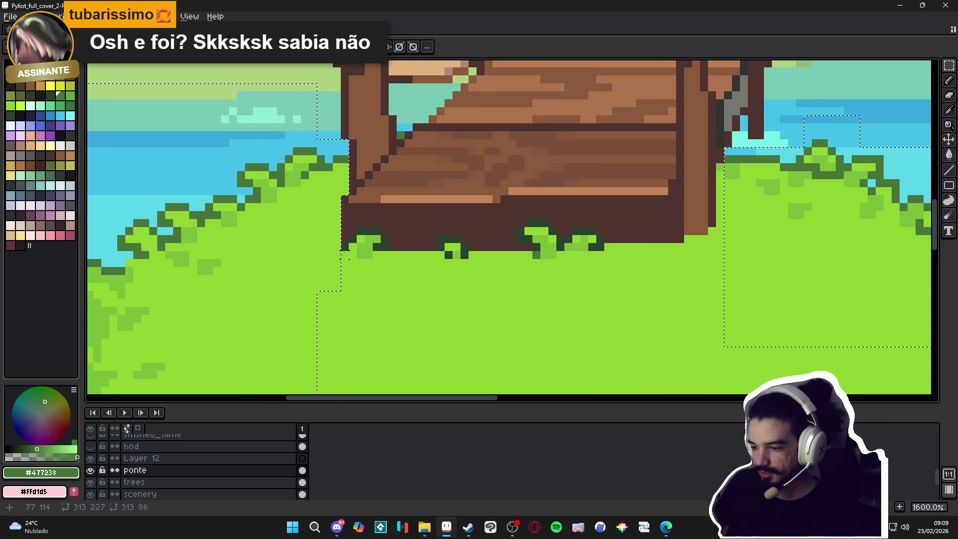
scroll(344, 251, down, 2)
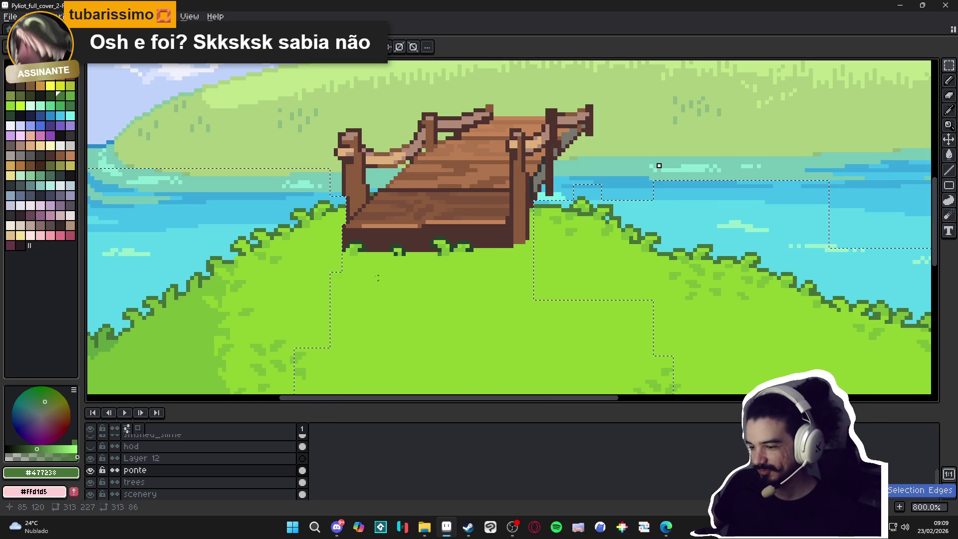
Add a meadow block to the selection and shift the selected grass up and right
drag(321, 263, 223, 241)
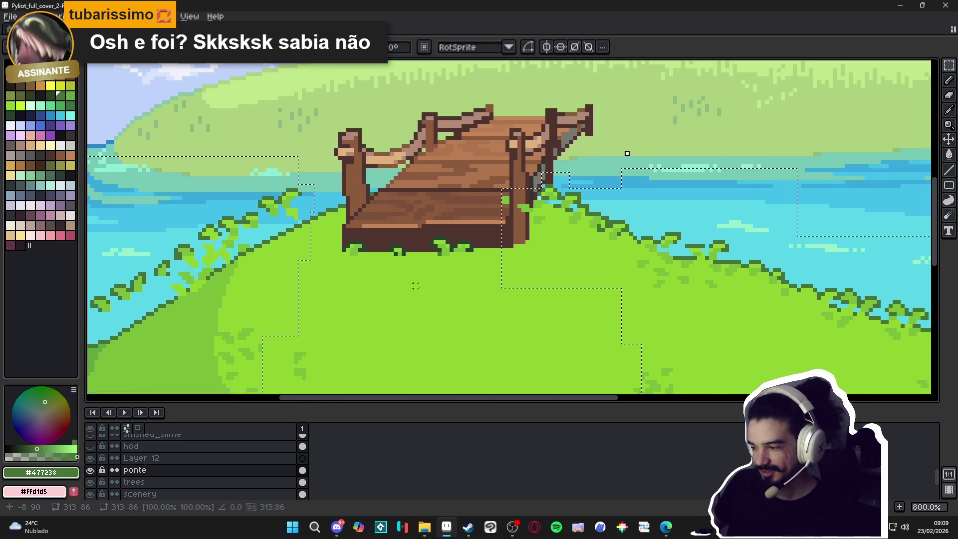
scroll(416, 286, down, 4)
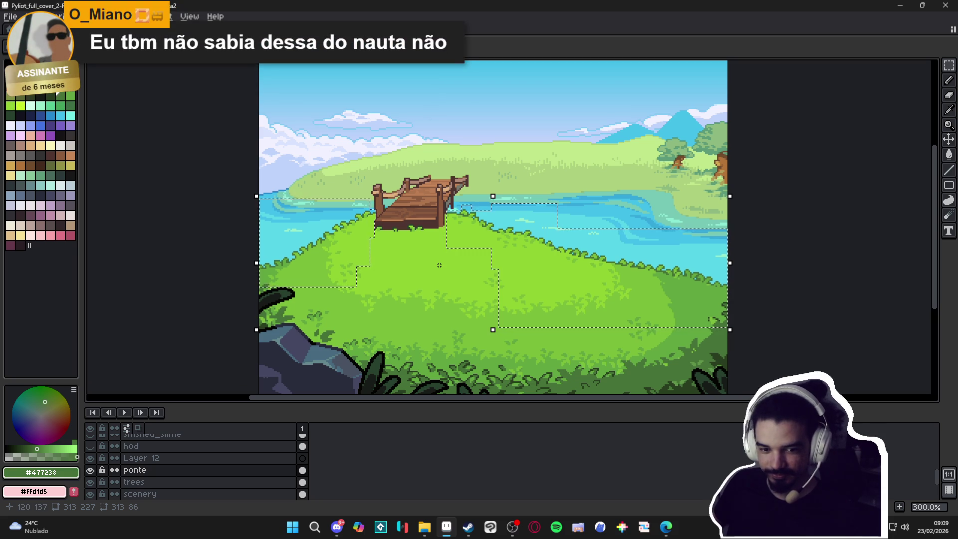
scroll(374, 260, up, 1)
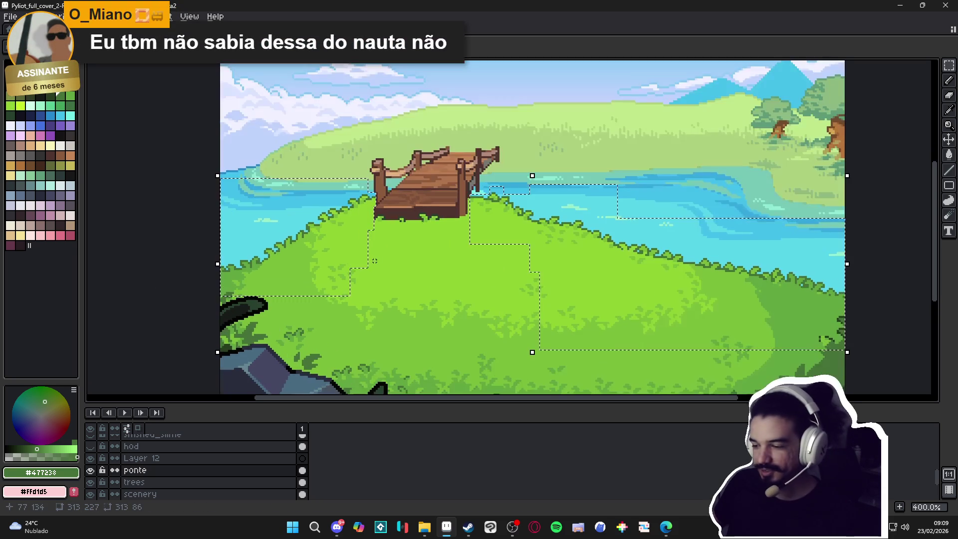
mouse_move(399, 248)
mouse_down()
mouse_move(274, 320)
mouse_move(223, 342)
mouse_move(220, 328)
mouse_up()
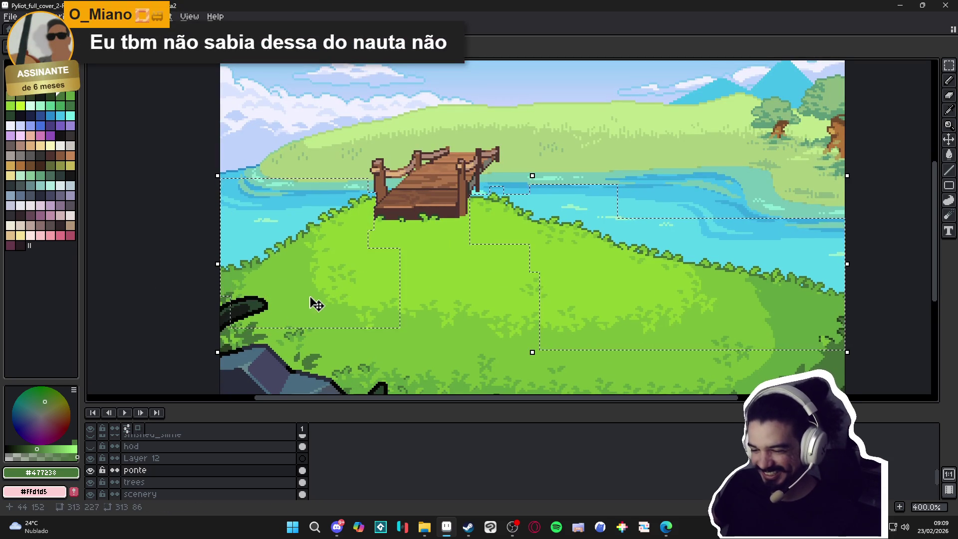
mouse_move(315, 303)
mouse_down()
mouse_move(364, 285)
mouse_move(295, 235)
mouse_up()
Undo the grass move, then select and shift a block of meadow left of centre
key(ctrl+z)
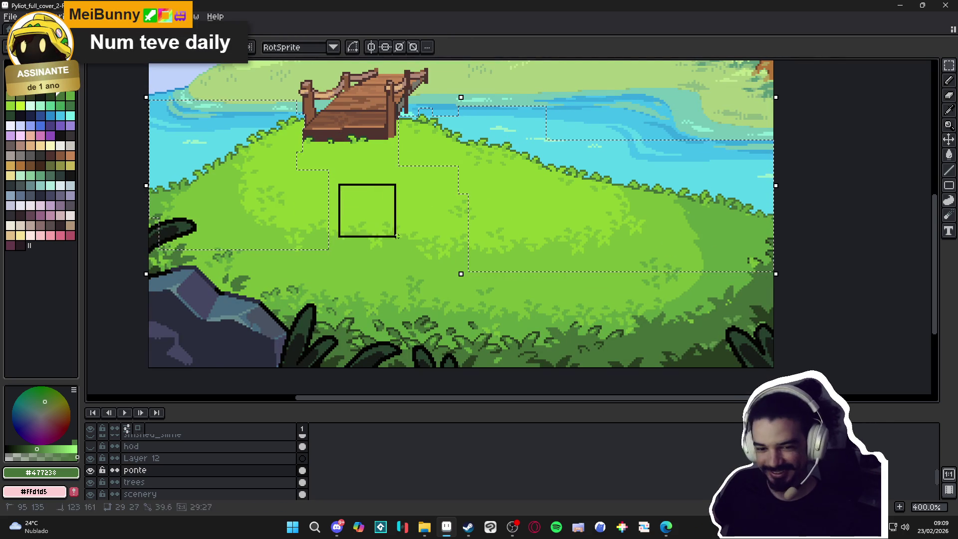
drag(490, 301, 506, 308)
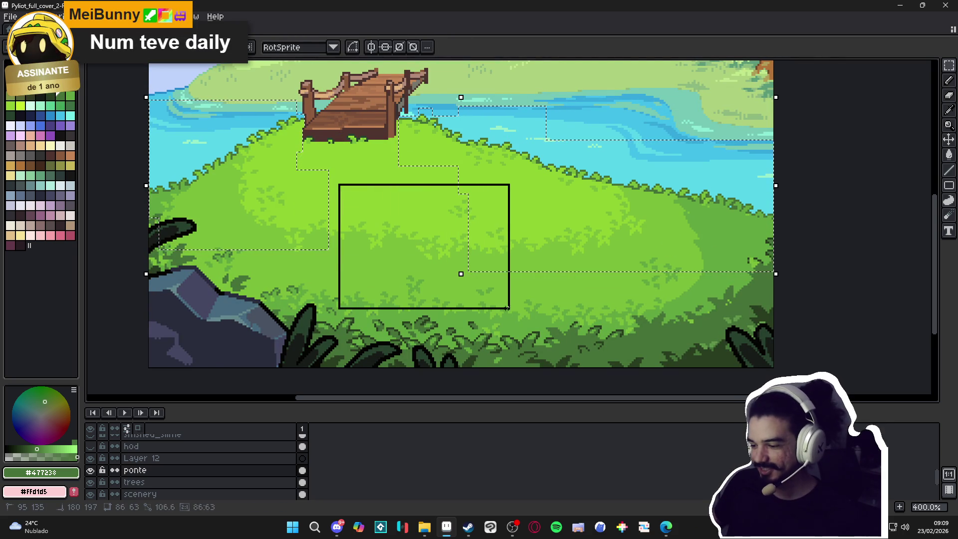
drag(391, 158, 294, 270)
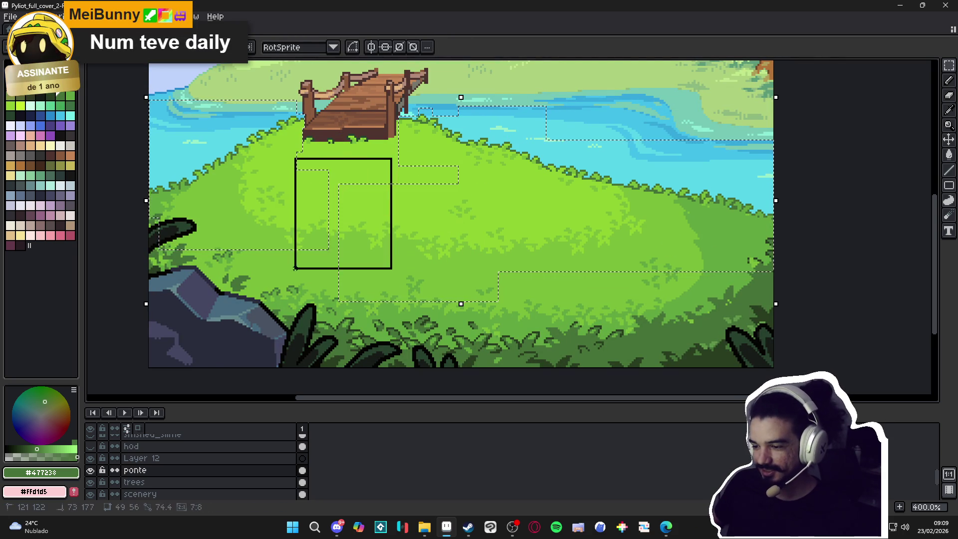
key(ctrl+a)
drag(480, 256, 435, 248)
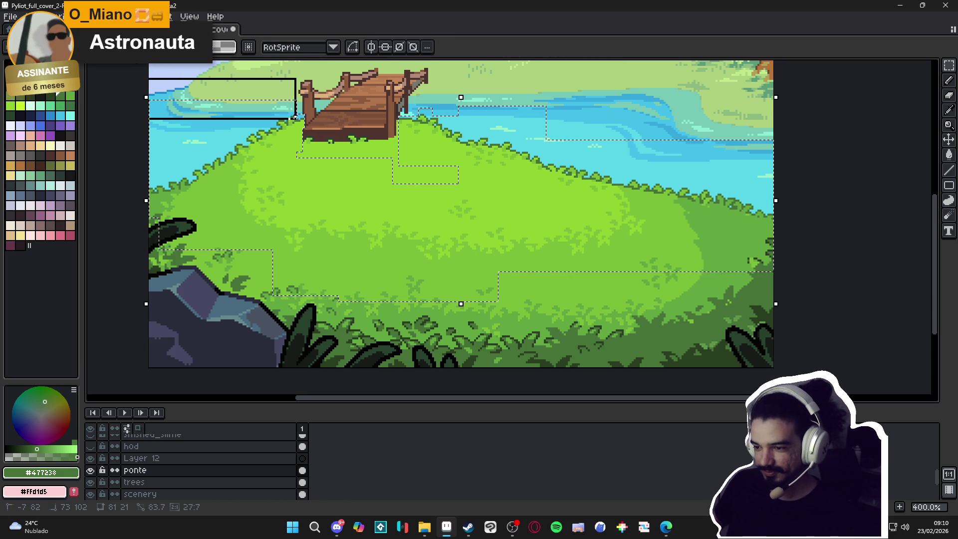
Reshape the marquee selection over the water area
drag(134, 78, 132, 79)
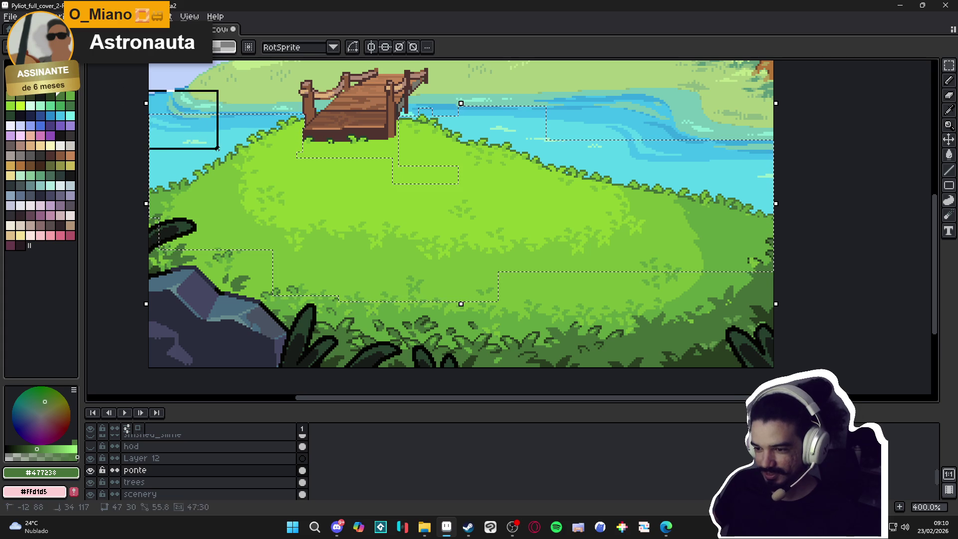
mouse_move(571, 89)
mouse_down()
mouse_move(534, 118)
mouse_move(482, 133)
mouse_move(524, 143)
mouse_up()
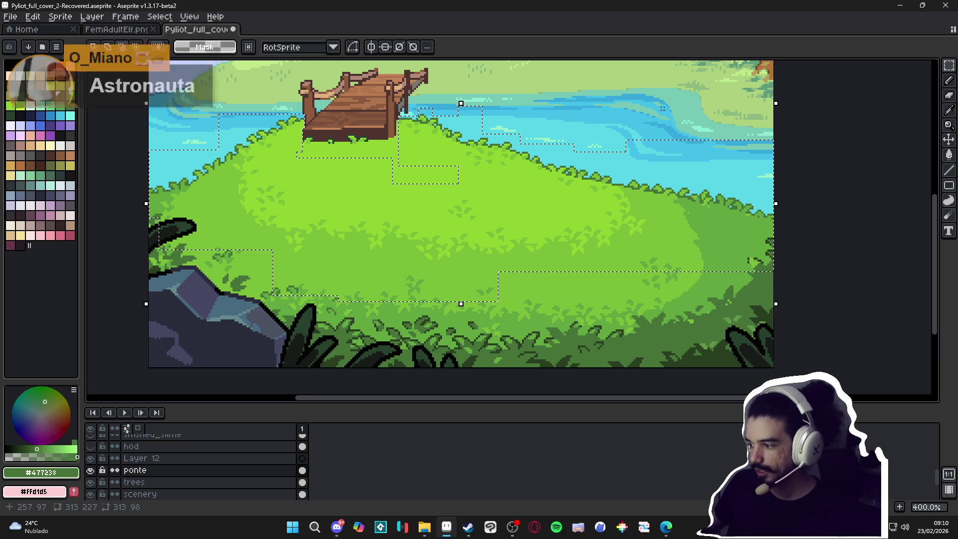
drag(622, 101, 713, 150)
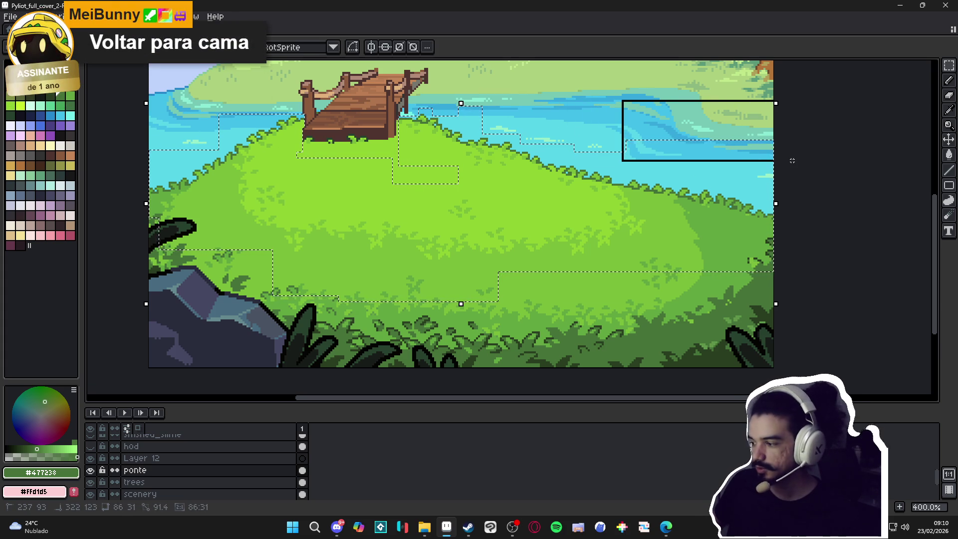
drag(792, 160, 792, 160)
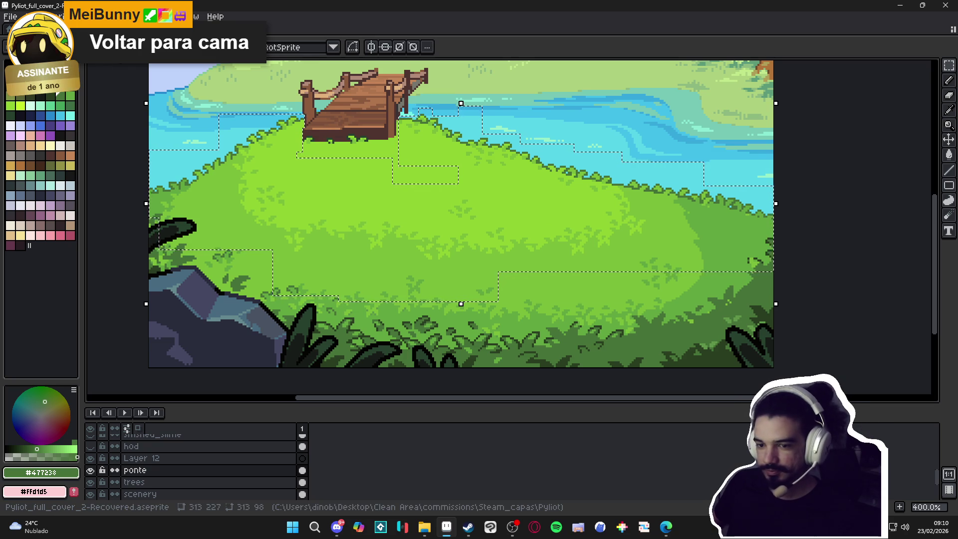
Extend the selection over the right meadow and the lower bushes
drag(526, 261, 511, 212)
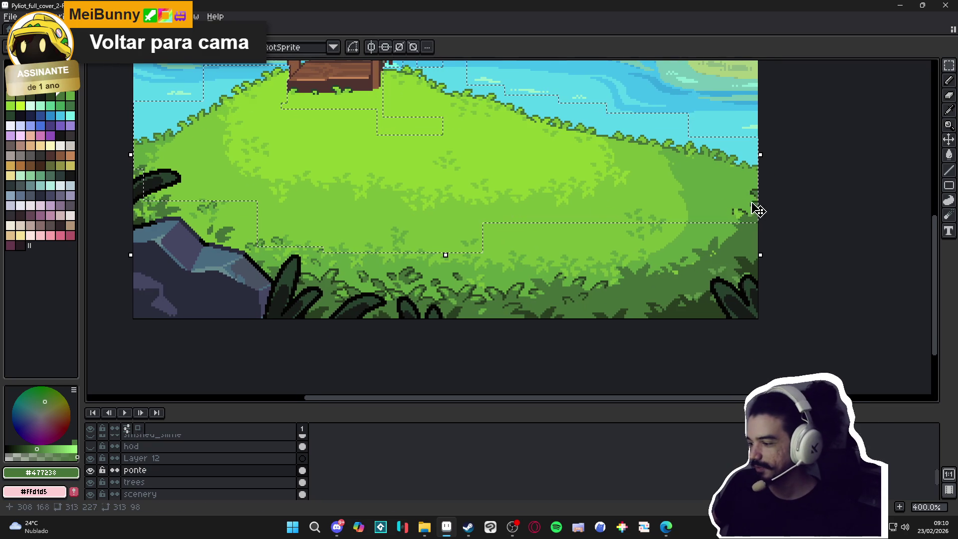
drag(757, 210, 779, 205)
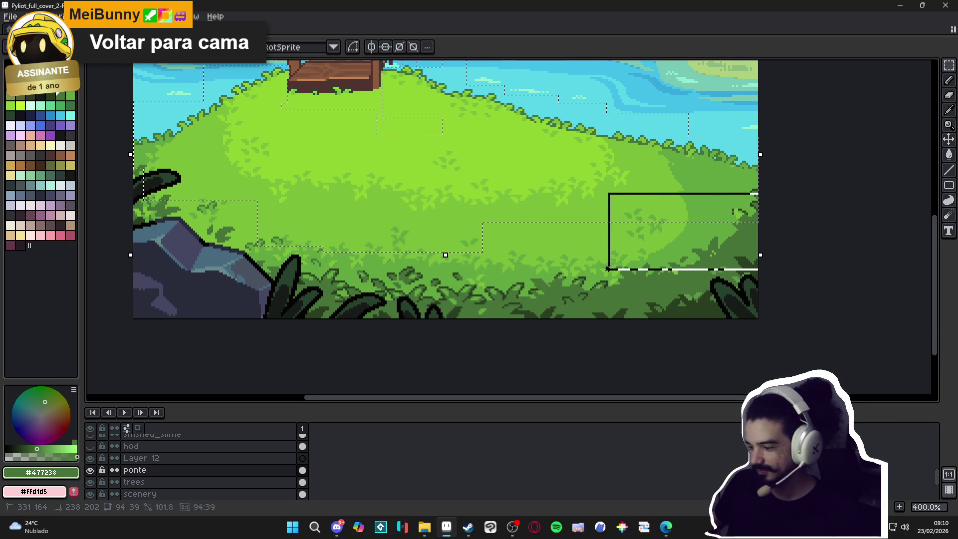
drag(607, 269, 607, 271)
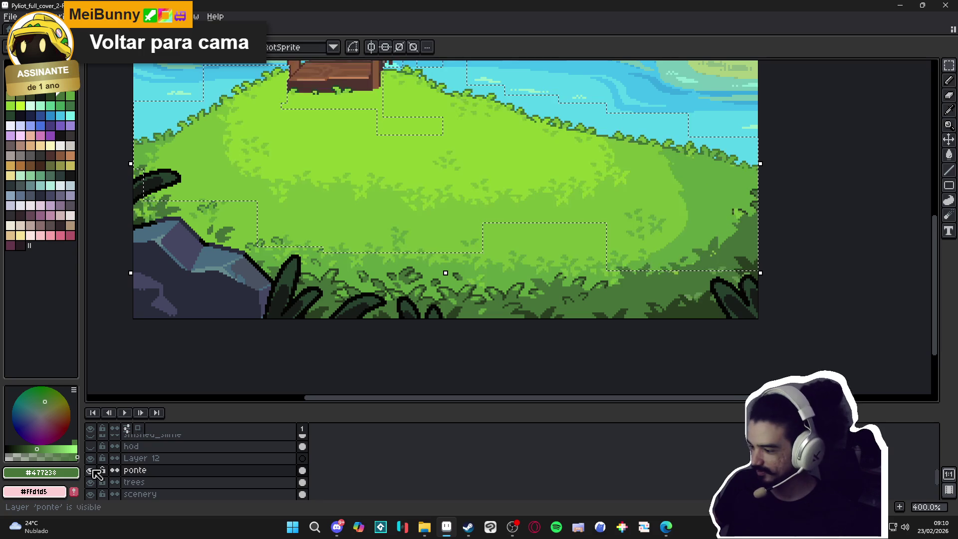
mouse_move(667, 303)
mouse_down()
mouse_move(695, 267)
mouse_move(701, 227)
mouse_up()
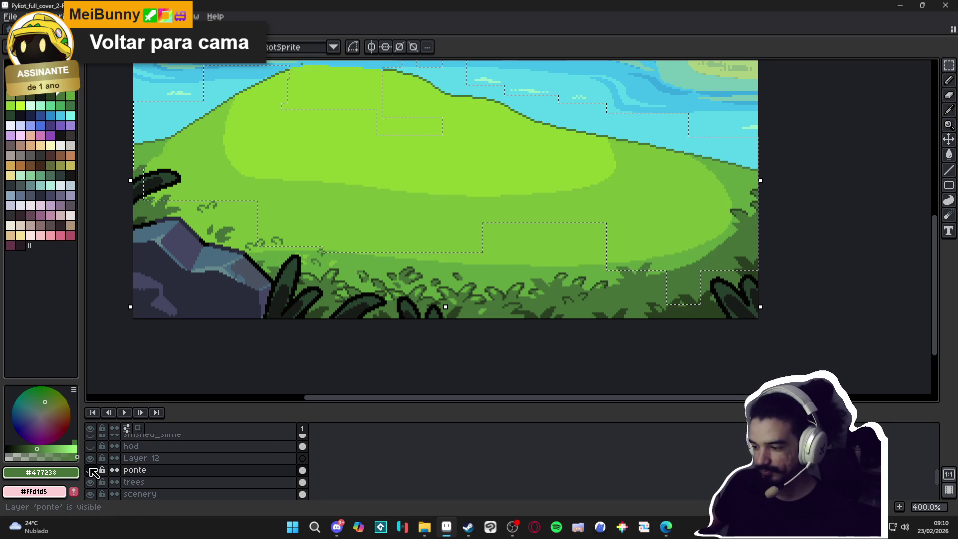
drag(625, 305, 488, 257)
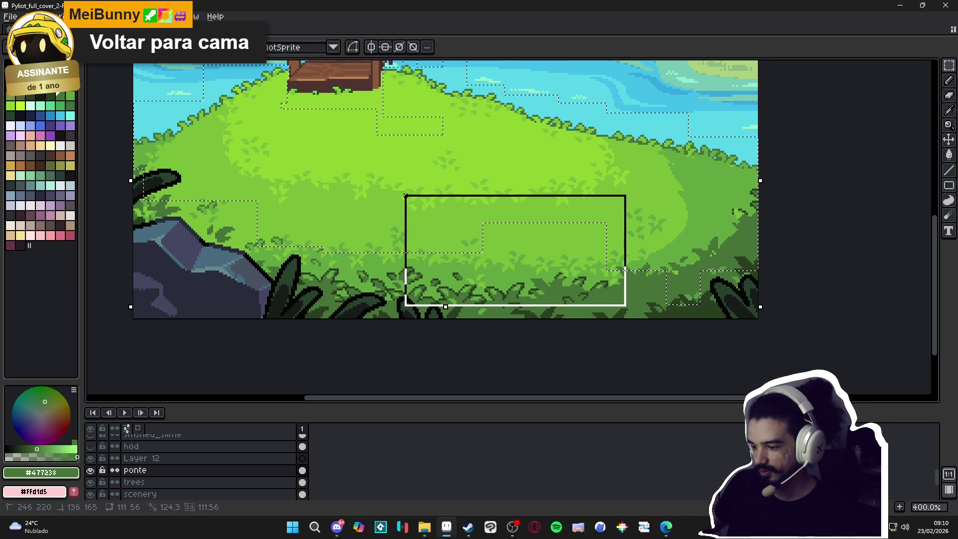
drag(405, 196, 406, 196)
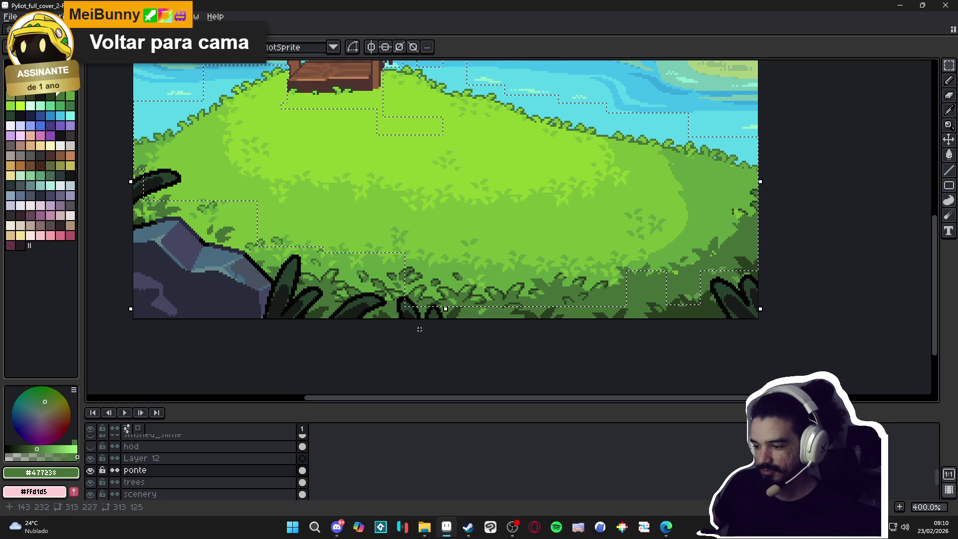
Undo the last selection change, add more leaf texture, and cut it with Ctrl+X
key(ctrl+z)
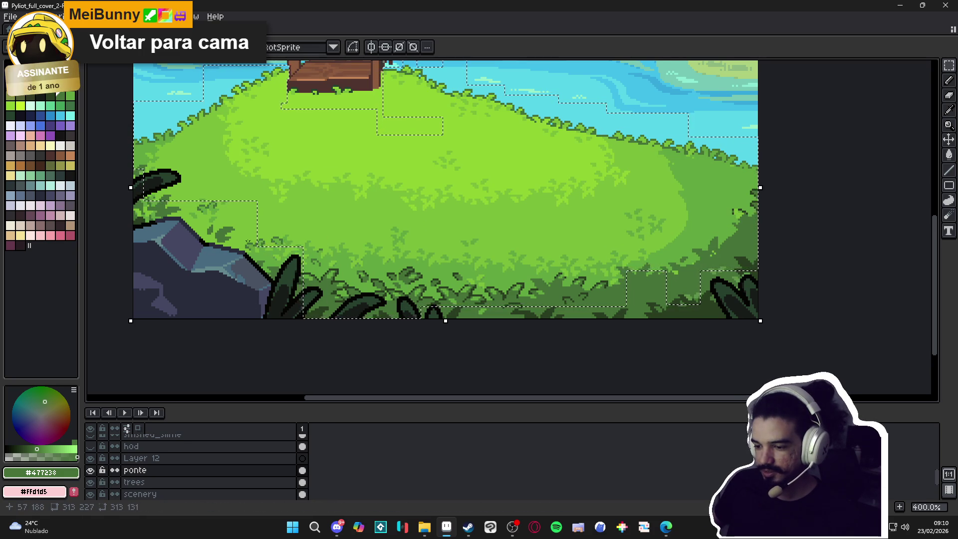
mouse_move(248, 242)
mouse_down()
mouse_move(286, 256)
mouse_move(285, 266)
mouse_up()
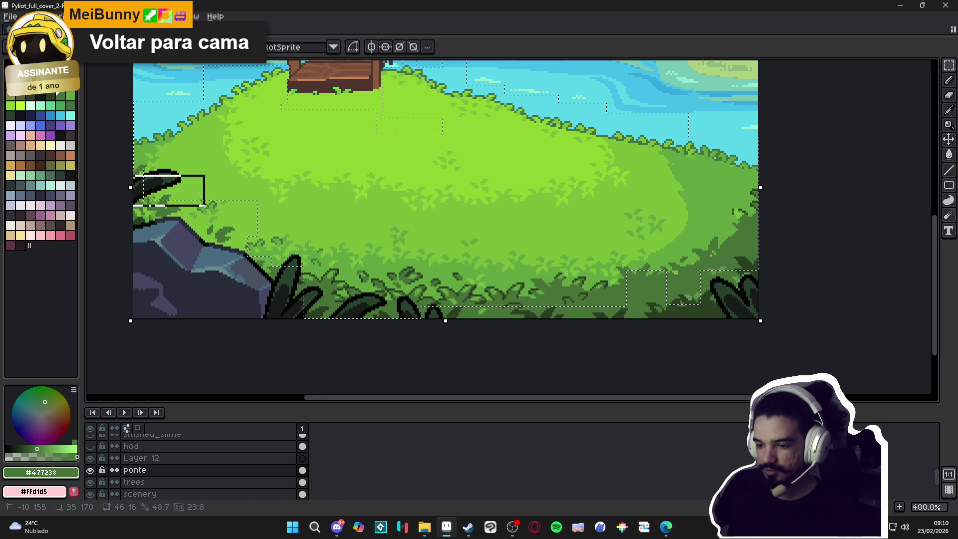
drag(203, 205, 212, 213)
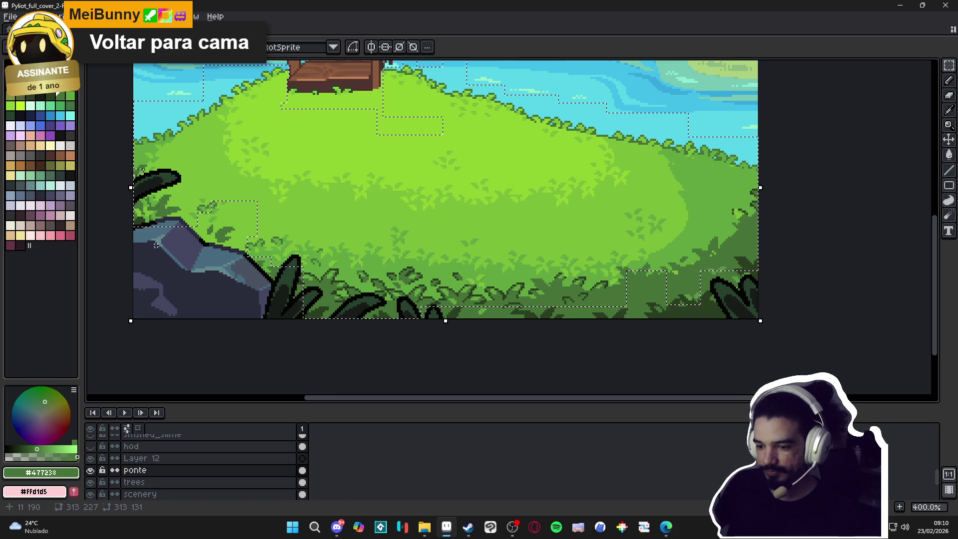
key(ctrl+x)
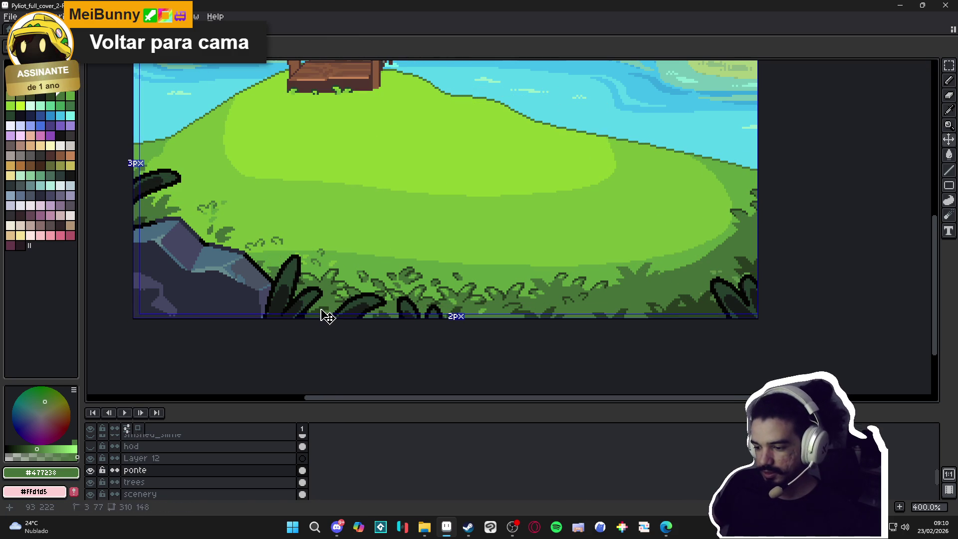
Add a new layer above the mountains layer and paste the cut leaf texture into it
scroll(171, 479, down, 1)
click(168, 484)
scroll(170, 488, down, 1)
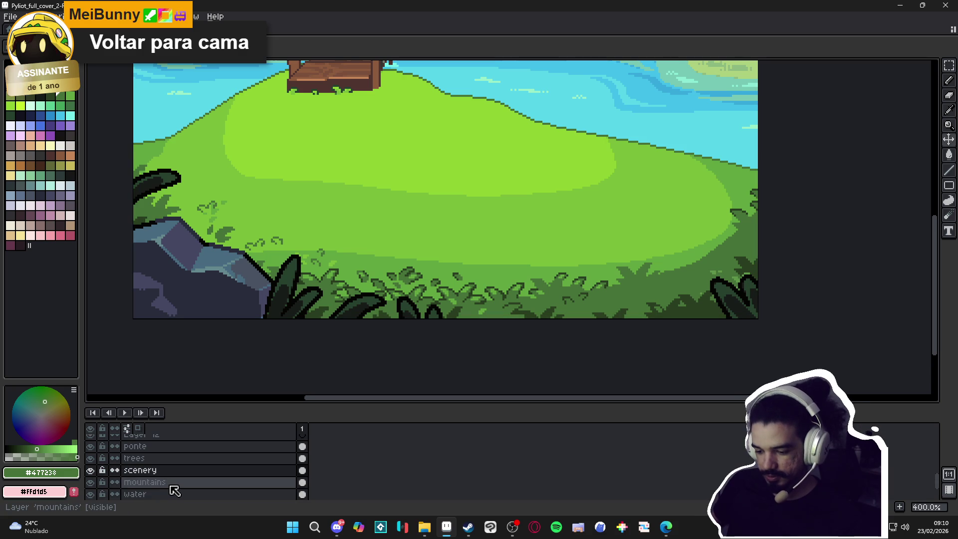
click(171, 484)
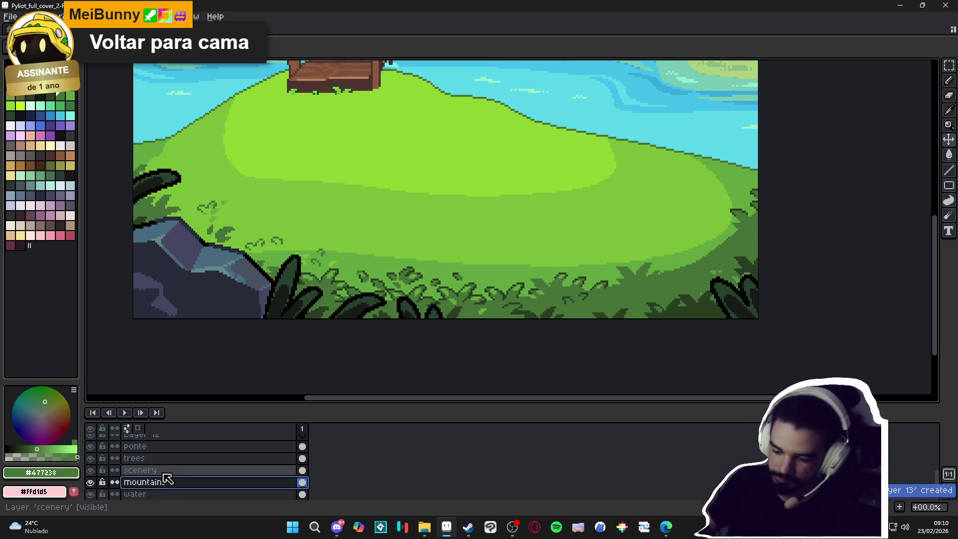
key(shift+n)
key(ctrl+v)
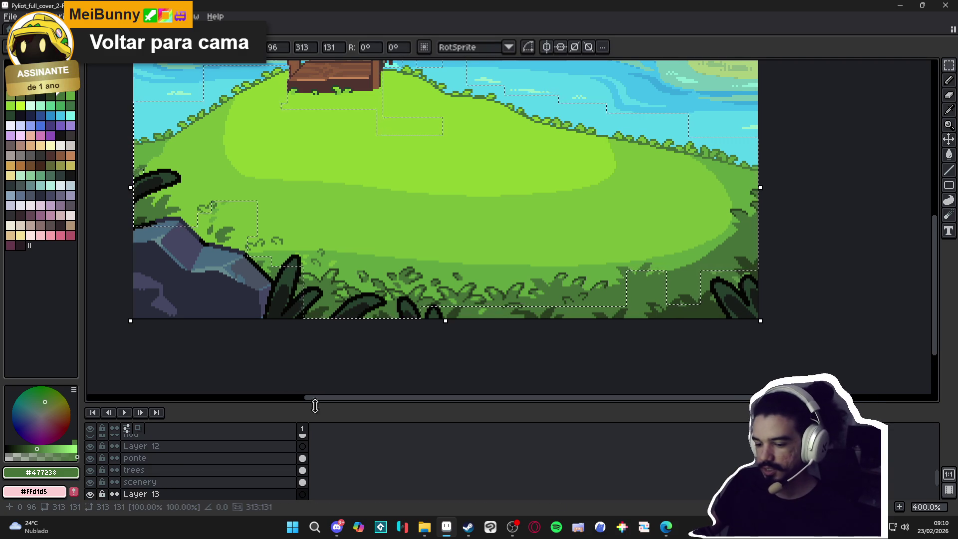
click(150, 483)
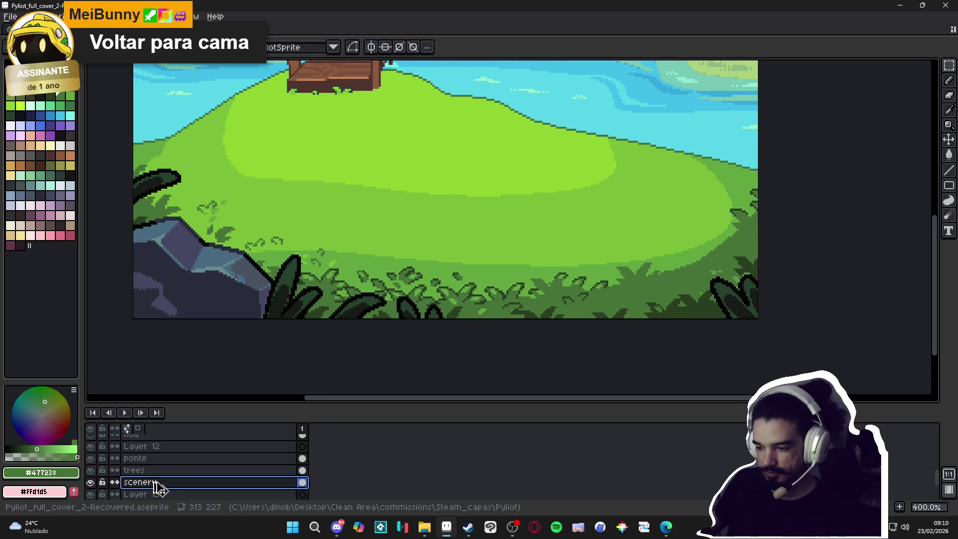
Deselect and toggle the grass layer off and on to check the pasted leaves
key(ctrl+z)
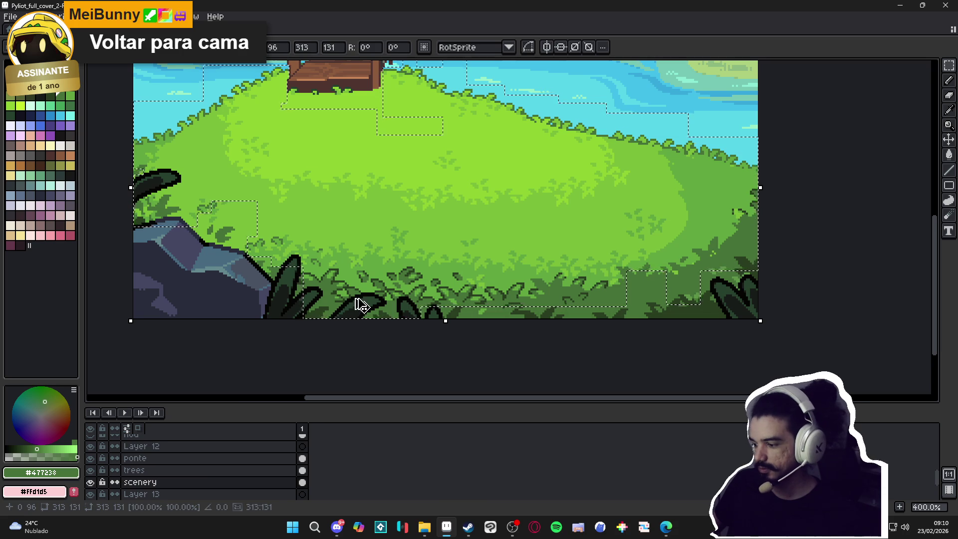
key(ctrl+z)
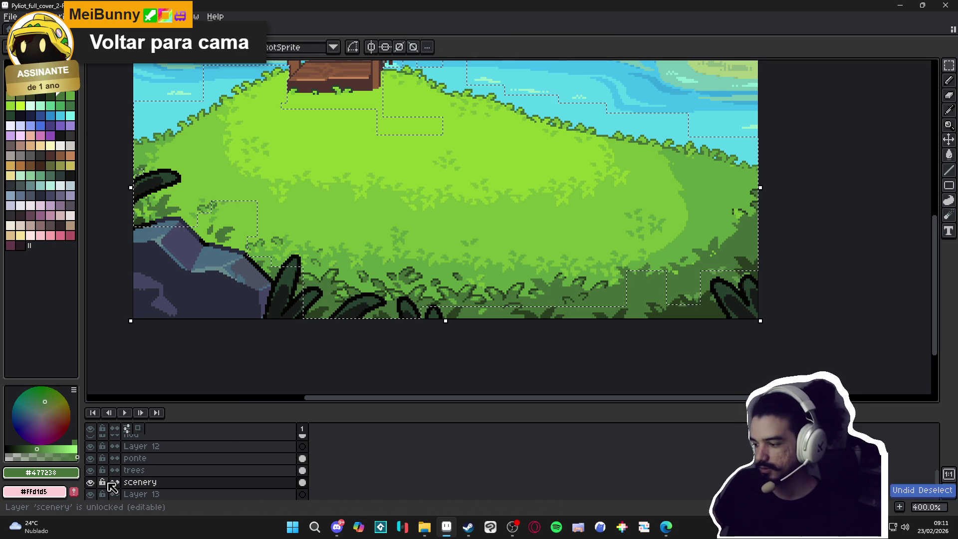
key(ctrl+d)
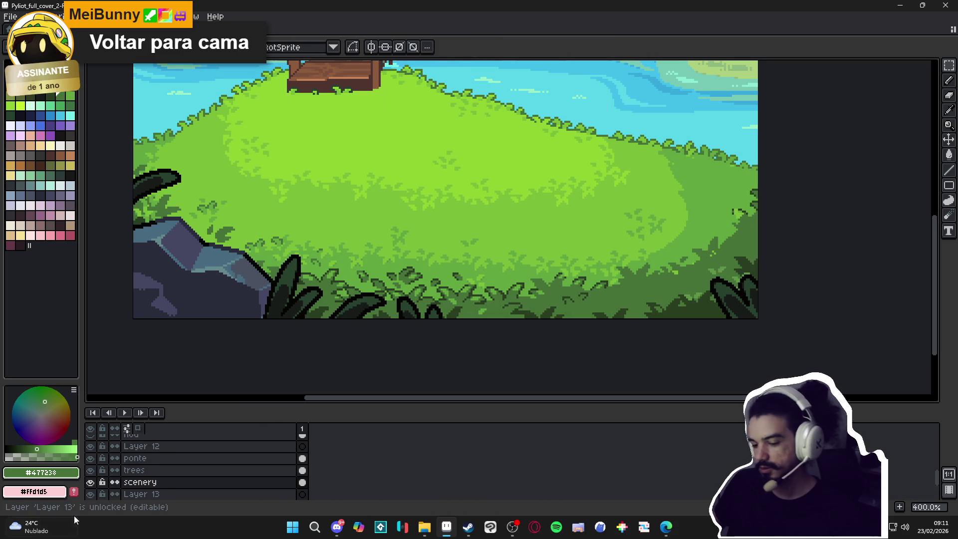
click(90, 481)
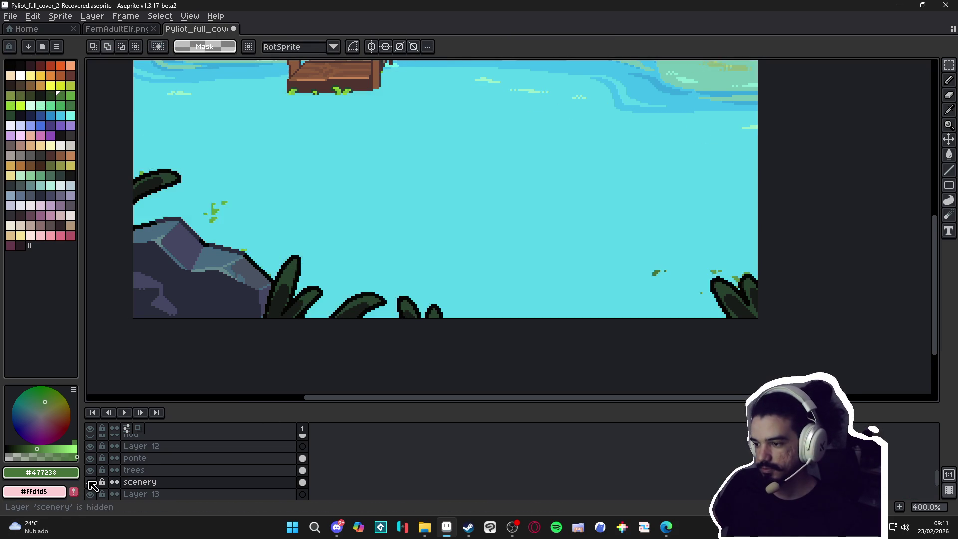
click(91, 482)
scroll(199, 207, up, 3)
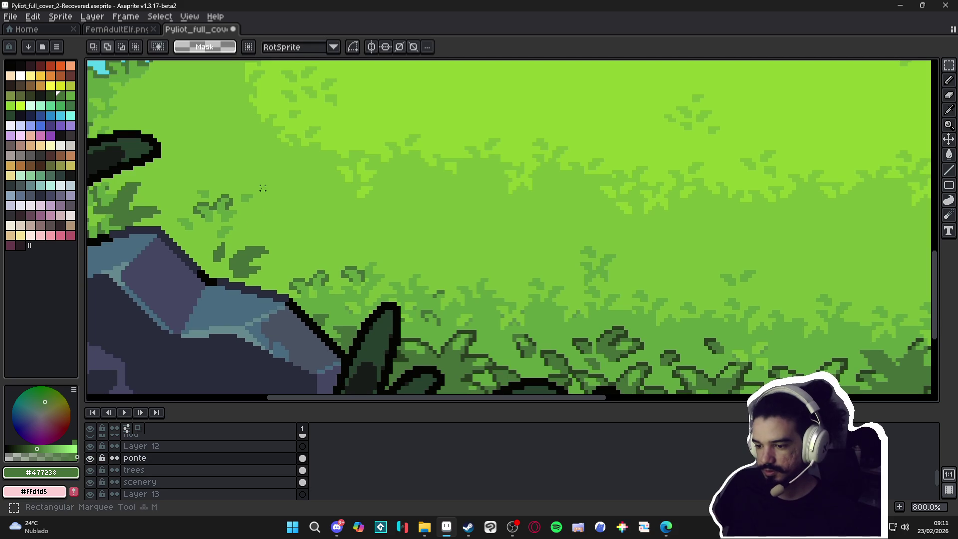
Mark and clear a foliage selection, then make the scenery layer active
drag(303, 132, 178, 249)
key(ctrl+d)
key(v)
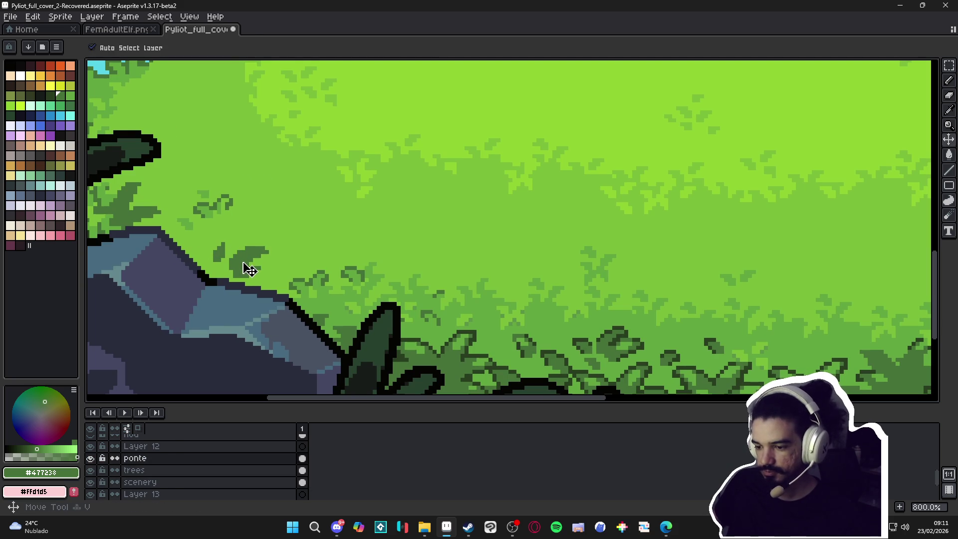
click(250, 270)
key(ctrl+z)
scroll(297, 285, down, 4)
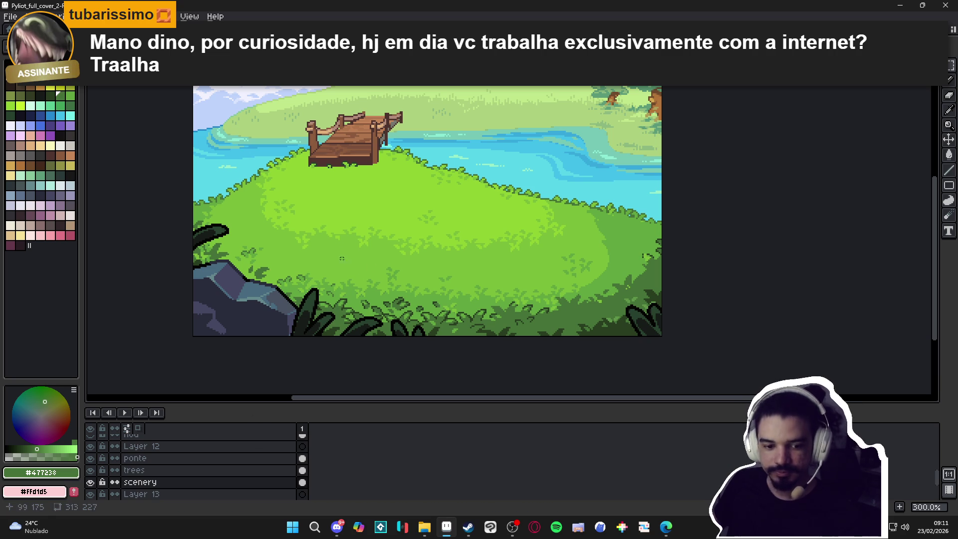
Toggle the grass layer's visibility to compare the meadow with the water beneath
click(89, 490)
double_click(89, 489)
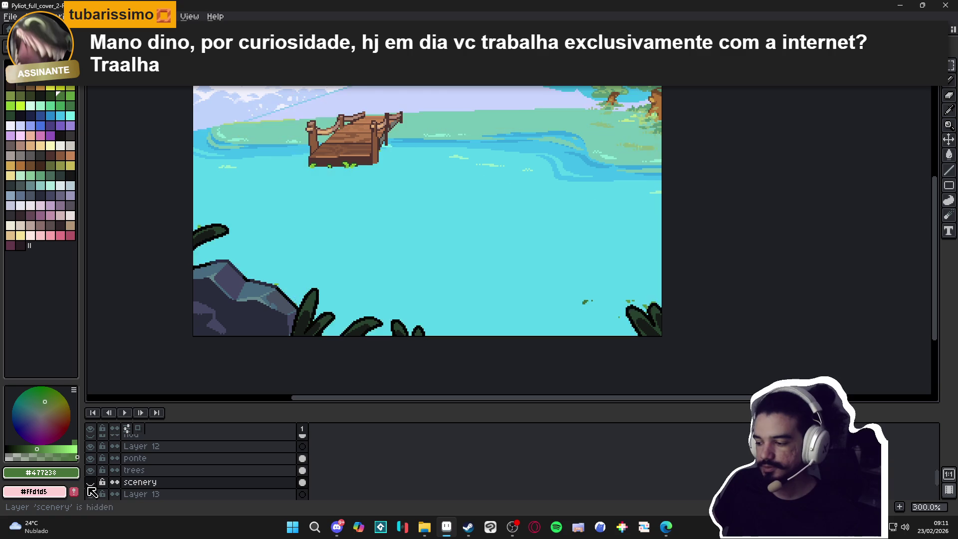
double_click(89, 489)
click(89, 489)
click(88, 489)
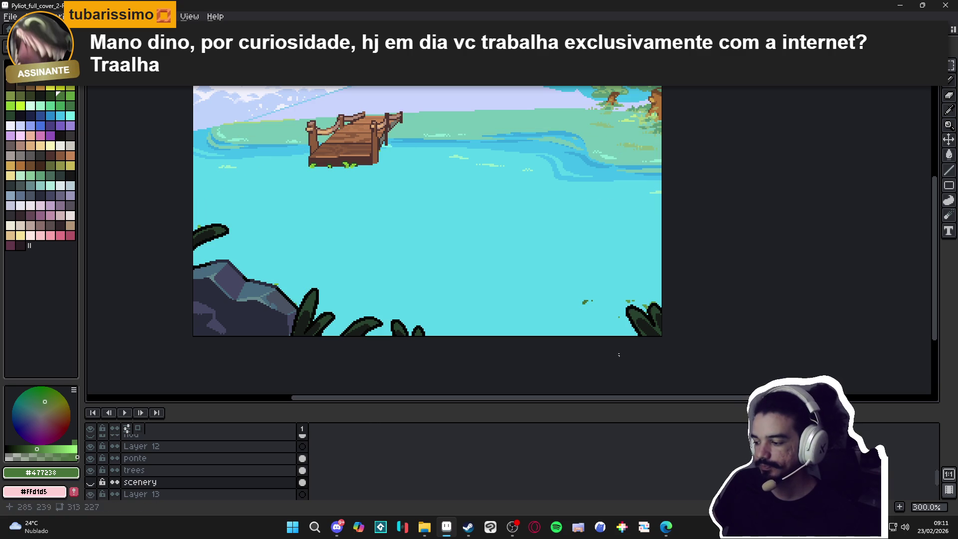
scroll(618, 354, up, 4)
Activate the ponte layer, zoom out, and show the grass layer again
ctrl+click(518, 284)
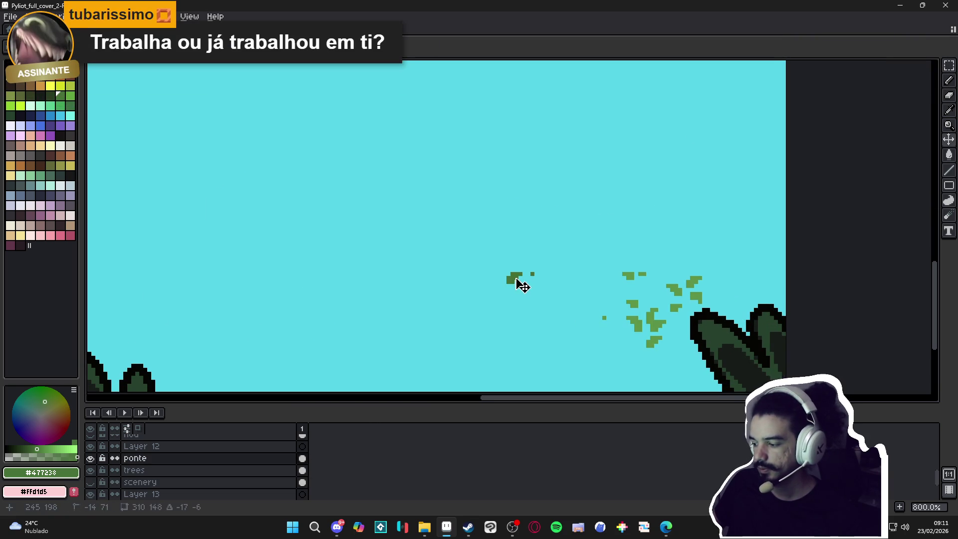
key(minus)
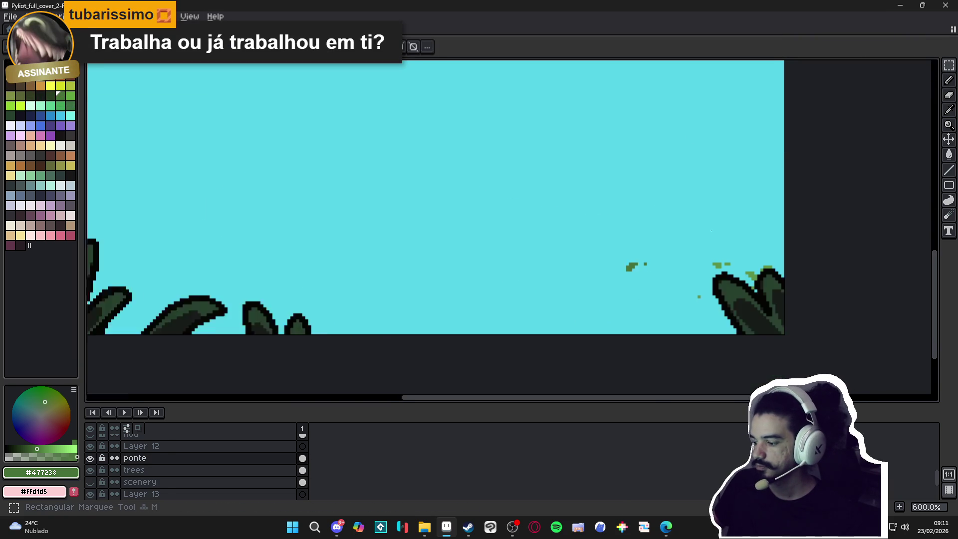
key(minus)
drag(620, 194, 773, 317)
key(ctrl+d)
click(90, 482)
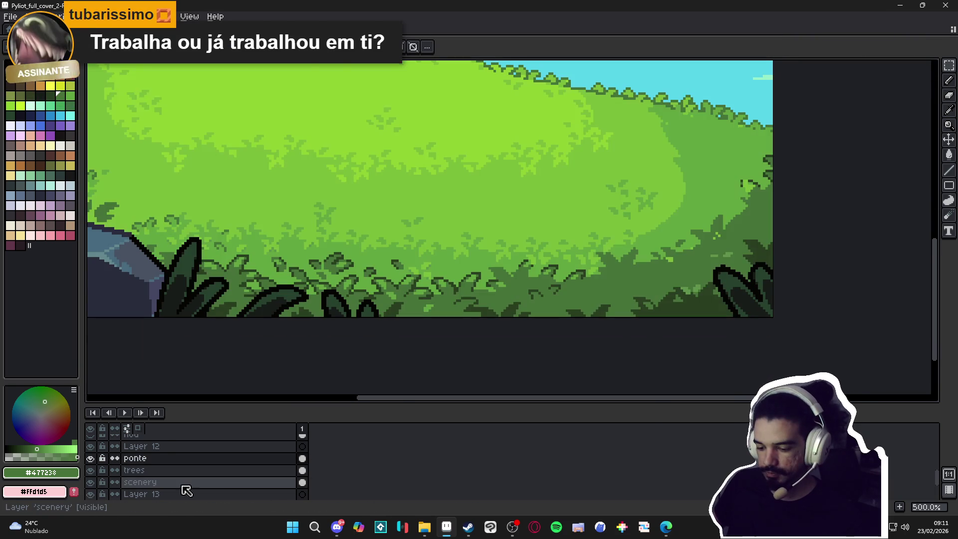
Reselect on the scenery layer, zoom out, and save the cover
click(278, 482)
key(ctrl+shift+d)
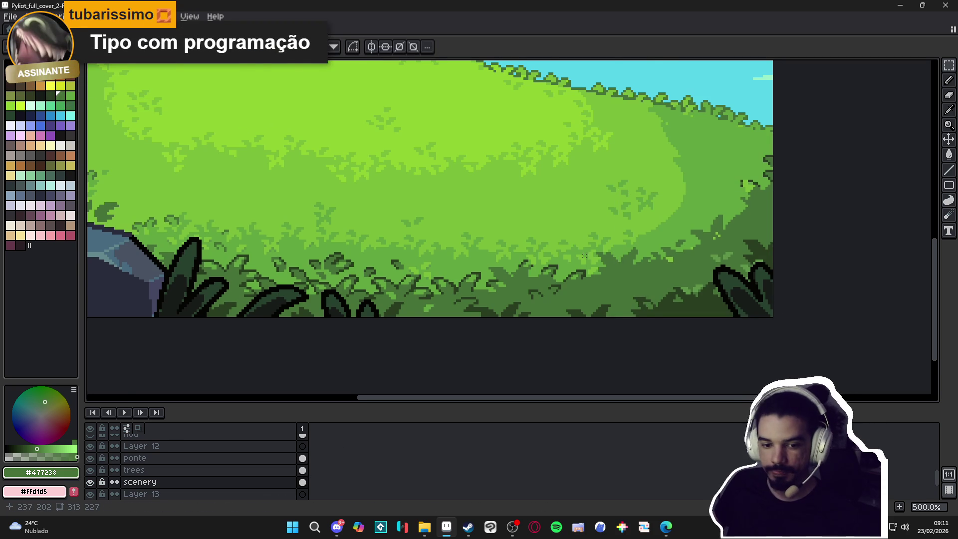
key(minus)
key(ctrl+s)
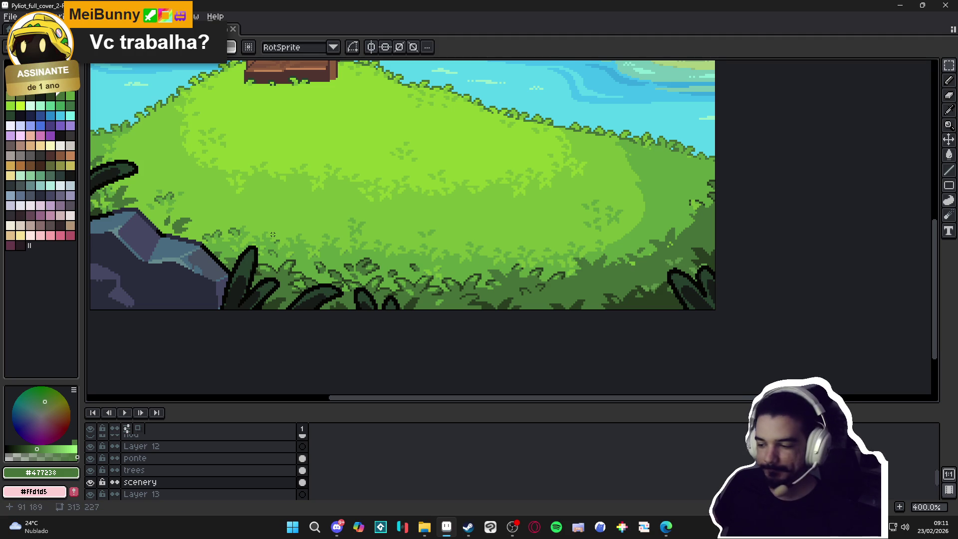
Toggle the grass layer off and on again to compare the meadow
scroll(273, 235, down, 1)
click(91, 482)
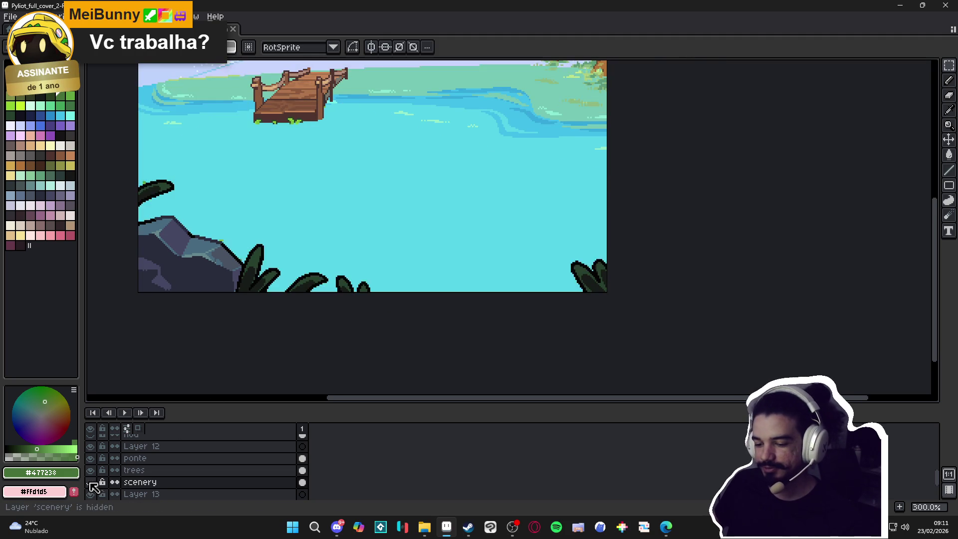
double_click(90, 483)
click(90, 482)
double_click(91, 482)
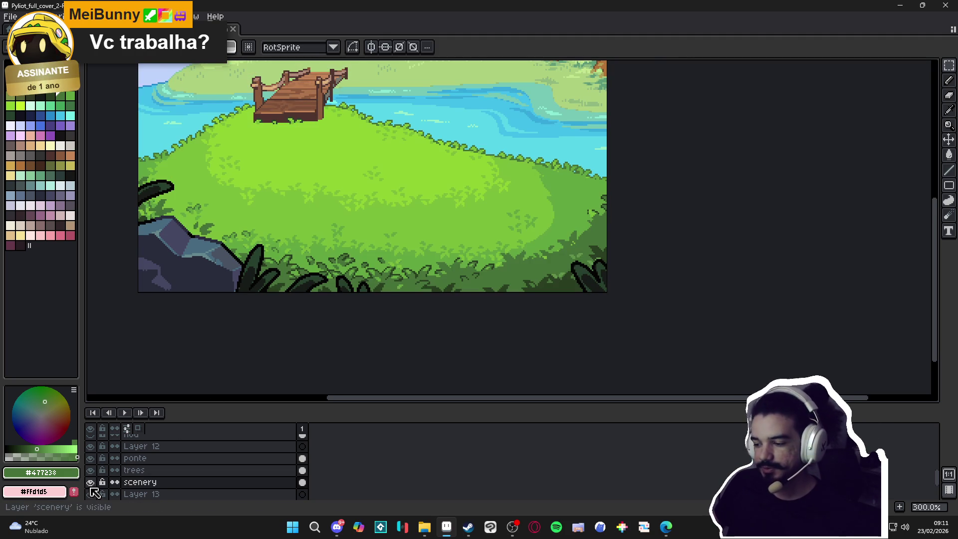
key(b)
scroll(464, 259, up, 9)
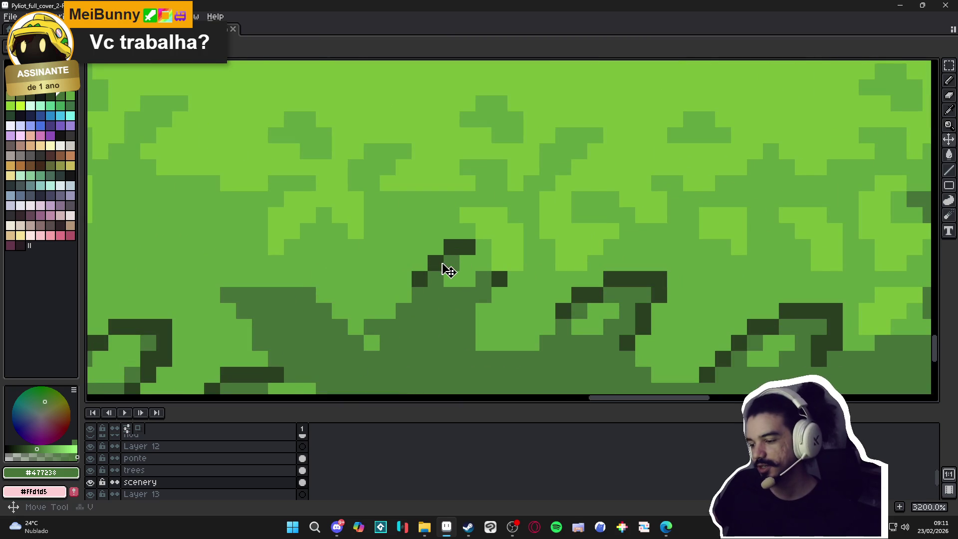
Paint dark outline pixels along a leaf edge and cover a stray cyan pixel with mid green
alt+click(451, 247)
drag(435, 263, 451, 263)
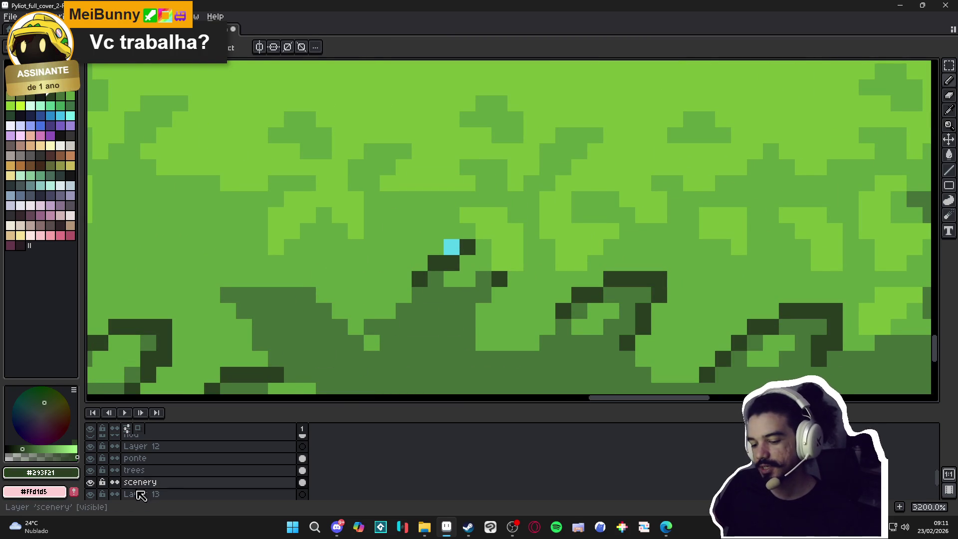
double_click(90, 483)
double_click(91, 482)
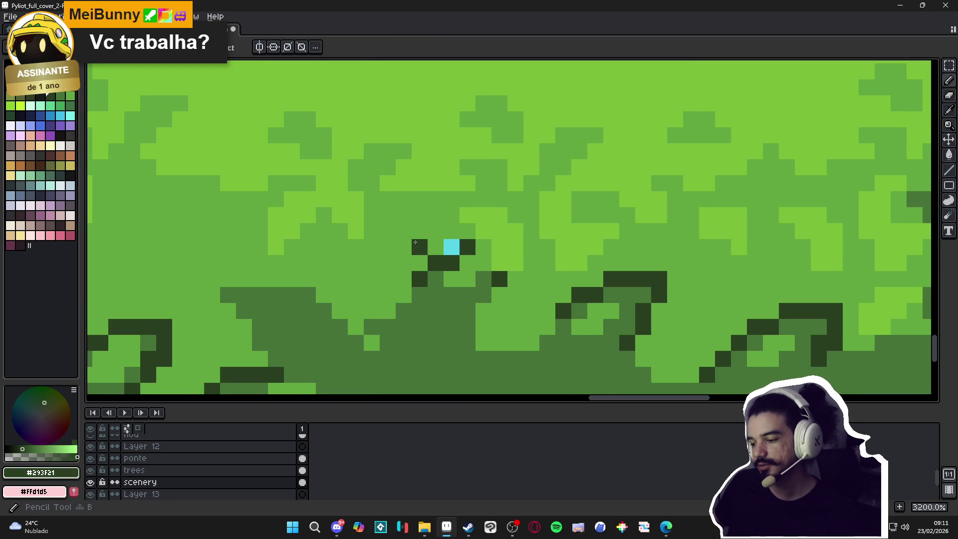
alt+click(438, 242)
click(451, 247)
alt+click(465, 244)
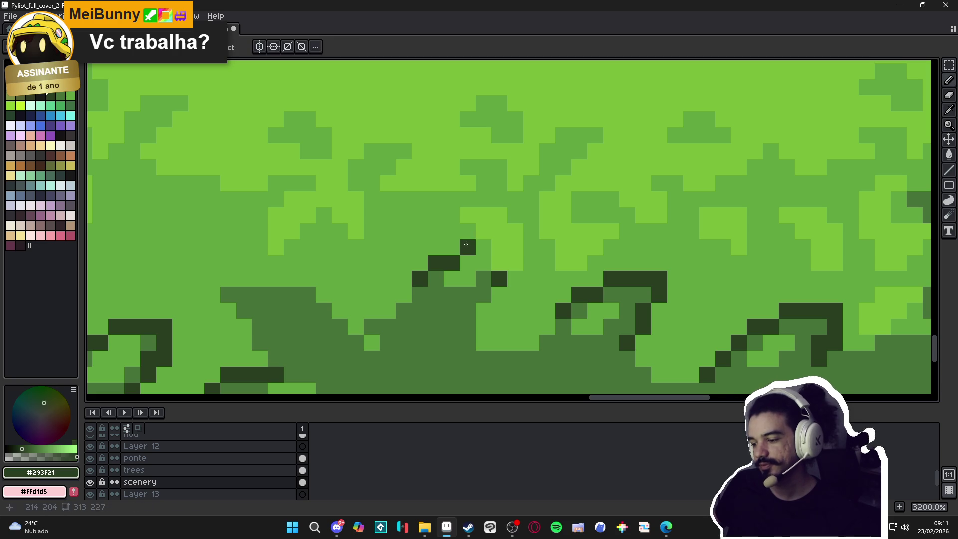
drag(498, 255, 448, 307)
Zoom in and extend the dark green leaf outline with an extra pixel below
click(471, 292)
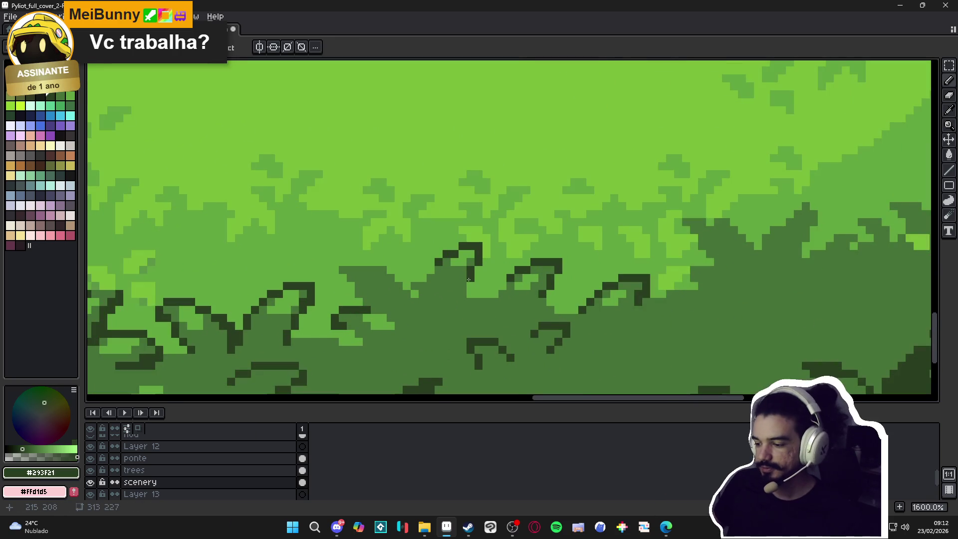
drag(392, 279, 400, 269)
drag(390, 268, 317, 264)
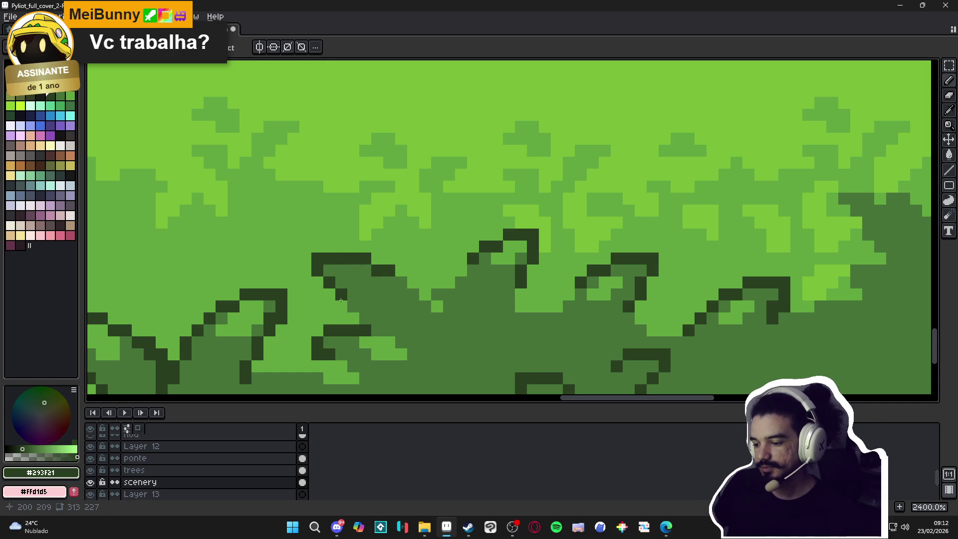
click(341, 306)
scroll(407, 277, down, 3)
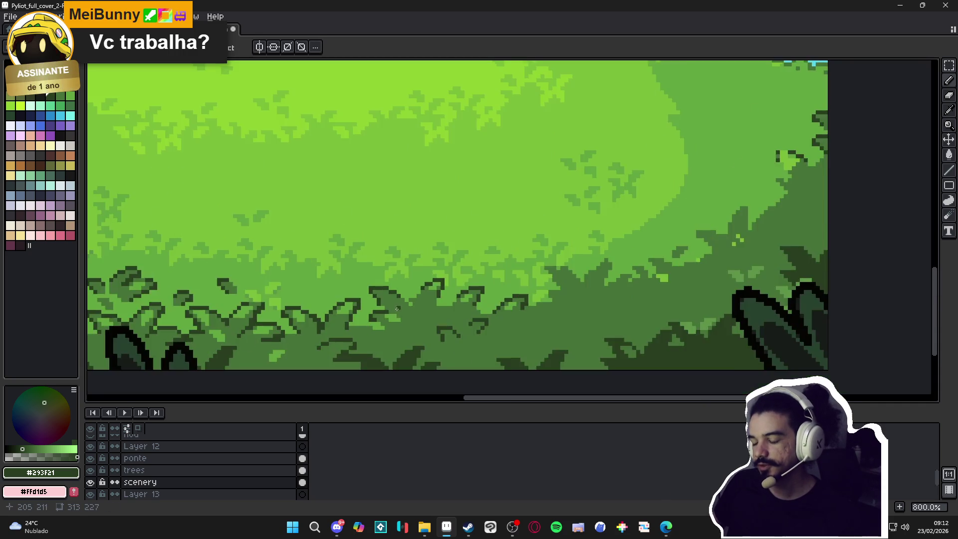
scroll(384, 311, up, 3)
scroll(381, 298, down, 5)
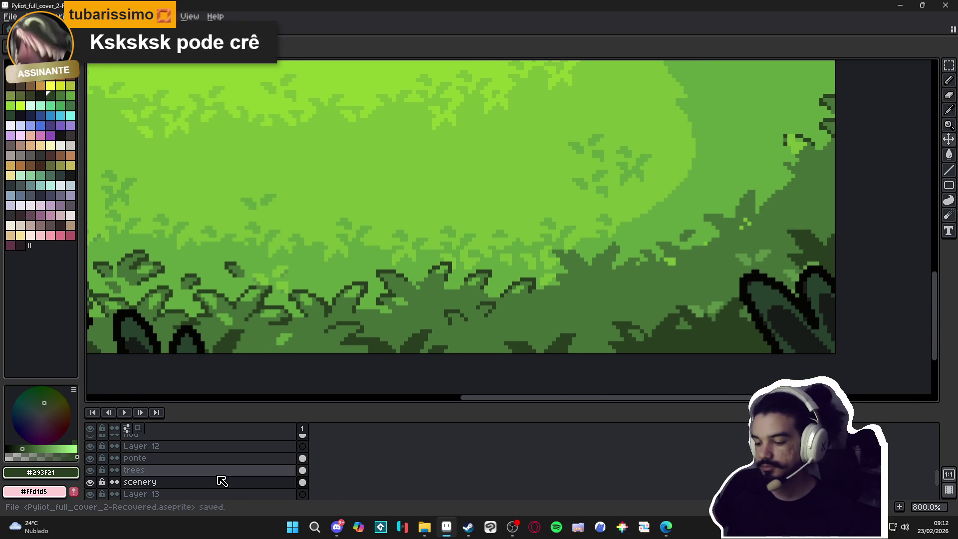
scroll(387, 287, down, 2)
scroll(387, 287, up, 6)
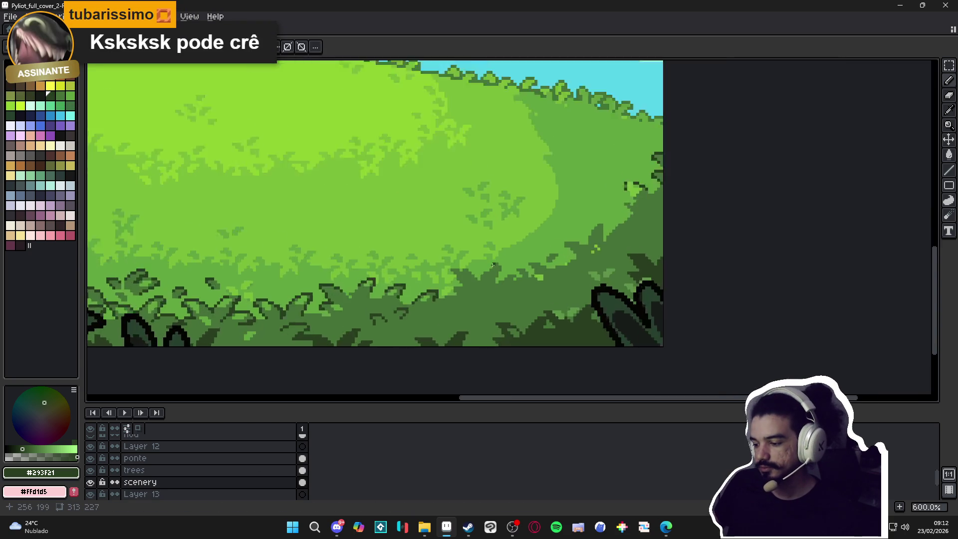
Outline another clump's top and right side with dark green #293f21 pixels
mouse_move(412, 265)
mouse_down()
mouse_move(380, 253)
mouse_move(372, 278)
mouse_move(389, 301)
mouse_up()
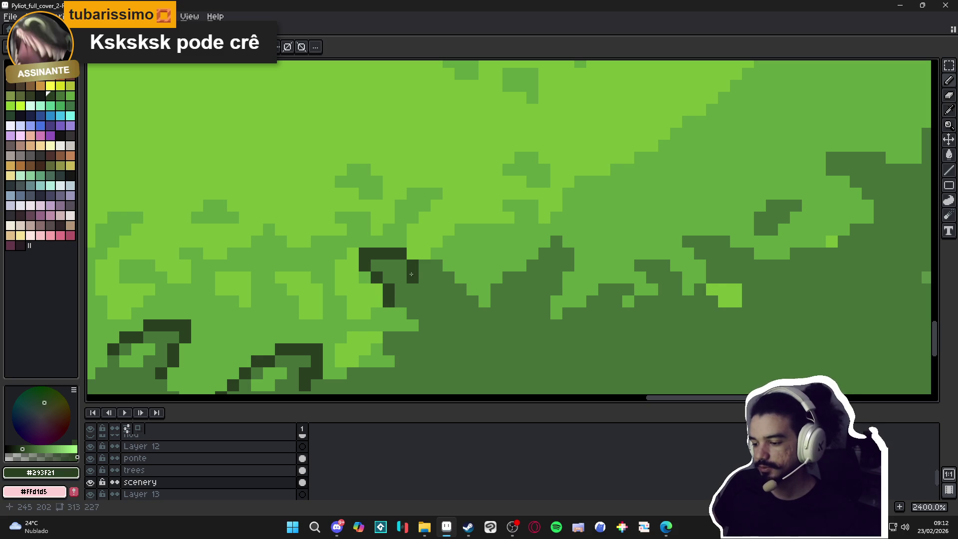
drag(436, 253, 425, 253)
click(413, 254)
click(448, 265)
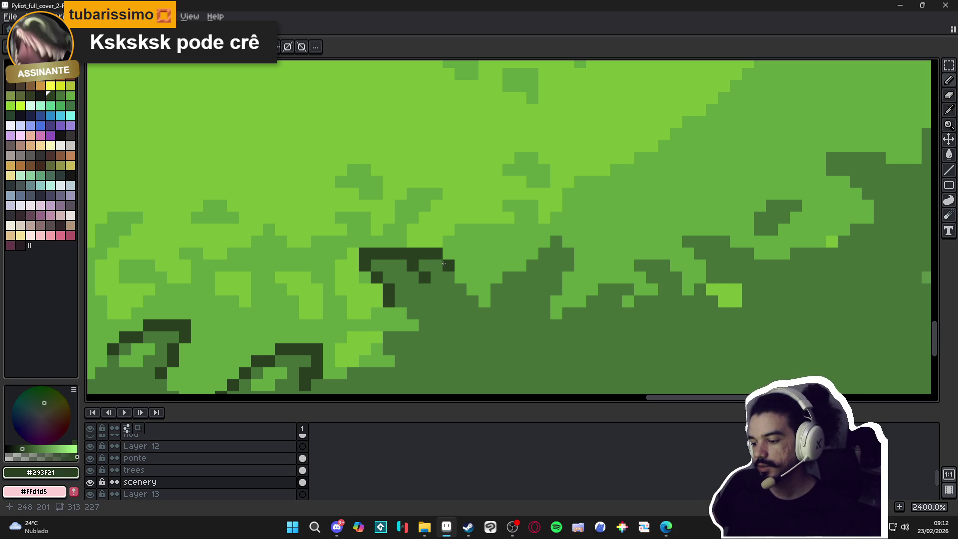
click(484, 301)
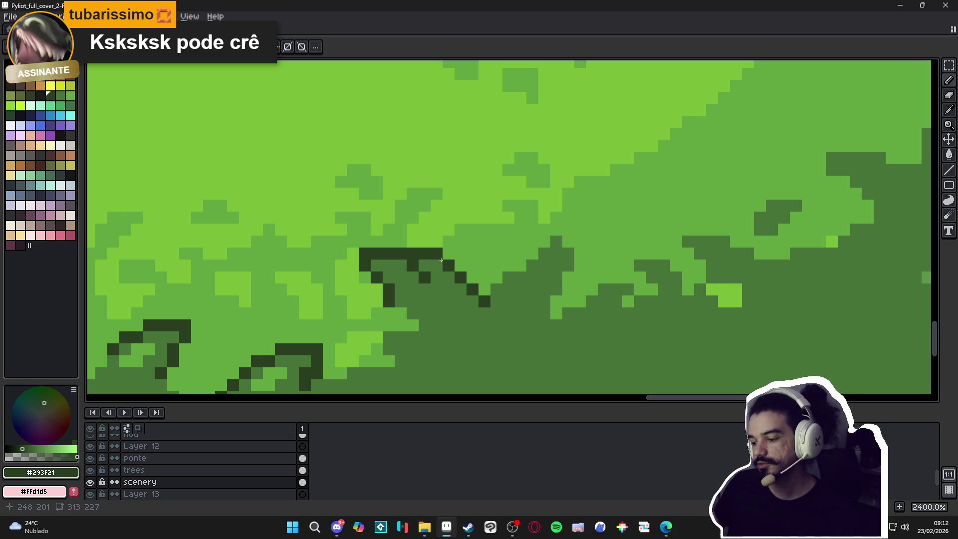
scroll(431, 316, down, 3)
scroll(432, 316, up, 3)
click(422, 301)
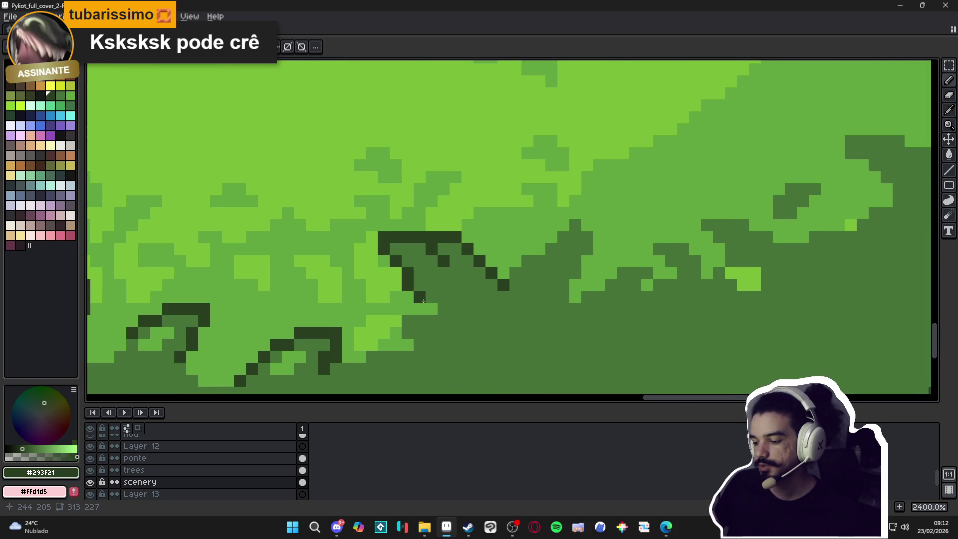
scroll(428, 310, down, 4)
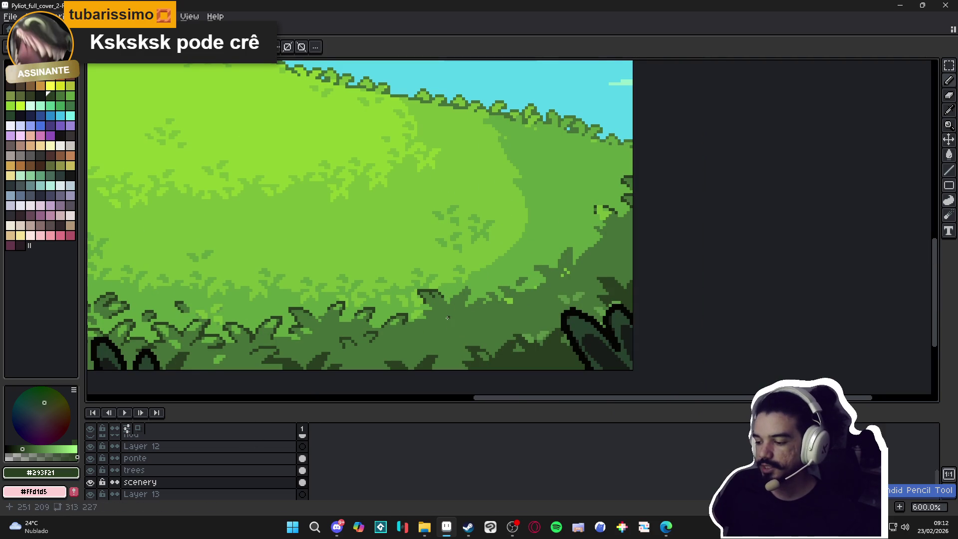
scroll(445, 317, down, 1)
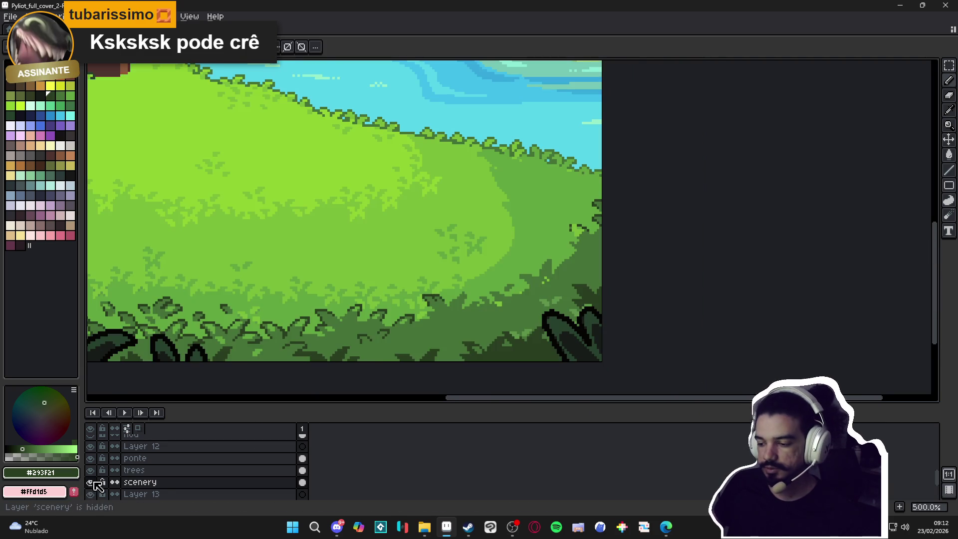
Save the cover and darken light edge pixels on the scenery layer with bush green #477238
scroll(499, 234, down, 1)
scroll(107, 459, up, 2)
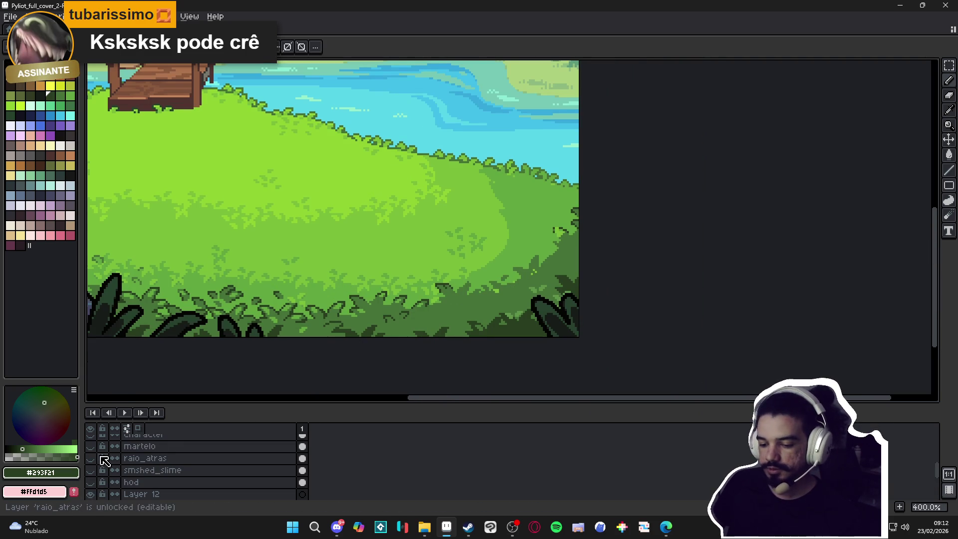
key(ctrl+s)
scroll(477, 205, down, 1)
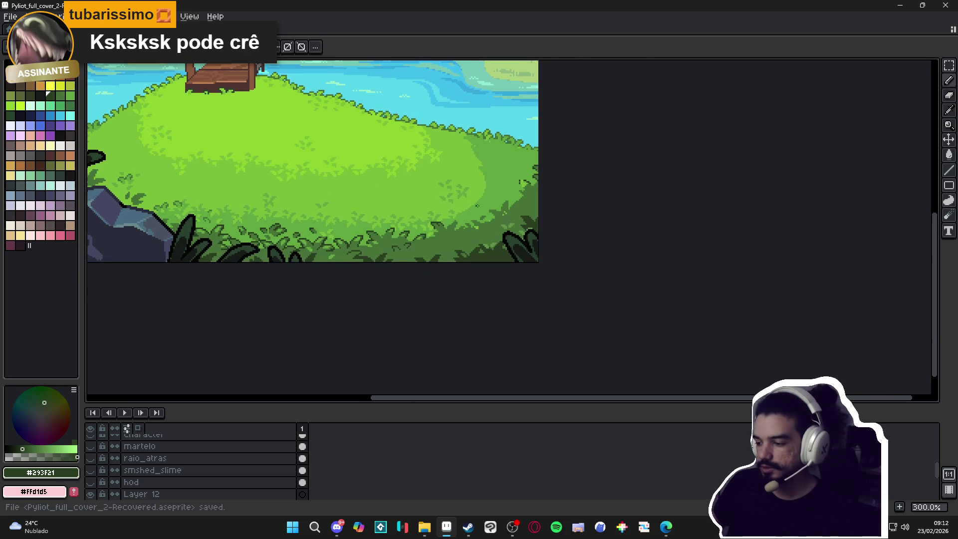
scroll(477, 205, up, 6)
ctrl+click(521, 231)
alt+click(505, 220)
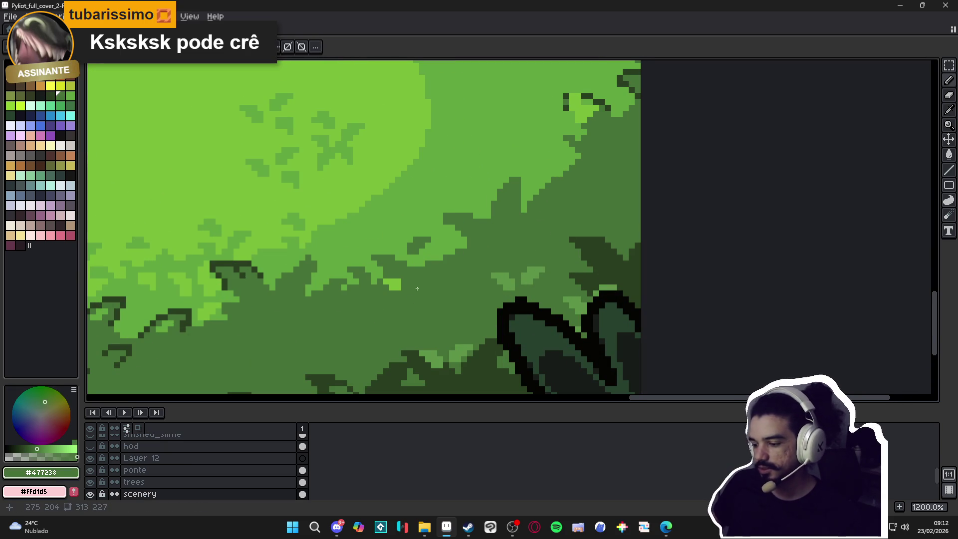
click(399, 288)
click(393, 288)
Repaint dark outline pixels and a light patch with mid green #61a53f
scroll(425, 273, down, 3)
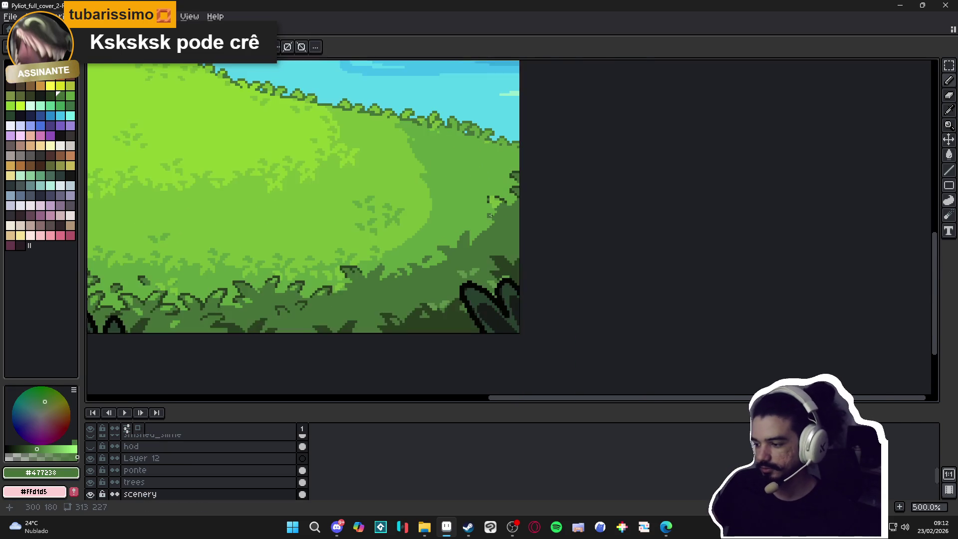
scroll(498, 200, up, 3)
alt+click(518, 191)
scroll(518, 191, up, 1)
drag(518, 191, 476, 209)
click(460, 194)
Place darker green #477238 pixels lower along the bush edge, replacing a misplaced one
alt+click(526, 214)
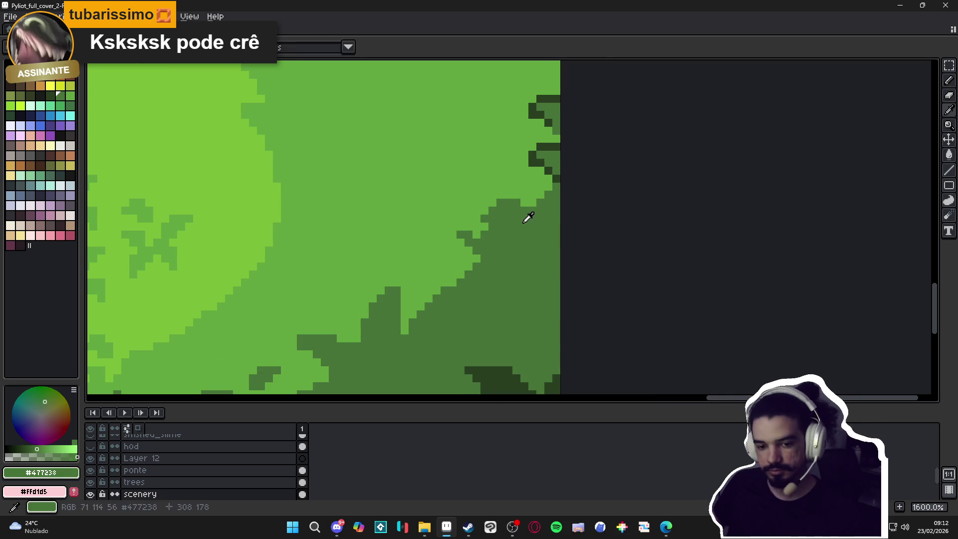
click(497, 191)
key(ctrl+z)
click(482, 205)
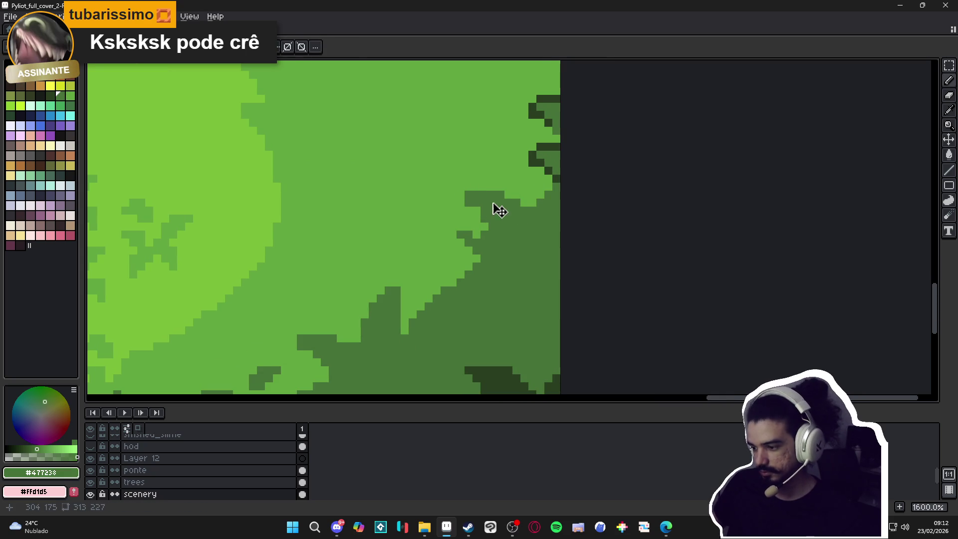
scroll(489, 234, down, 1)
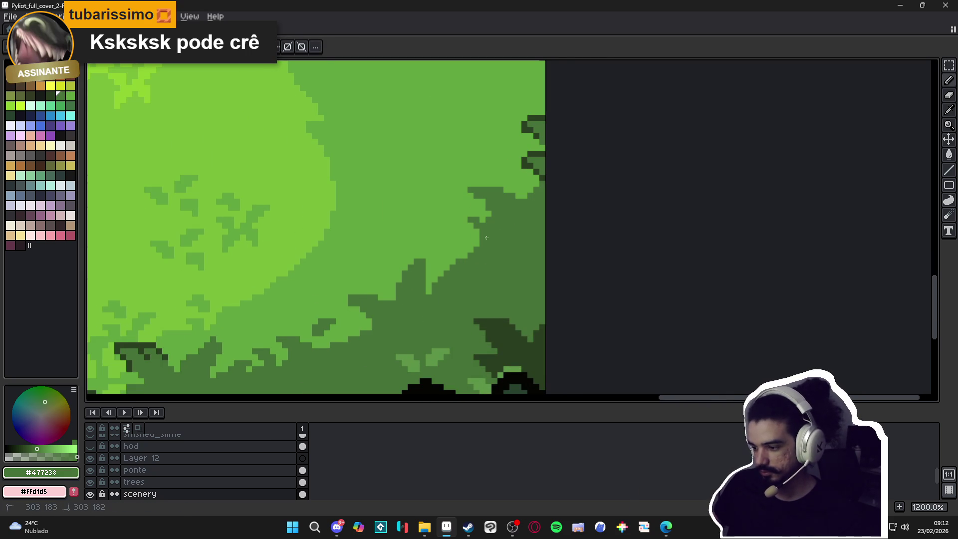
mouse_move(477, 242)
mouse_down()
mouse_move(446, 216)
mouse_move(478, 250)
mouse_up()
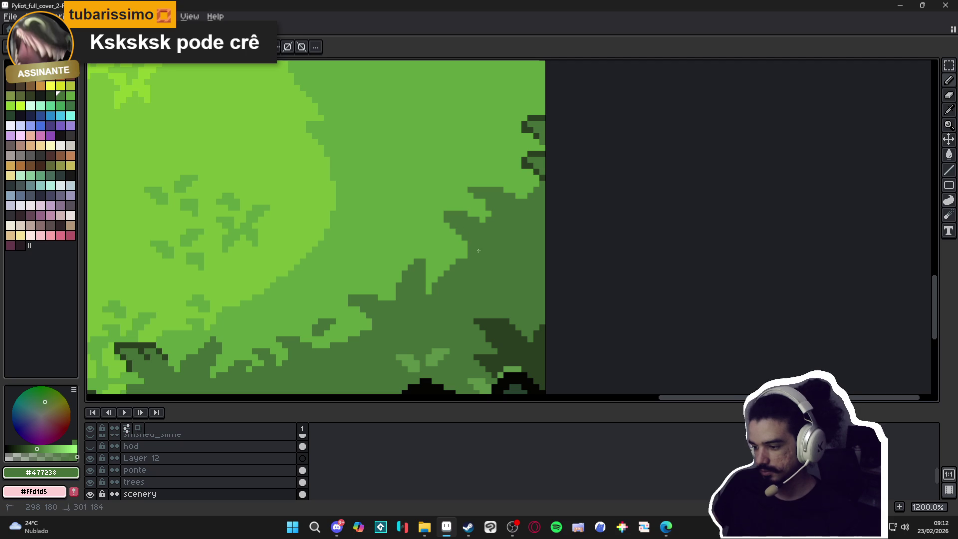
Paint meadow green #61a53f along the bush edge and add a dark green leaf spike
alt+click(443, 218)
mouse_move(441, 213)
mouse_down()
mouse_move(474, 220)
mouse_move(451, 268)
mouse_move(456, 251)
mouse_up()
scroll(474, 220, down, 1)
scroll(464, 249, up, 1)
alt+click(462, 279)
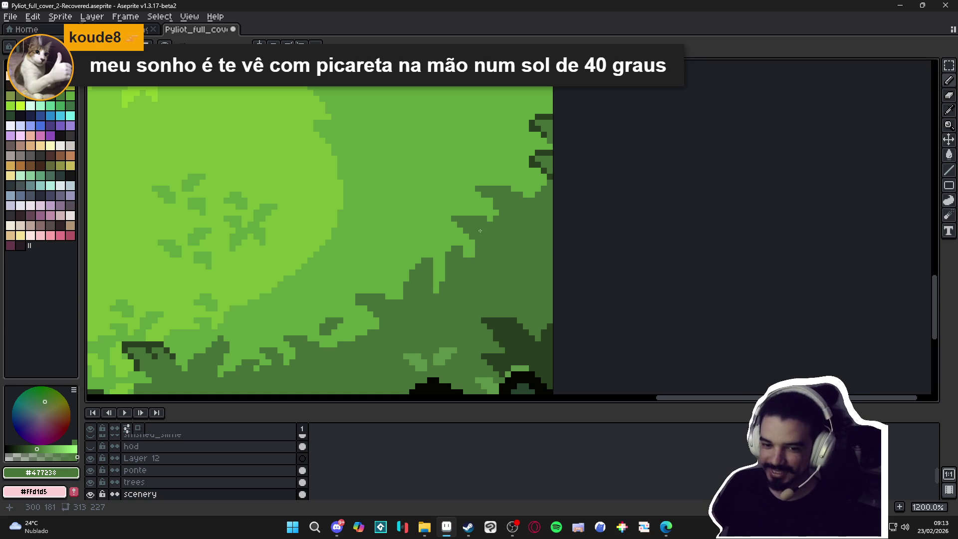
scroll(462, 245, up, 1)
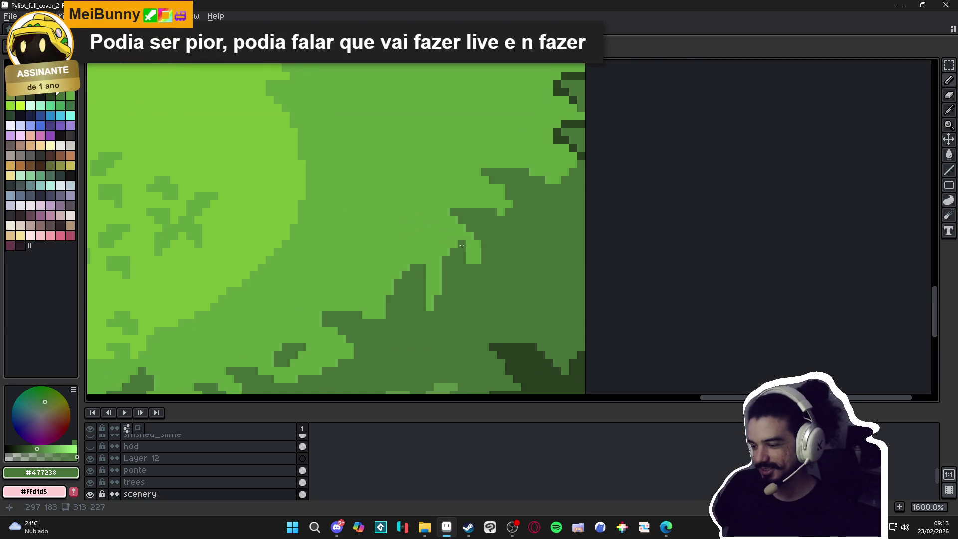
scroll(461, 244, down, 6)
Save the cover file again
key(ctrl+s)
scroll(412, 283, down, 2)
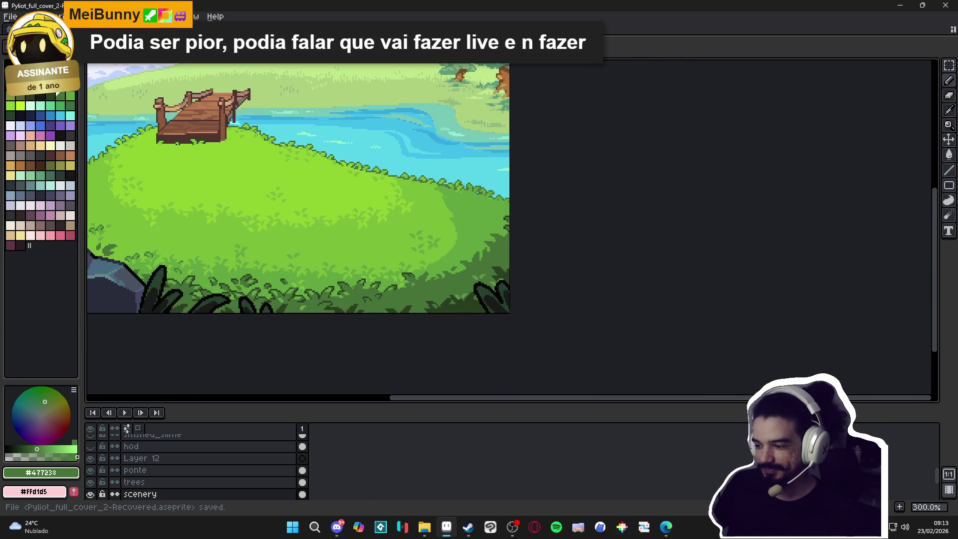
scroll(413, 284, left, 2)
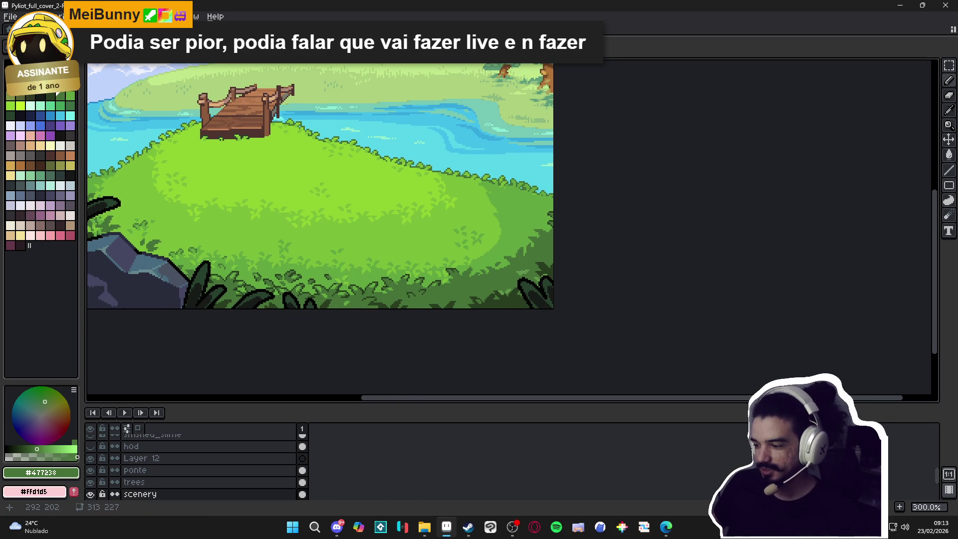
scroll(522, 272, up, 5)
Extend the dark green #477238 patch with pixels beside the bush edge
alt+click(513, 232)
scroll(513, 232, up, 1)
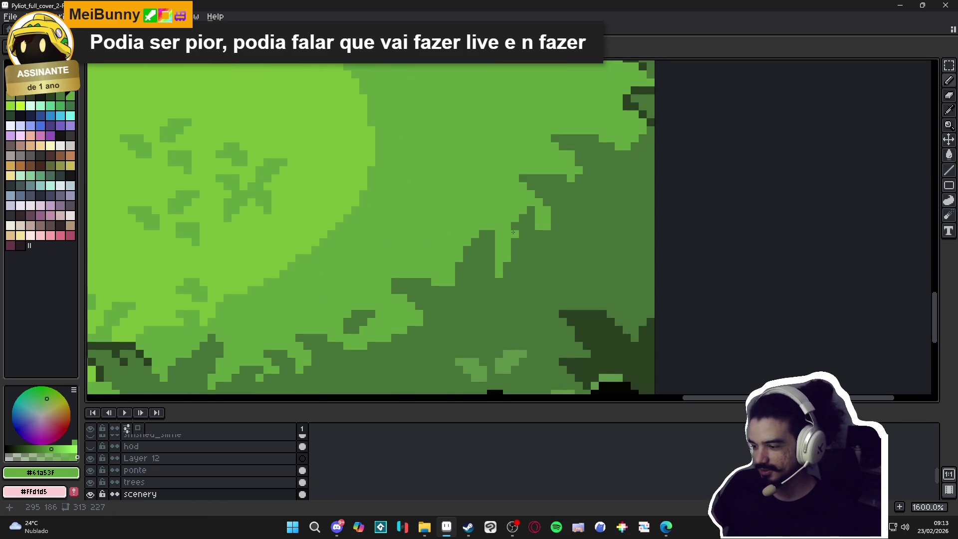
scroll(513, 232, down, 4)
scroll(528, 204, up, 3)
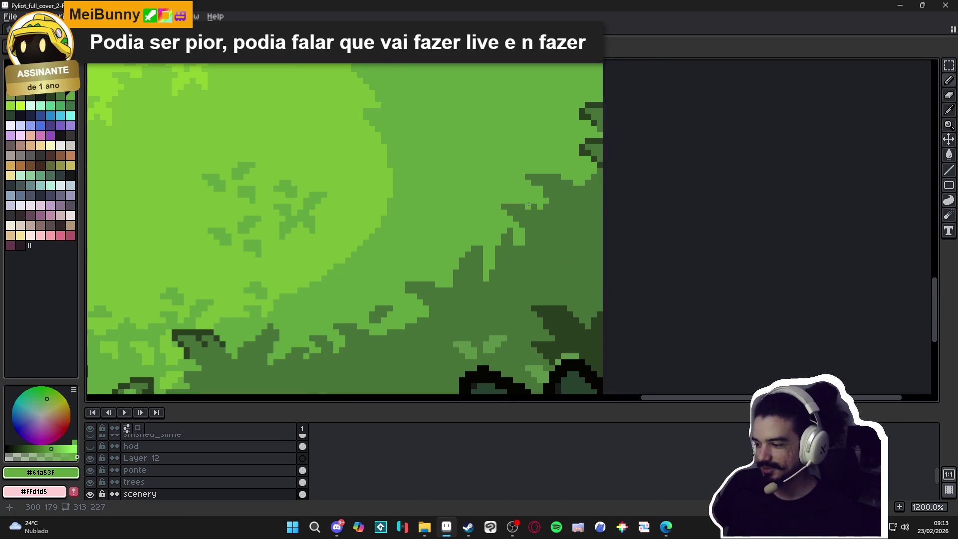
alt+click(518, 205)
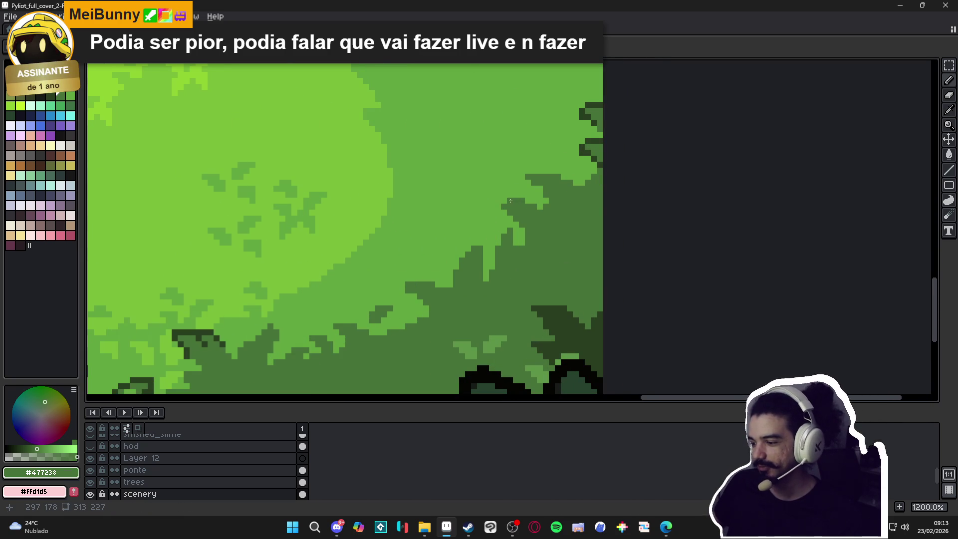
scroll(531, 218, up, 1)
click(501, 207)
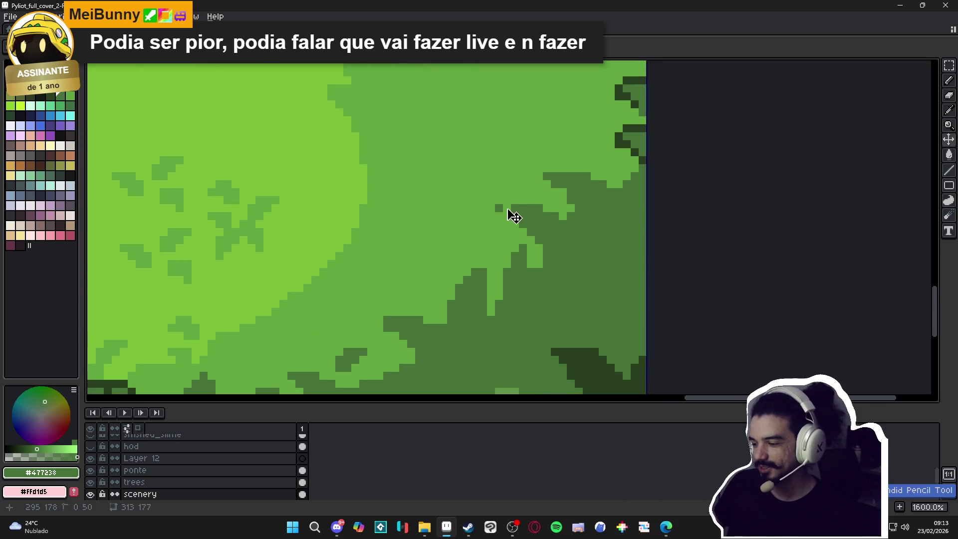
click(520, 234)
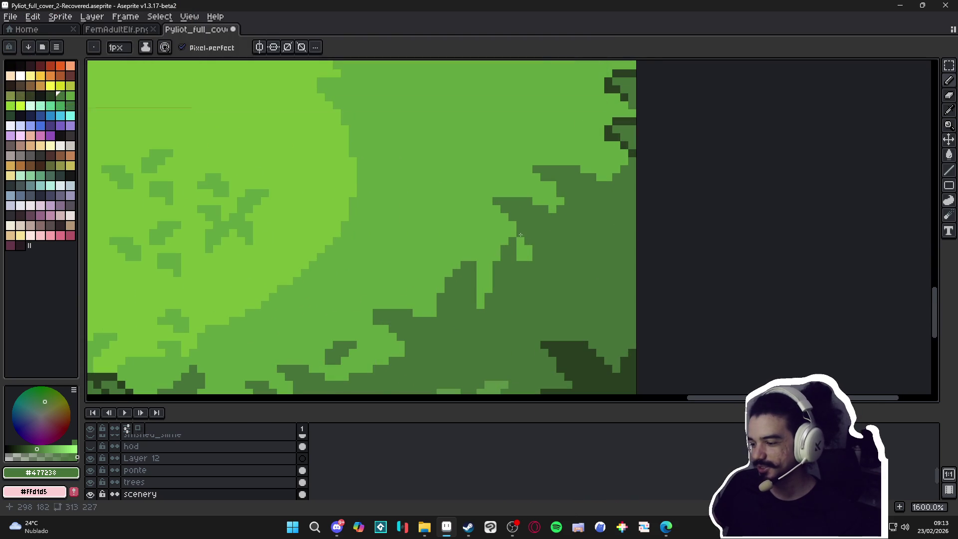
click(528, 248)
click(529, 255)
Repaint stray dark edge pixels with meadow green #61a53f
scroll(545, 270, down, 3)
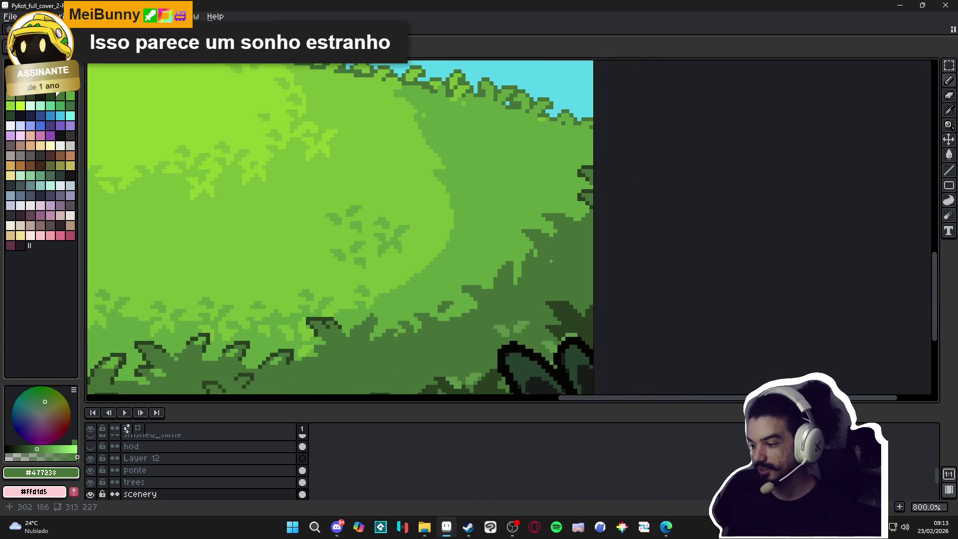
scroll(538, 222, up, 3)
alt+click(536, 226)
click(535, 215)
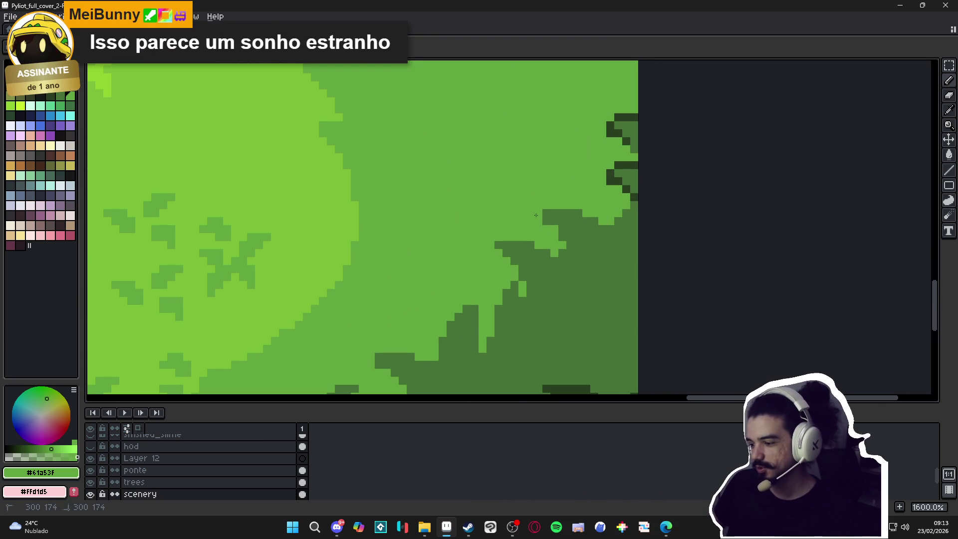
click(579, 216)
alt+click(569, 235)
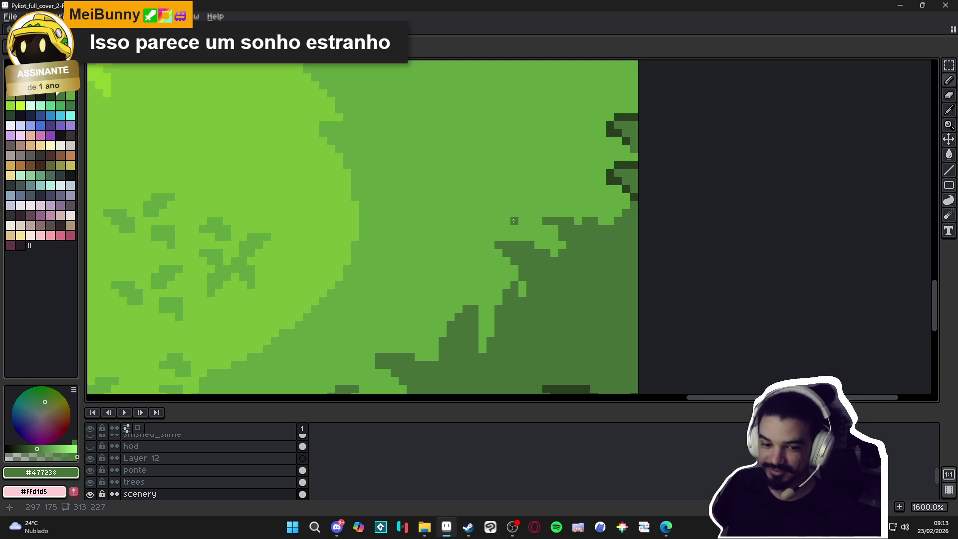
Touch up the slope edge with dark and light green pixels, forming a small dark leaf point
scroll(553, 219, up, 2)
click(590, 217)
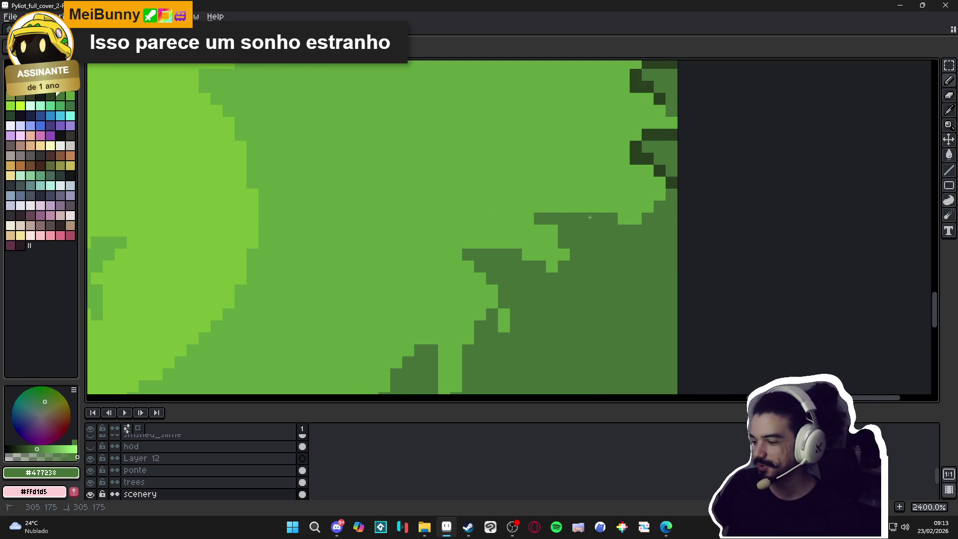
click(551, 230)
alt+click(624, 212)
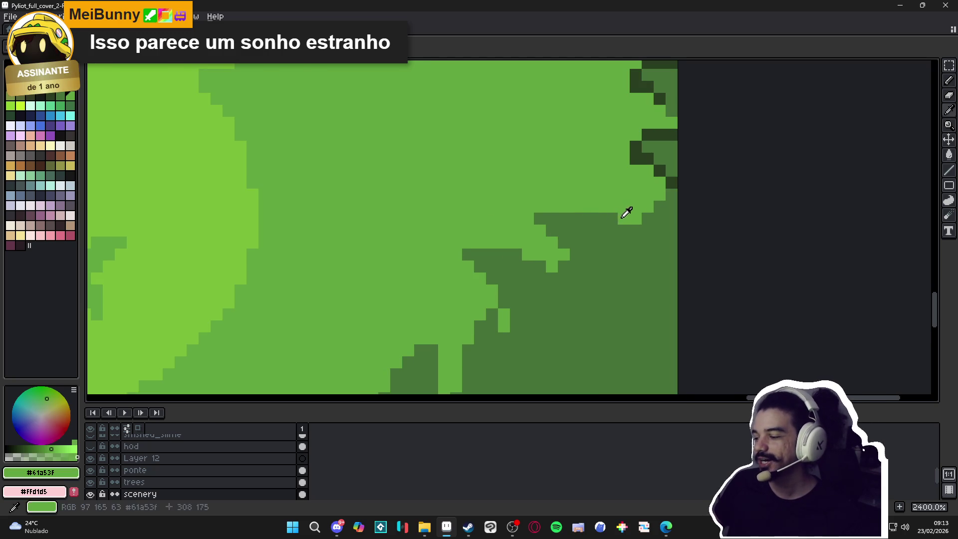
click(612, 218)
key(ctrl+z)
click(599, 219)
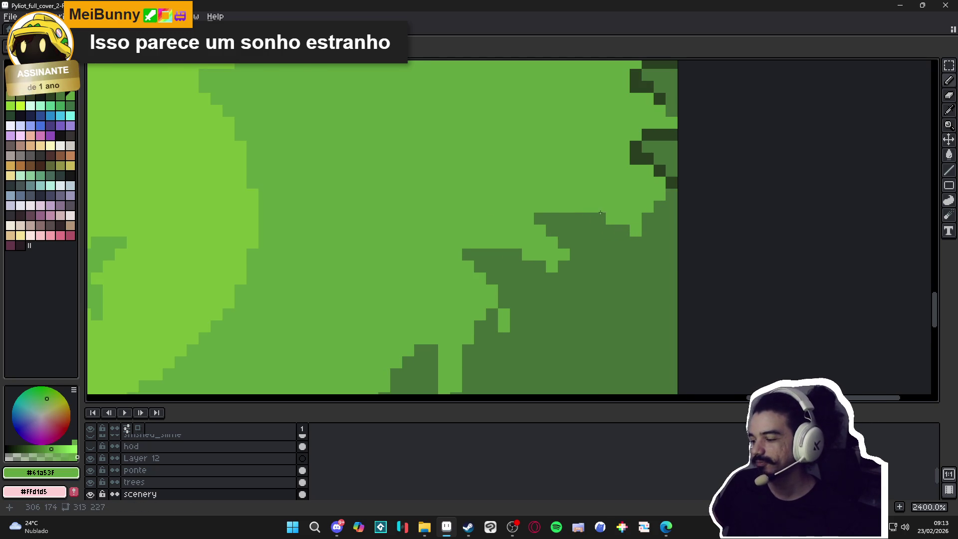
alt+click(576, 224)
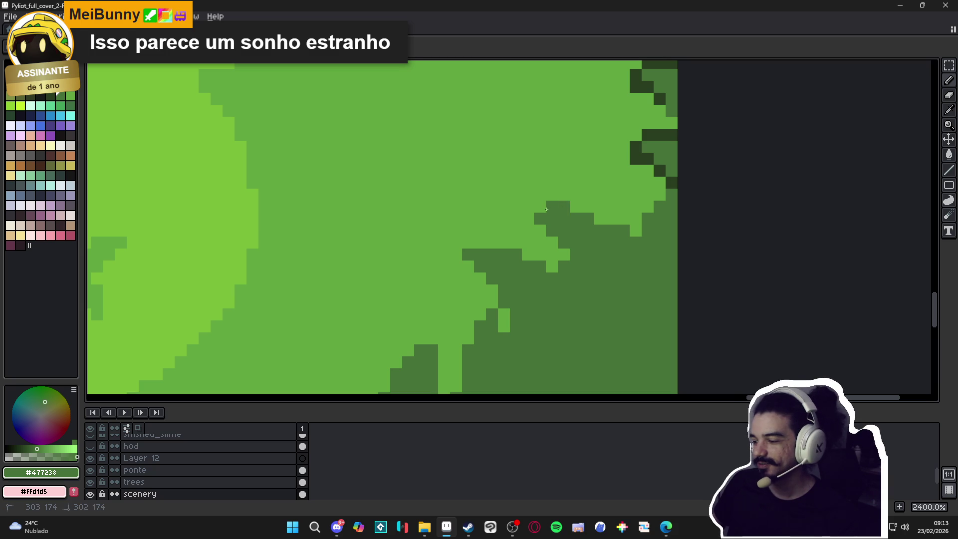
drag(545, 209, 528, 207)
click(551, 243)
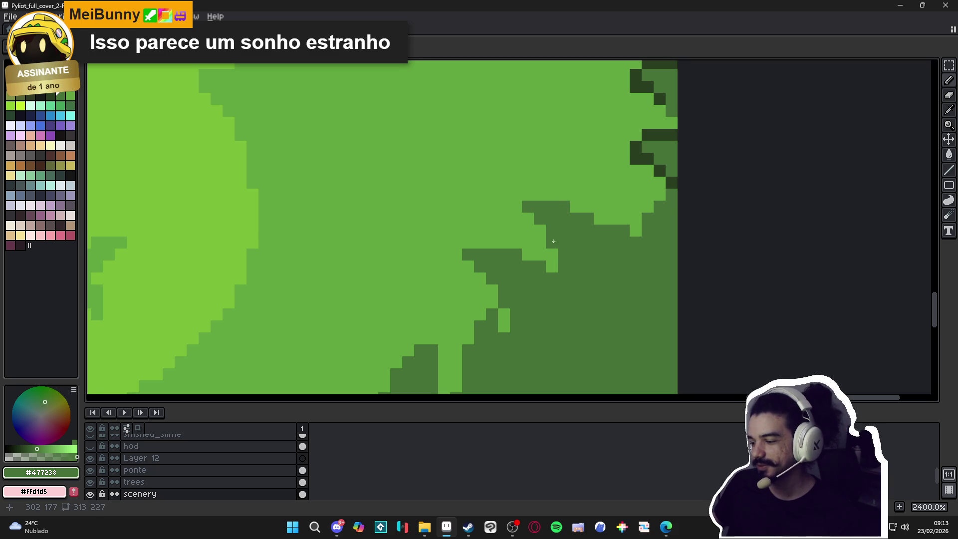
Zoom out to view the whole meadow scene
scroll(553, 241, down, 6)
scroll(568, 268, up, 5)
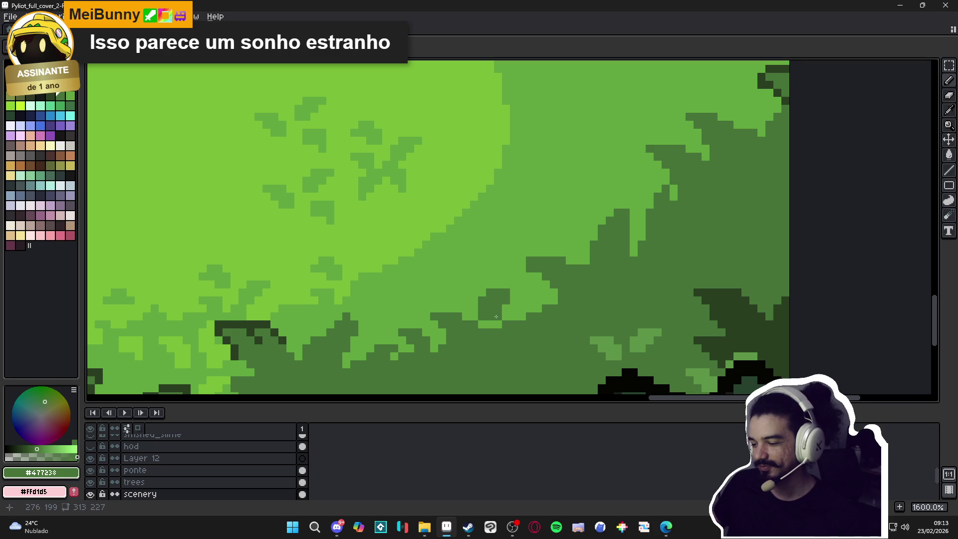
scroll(519, 287, down, 3)
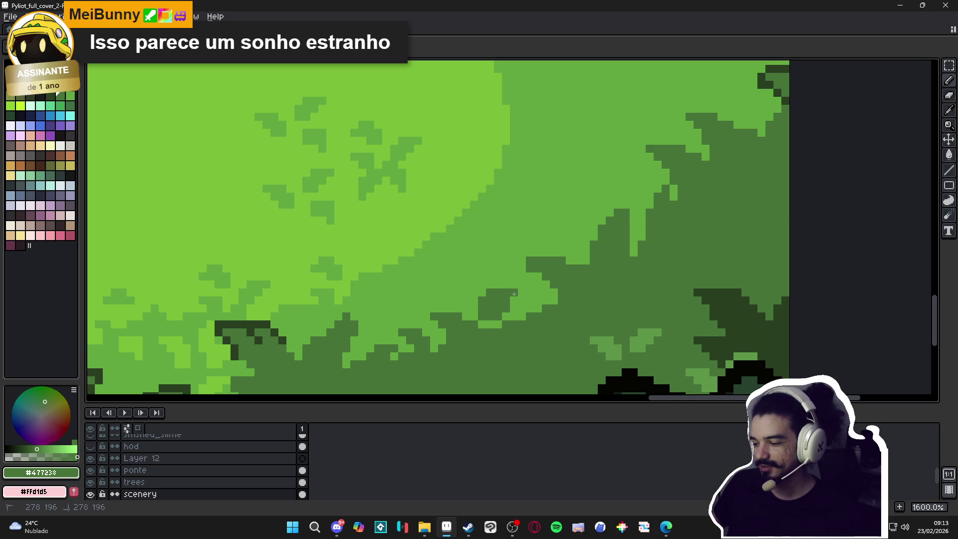
scroll(490, 330, down, 2)
scroll(489, 331, up, 4)
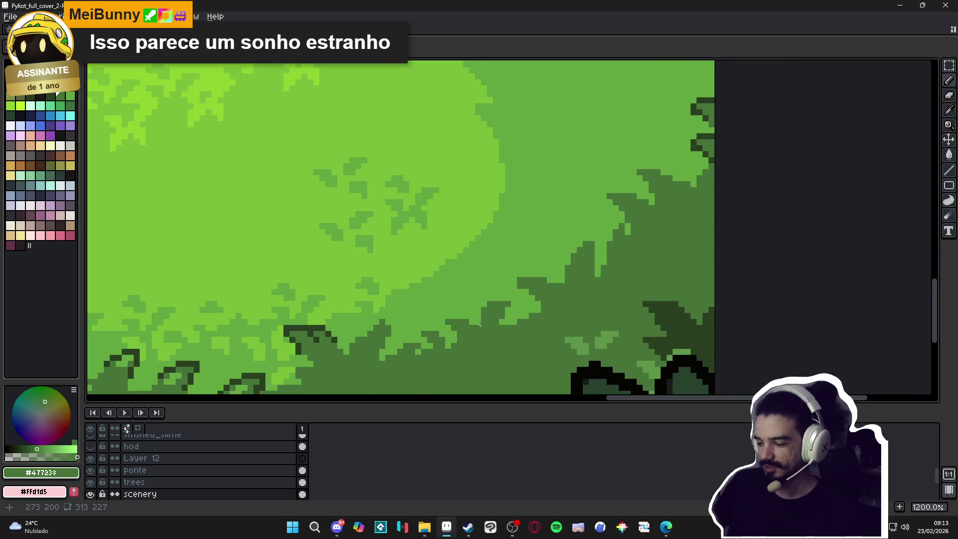
scroll(477, 324, down, 6)
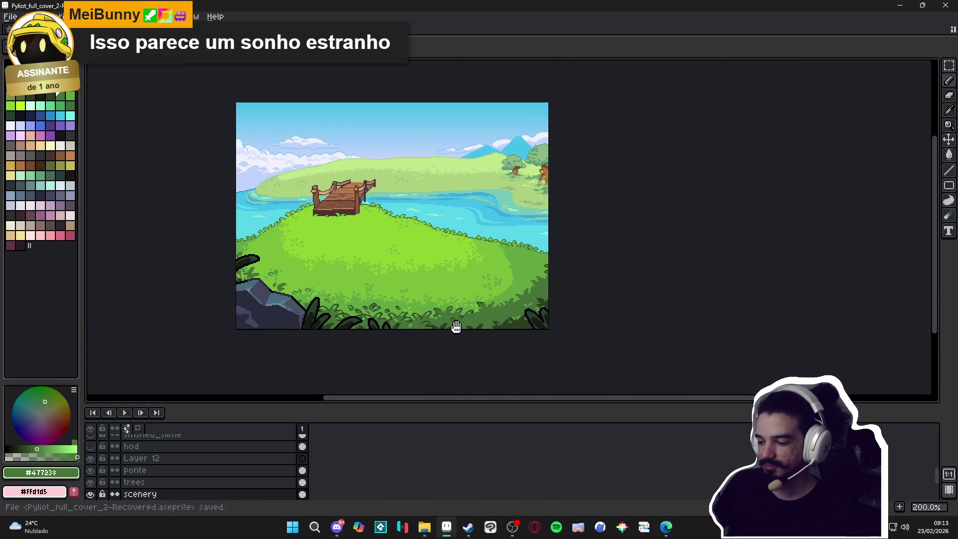
Save the file, then draw a small dark #293F21 leaf shape in the lower-right bushes
key(ctrl+s)
scroll(470, 301, up, 3)
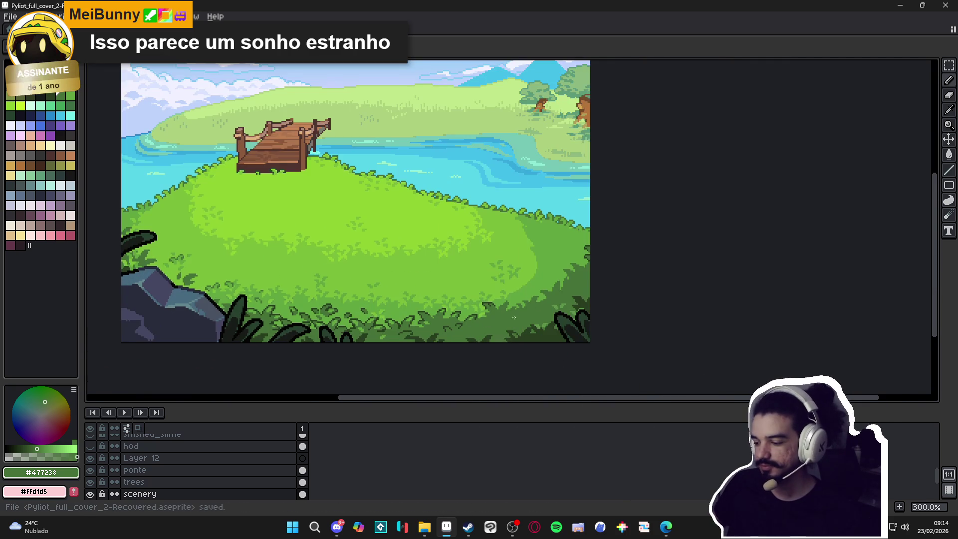
scroll(497, 310, up, 1)
alt+click(584, 359)
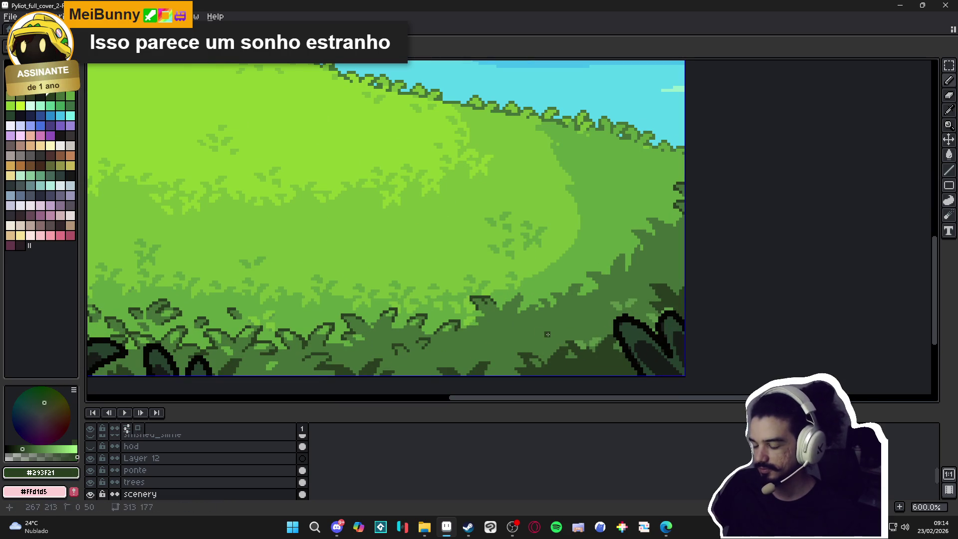
scroll(545, 333, up, 1)
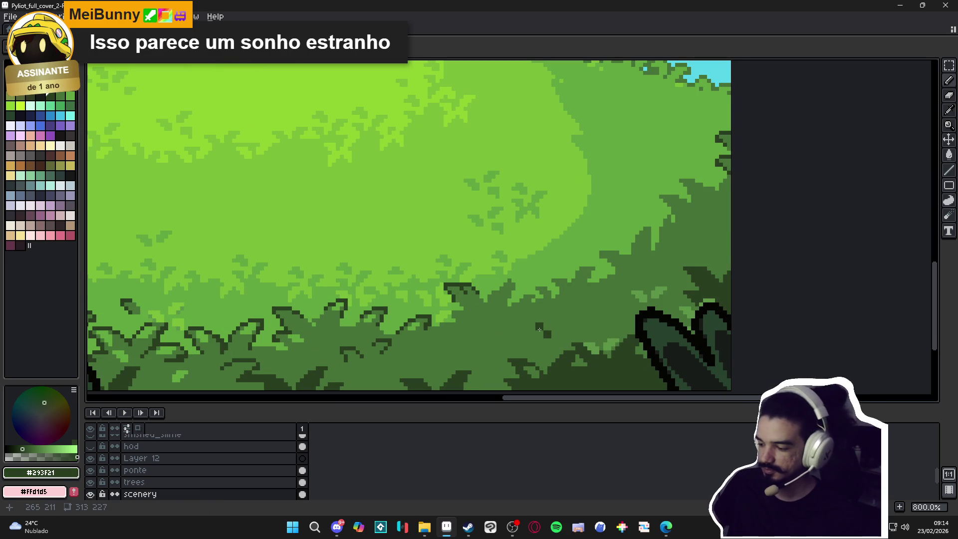
drag(541, 323, 552, 324)
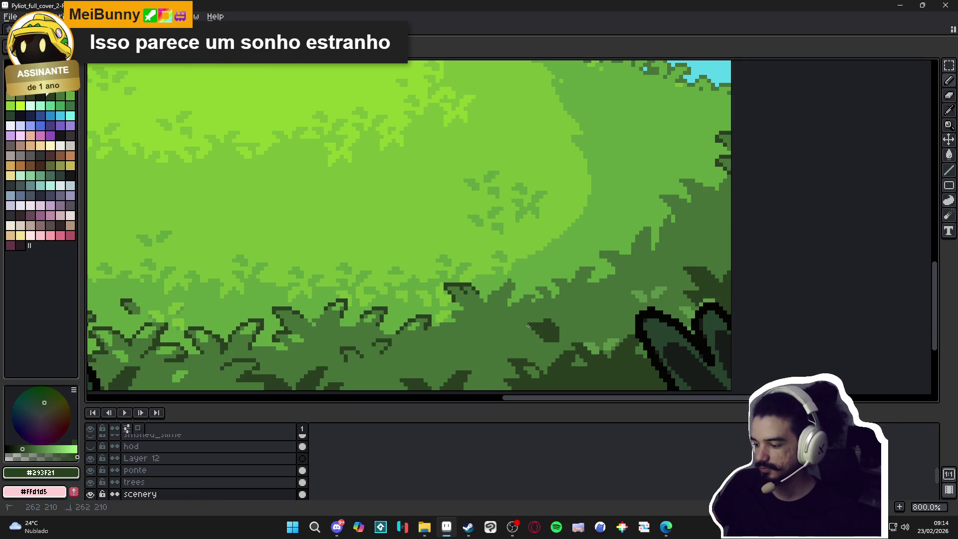
mouse_move(583, 325)
mouse_down()
mouse_move(571, 328)
mouse_move(590, 307)
mouse_up()
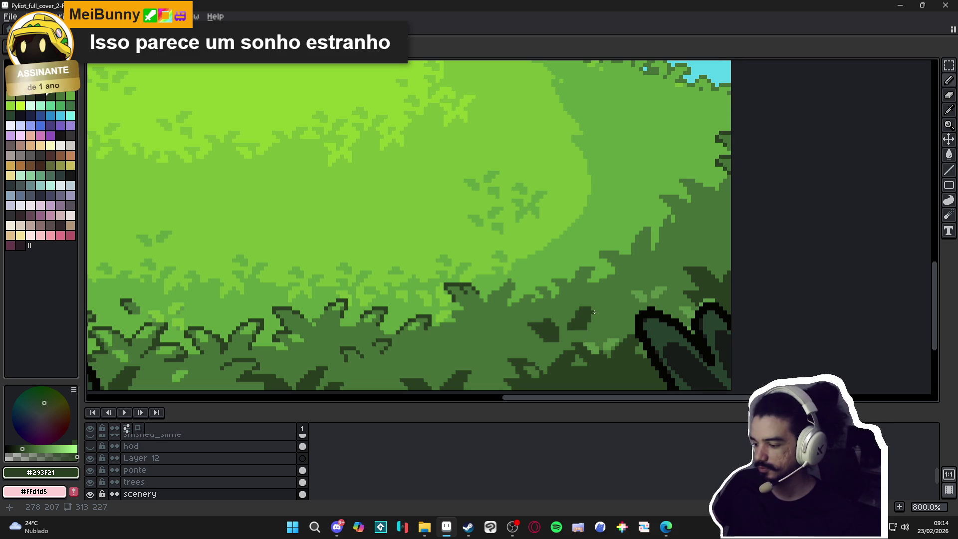
Re-pick #293F21 from the canvas, save again, and add a small dark pixel block
scroll(593, 309, up, 2)
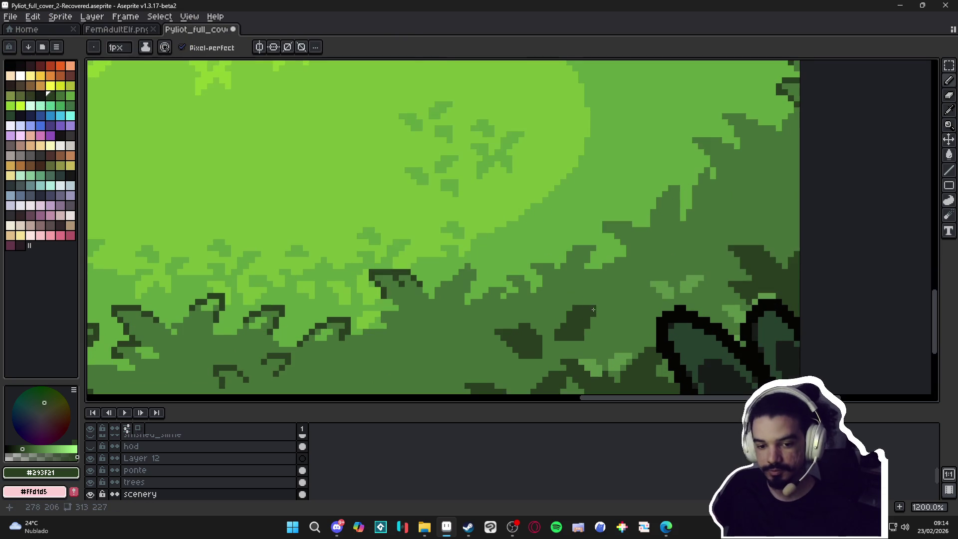
key(0)
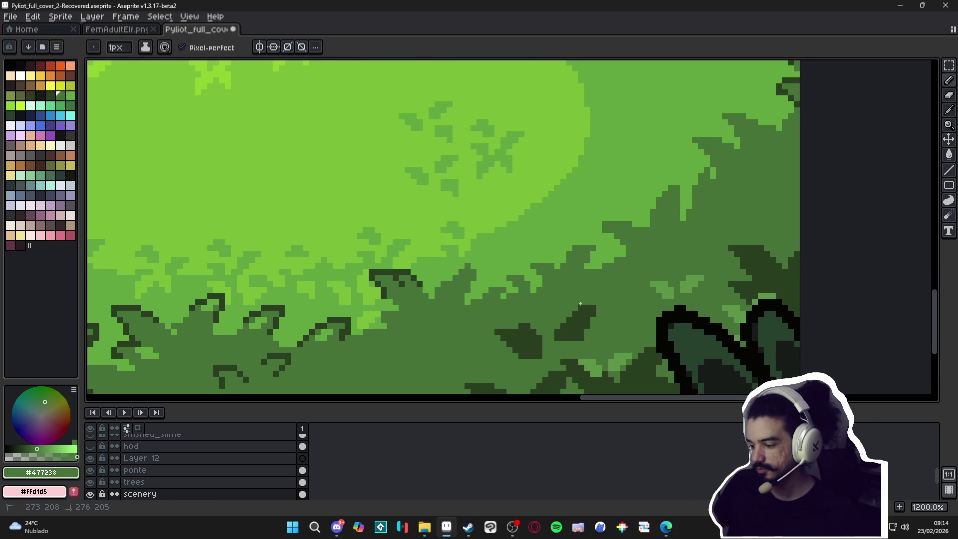
alt+click(598, 309)
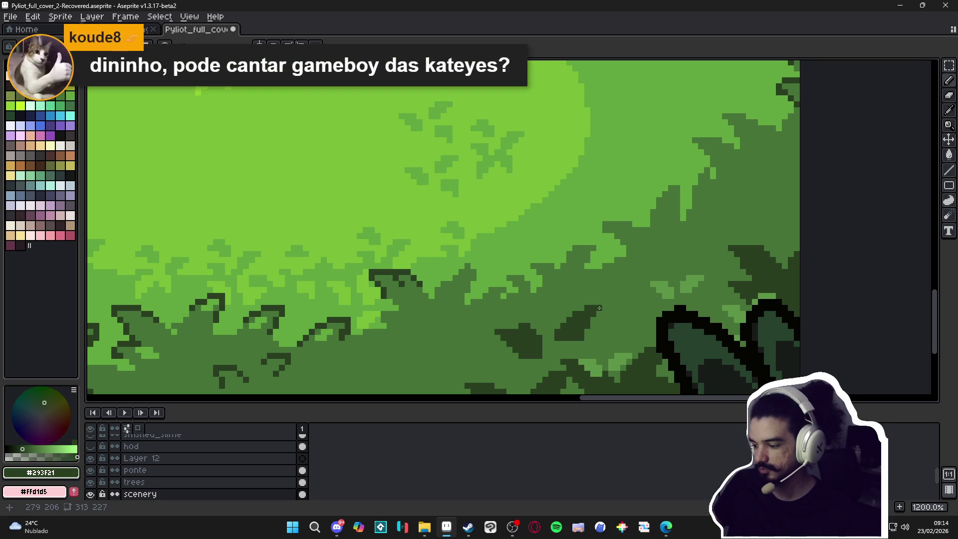
key(ctrl+s)
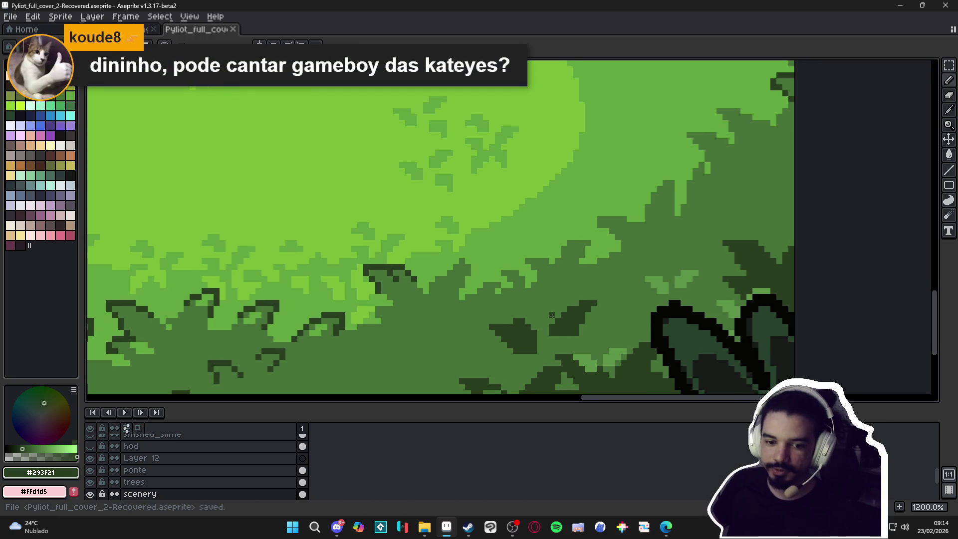
click(543, 306)
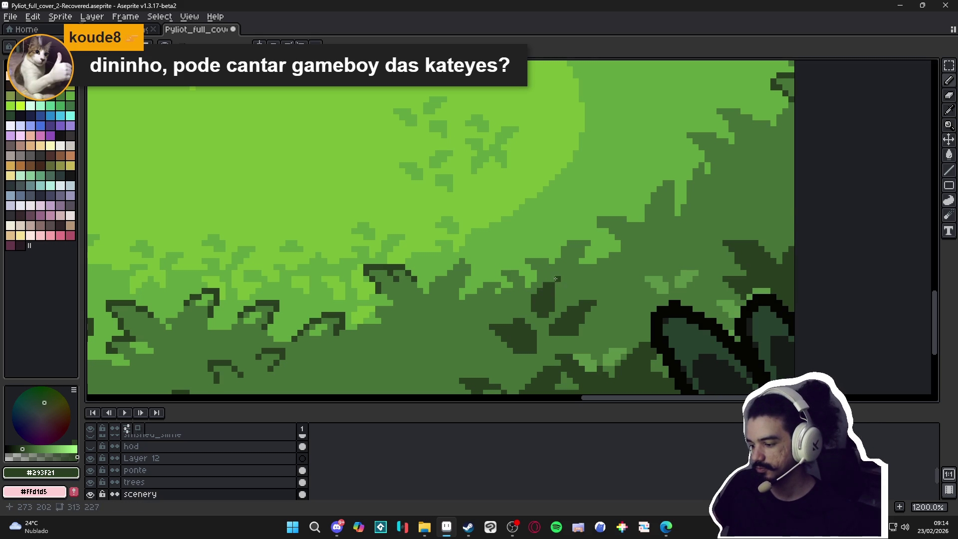
Save, then paint a small dark green leaf patch on the right-hand foliage
scroll(556, 291, down, 5)
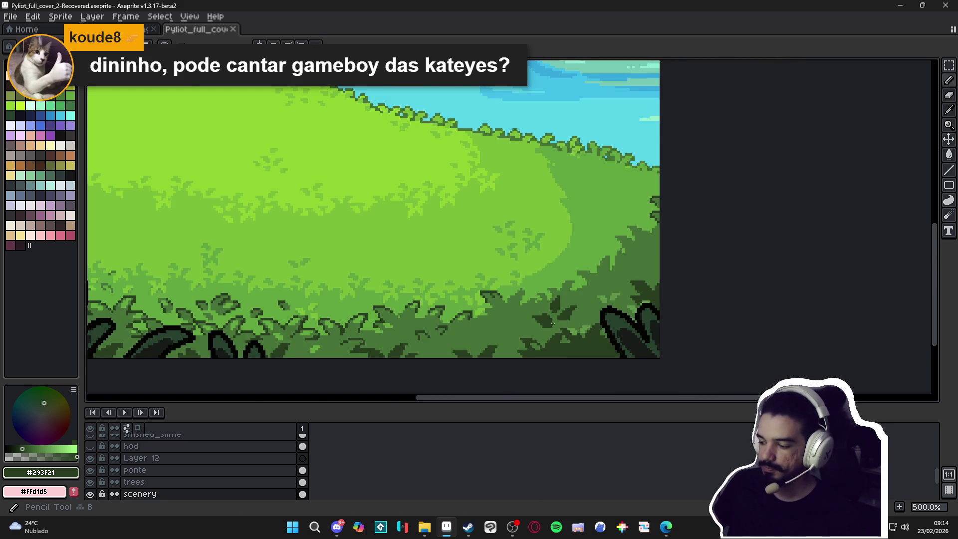
scroll(560, 303, up, 3)
scroll(560, 303, up, 1)
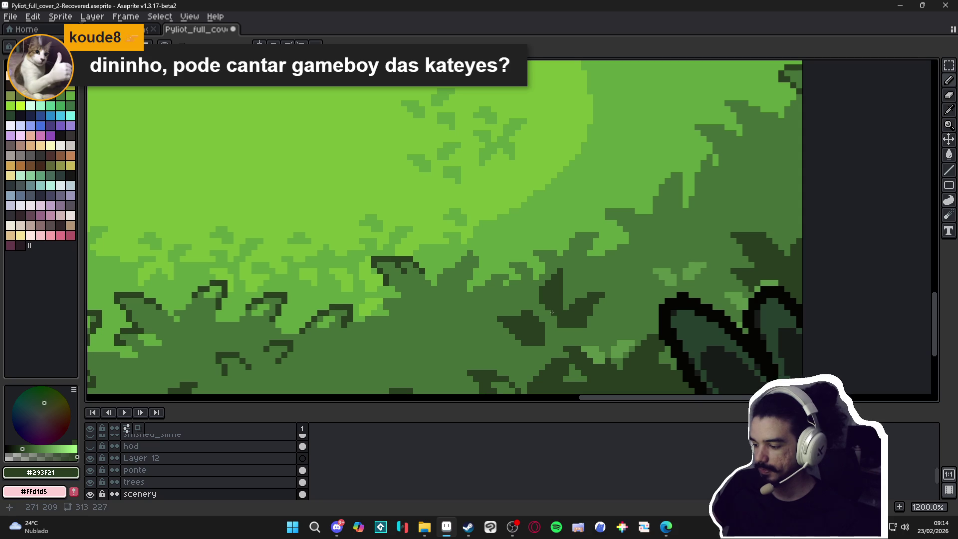
scroll(543, 308, down, 4)
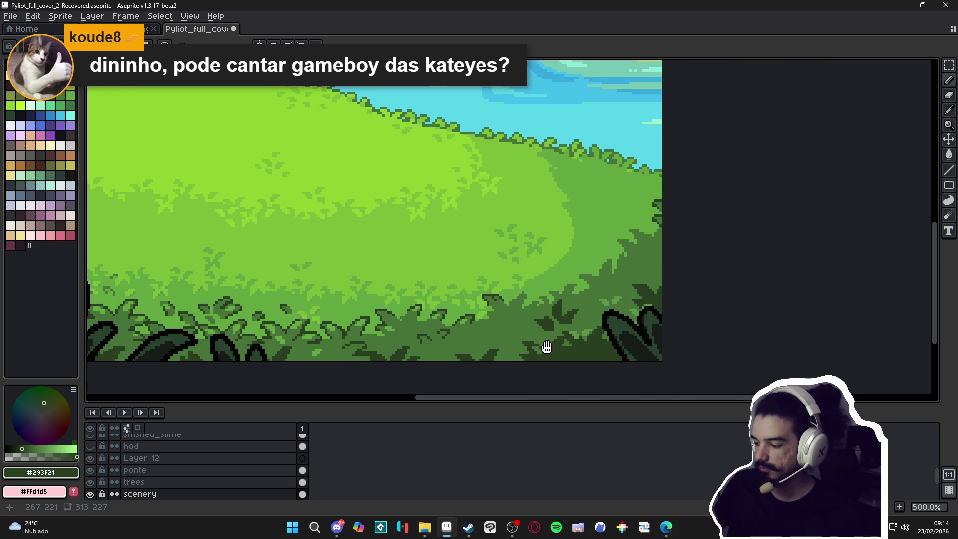
key(ctrl+s)
scroll(522, 340, up, 1)
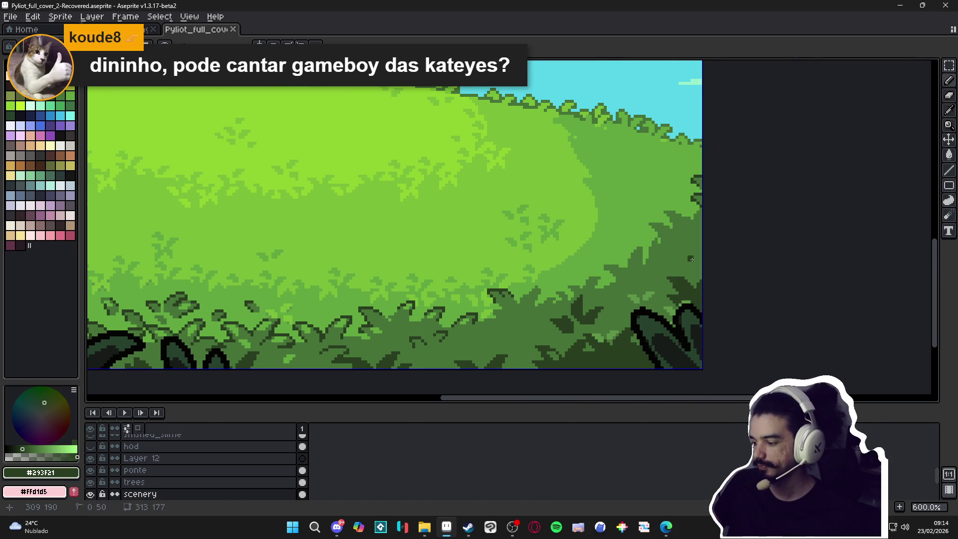
click(683, 254)
scroll(682, 256, up, 1)
scroll(681, 255, up, 3)
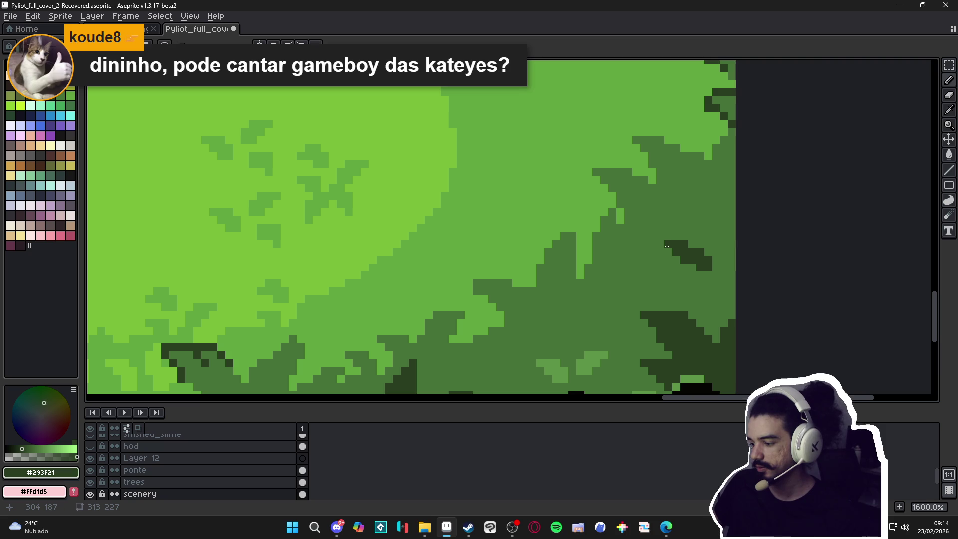
drag(697, 246, 705, 249)
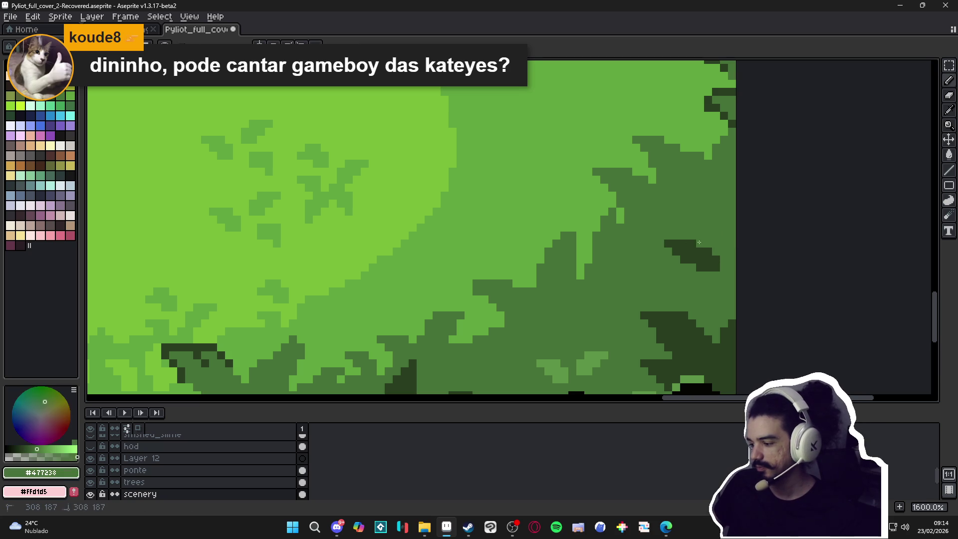
click(716, 235)
key(ctrl+z)
click(718, 242)
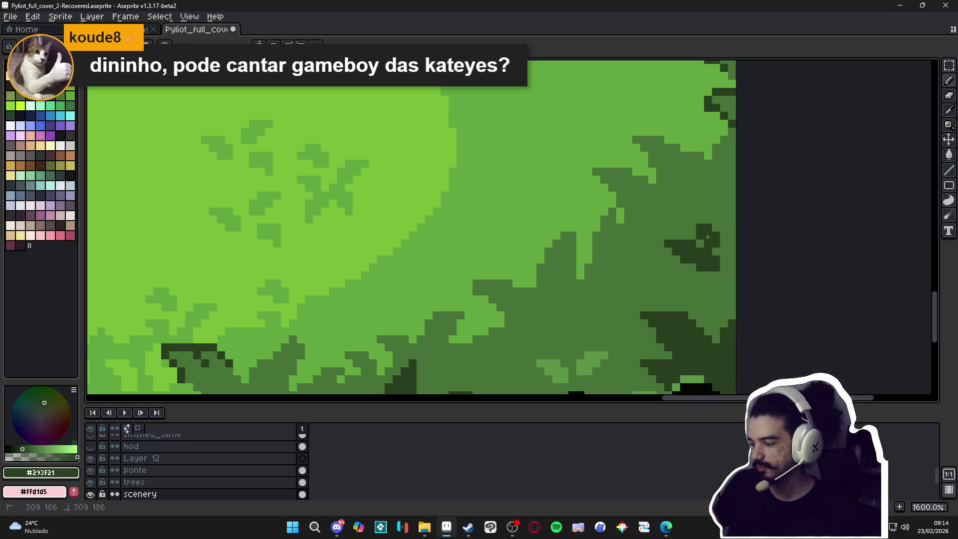
Sample mid green #477238, then dark green #293F21 for outlining, saving along the way
scroll(681, 287, down, 4)
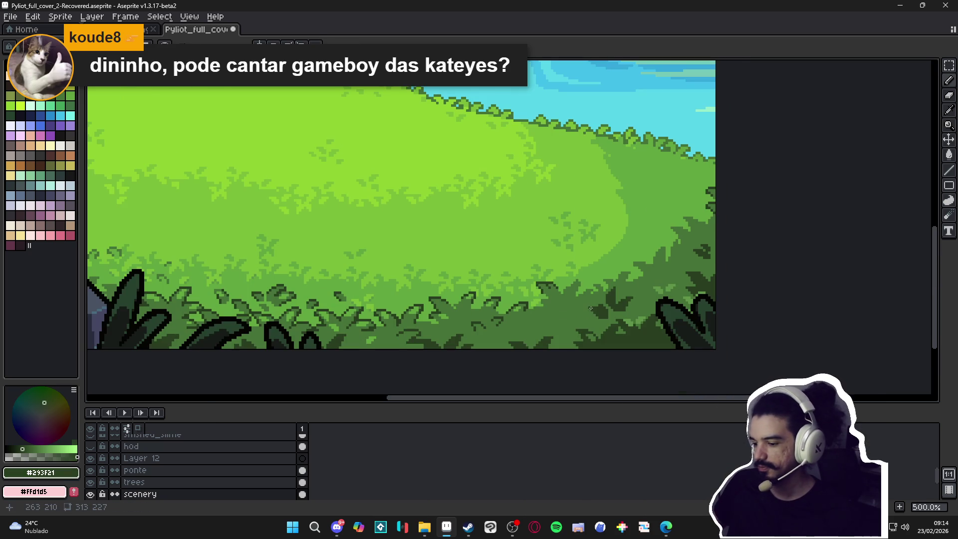
scroll(590, 308, down, 1)
scroll(583, 310, down, 1)
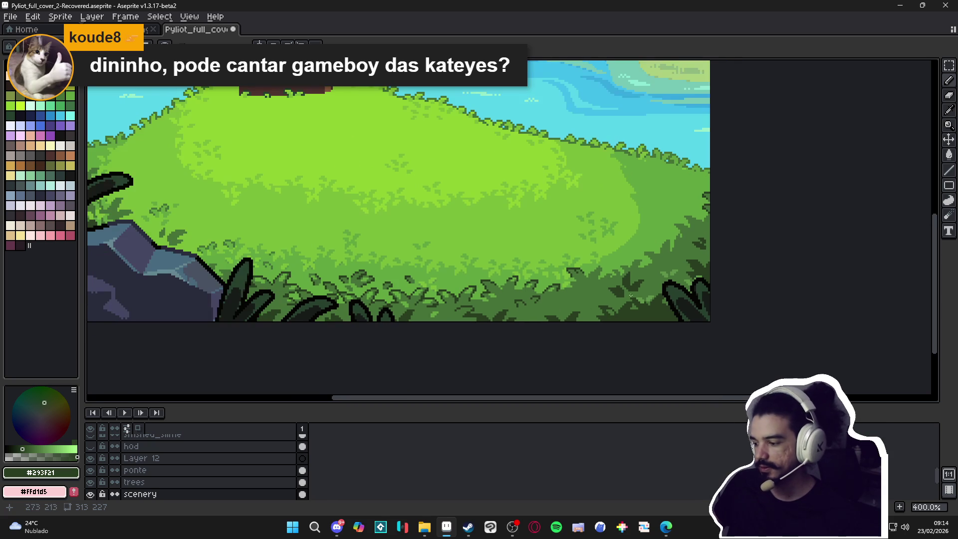
scroll(534, 312, down, 1)
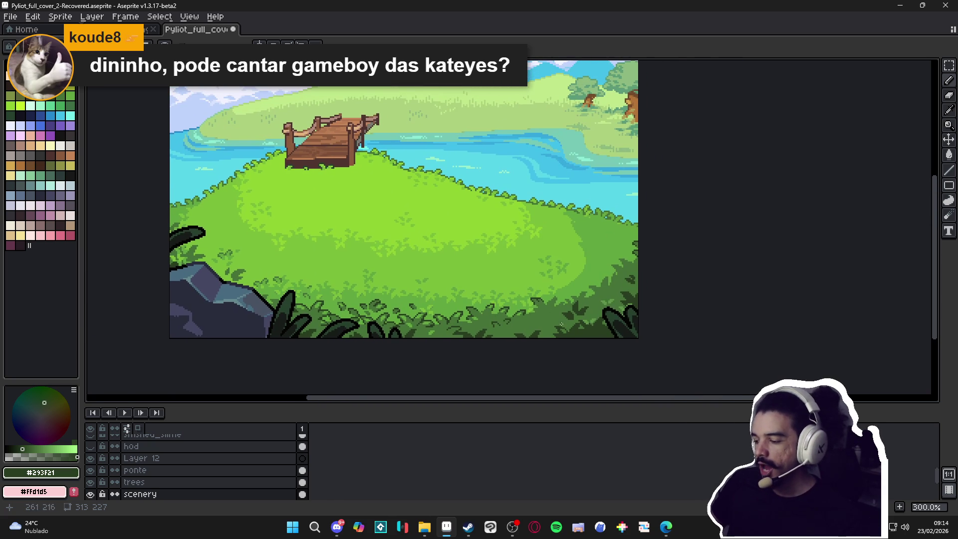
scroll(561, 325, up, 5)
alt+click(561, 324)
scroll(561, 325, up, 3)
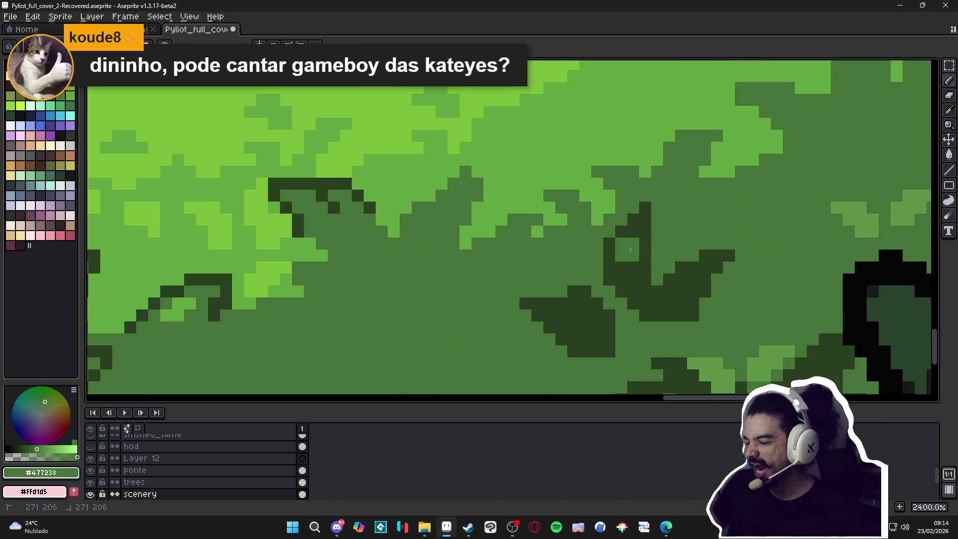
scroll(634, 240, down, 6)
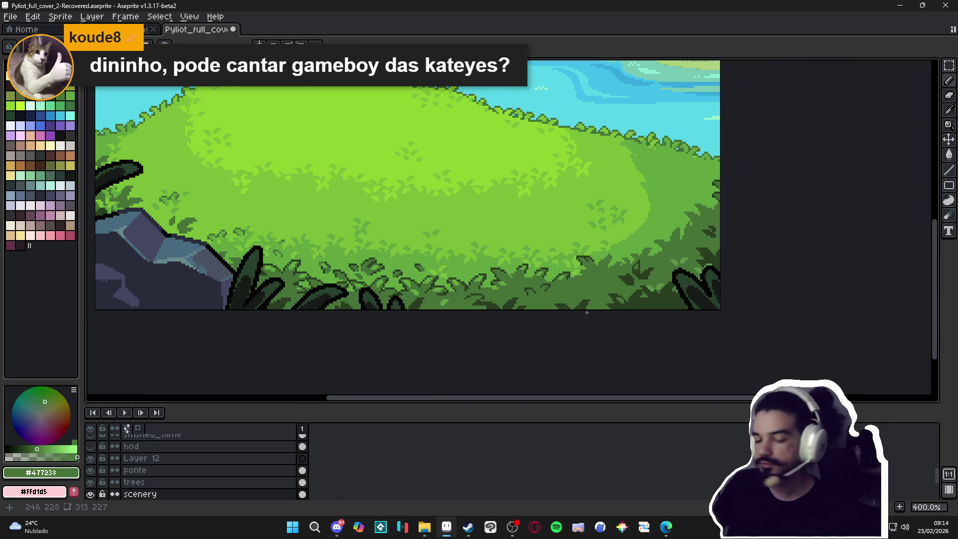
scroll(660, 266, up, 8)
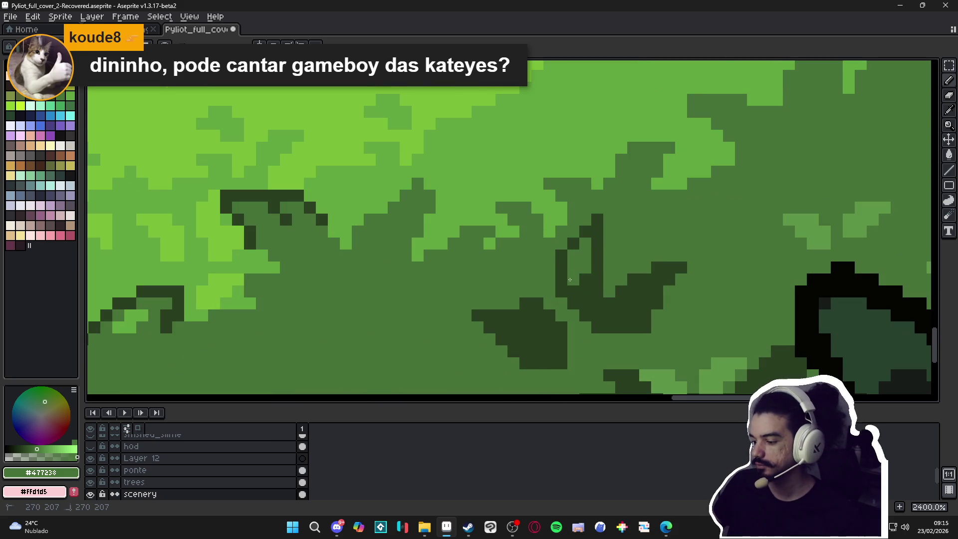
scroll(573, 312, down, 7)
key(ctrl+s)
scroll(449, 309, down, 1)
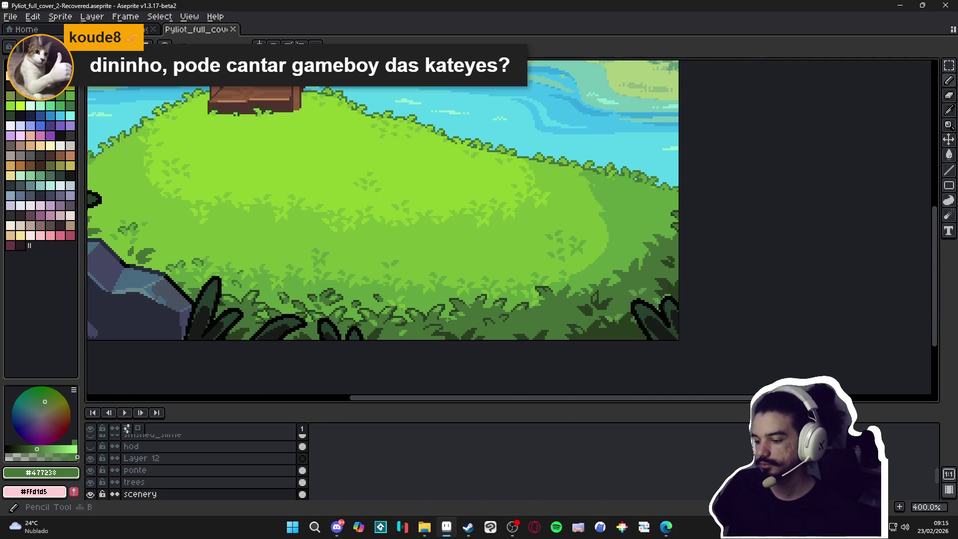
scroll(373, 308, up, 6)
scroll(373, 307, up, 2)
click(370, 311)
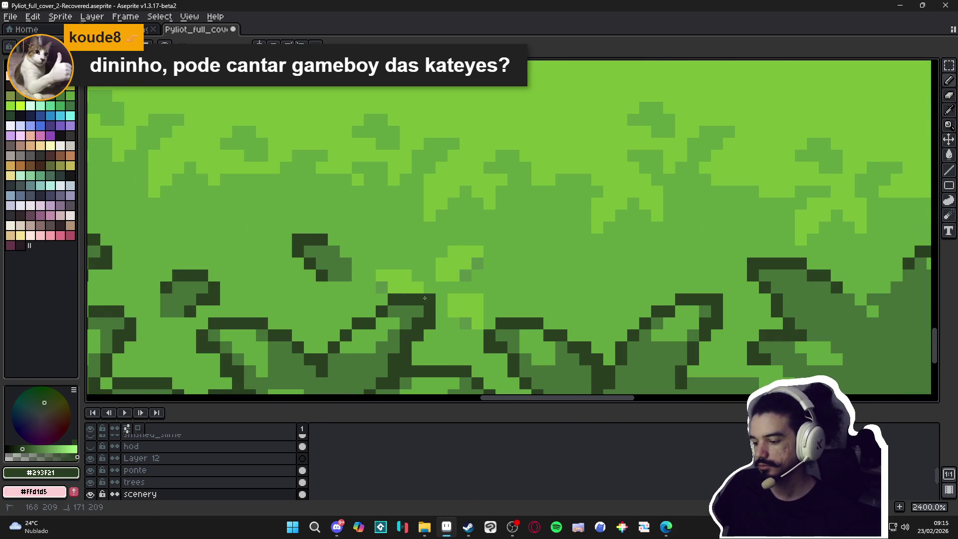
scroll(439, 301, down, 6)
scroll(440, 301, down, 2)
key(ctrl+s)
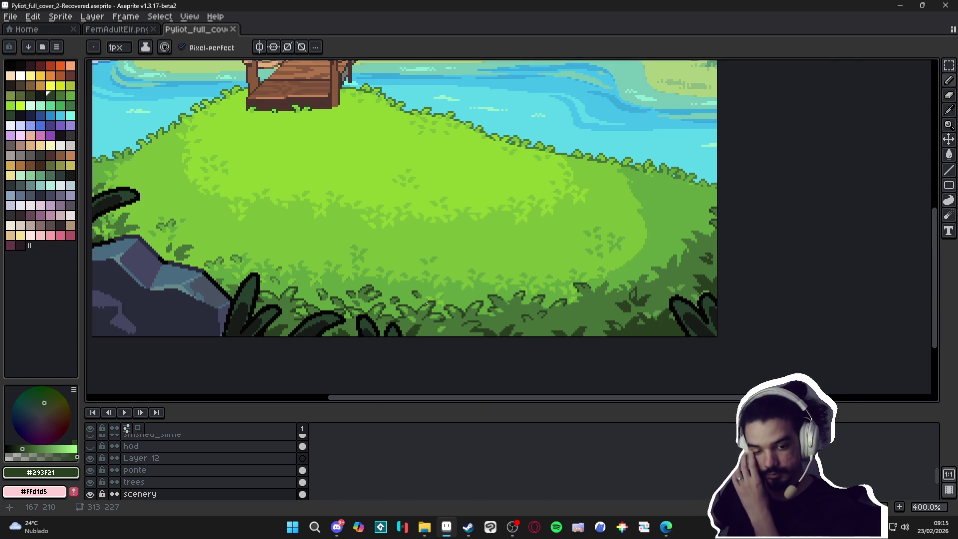
Draw dark #293F21 outlines along the top edges of a leaf clump
scroll(632, 283, up, 7)
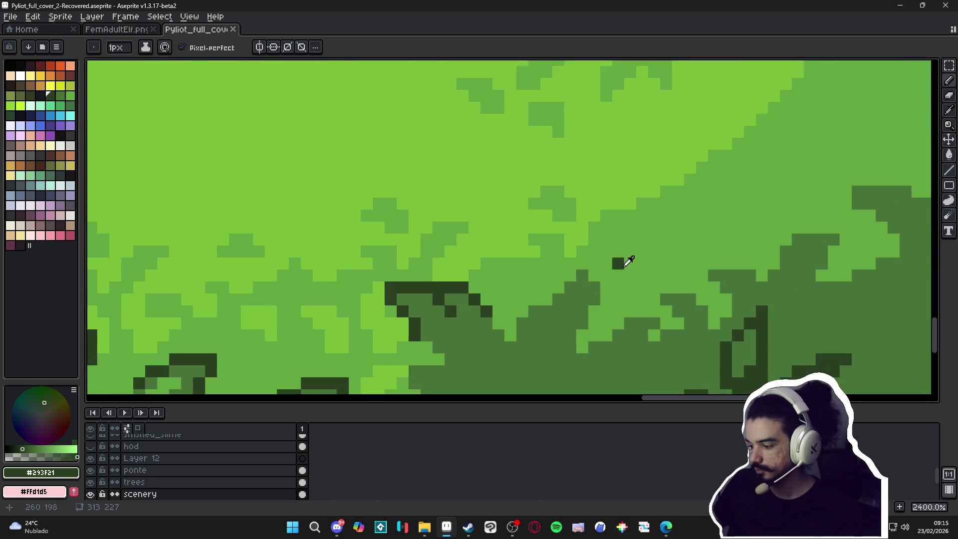
alt+click(597, 287)
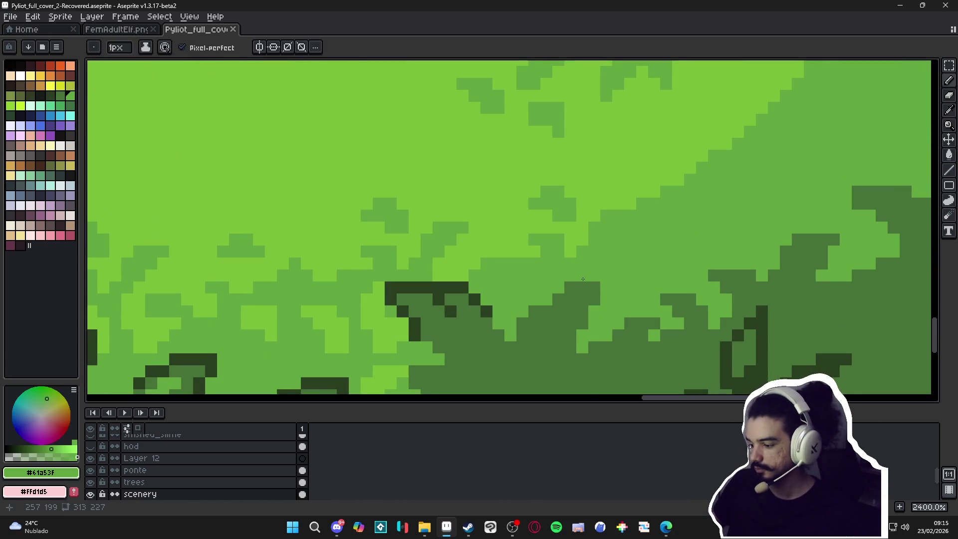
alt+click(456, 286)
drag(583, 275, 613, 274)
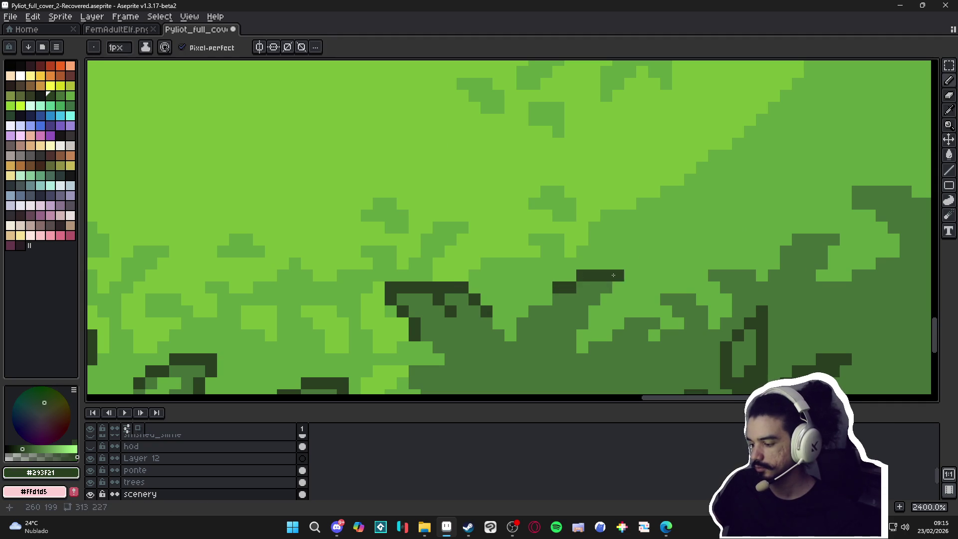
click(604, 299)
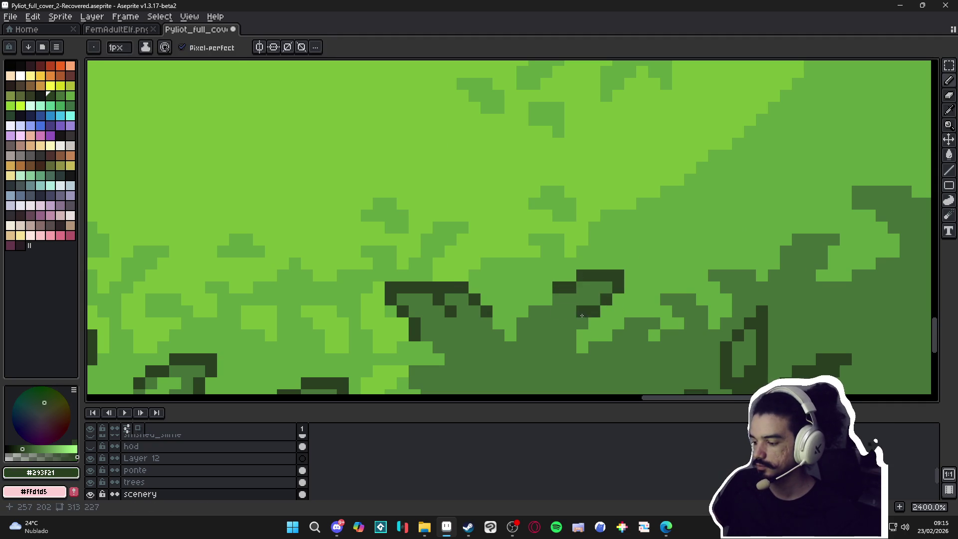
key(ctrl+z)
drag(558, 299, 541, 298)
Trace a stair-step dark outline down the clump's side and lower edge, ending in a 45° diagonal
scroll(525, 315, down, 6)
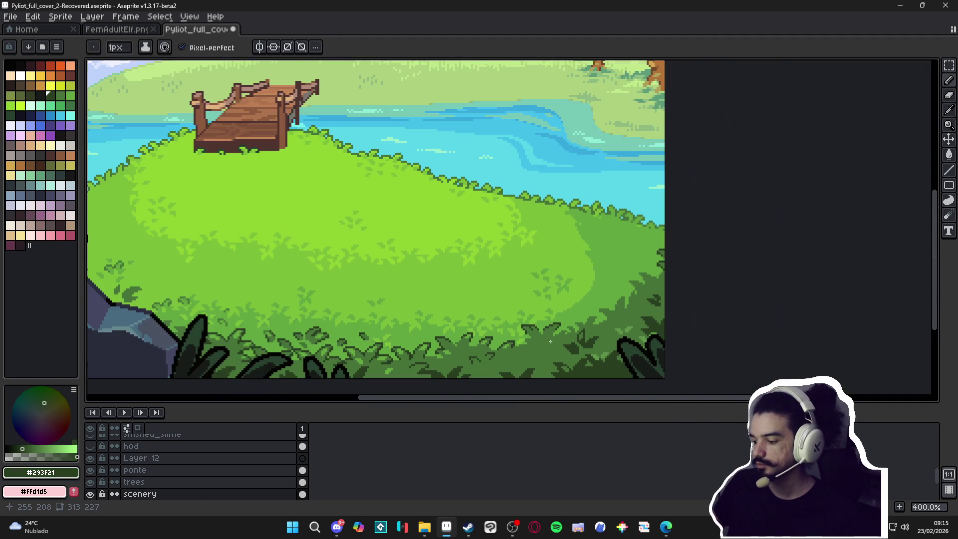
scroll(601, 311, up, 4)
scroll(576, 322, up, 1)
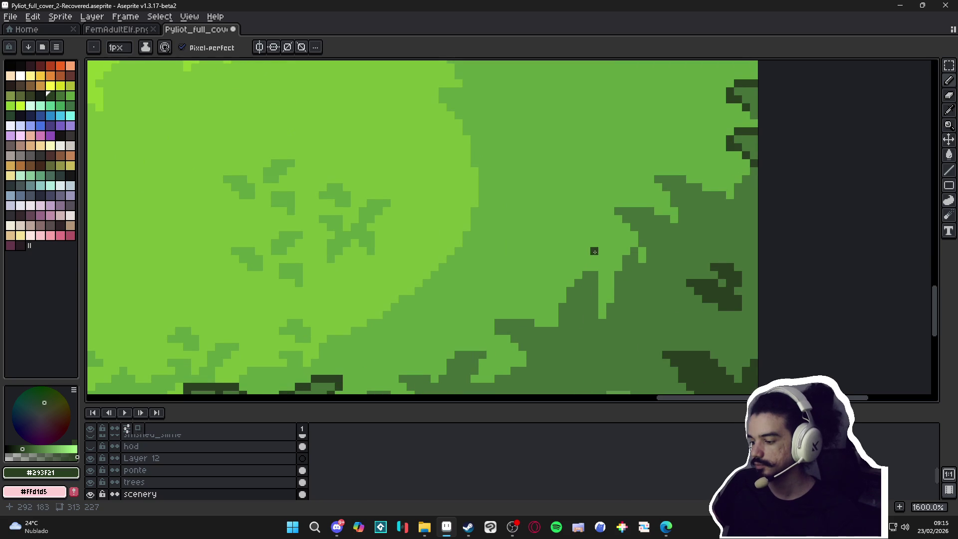
mouse_move(586, 266)
mouse_down()
mouse_move(601, 270)
mouse_move(602, 317)
mouse_up()
drag(584, 272, 572, 281)
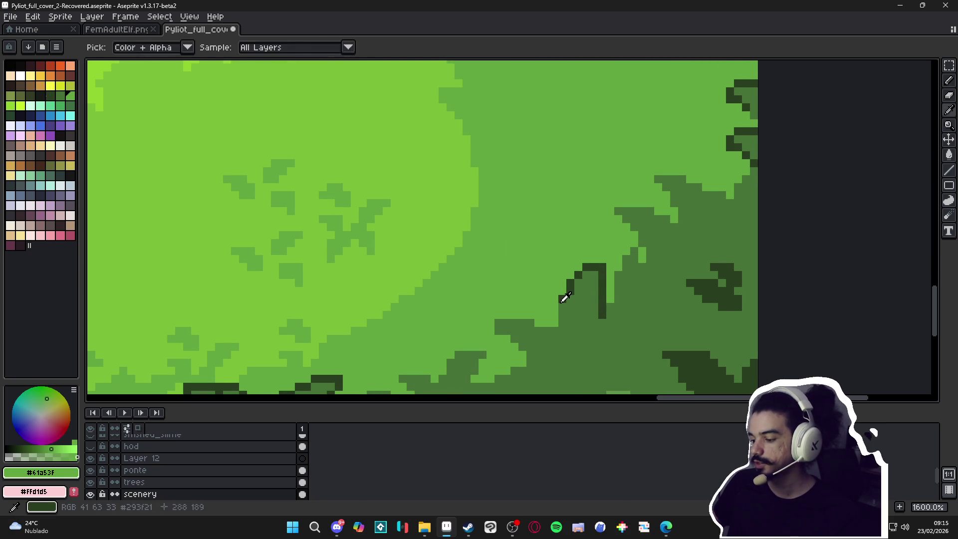
click(562, 306)
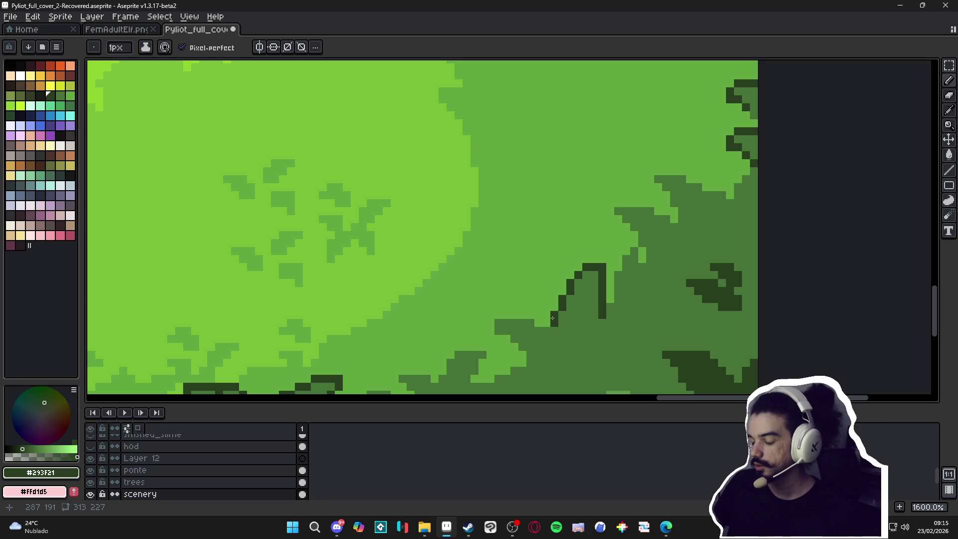
drag(531, 314, 490, 323)
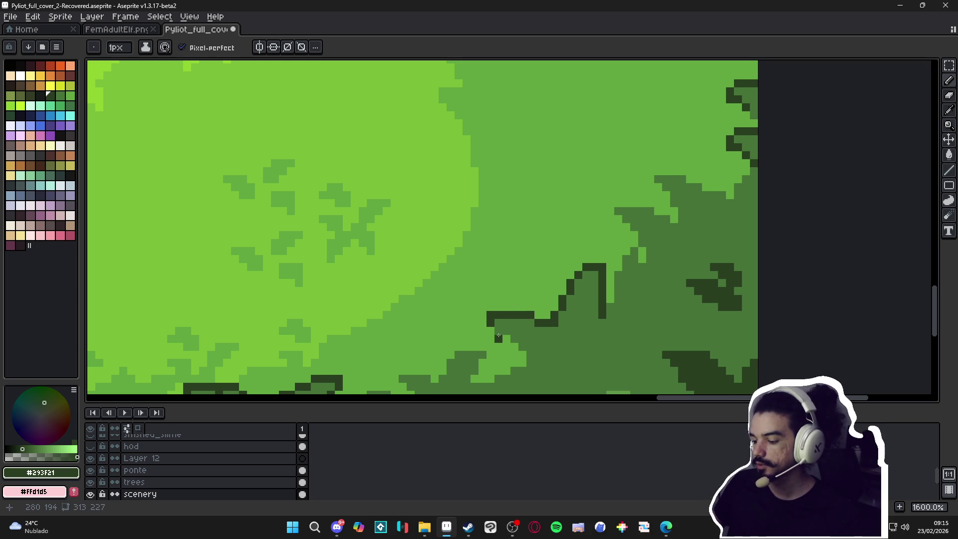
shift+click(511, 345)
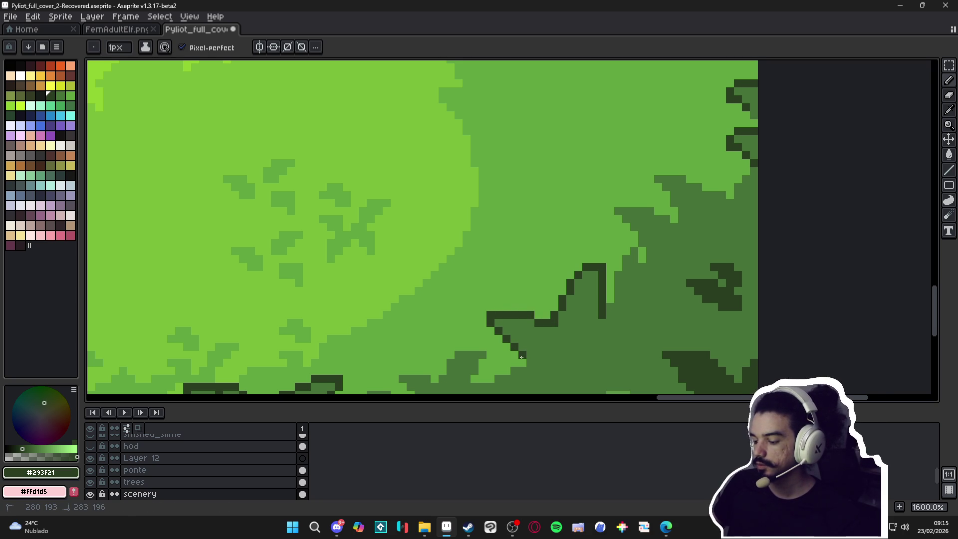
key(v)
scroll(499, 339, down, 4)
Save, then draw a diagonal dark outline up a leaf clump with extra outline pixels
scroll(542, 332, up, 4)
key(b)
key(ctrl+s)
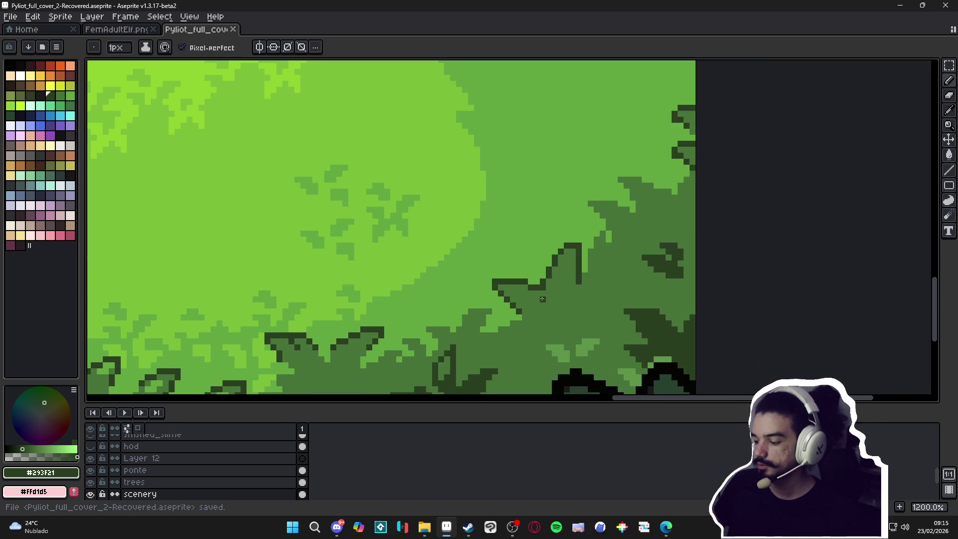
scroll(499, 323, up, 3)
mouse_move(477, 336)
mouse_down()
mouse_move(500, 303)
mouse_move(488, 289)
mouse_move(451, 289)
mouse_move(417, 337)
mouse_move(405, 325)
mouse_move(360, 327)
mouse_move(358, 339)
mouse_move(416, 330)
mouse_move(405, 353)
mouse_move(392, 330)
mouse_move(364, 330)
mouse_move(357, 343)
mouse_up()
click(399, 325)
click(401, 342)
Outline the bush shadow edge up-left and then rightward toward the canvas edge, re-picking #293F21
scroll(358, 344, down, 4)
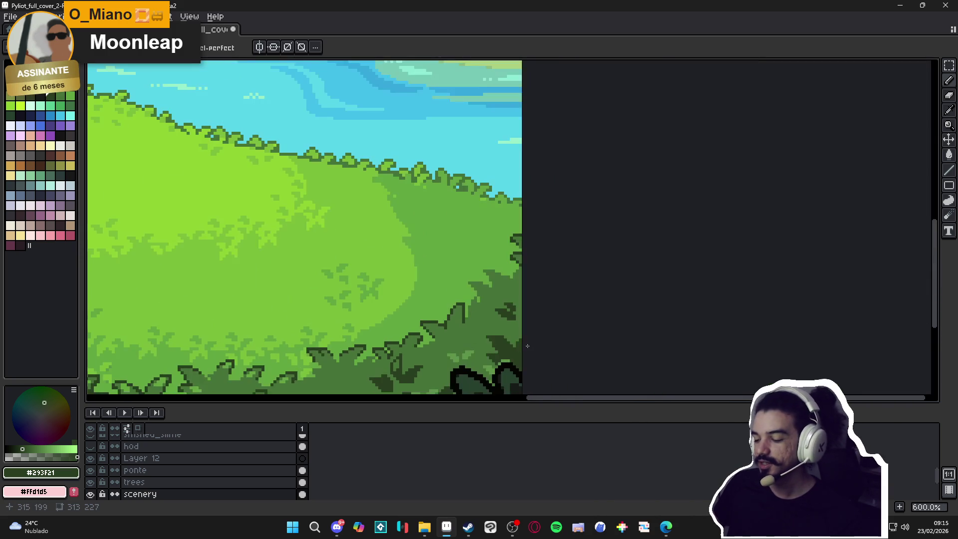
scroll(430, 336, up, 2)
scroll(543, 244, up, 1)
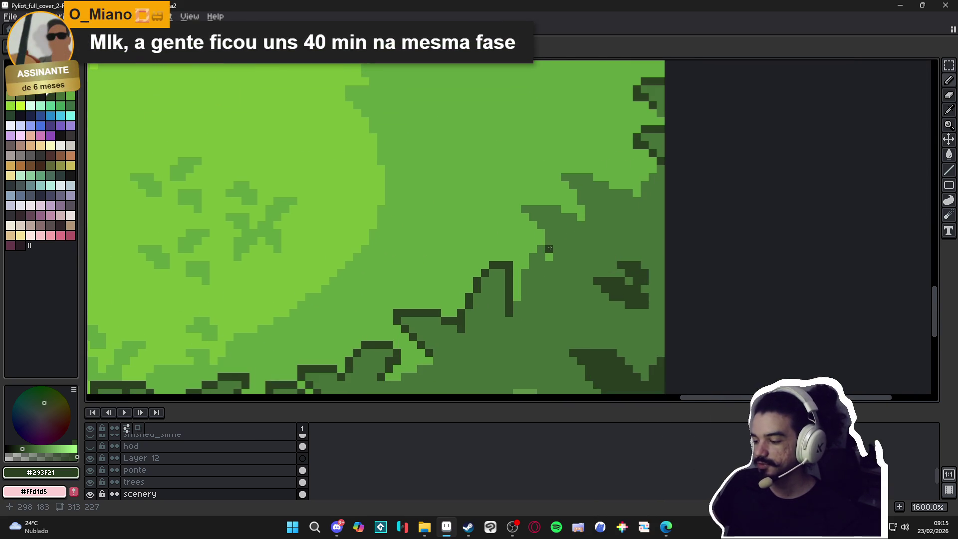
drag(548, 255, 525, 218)
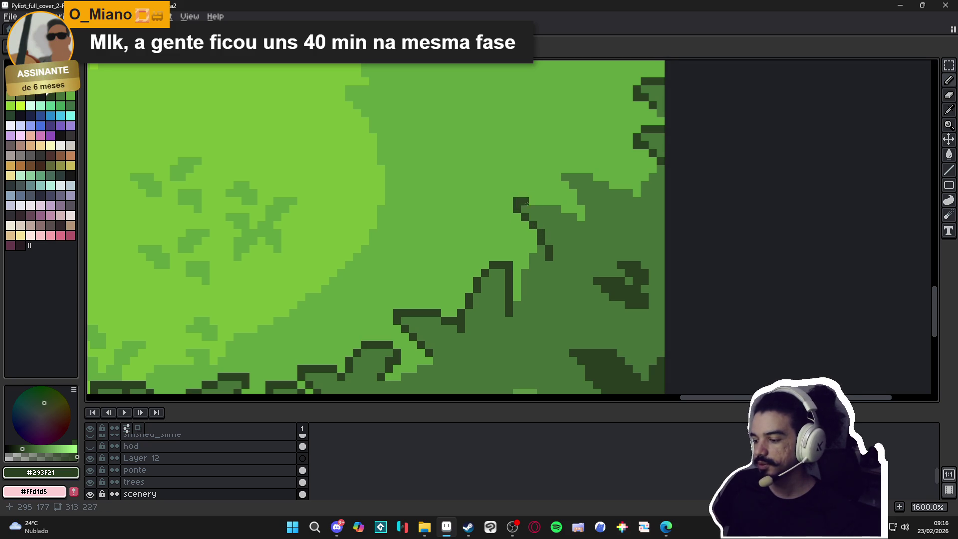
mouse_move(527, 203)
mouse_down()
mouse_move(580, 216)
mouse_move(556, 168)
mouse_move(637, 194)
mouse_up()
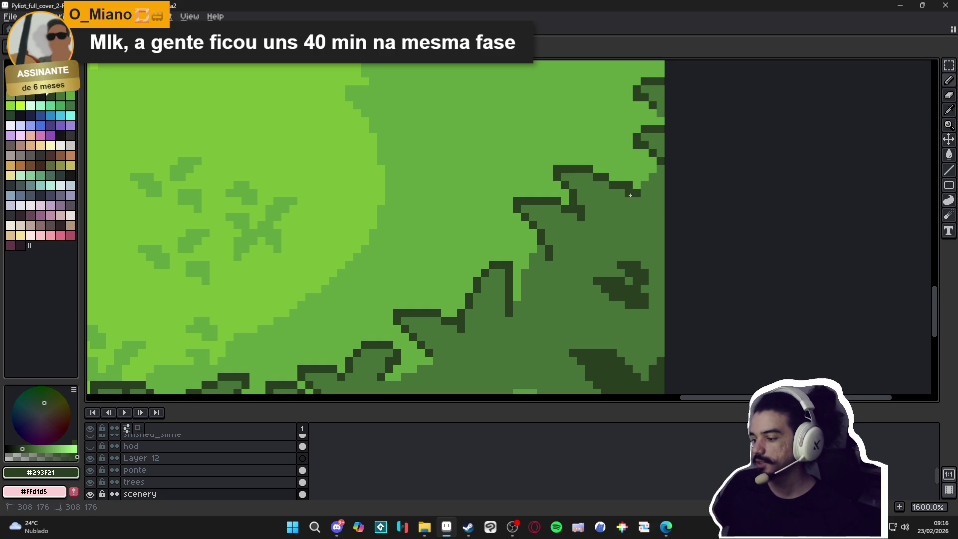
alt+click(629, 182)
alt+click(634, 191)
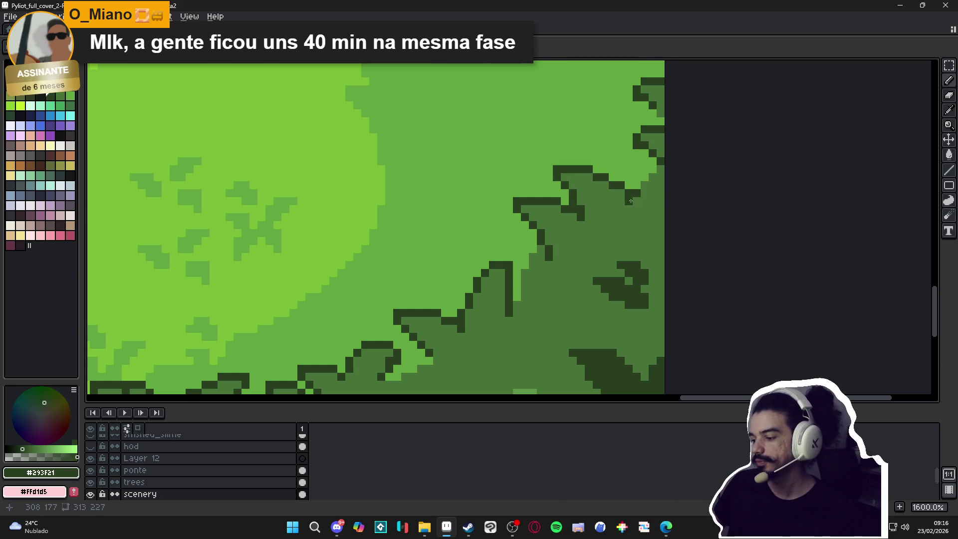
scroll(618, 210, down, 3)
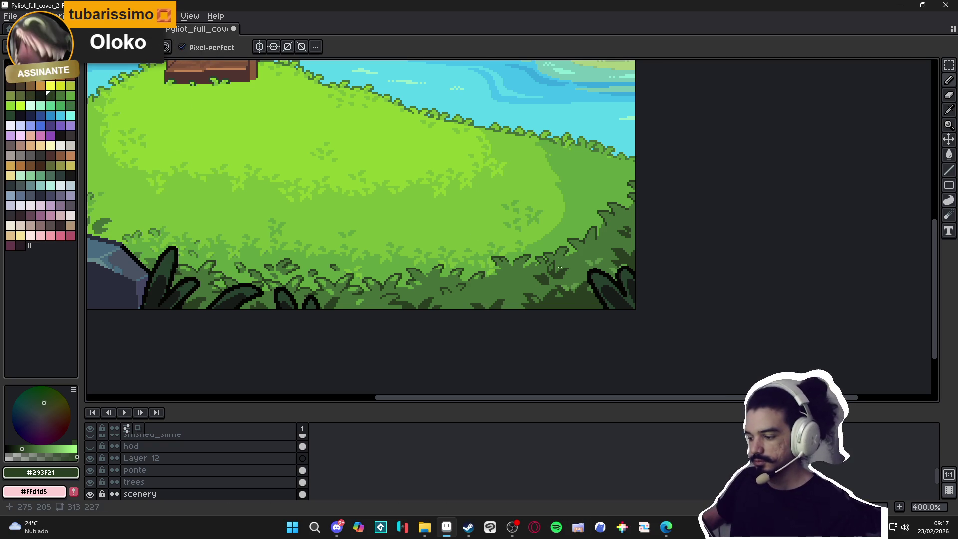
Add short dark diagonal and vertical stair-step outlines to a leaf clump mid-edge
scroll(560, 268, up, 6)
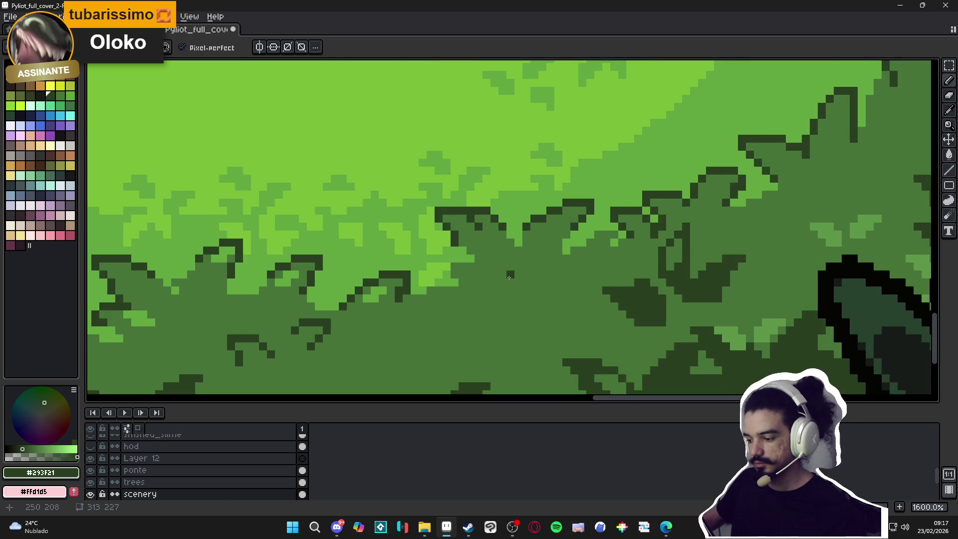
mouse_move(510, 277)
mouse_down()
mouse_move(521, 275)
mouse_move(534, 297)
mouse_up()
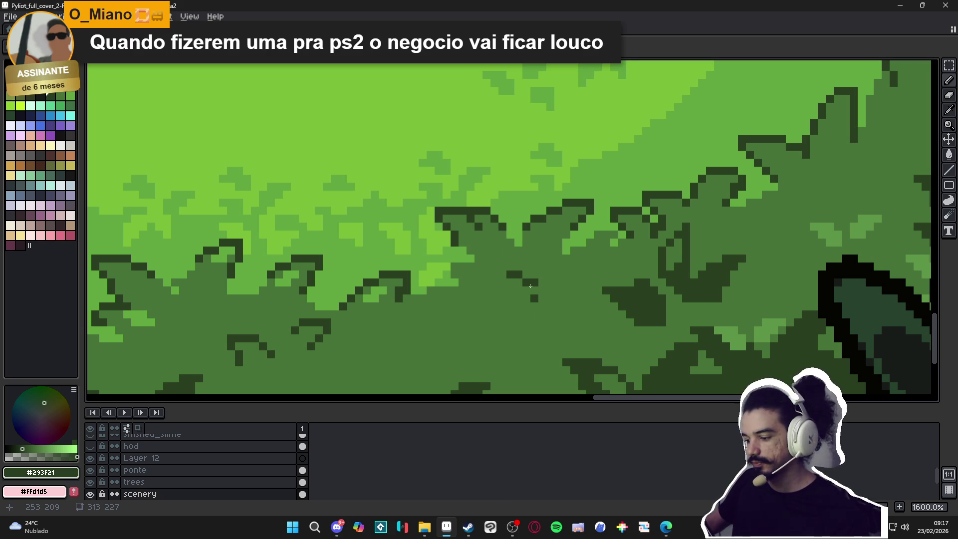
click(532, 289)
drag(502, 278, 499, 298)
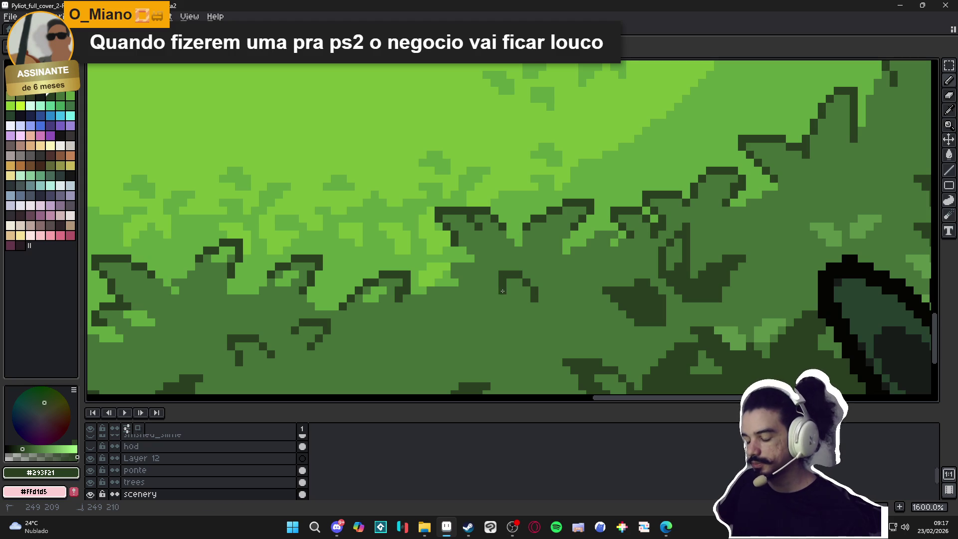
click(543, 299)
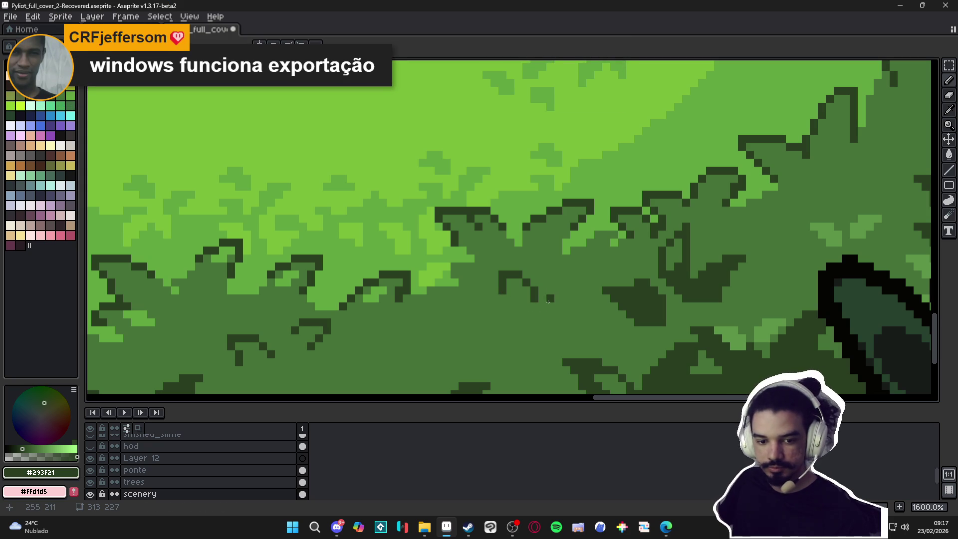
scroll(549, 304, down, 1)
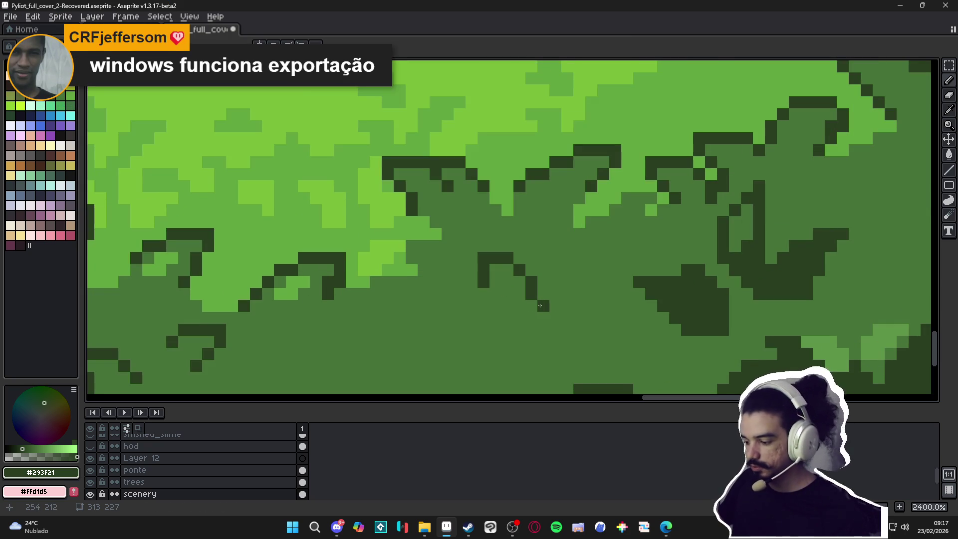
scroll(486, 293, down, 1)
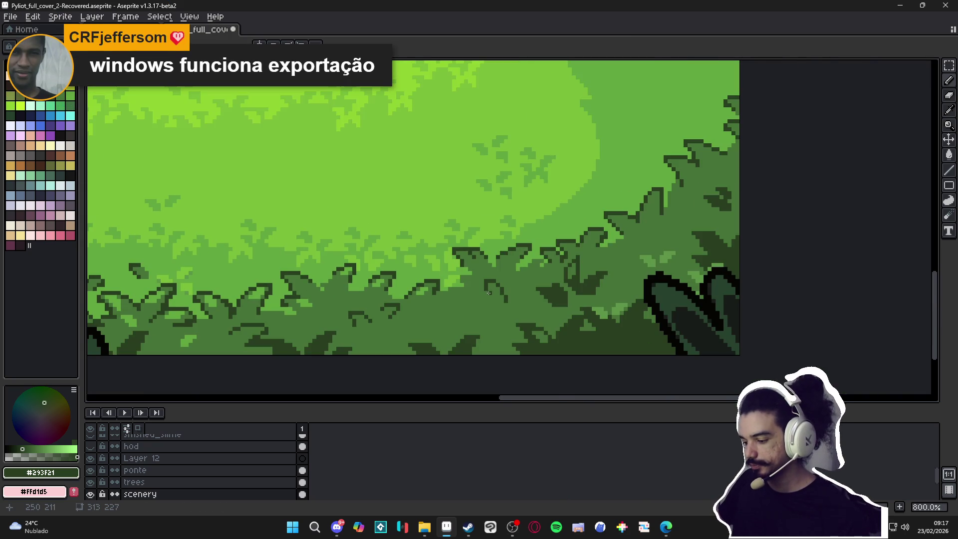
scroll(489, 293, down, 1)
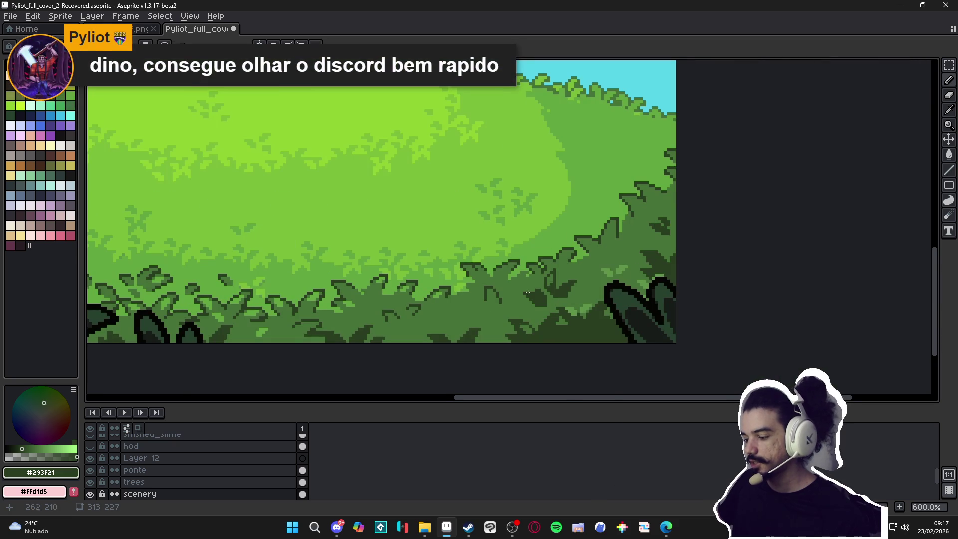
scroll(470, 305, up, 1)
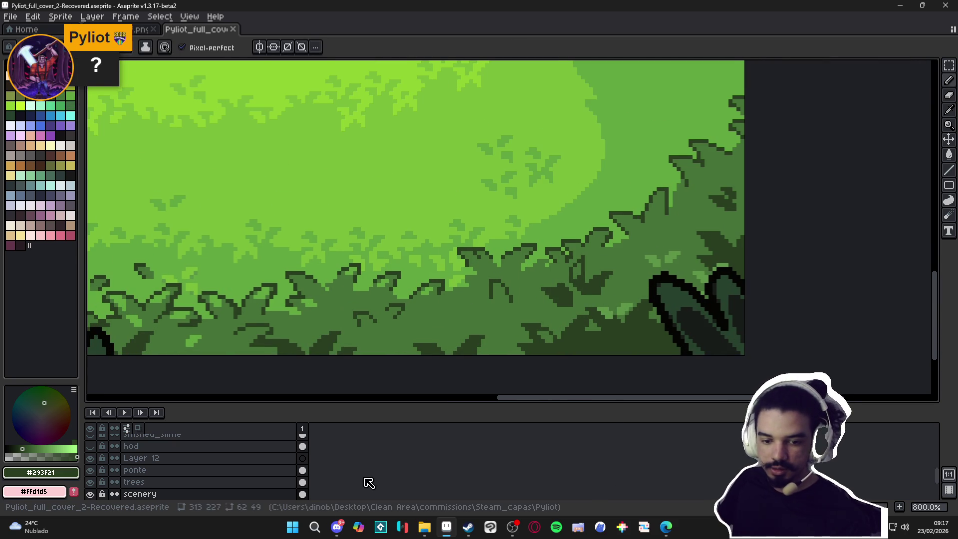
click(347, 531)
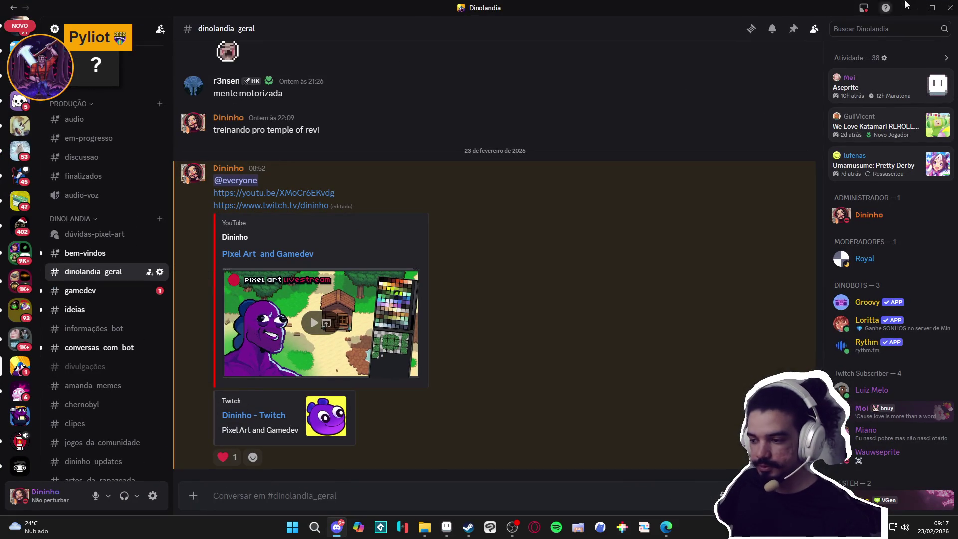
click(908, 11)
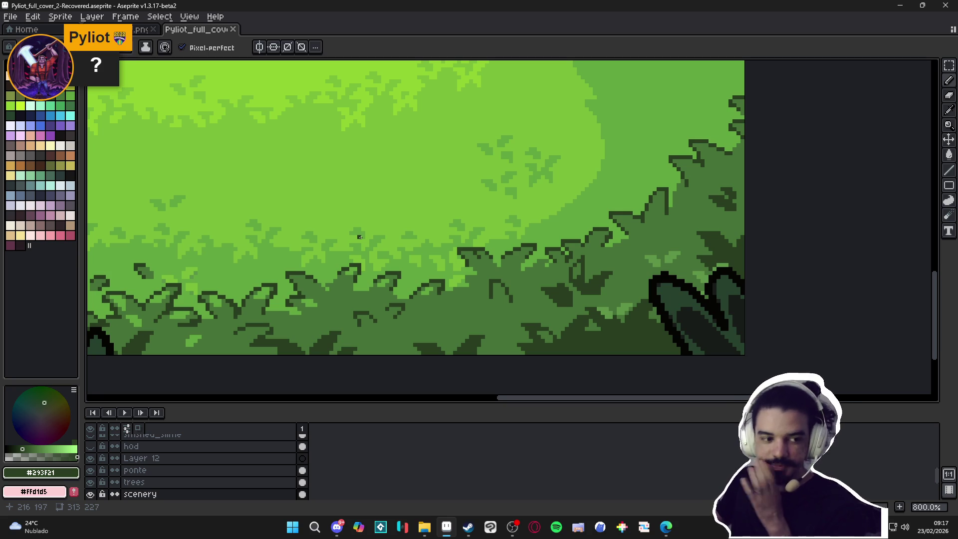
click(337, 527)
Return to Aseprite and zoom around the meadow canvas
key(alt+Tab)
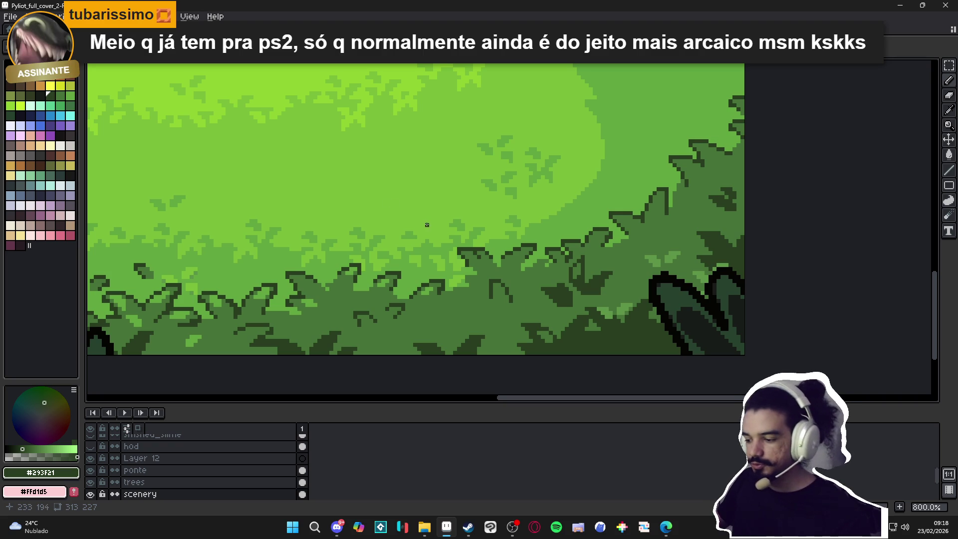
scroll(507, 275, down, 3)
scroll(542, 262, up, 2)
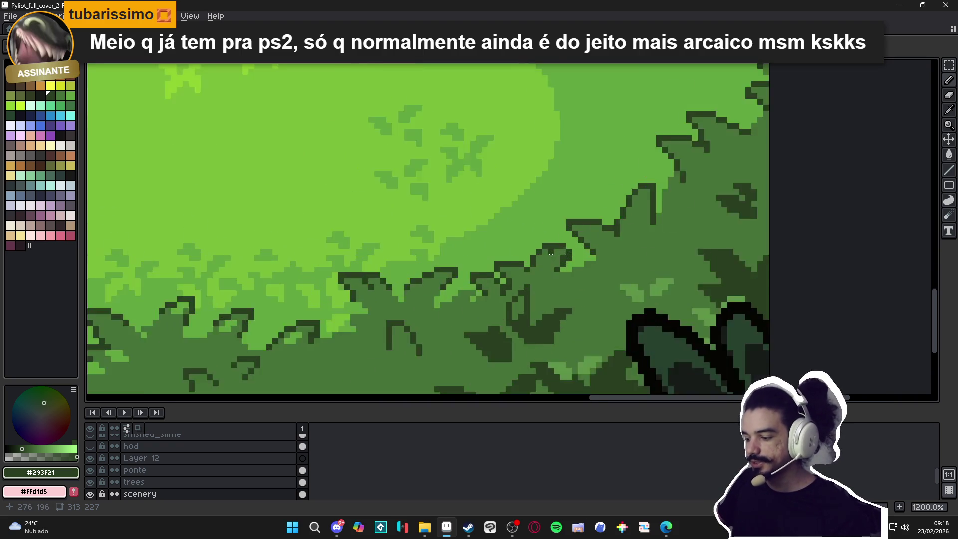
scroll(513, 275, down, 3)
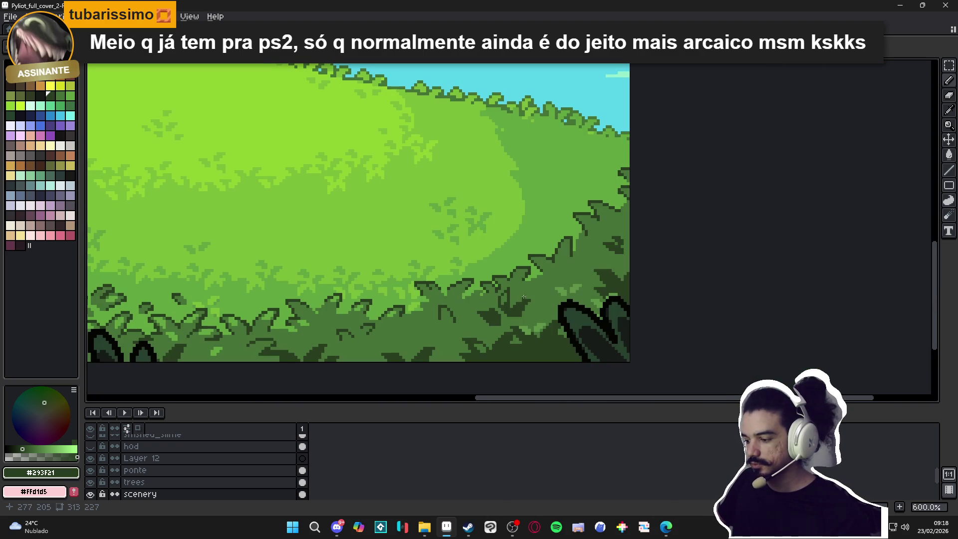
scroll(537, 270, down, 1)
scroll(557, 249, down, 1)
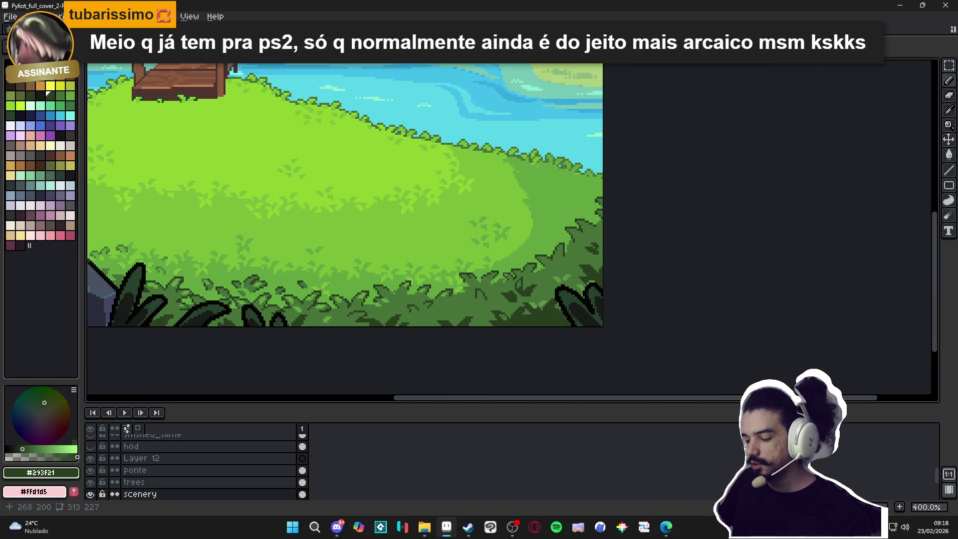
scroll(497, 285, up, 2)
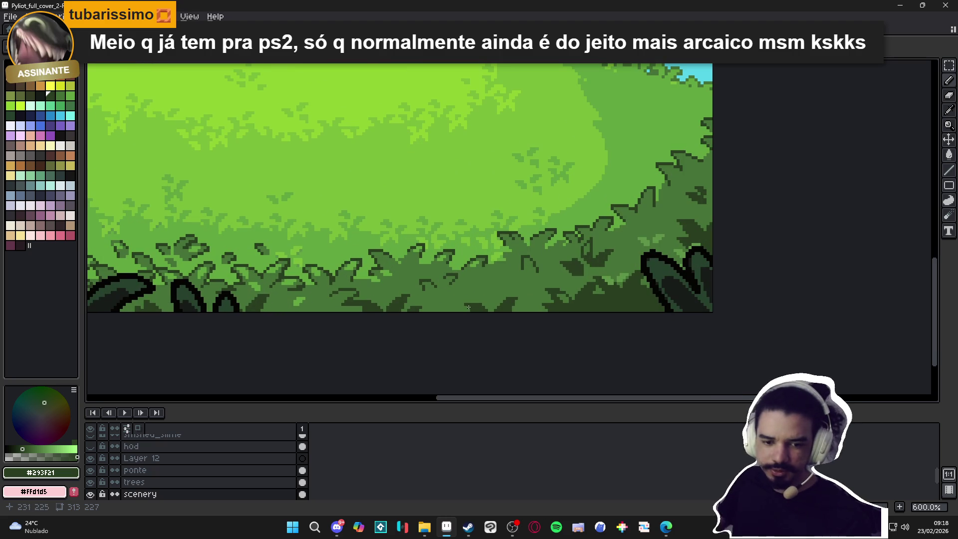
scroll(470, 232, down, 2)
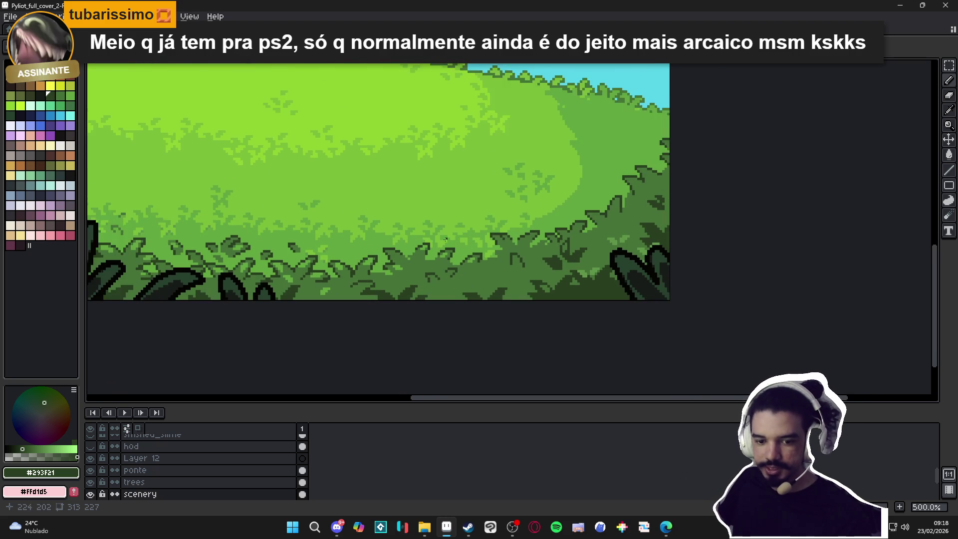
scroll(616, 233, up, 6)
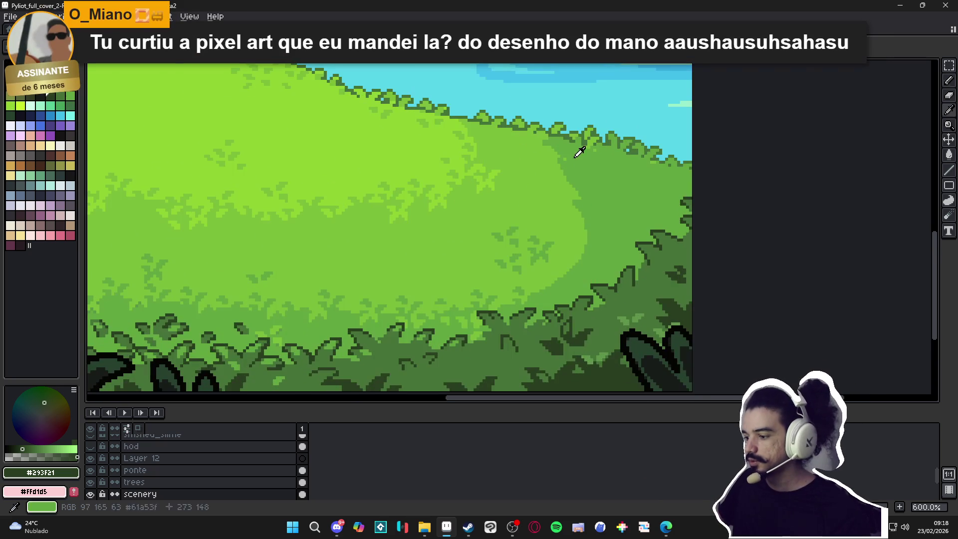
Pick meadow green #61A53F and reshape the light/mid green boundary pixels
alt+click(617, 146)
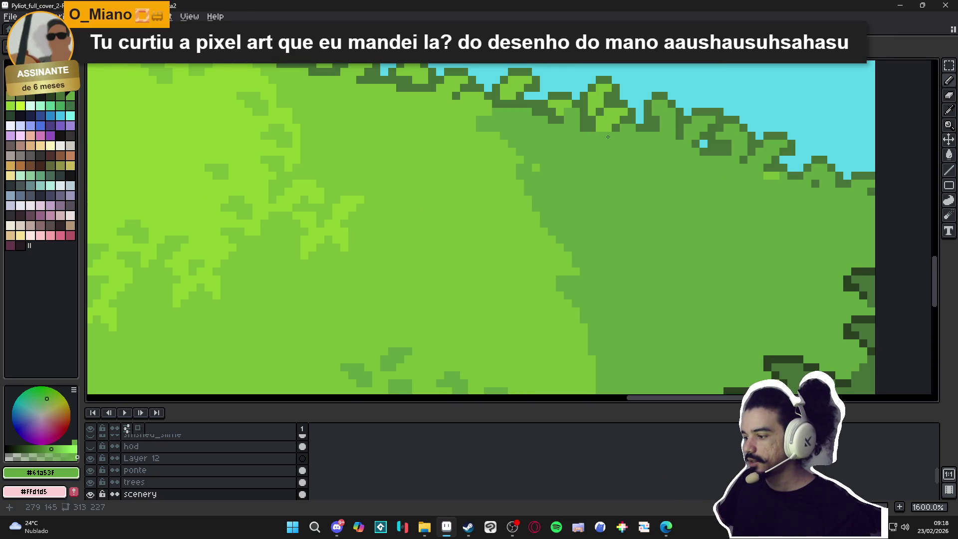
scroll(489, 198, down, 3)
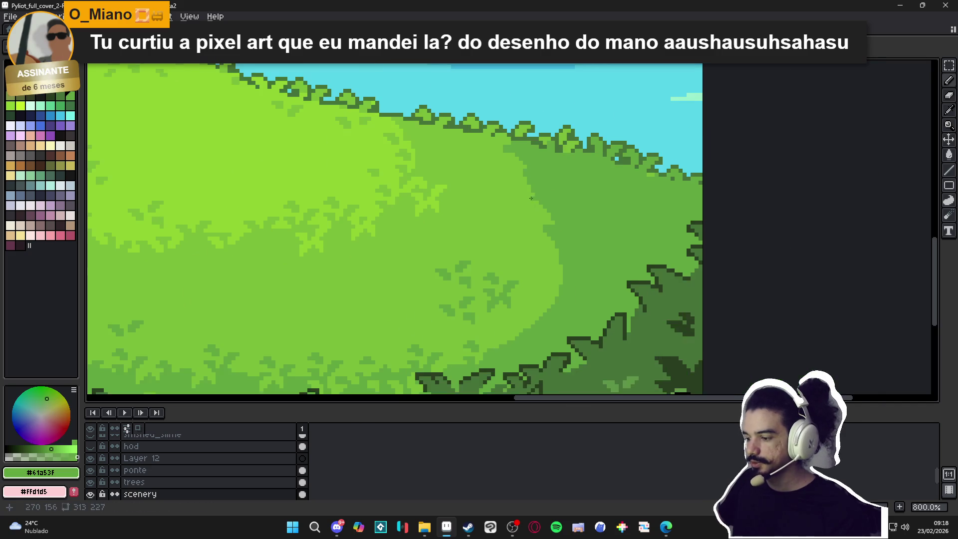
scroll(490, 199, down, 1)
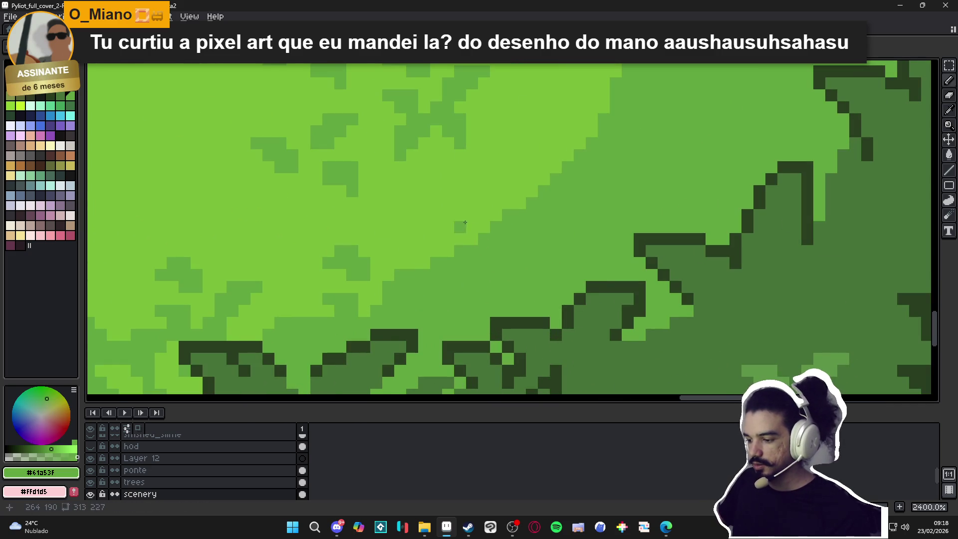
click(472, 234)
click(459, 228)
click(453, 216)
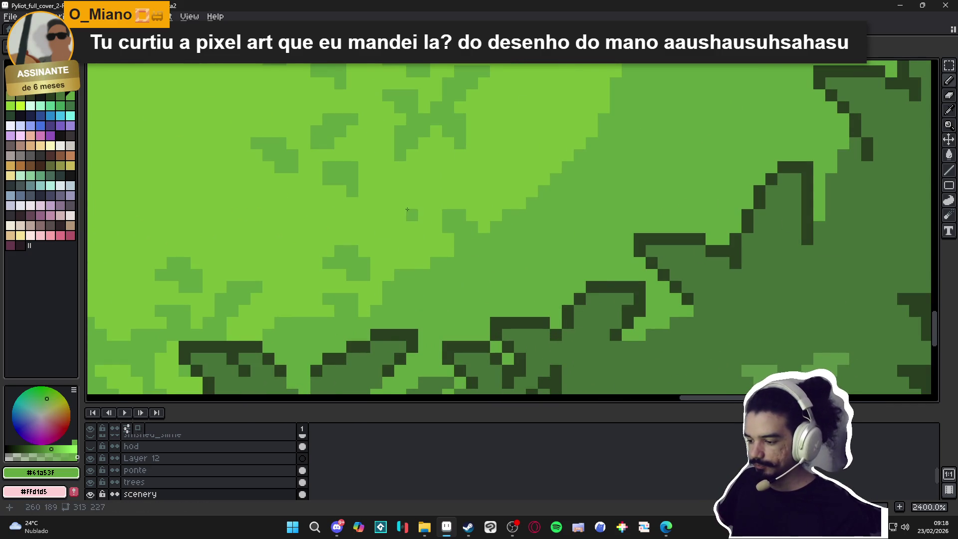
Extend the darker green region's edge further along the bush boundary
drag(433, 213, 459, 260)
scroll(479, 272, down, 5)
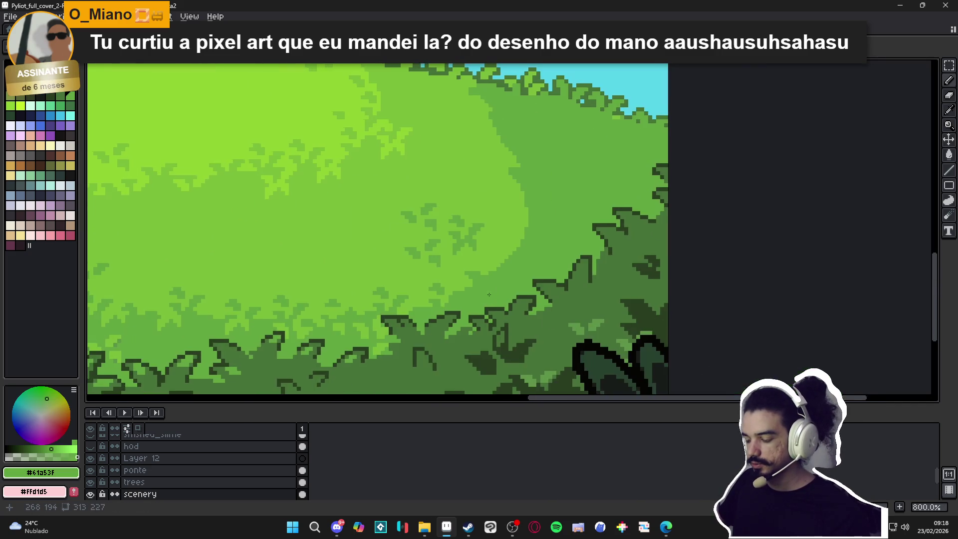
scroll(479, 267, up, 4)
click(493, 264)
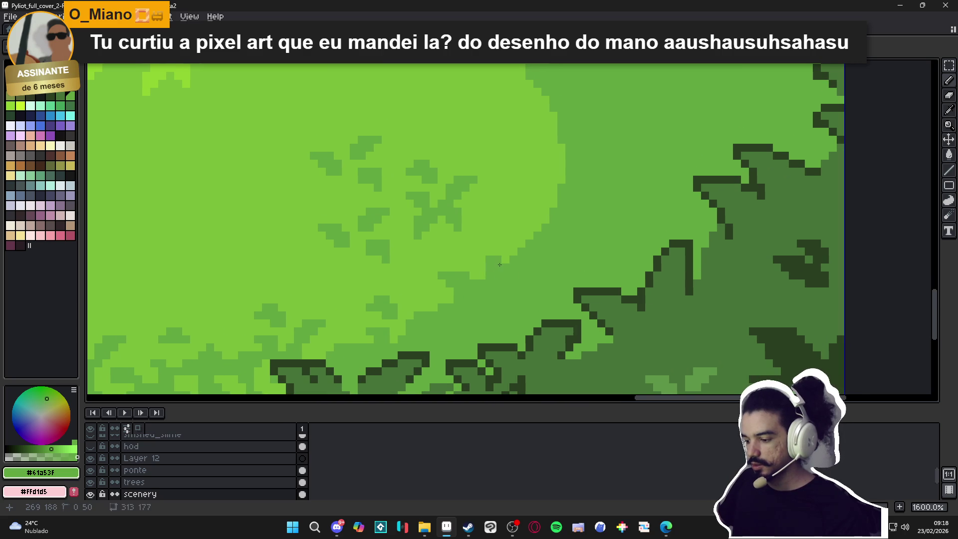
click(486, 255)
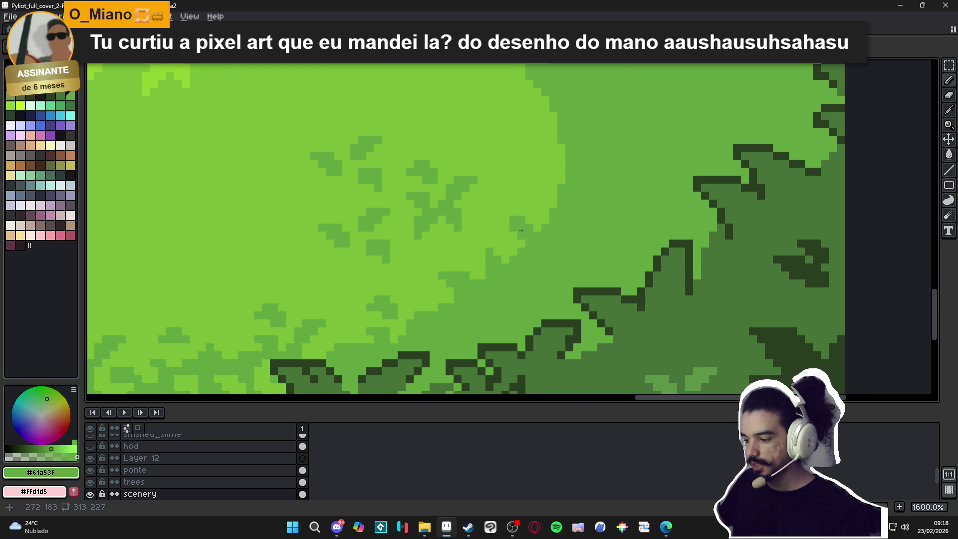
drag(519, 228, 515, 250)
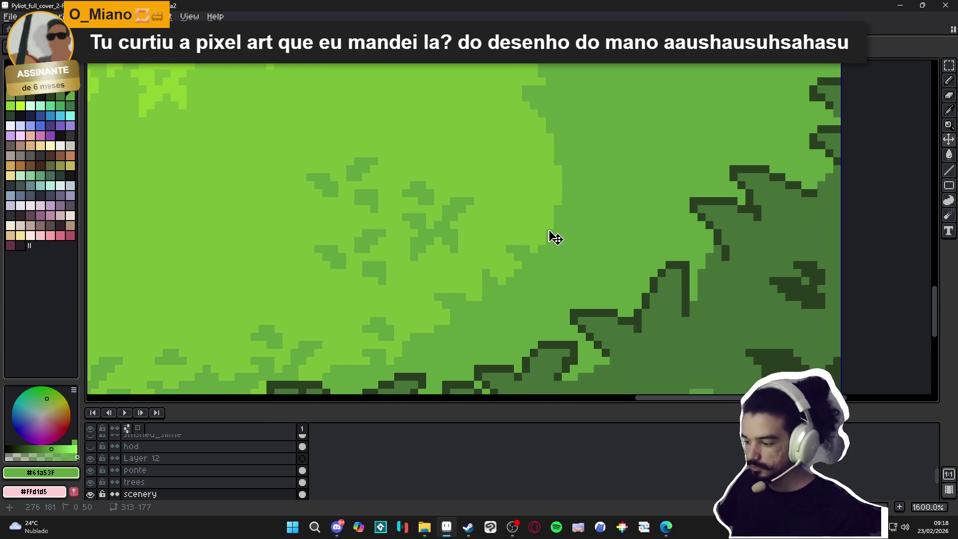
click(541, 217)
click(542, 199)
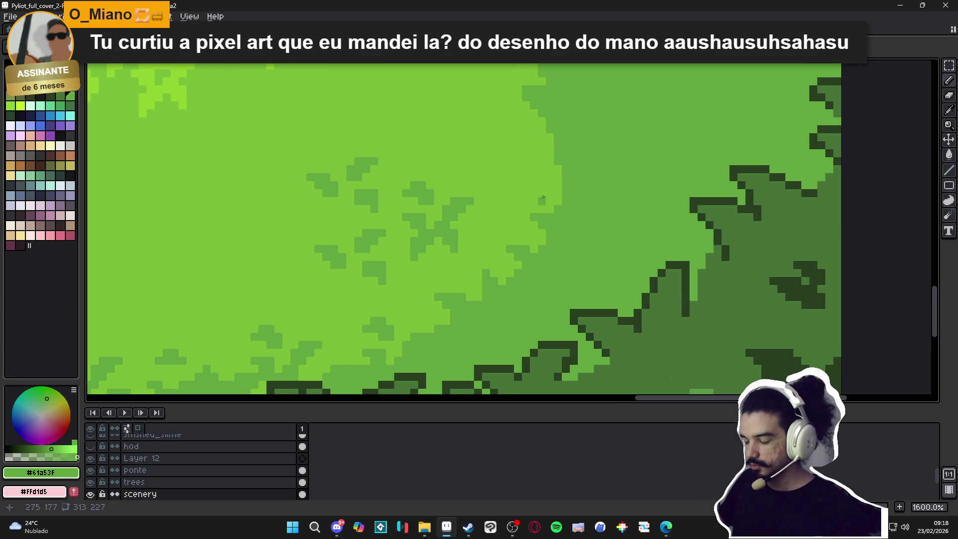
Alternate light and mid green to fill the notch beside the dark area and lower the edge
alt+click(570, 199)
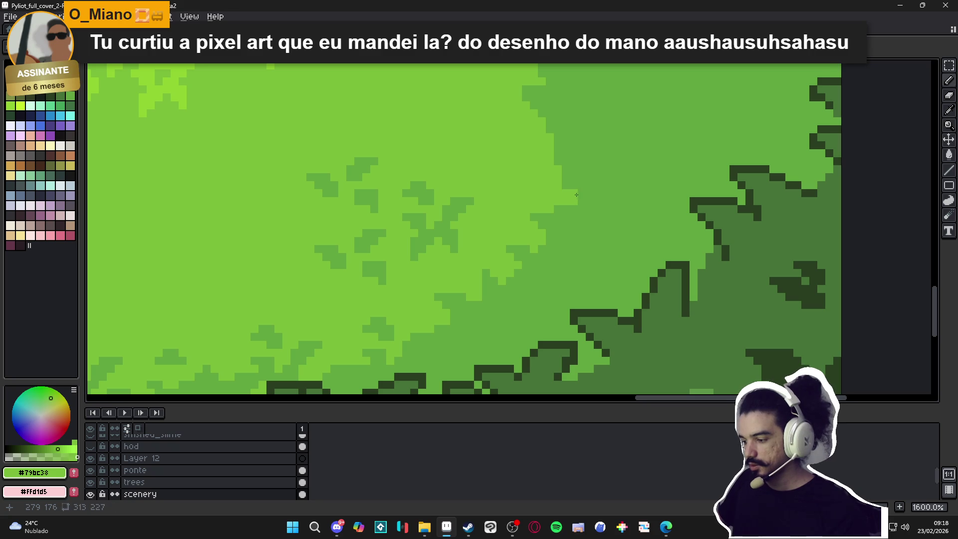
mouse_move(581, 193)
mouse_down()
mouse_move(534, 189)
mouse_move(557, 220)
mouse_move(574, 198)
mouse_move(572, 245)
mouse_up()
alt+click(558, 220)
alt+click(555, 219)
alt+click(546, 239)
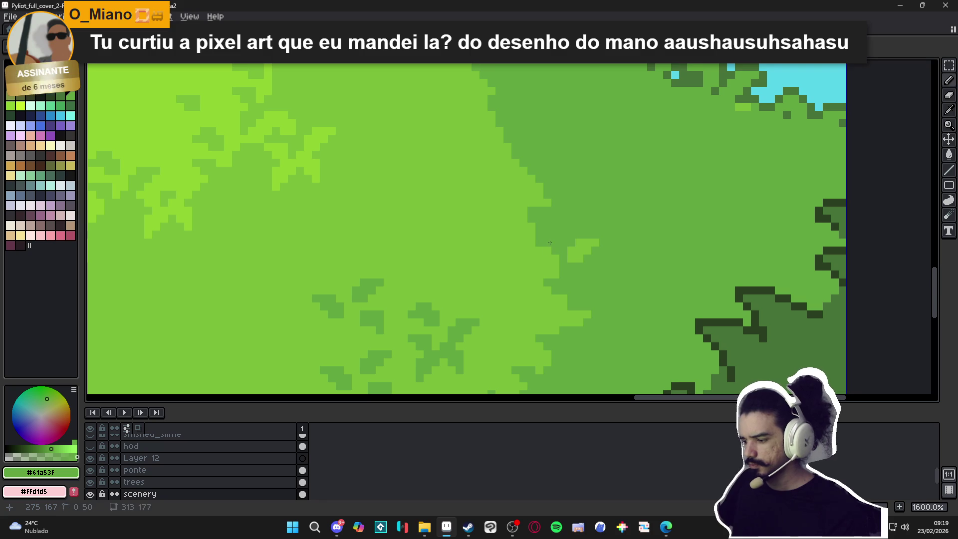
click(531, 231)
click(523, 219)
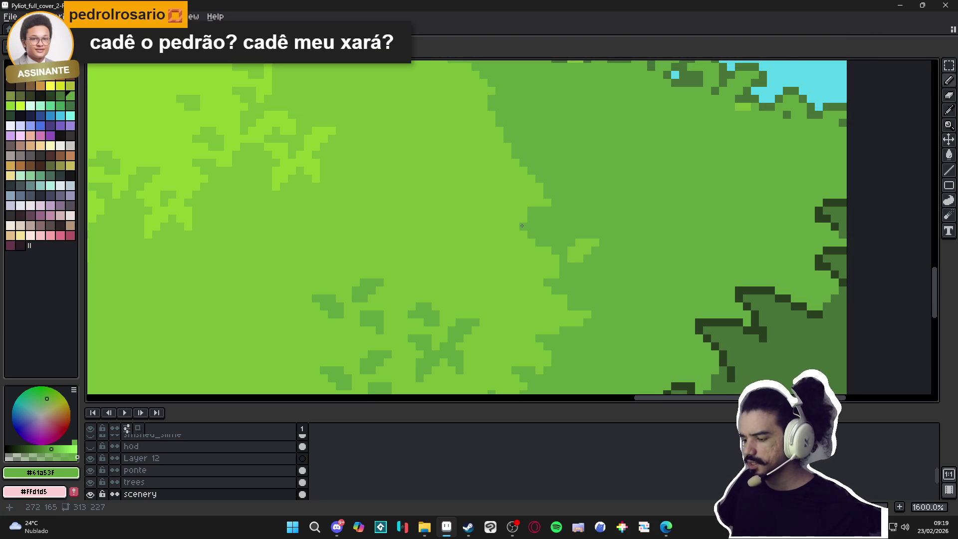
alt+click(539, 217)
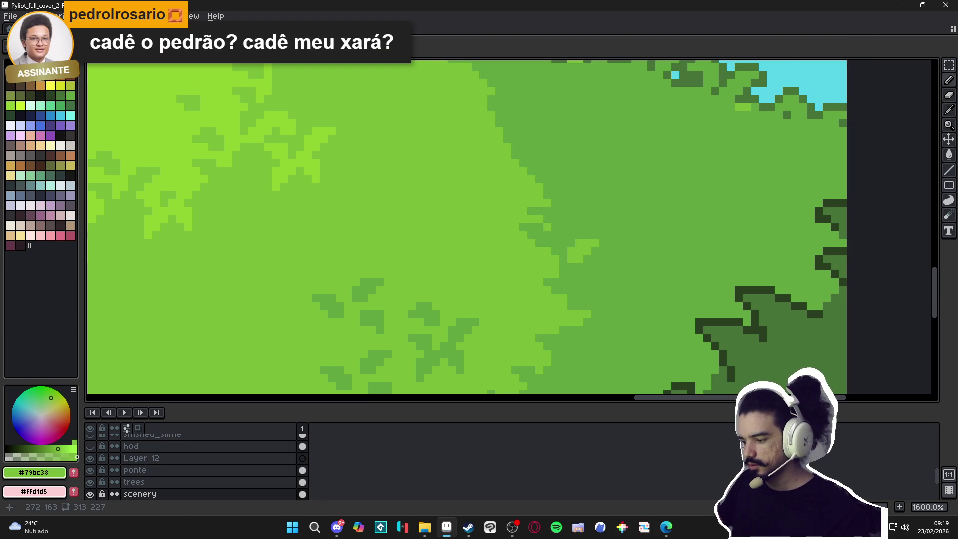
drag(544, 212, 546, 228)
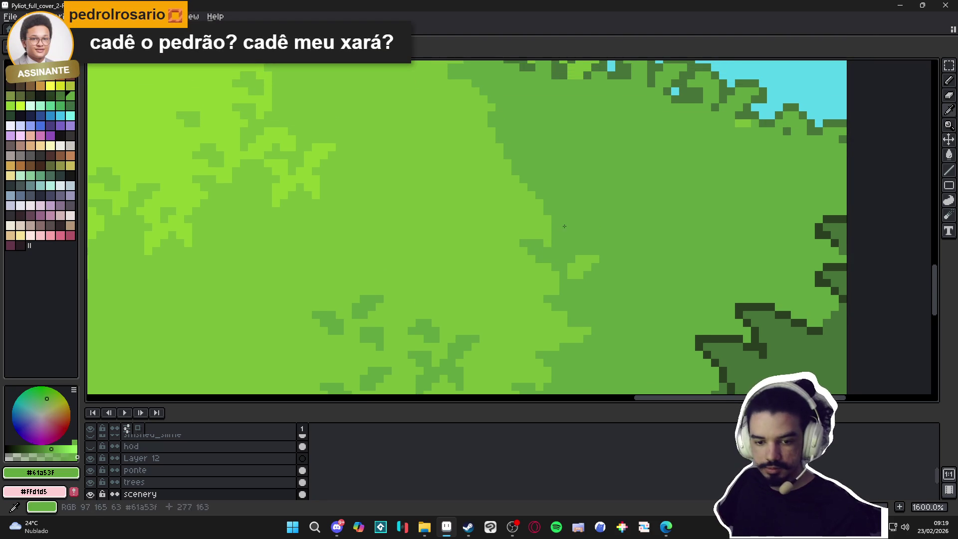
alt+click(548, 228)
Save the cover file
key(ctrl+s)
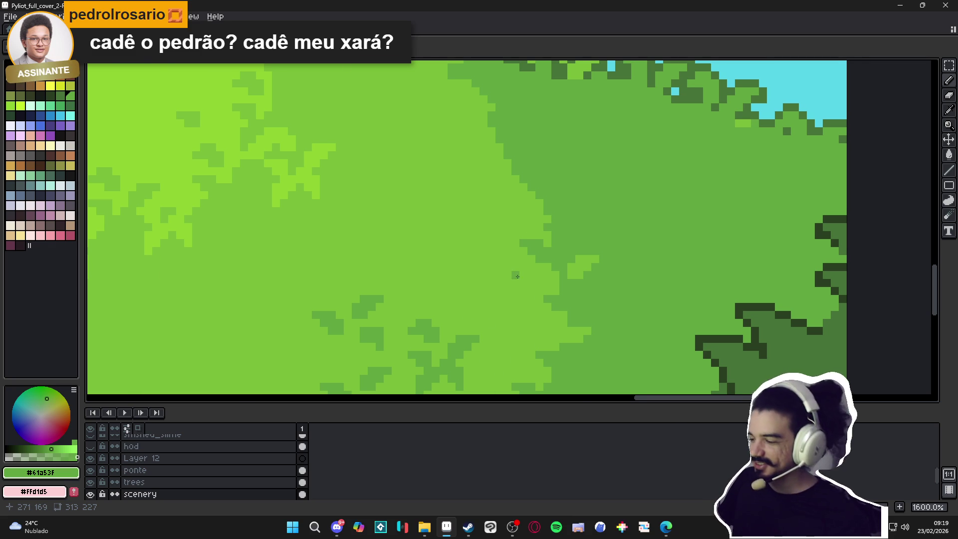
scroll(527, 234, down, 4)
scroll(524, 274, up, 4)
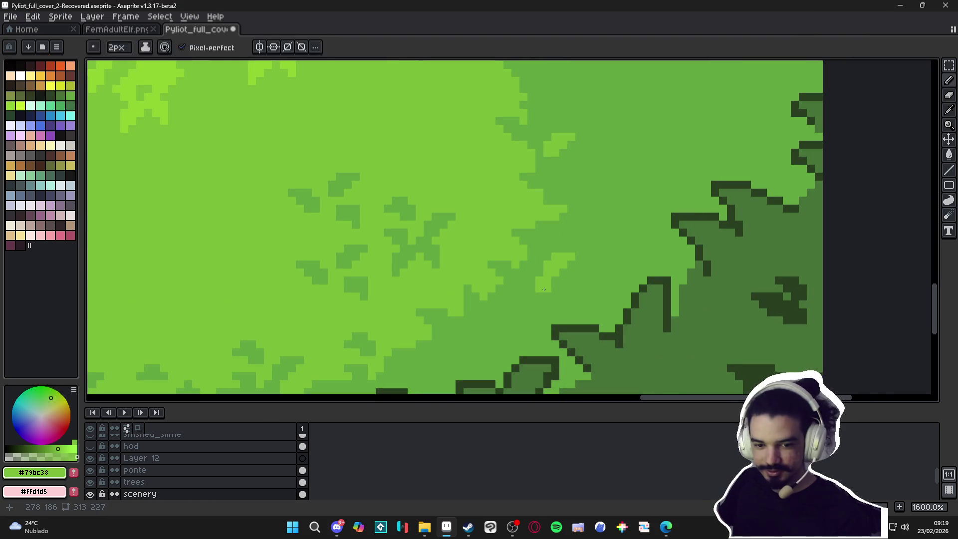
Touch up the bush edge with light green, then sample the dark bush green #477238
drag(540, 288, 547, 297)
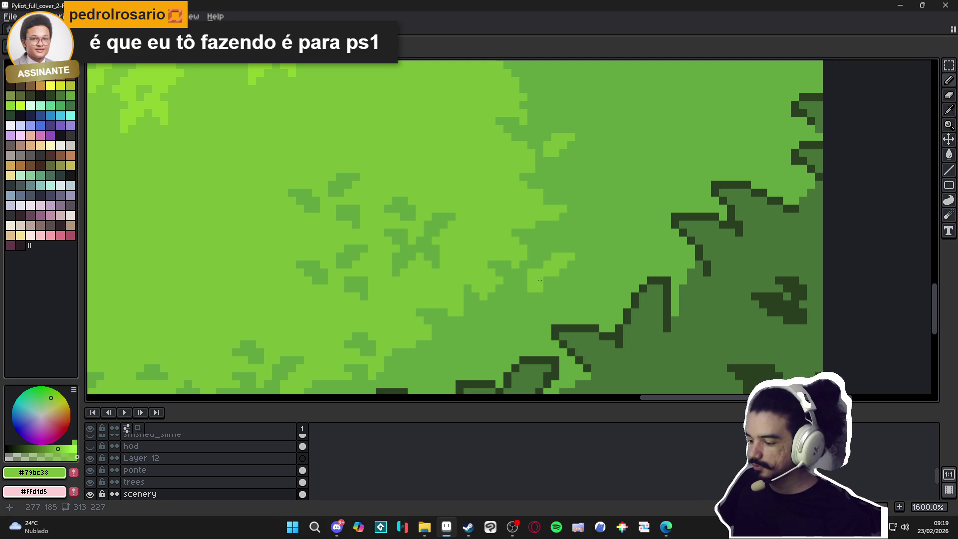
key(alt)
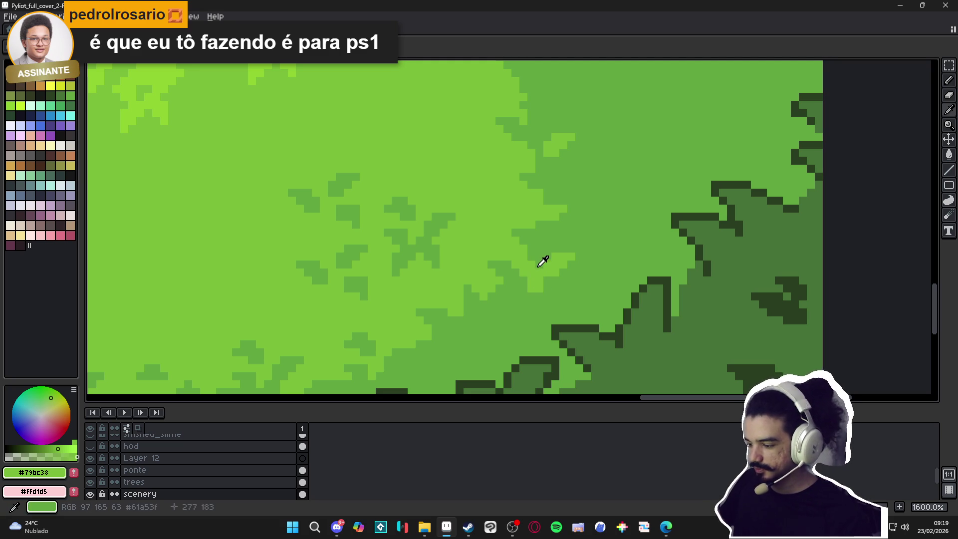
alt+click(539, 266)
scroll(523, 258, down, 4)
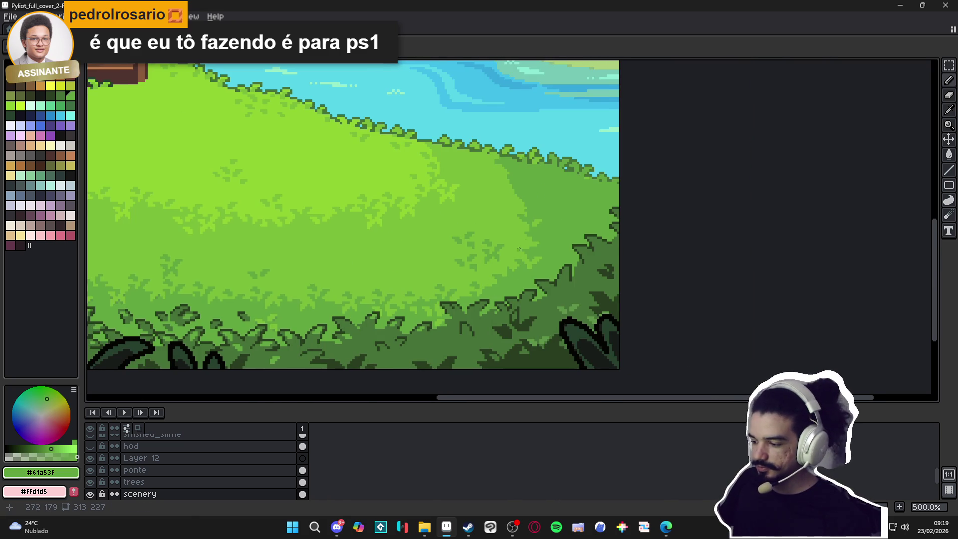
scroll(519, 267, up, 1)
alt+click(519, 268)
scroll(534, 264, up, 2)
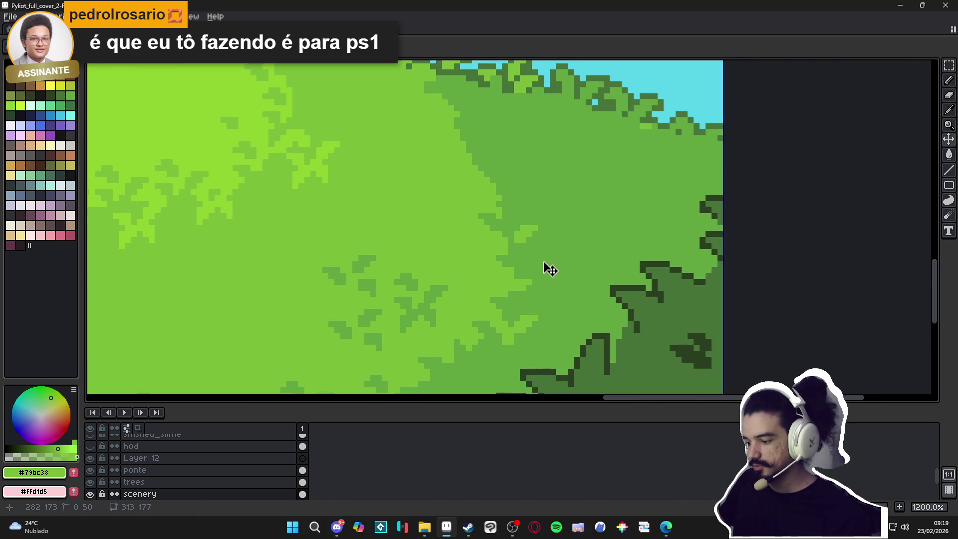
scroll(550, 254, down, 4)
scroll(559, 251, up, 2)
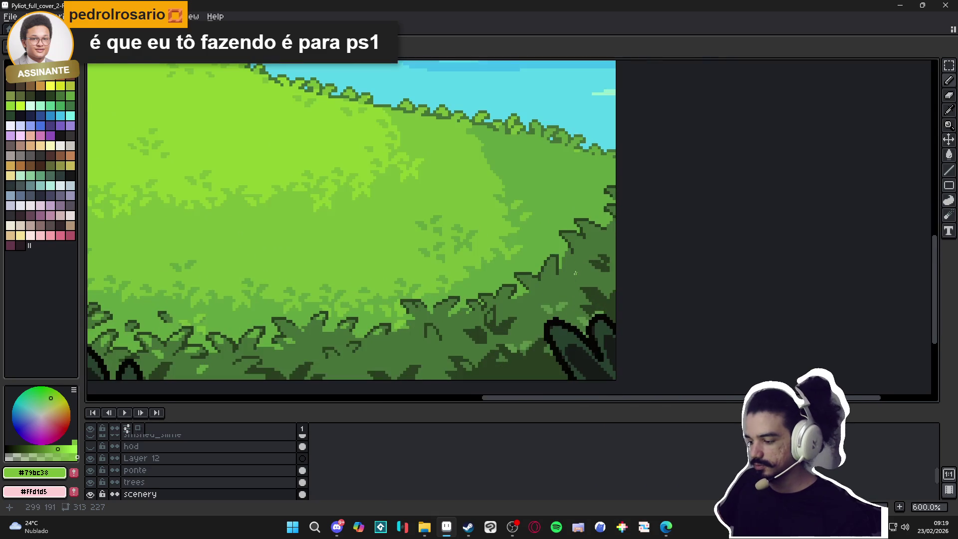
alt+click(569, 252)
scroll(571, 250, up, 3)
Pencil a small #477238 leaf clump beside the bush outline and save the cover
mouse_move(567, 241)
mouse_down()
mouse_move(551, 225)
mouse_move(565, 221)
mouse_move(535, 217)
mouse_up()
scroll(542, 256, down, 1)
scroll(542, 257, up, 1)
click(542, 257)
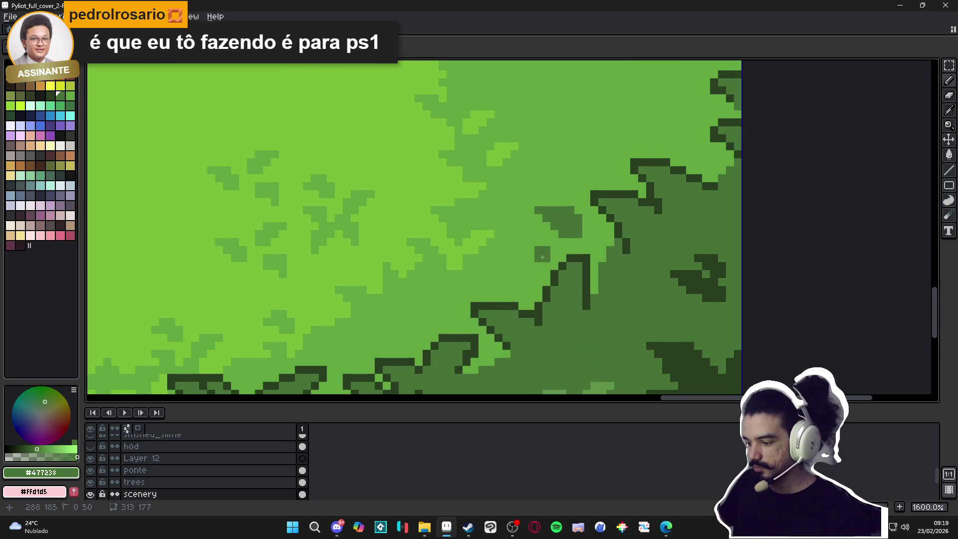
click(550, 237)
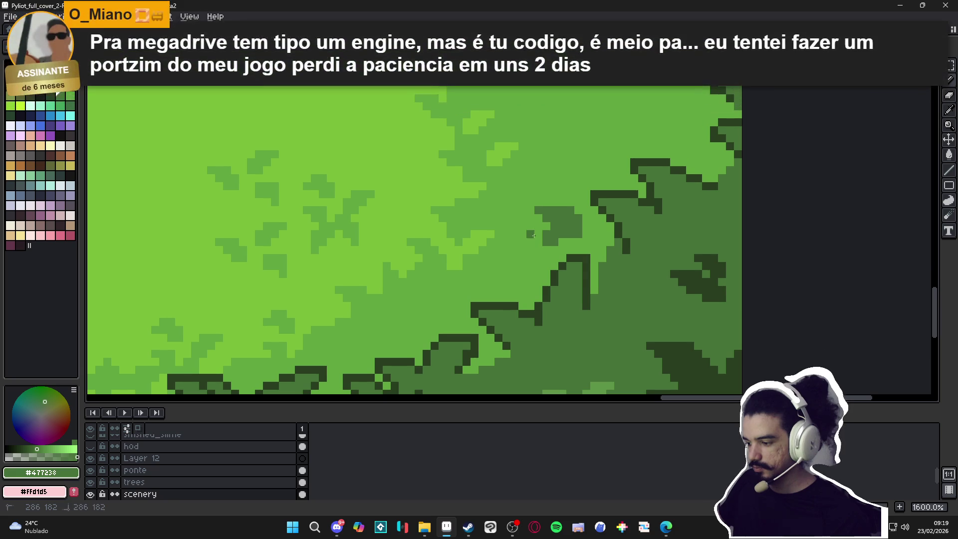
key(ctrl+s)
mouse_move(539, 236)
mouse_down()
mouse_move(526, 283)
mouse_move(509, 273)
mouse_up()
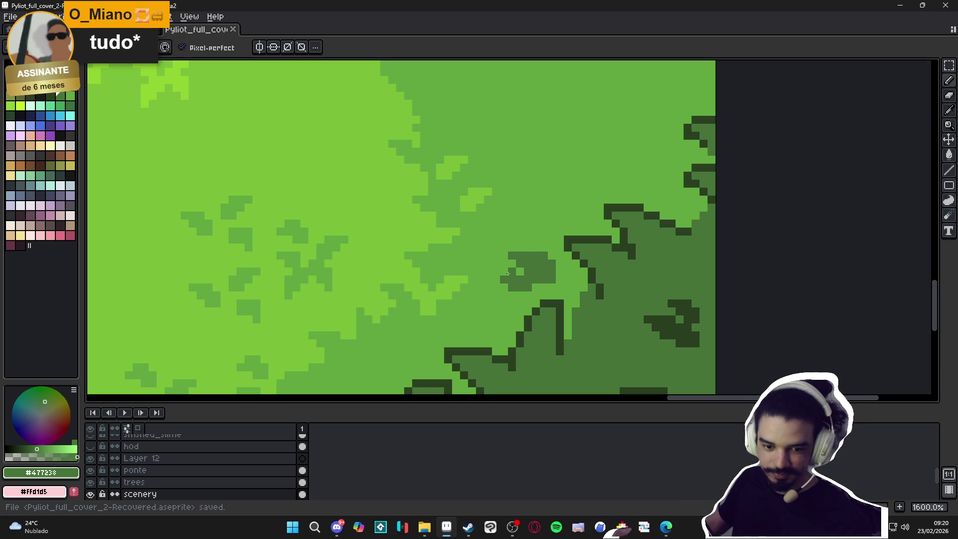
Lighten one pixel on the dark outline of the lower bush
scroll(523, 306, down, 5)
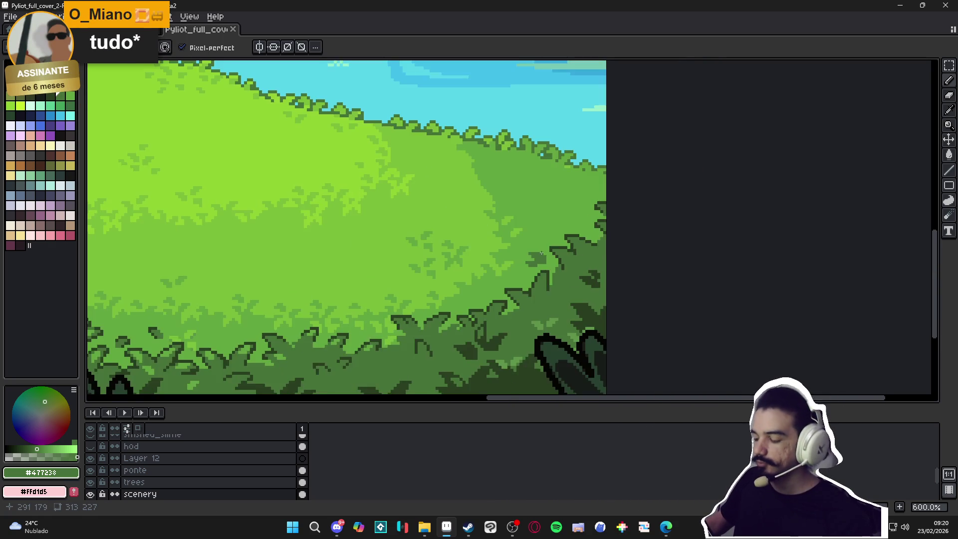
scroll(519, 289, up, 4)
mouse_move(466, 325)
mouse_down()
mouse_move(479, 239)
mouse_move(470, 246)
mouse_up()
scroll(479, 239, up, 1)
click(479, 271)
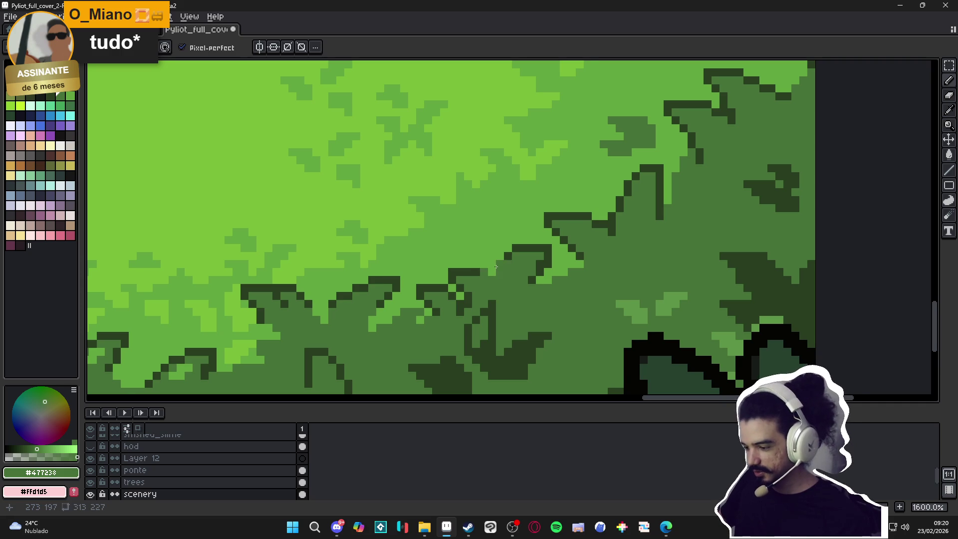
Grow the leaf clump with several darker-green blocks and a short row, then save
scroll(496, 267, down, 1)
scroll(494, 265, up, 1)
drag(482, 247, 473, 236)
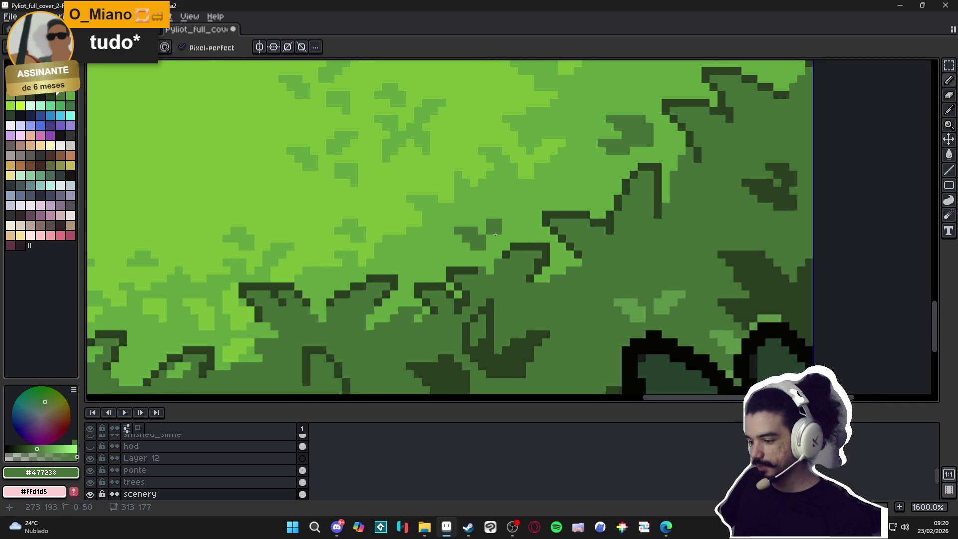
click(495, 228)
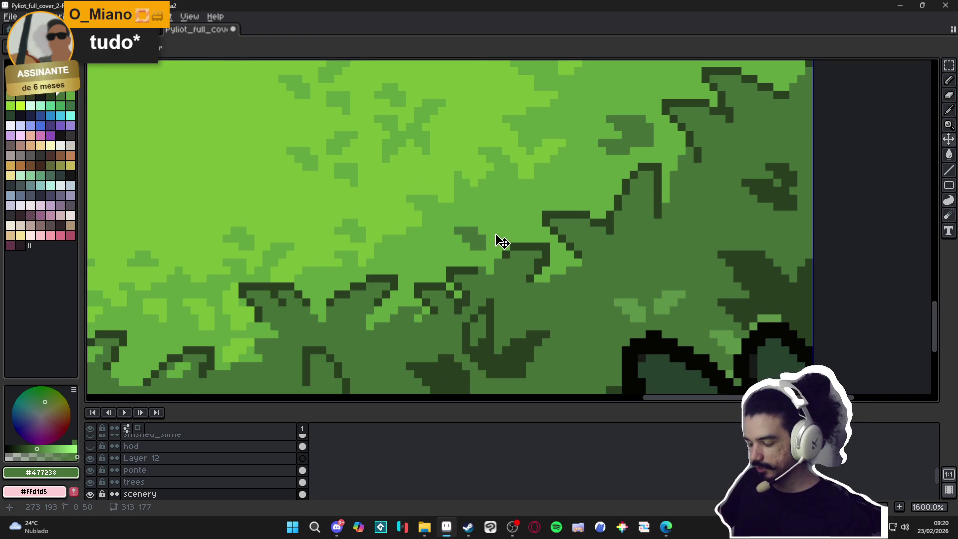
click(513, 214)
drag(489, 238, 503, 237)
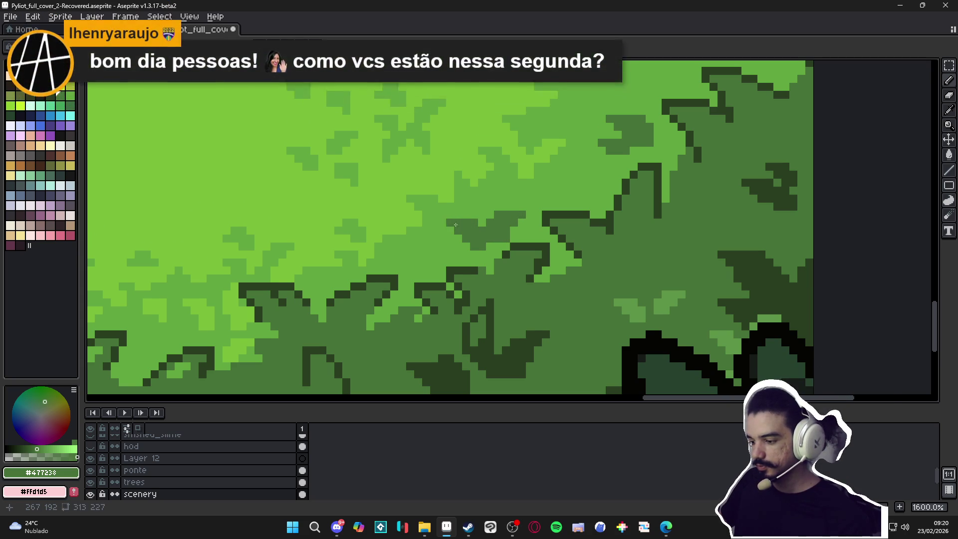
scroll(473, 234, down, 2)
scroll(474, 248, up, 1)
click(465, 240)
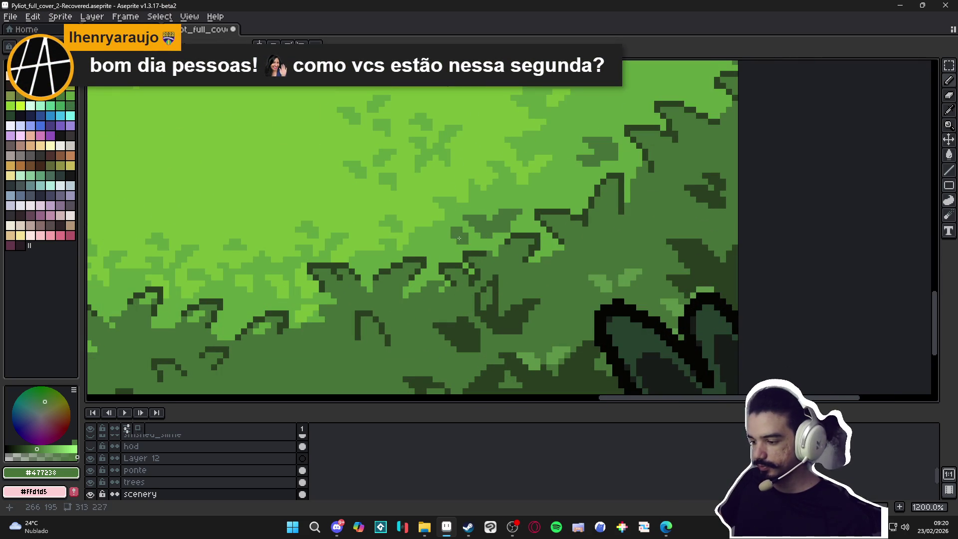
scroll(452, 233, down, 5)
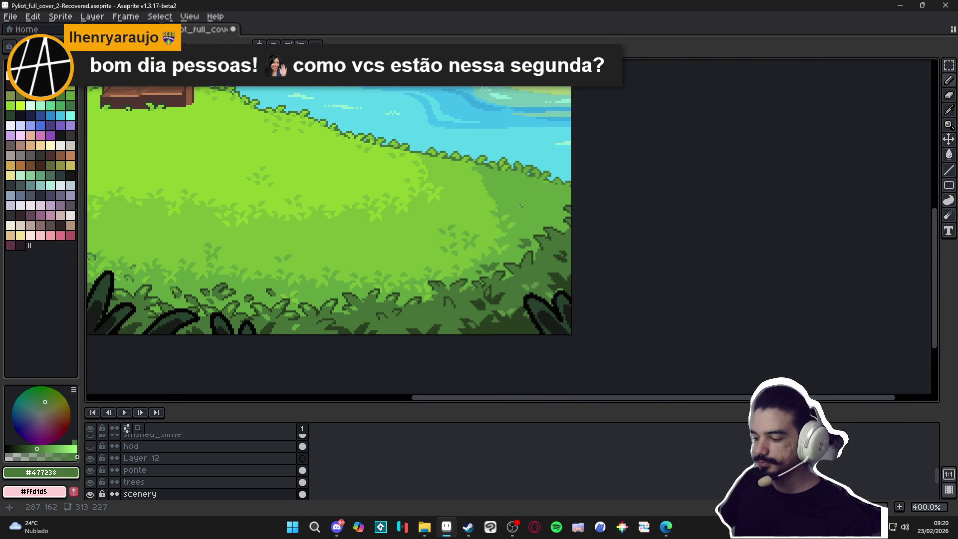
key(ctrl+s)
Add a dark pixel to the leaf clump edge, then undo the misplaced pixel
scroll(509, 232, down, 1)
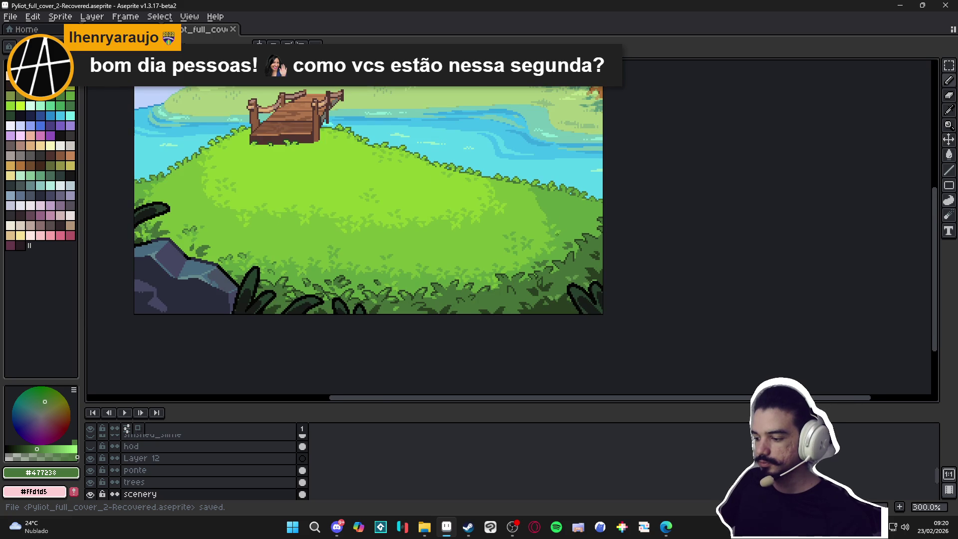
scroll(557, 233, up, 3)
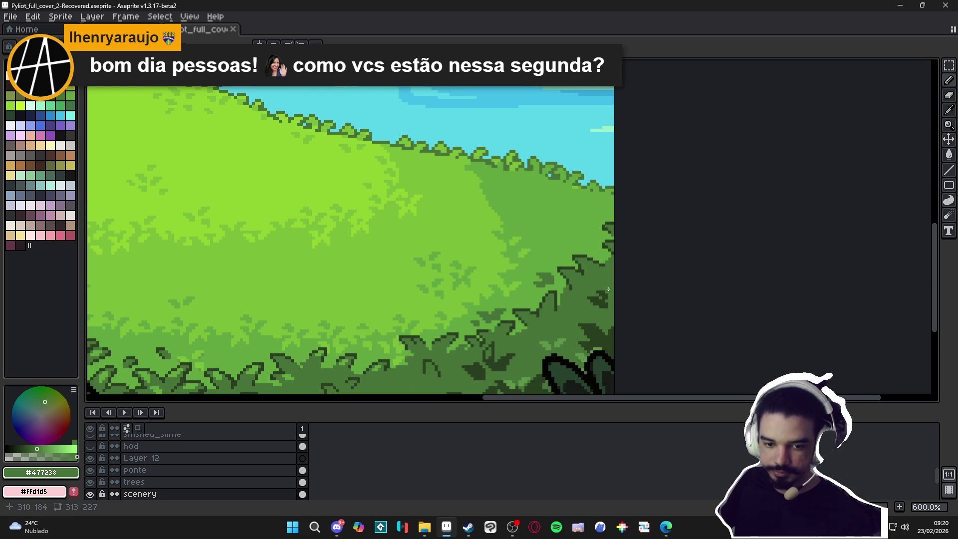
scroll(540, 267, right, 1)
scroll(556, 277, up, 3)
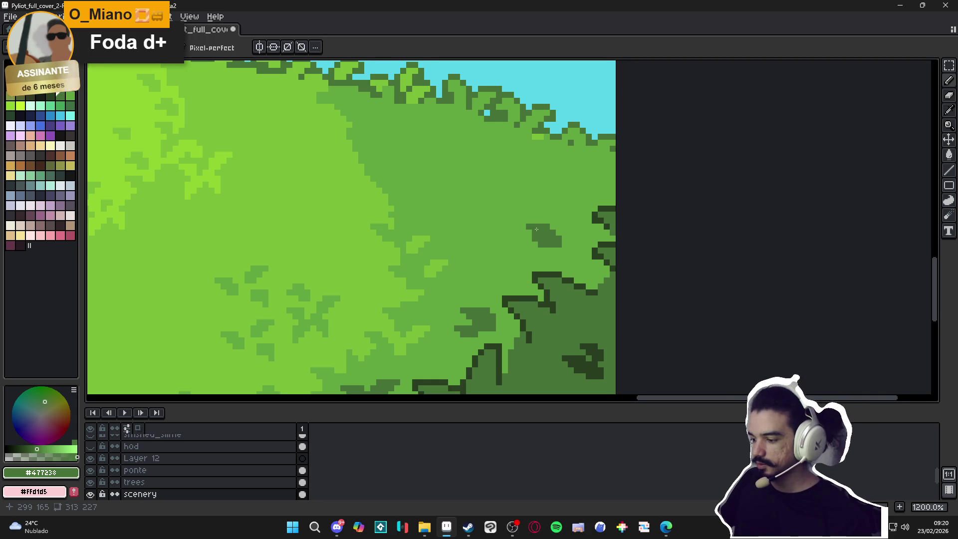
scroll(543, 238, up, 1)
scroll(544, 239, right, 1)
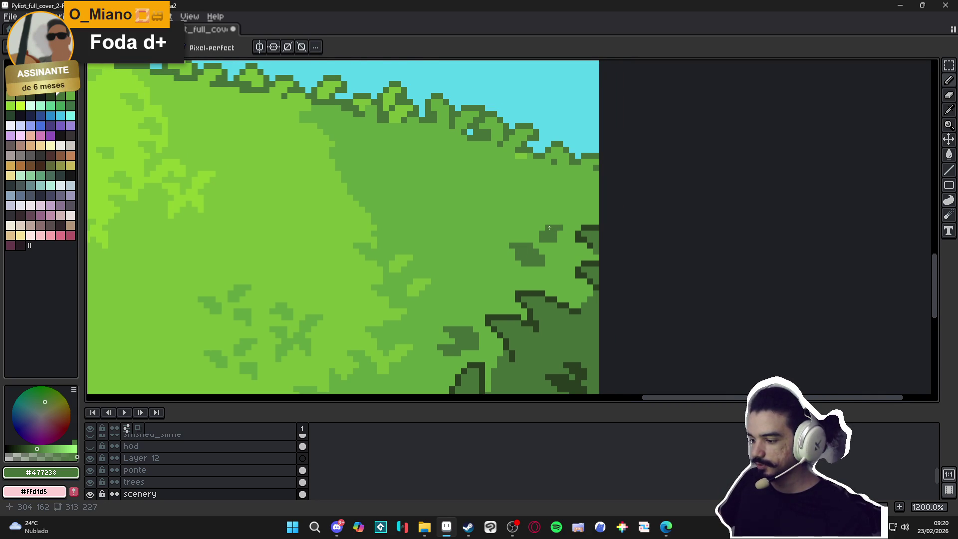
click(564, 220)
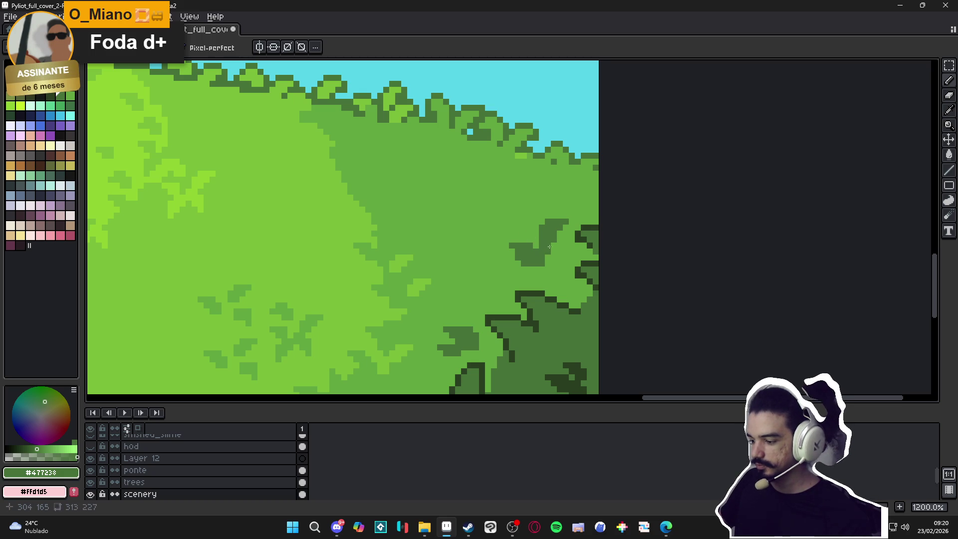
key(ctrl+z)
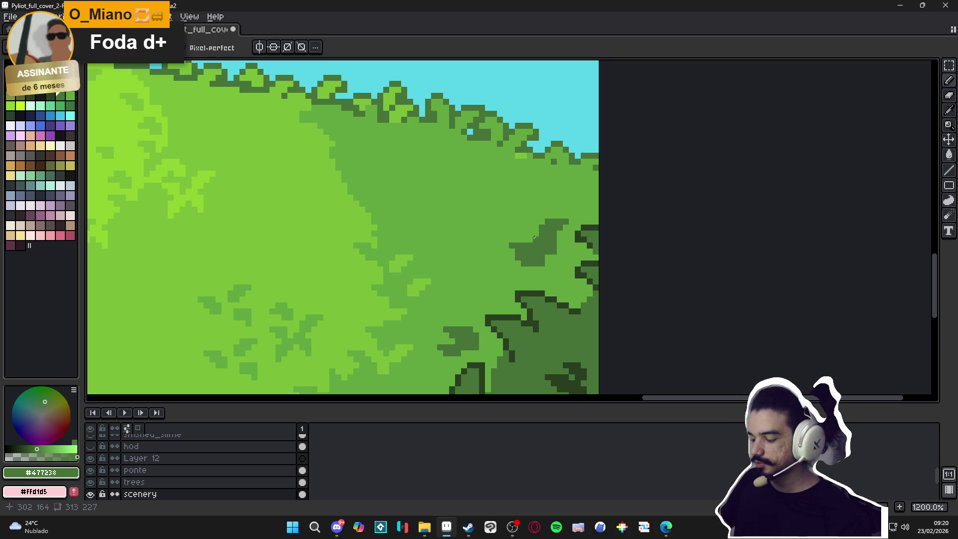
Switch to #293F21 and outline the newest clump's upper edges and neighbouring leaf tip
scroll(544, 210, up, 4)
key(bracketleft)
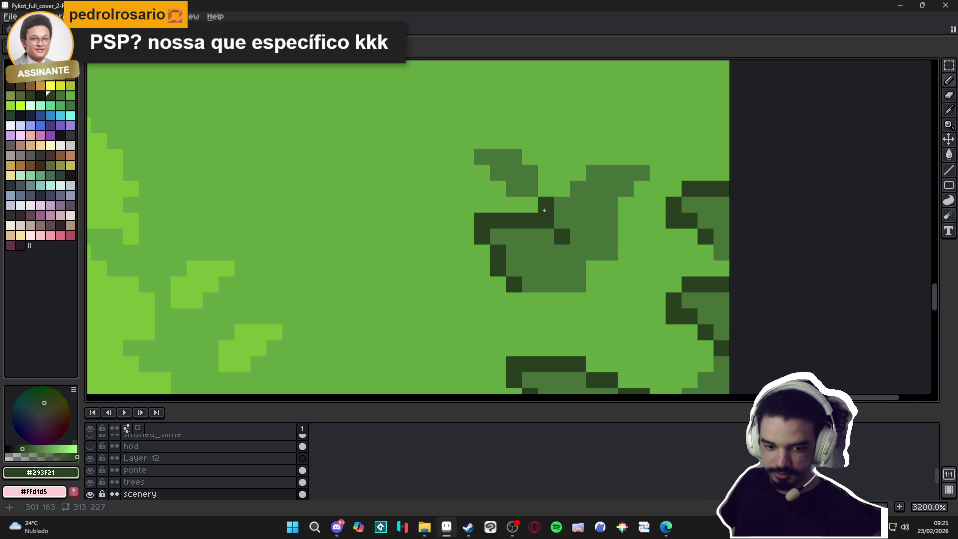
mouse_move(538, 207)
mouse_down()
mouse_move(629, 156)
mouse_move(657, 156)
mouse_move(640, 186)
mouse_up()
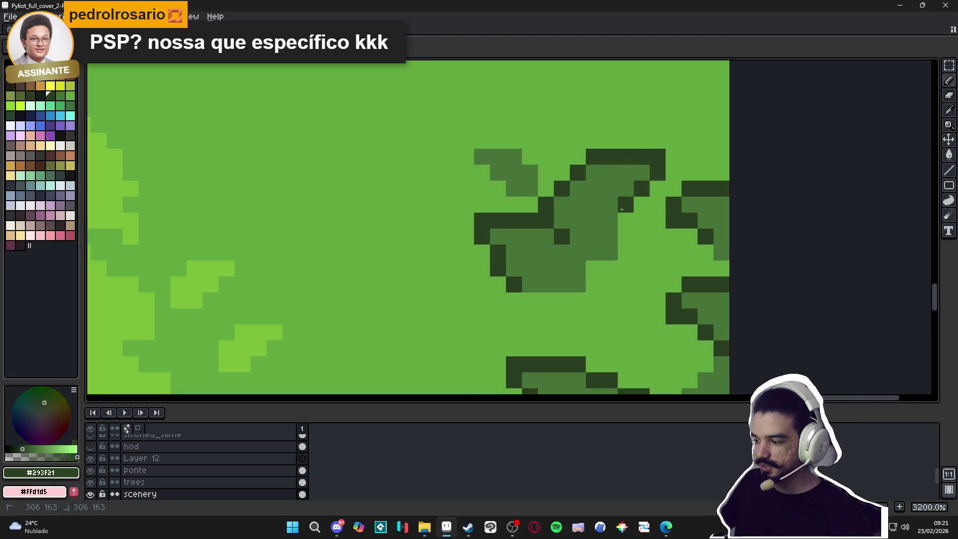
mouse_move(546, 188)
mouse_down()
mouse_move(545, 173)
mouse_move(509, 141)
mouse_move(466, 141)
mouse_move(482, 173)
mouse_up()
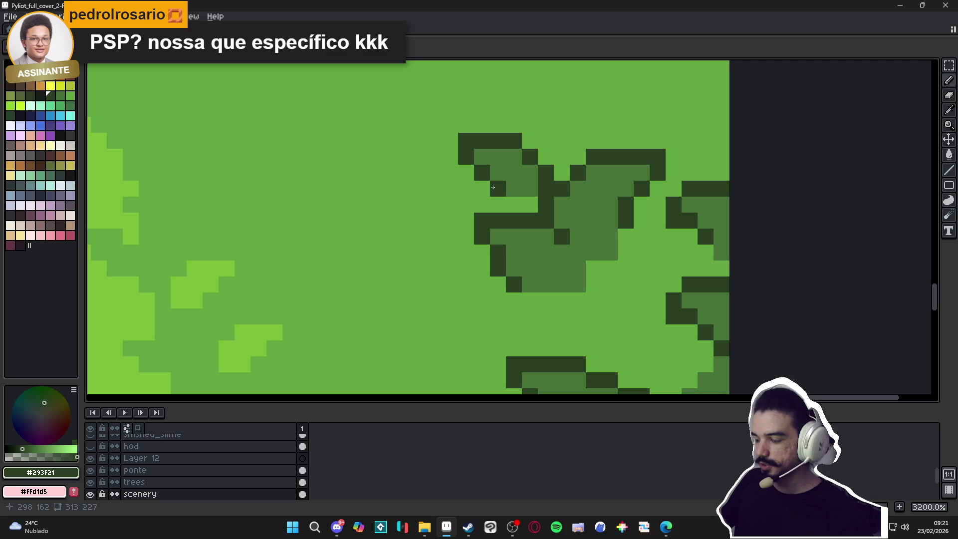
click(497, 192)
Outline the top bar and diagonal edge of another clump in #293F21
scroll(497, 192, down, 2)
scroll(471, 260, up, 1)
alt+click(471, 260)
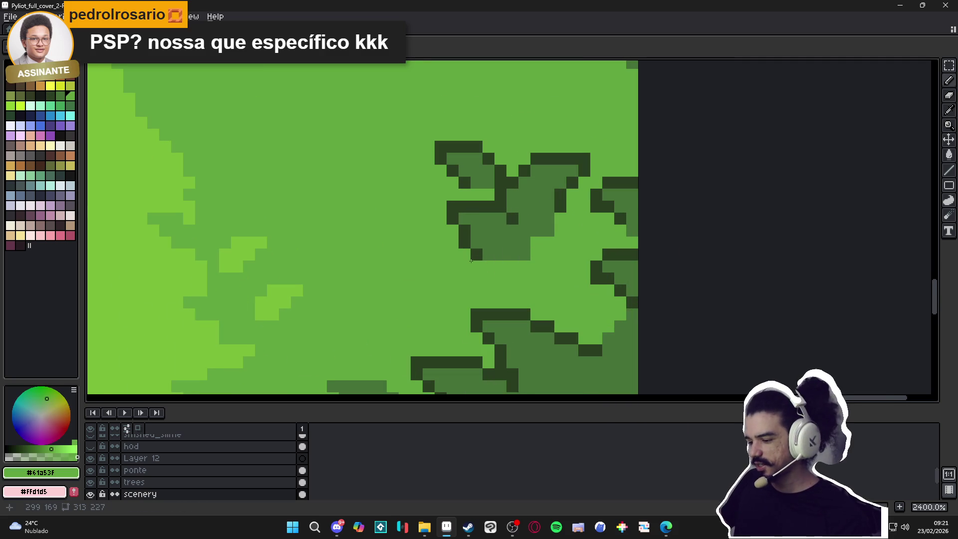
alt+click(452, 218)
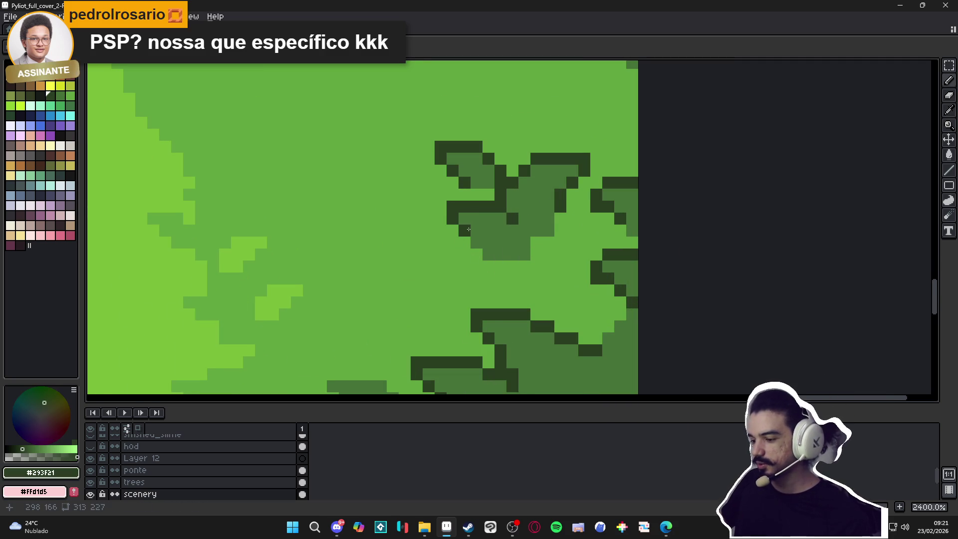
scroll(495, 257, down, 4)
scroll(495, 256, down, 1)
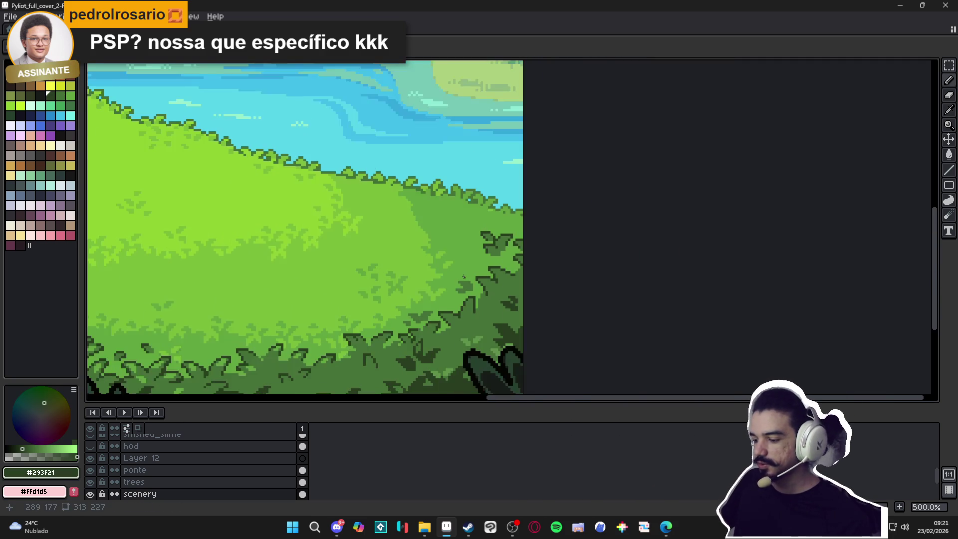
scroll(496, 256, up, 3)
drag(479, 281, 429, 291)
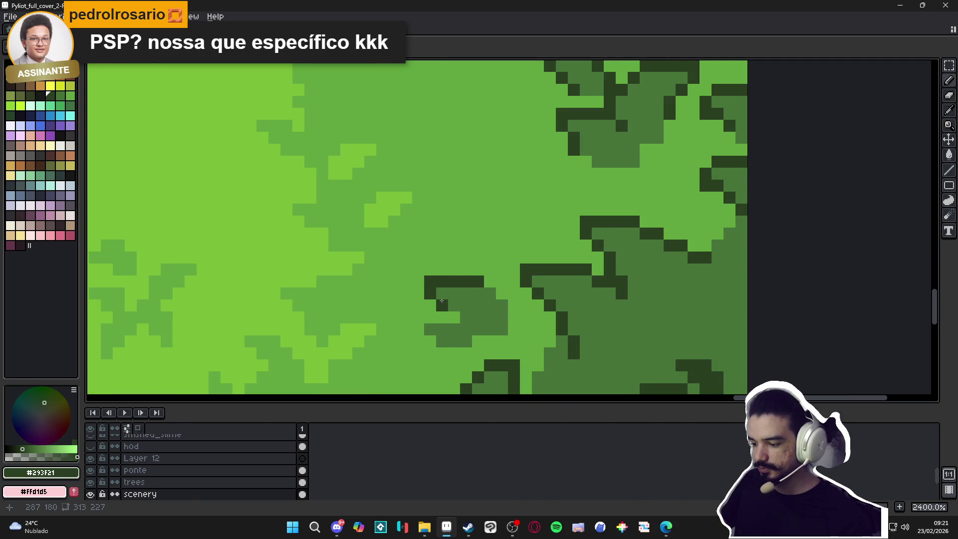
drag(418, 329, 430, 341)
scroll(509, 266, down, 8)
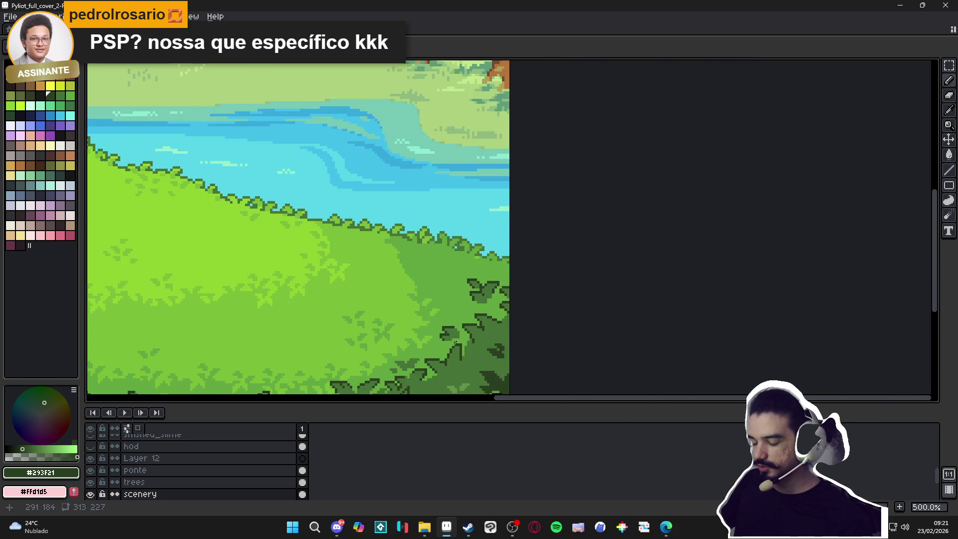
drag(509, 266, 517, 268)
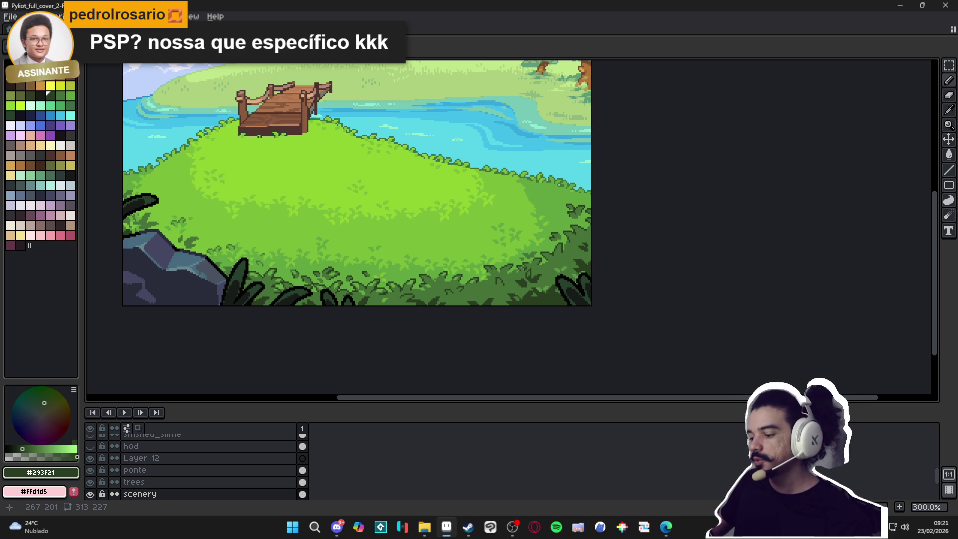
Sample the clump's mid-green #5C9447 from the canvas
scroll(515, 247, up, 6)
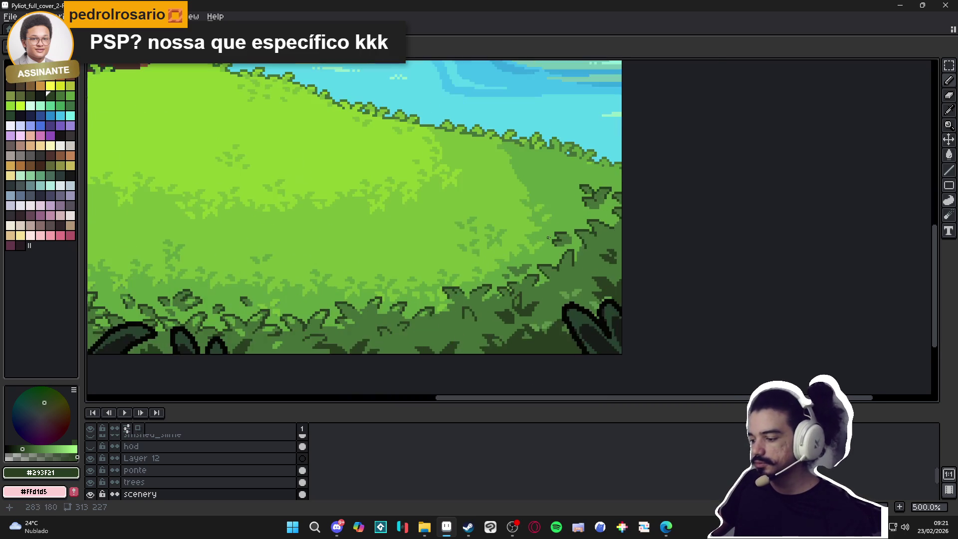
alt+click(539, 229)
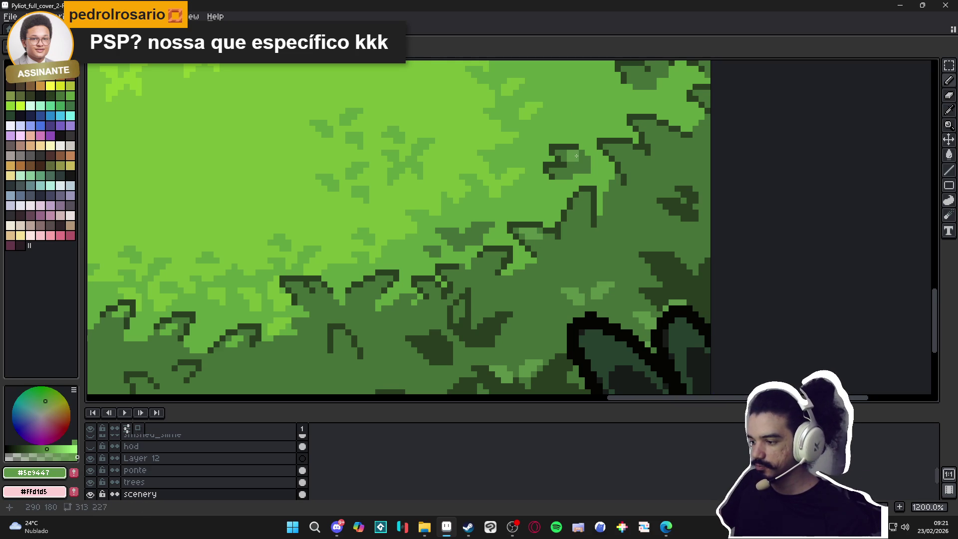
scroll(568, 152, up, 3)
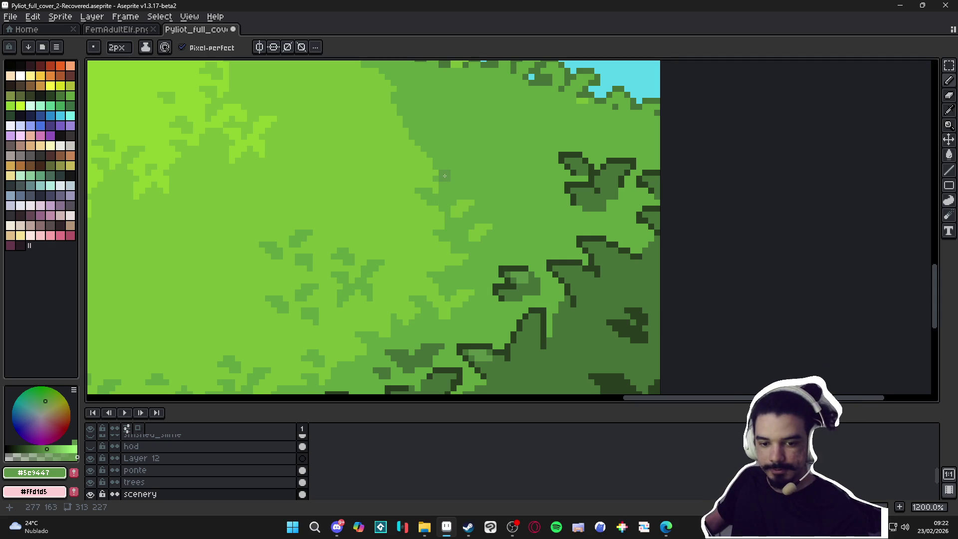
scroll(472, 260, down, 6)
scroll(472, 259, down, 1)
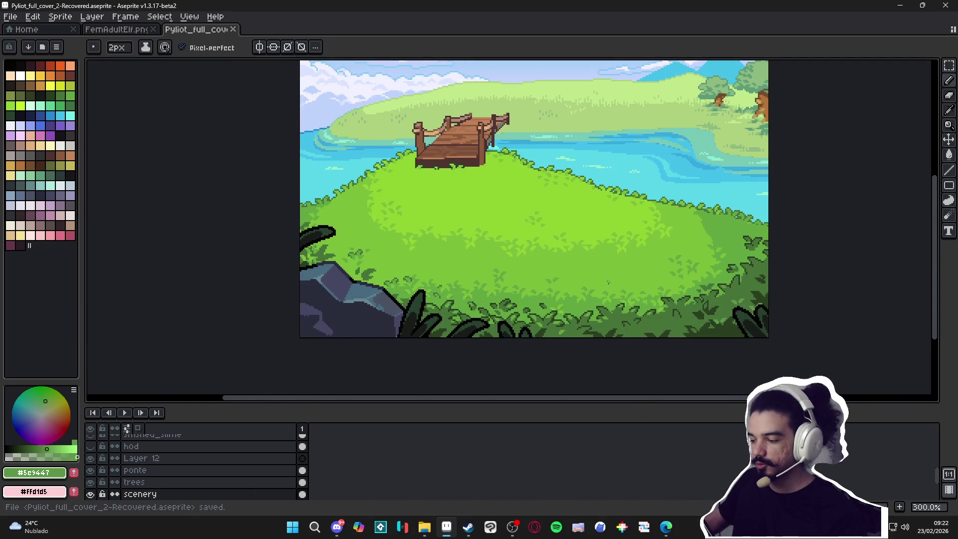
Save the cover file, then download Sprite-0001.aseprite from the Discord feedback channel
key(ctrl+s)
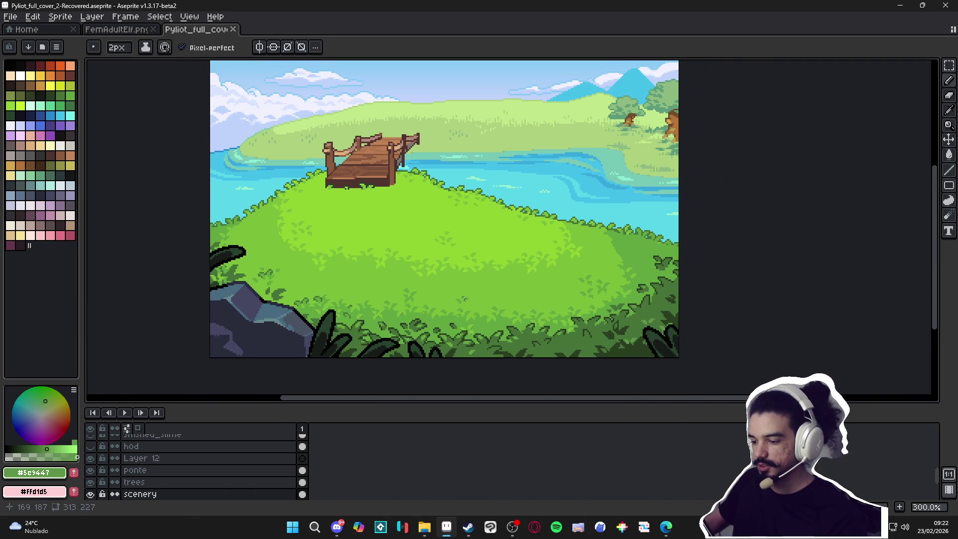
scroll(459, 285, down, 1)
scroll(457, 285, up, 1)
scroll(457, 285, down, 1)
key(ctrl+s)
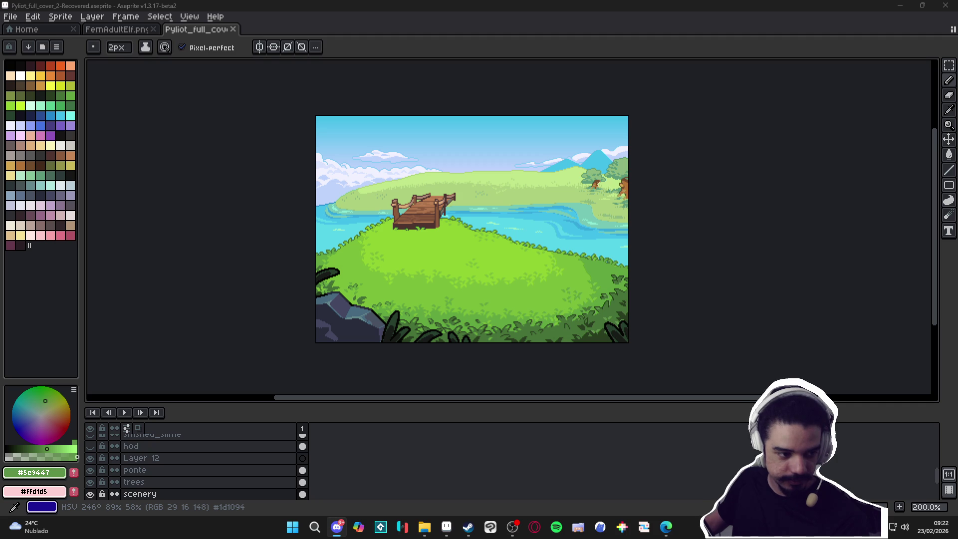
key(alt+Tab)
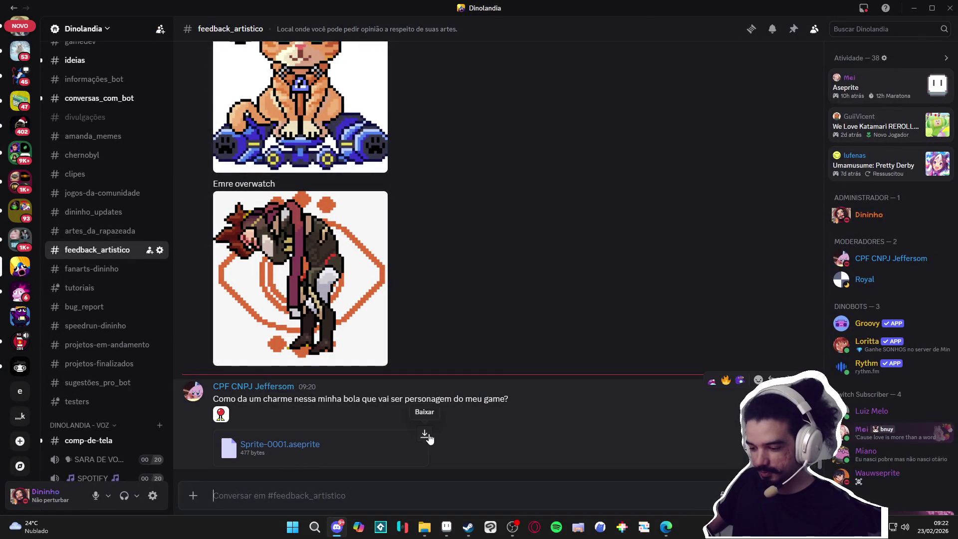
click(425, 434)
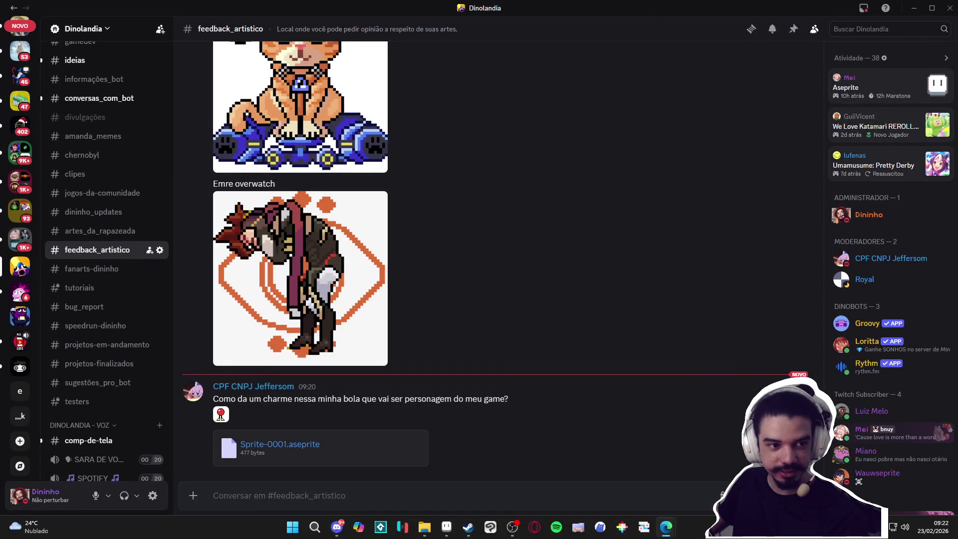
Try moving the ball sprite with the Move tool (V)
scroll(539, 209, up, 5)
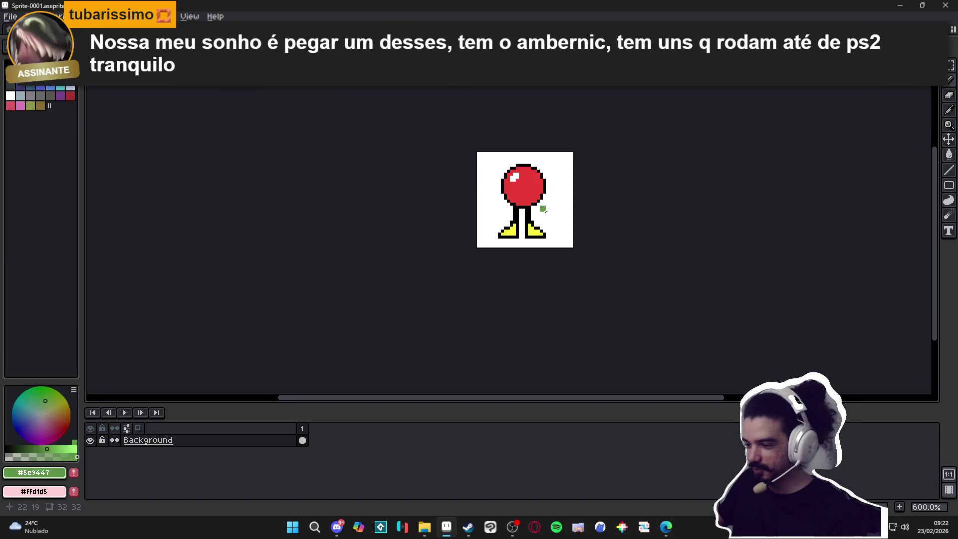
scroll(539, 209, up, 1)
drag(539, 208, 433, 267)
scroll(430, 270, down, 1)
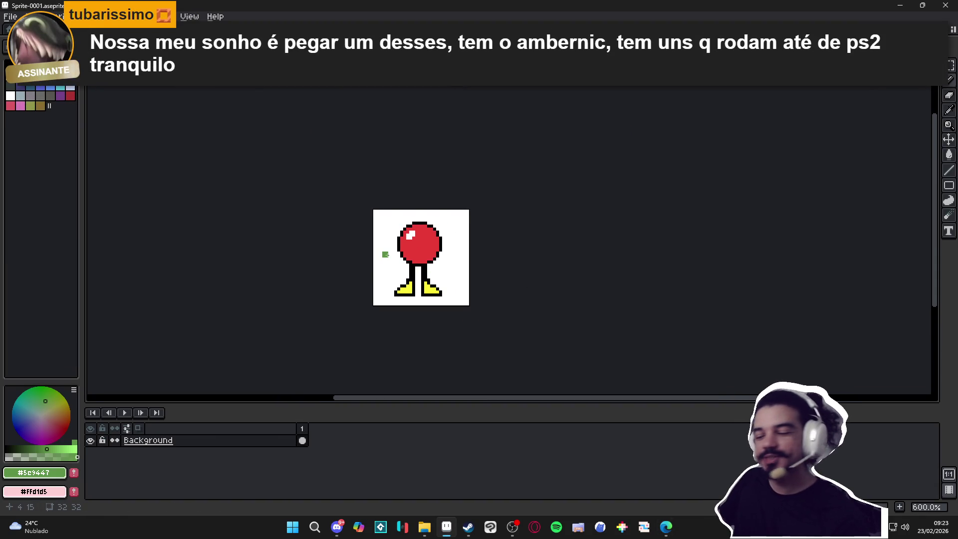
key(v)
click(426, 263)
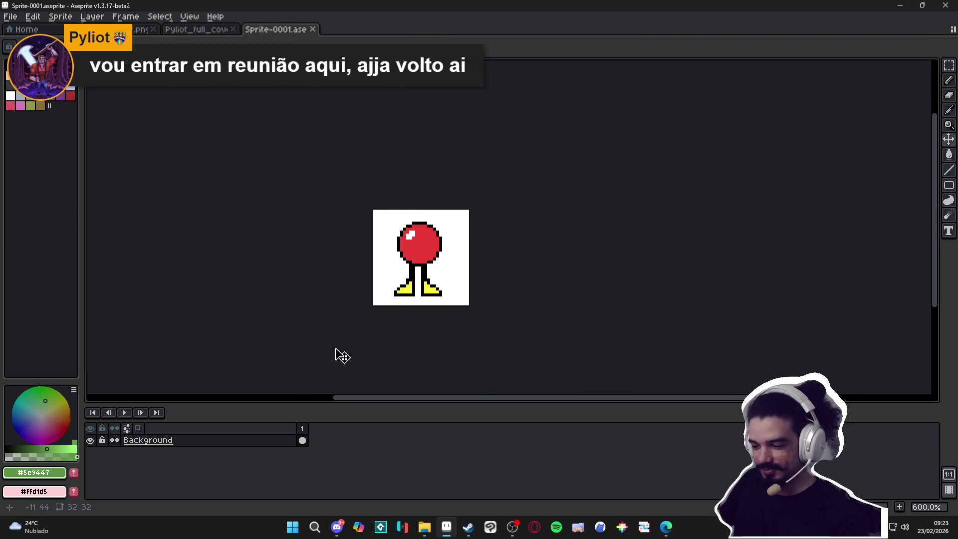
Convert the Background layer into an ordinary layer, Layer 0
right_click(228, 441)
mouse_move(279, 458)
click(341, 471)
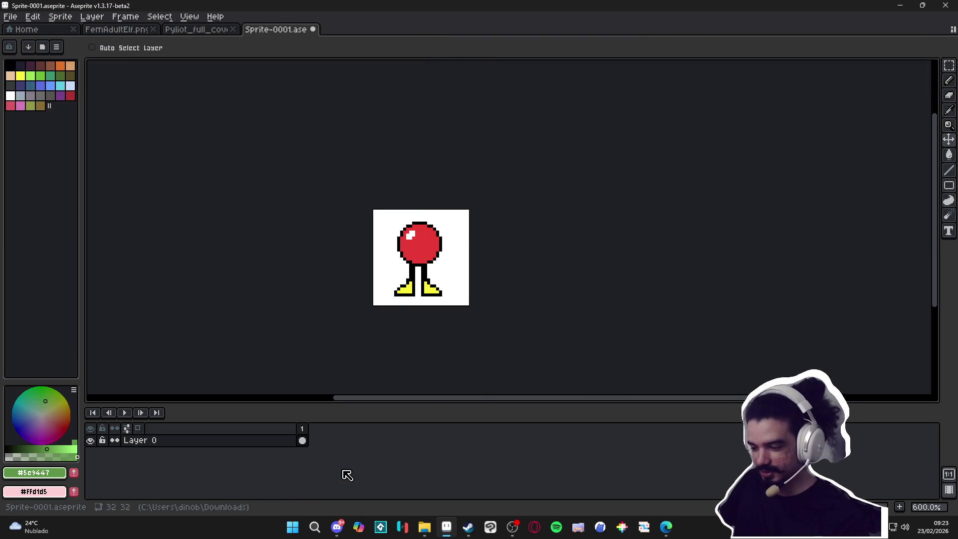
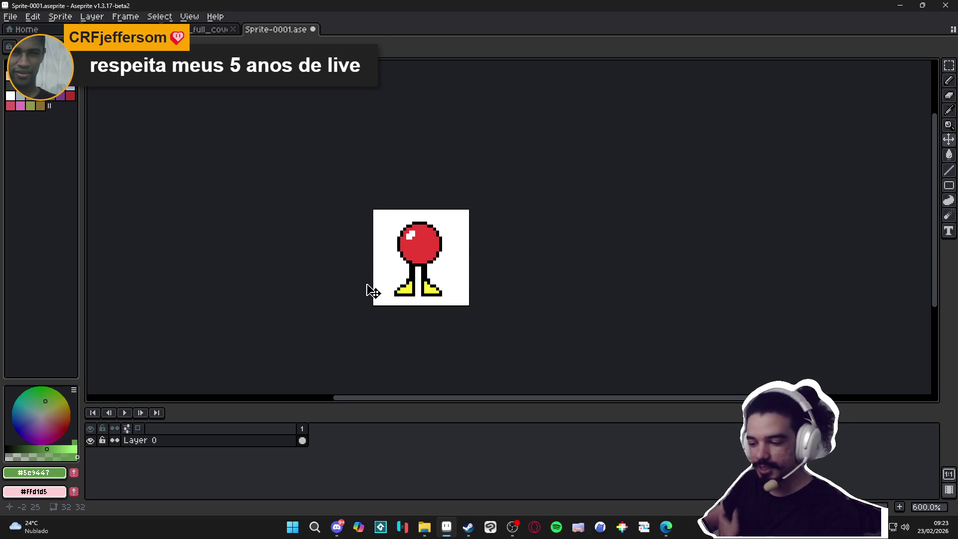
With the Pencil, paint one green pixel on the left edge of the ball-with-legs sprite
key(b)
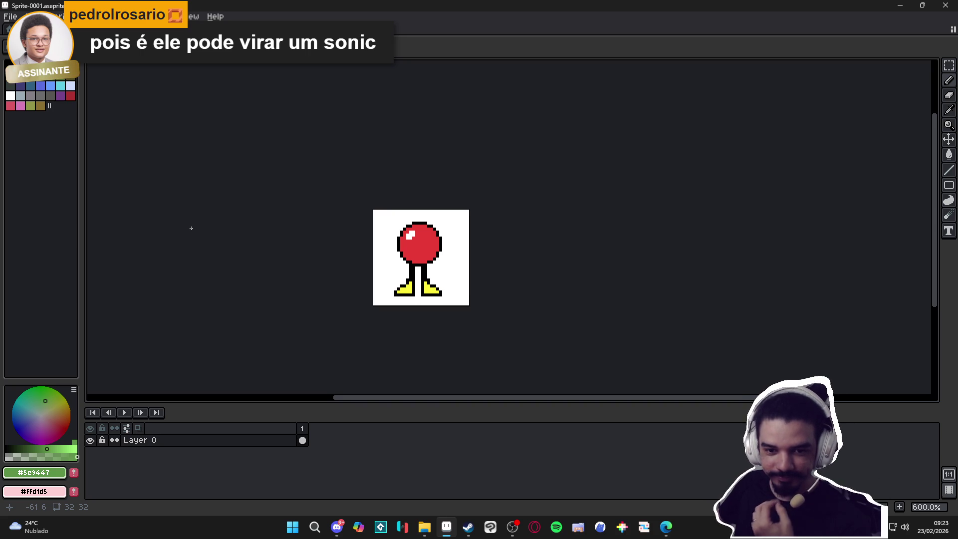
click(392, 228)
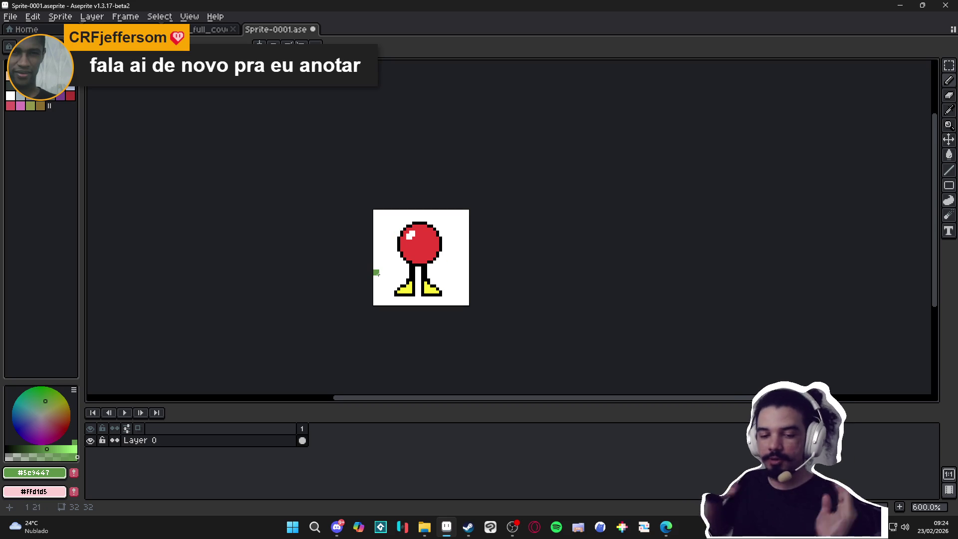
Expand the canvas to 168×152 via Canvas Size, then sketch a green blob right of the character
key(ctrl+alt+c)
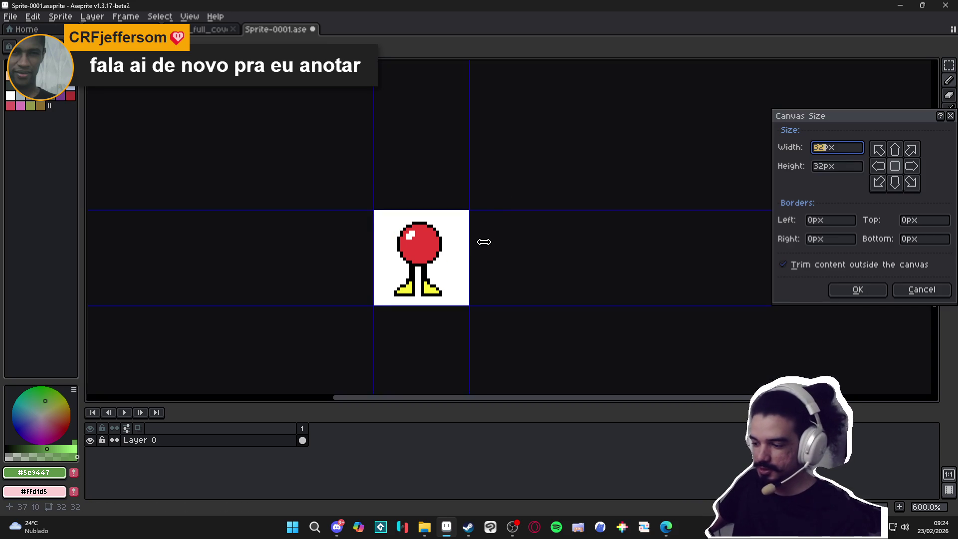
drag(481, 243, 669, 249)
drag(550, 204, 555, 133)
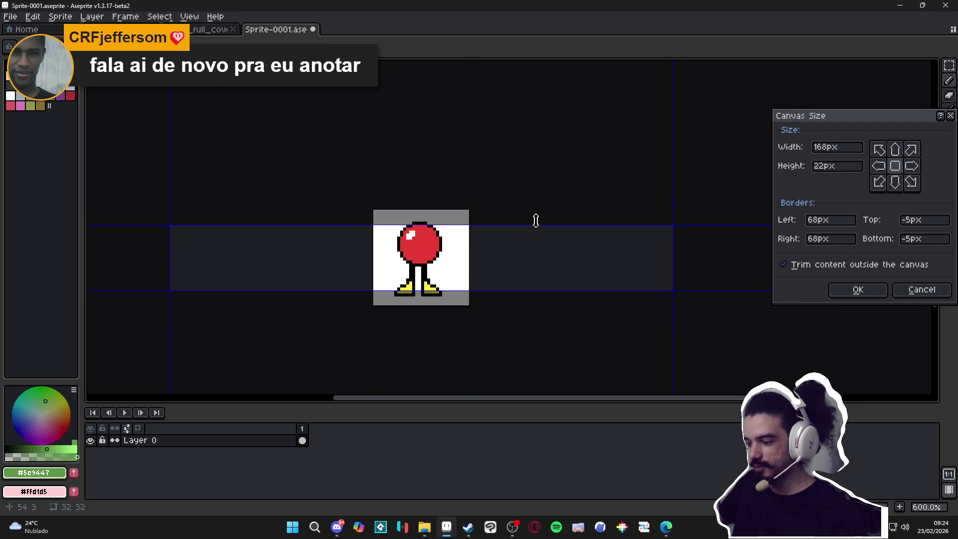
drag(536, 220, 541, 33)
click(835, 289)
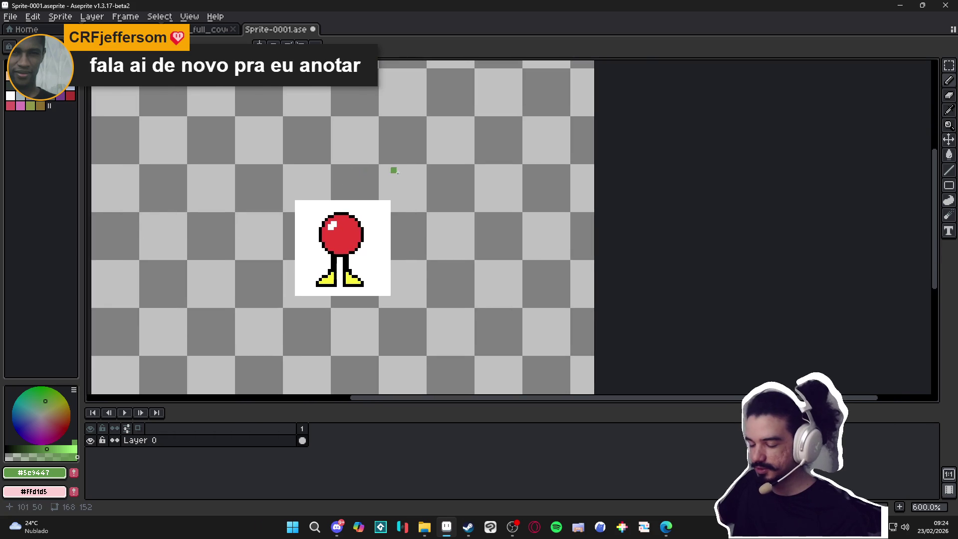
scroll(394, 171, up, 1)
mouse_move(534, 194)
mouse_down()
mouse_move(487, 255)
mouse_move(544, 199)
mouse_move(498, 259)
mouse_move(558, 219)
mouse_up()
Choose black as the drawing colour and undo the leftover green strokes
click(9, 64)
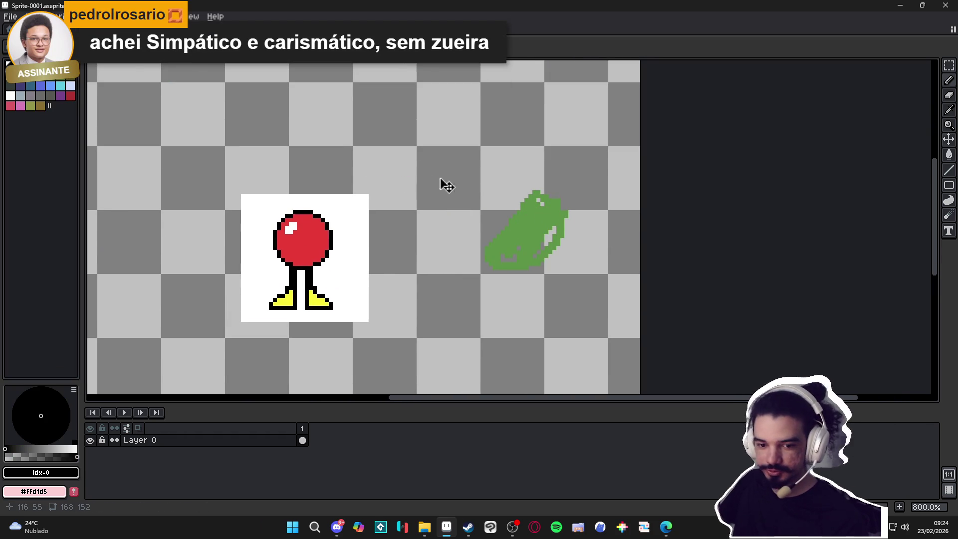
key(ctrl+z)
key(ctrl+z)
key(ctrl+z)
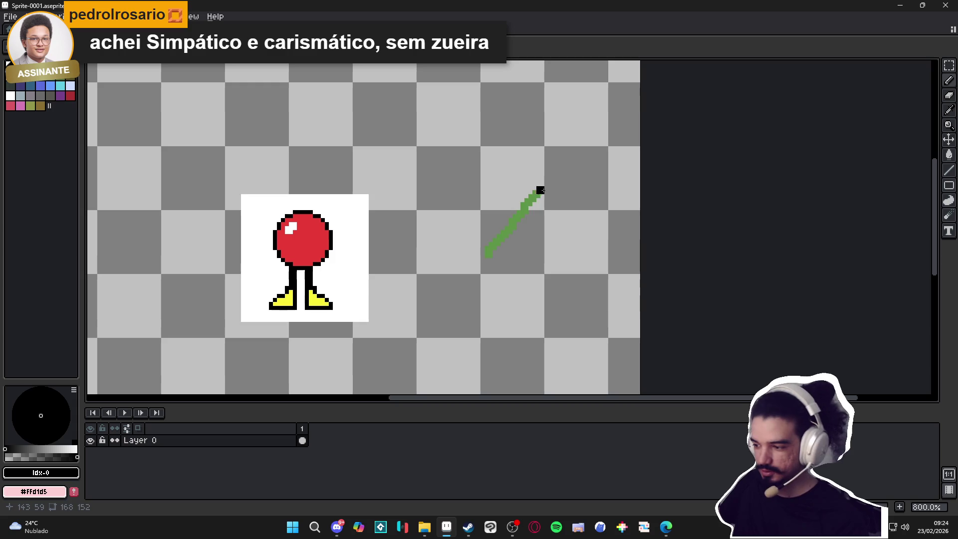
key(ctrl+z)
Sketch black arcs and a curved jump arrow around the character, undoing stray marks
mouse_move(540, 190)
mouse_down()
mouse_move(513, 205)
mouse_move(518, 267)
mouse_move(558, 197)
mouse_move(542, 188)
mouse_up()
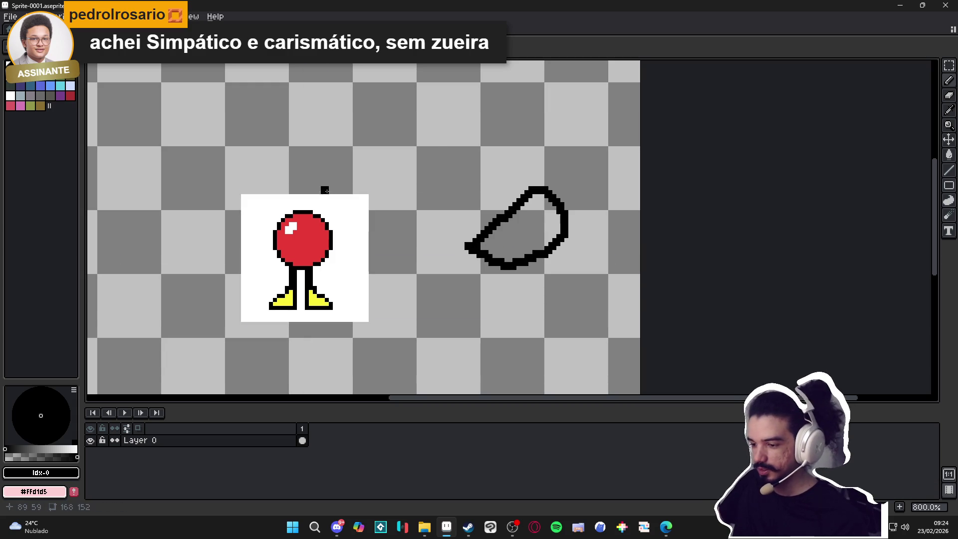
mouse_move(327, 191)
mouse_down()
mouse_move(474, 179)
mouse_move(513, 246)
mouse_up()
key(ctrl+z)
drag(302, 183, 412, 129)
mouse_move(478, 116)
mouse_down()
mouse_move(493, 130)
mouse_move(461, 116)
mouse_up()
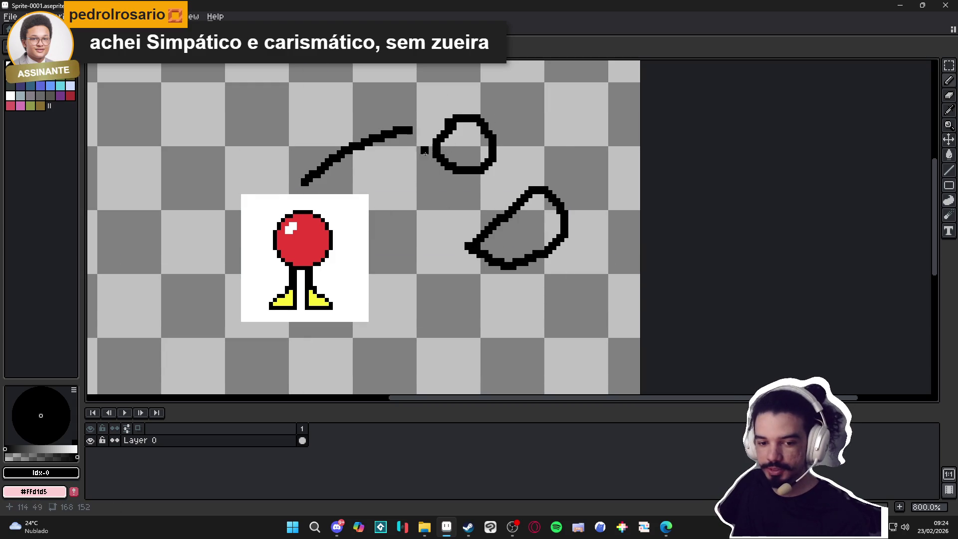
key(ctrl+z)
key(ctrl+z)
drag(412, 131, 439, 140)
key(ctrl+z)
key(ctrl+z)
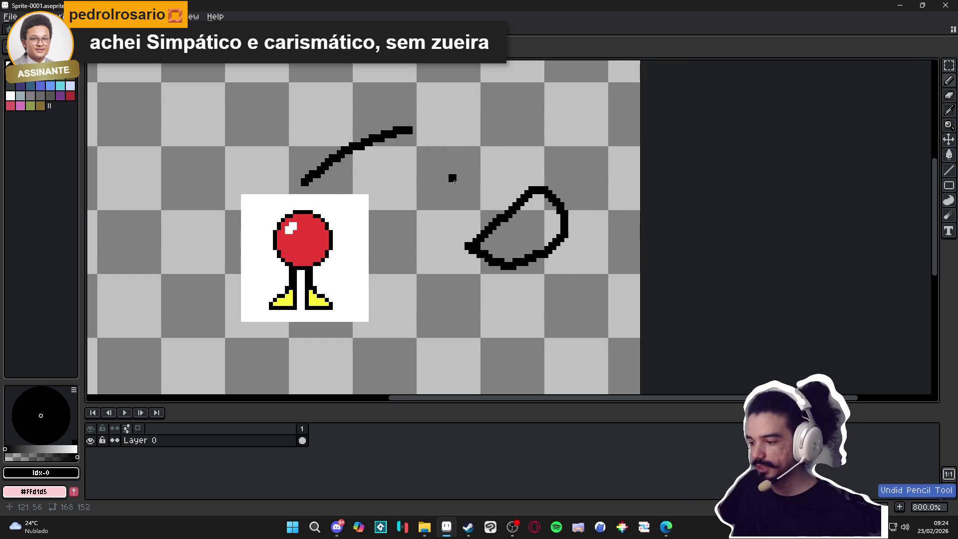
mouse_move(453, 179)
mouse_down()
mouse_move(305, 71)
mouse_move(383, 202)
mouse_move(583, 295)
mouse_up()
key(ctrl+z)
mouse_move(416, 155)
mouse_down()
mouse_move(411, 182)
mouse_move(412, 152)
mouse_up()
Add an arrowhead, a diagonal loop and a small stick figure with legs on the right
mouse_move(260, 139)
mouse_down()
mouse_move(343, 234)
mouse_move(313, 226)
mouse_up()
mouse_move(305, 173)
mouse_down()
mouse_move(373, 102)
mouse_move(608, 107)
mouse_move(641, 78)
mouse_up()
drag(650, 160, 661, 207)
mouse_move(624, 157)
mouse_down()
mouse_move(617, 194)
mouse_move(671, 207)
mouse_up()
drag(618, 194, 597, 199)
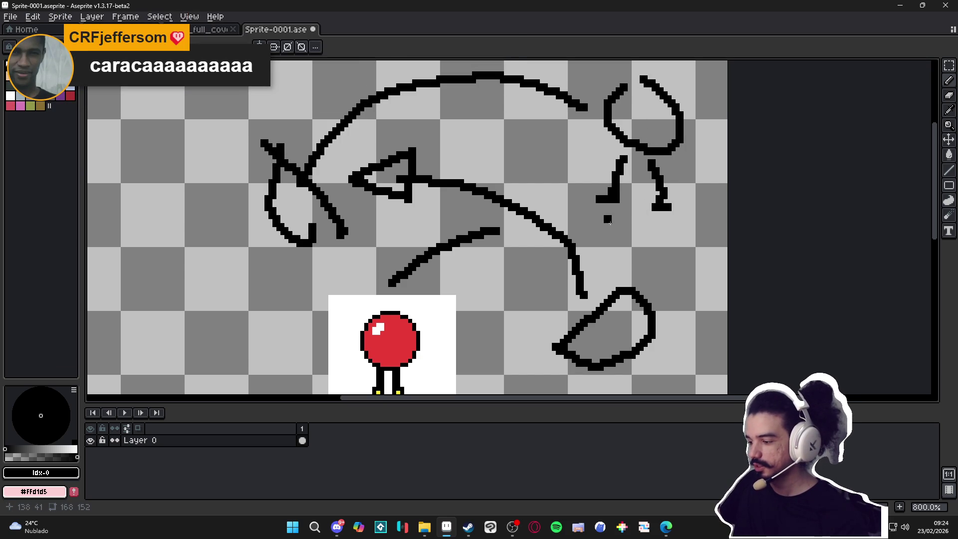
mouse_move(646, 233)
mouse_down()
mouse_move(727, 226)
mouse_move(727, 246)
mouse_up()
scroll(591, 267, down, 3)
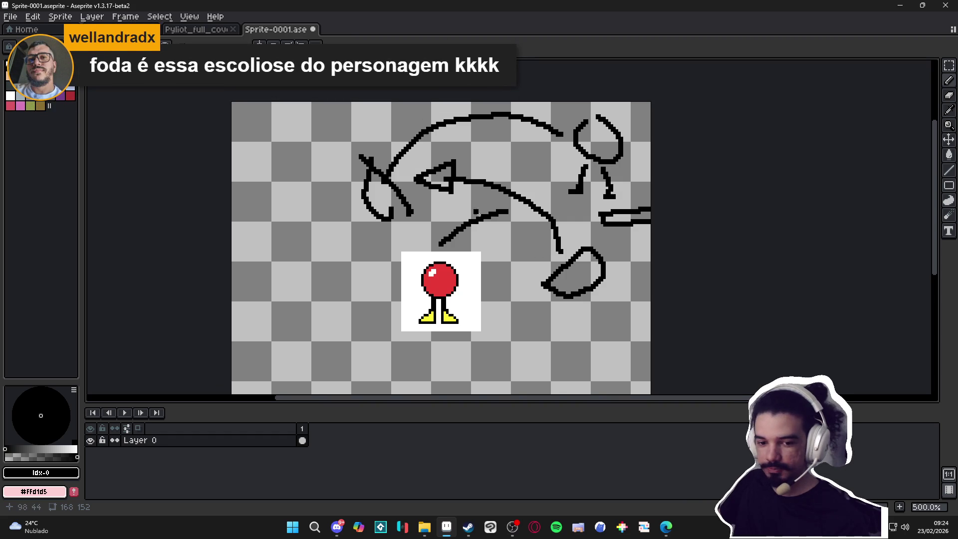
drag(548, 254, 468, 245)
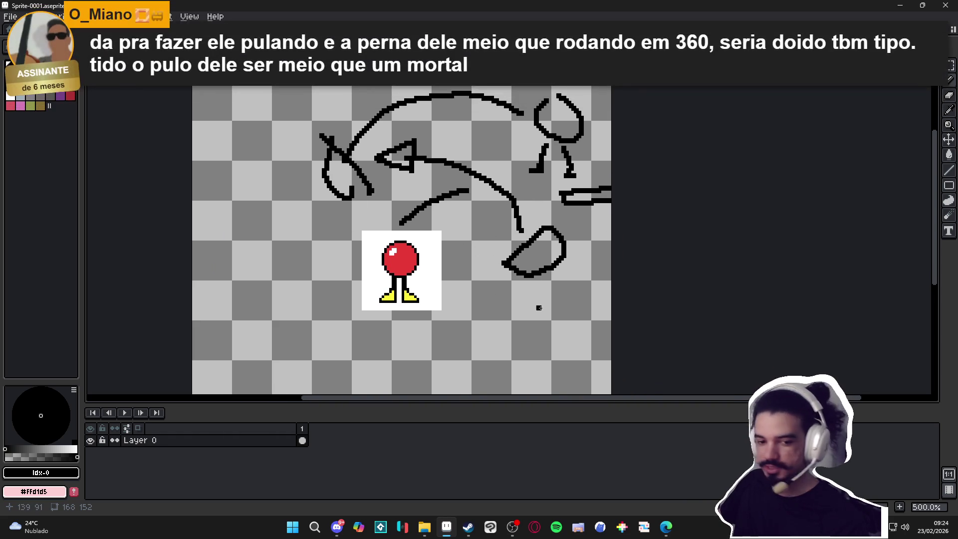
Undo every black sketch stroke until only the red character remains
key(ctrl+z)
key(ctrl+z)
key(ctrl+z)
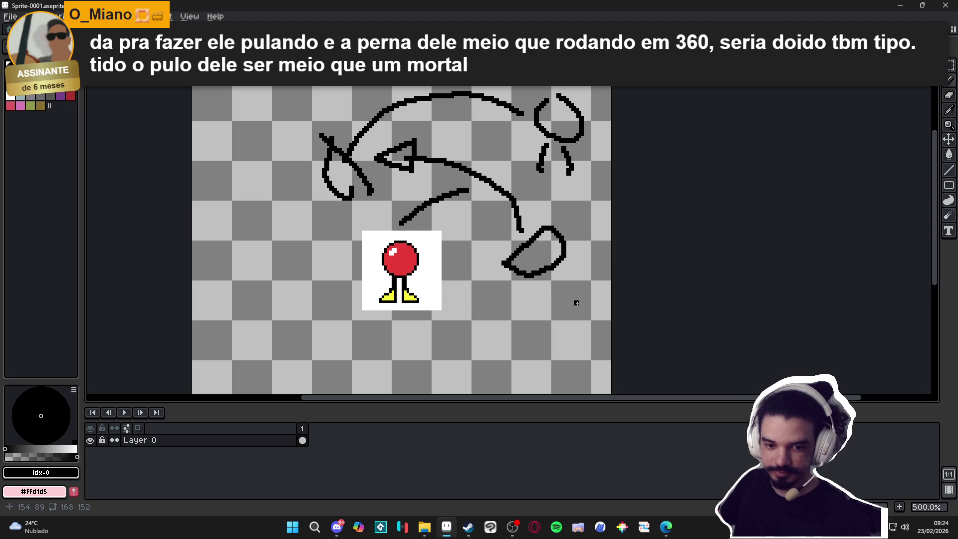
key(ctrl+z)
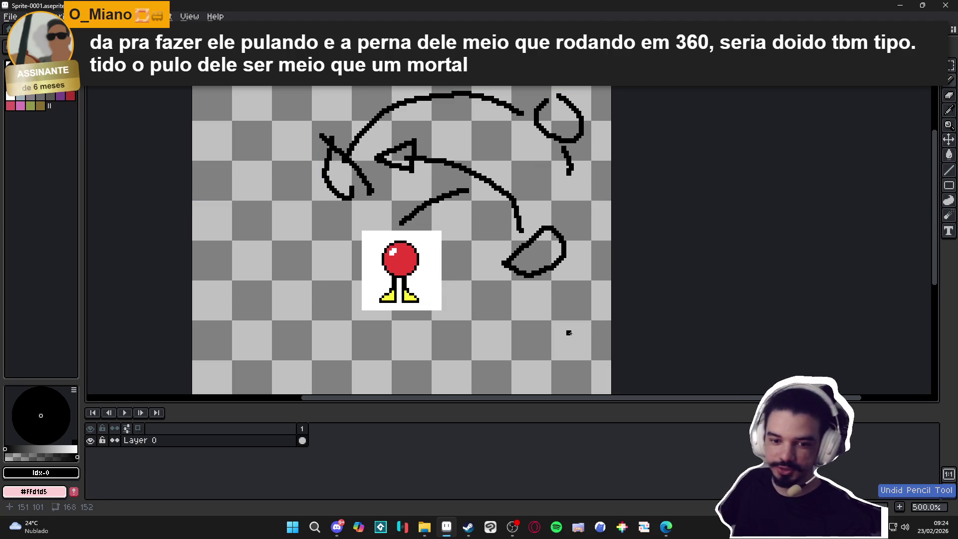
key(ctrl+z)
key(ctrl+z)
key(ctrl+z)
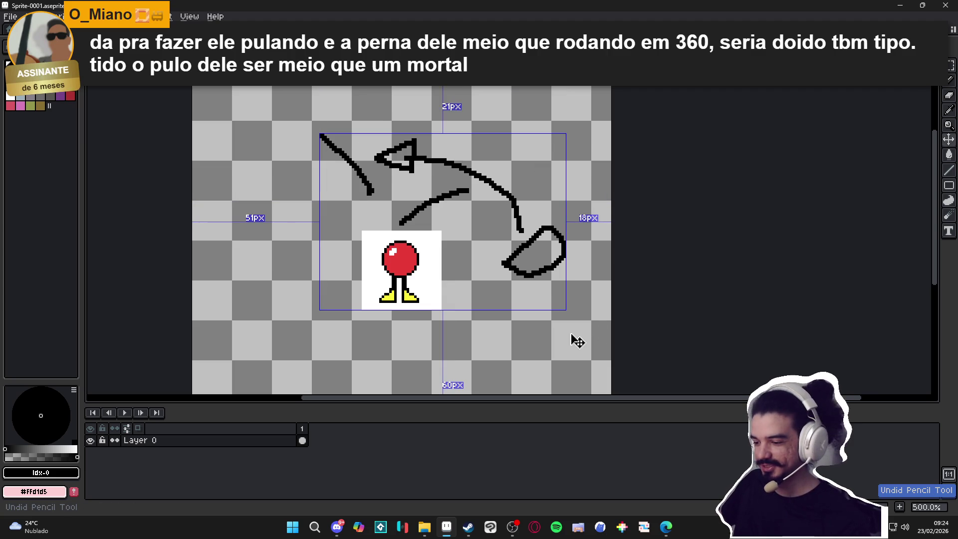
key(ctrl+z)
key(ctrl+z)
key(ctrl+z)
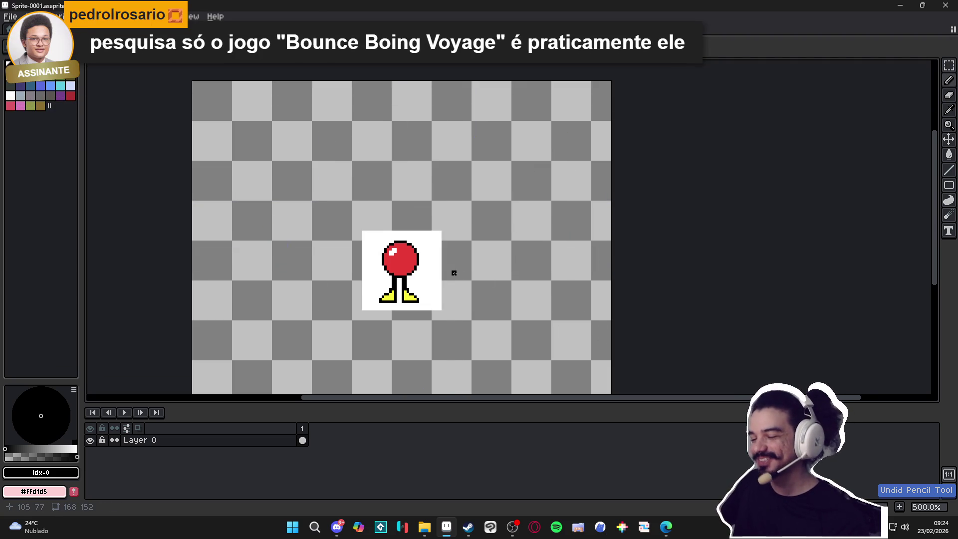
Select the white background with the Magic Wand and delete it
scroll(443, 306, up, 4)
key(w)
click(449, 294)
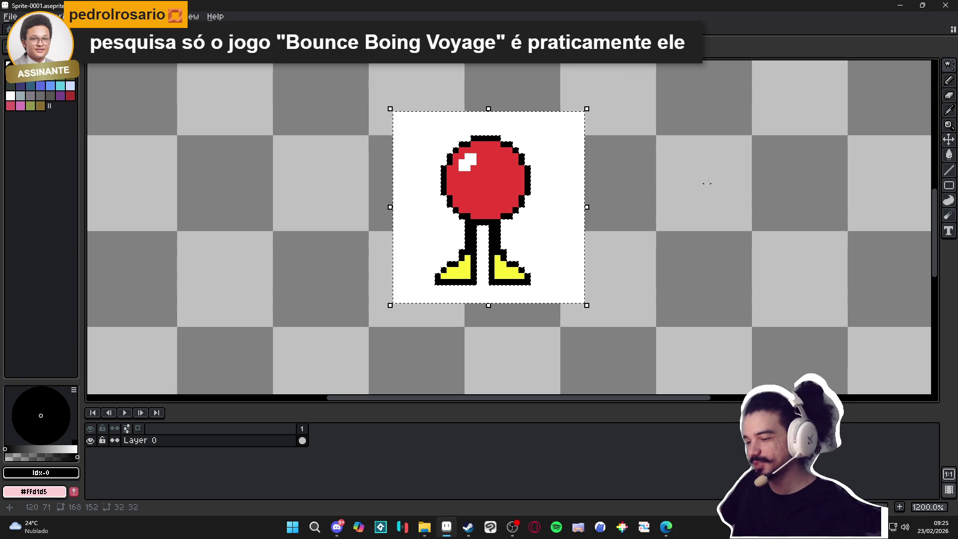
key(Delete)
Marquee-select the character's legs and feet, then undo the leg adjustment
click(948, 65)
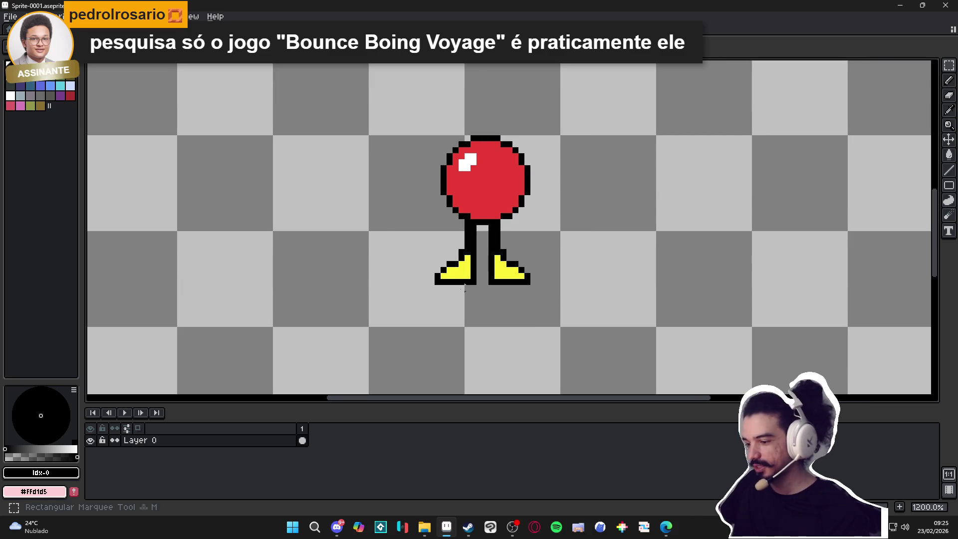
mouse_move(389, 295)
mouse_down()
mouse_move(591, 263)
mouse_move(594, 224)
mouse_move(603, 223)
mouse_up()
drag(527, 261, 534, 257)
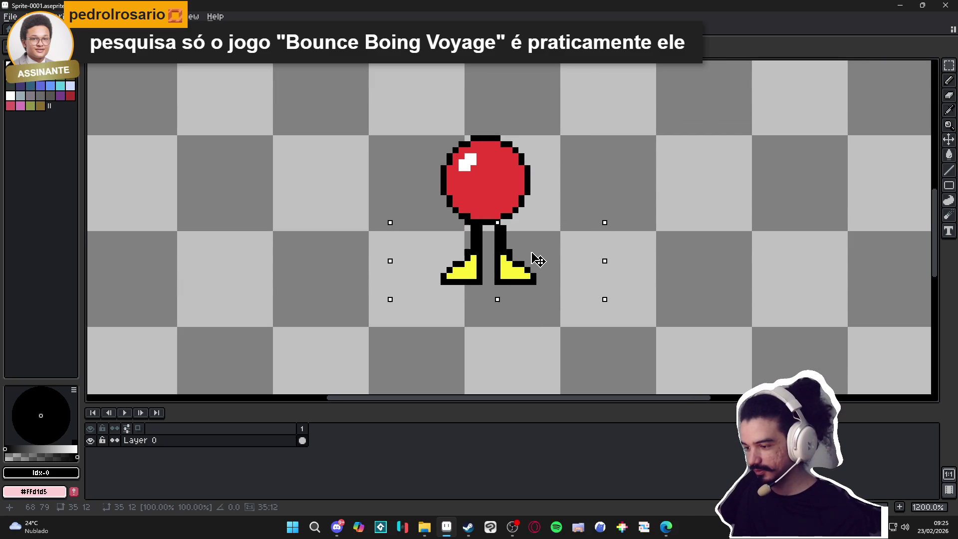
key(ctrl+d)
scroll(500, 232, up, 2)
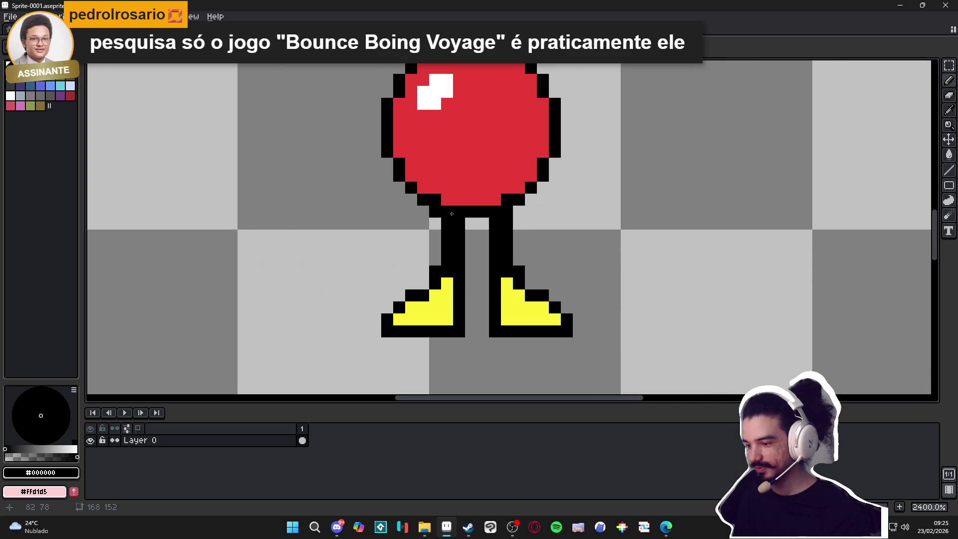
scroll(451, 213, down, 4)
key(ctrl+z)
key(ctrl+z)
key(ctrl+z)
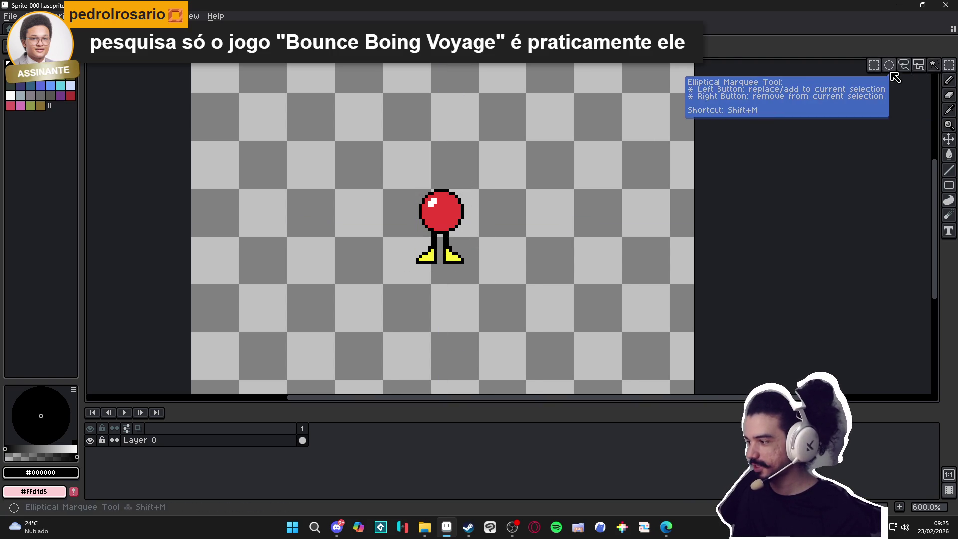
Select the whole character and move it a few pixels right
drag(448, 204, 439, 204)
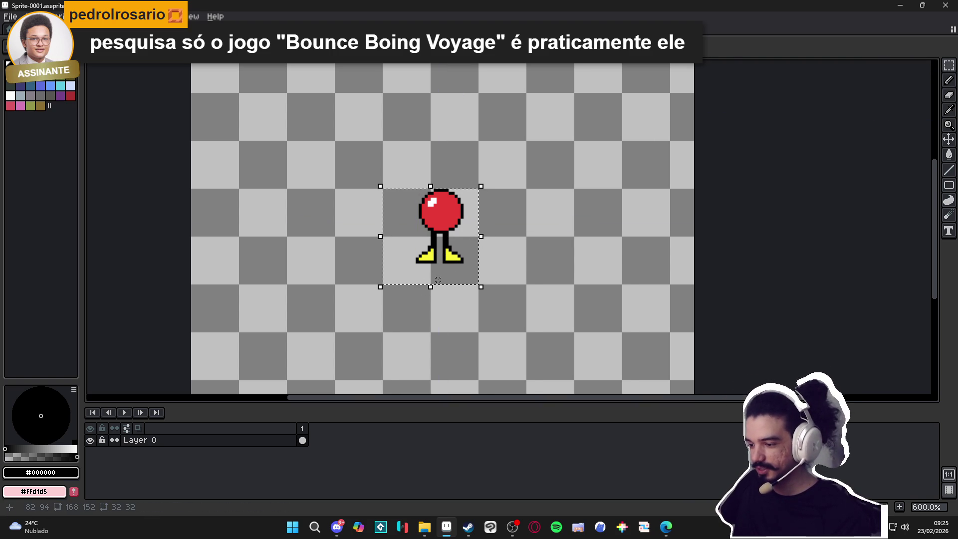
mouse_move(438, 251)
mouse_down()
mouse_move(451, 249)
mouse_move(478, 192)
mouse_up()
click(425, 253)
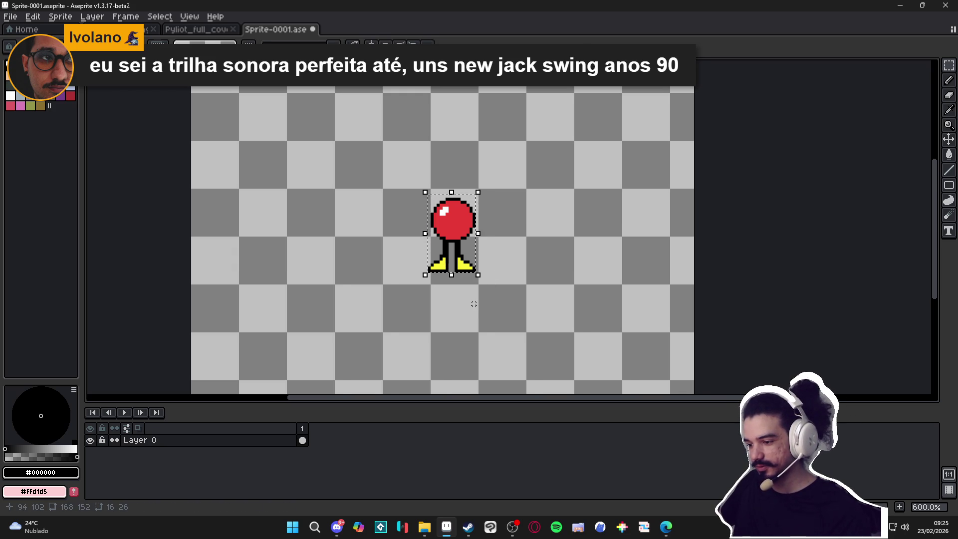
Flip the character and back, then paint a white shine on the ball's left side
key(shift+h)
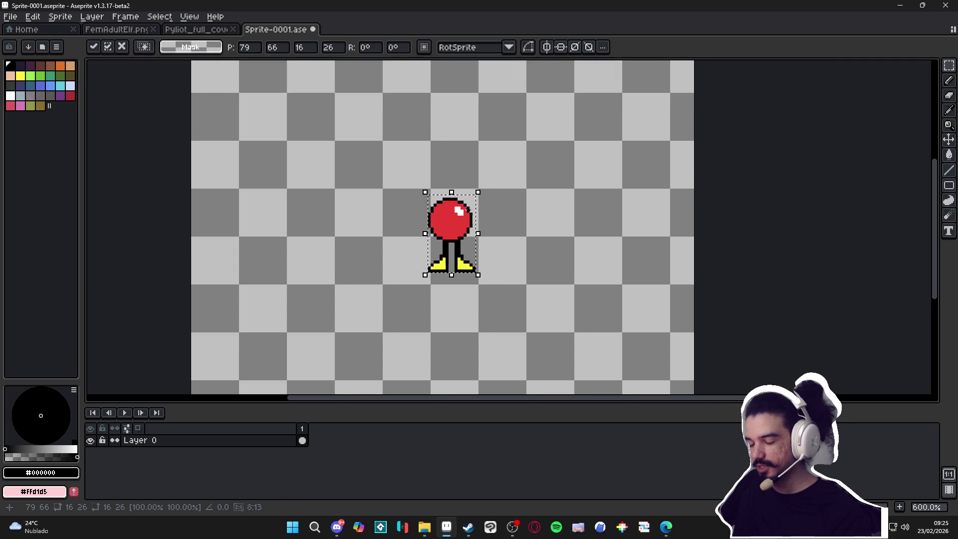
key(shift+h)
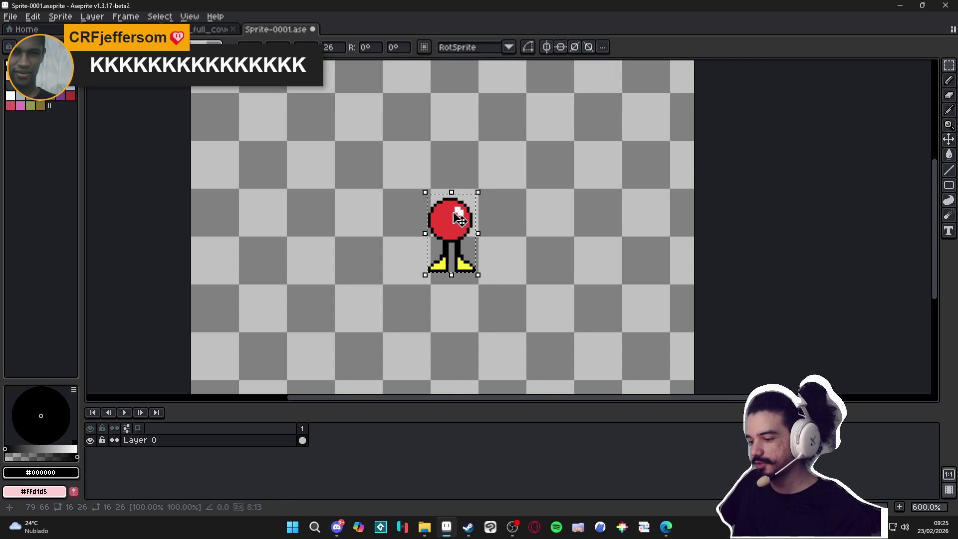
scroll(459, 219, up, 3)
key(b)
alt+click(459, 214)
click(427, 215)
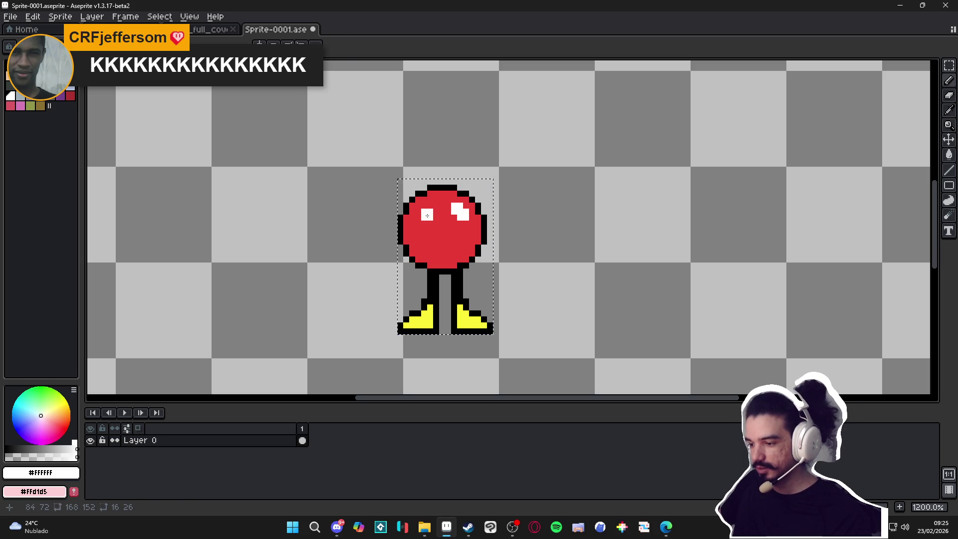
mouse_move(427, 215)
mouse_down()
mouse_move(421, 209)
mouse_move(464, 212)
mouse_up()
Pick the ball's red colour to cover the old highlight
alt+click(452, 217)
scroll(474, 243, down, 2)
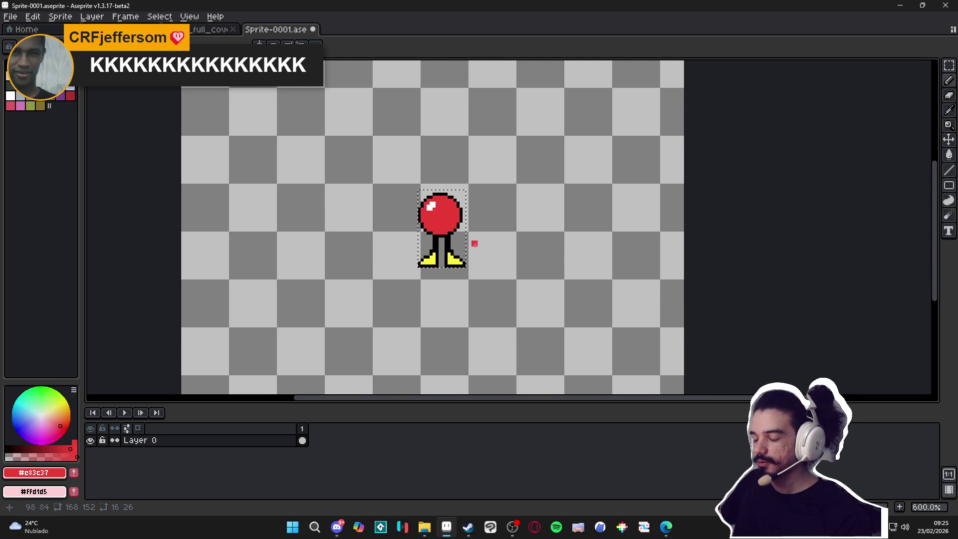
scroll(474, 243, up, 3)
scroll(398, 259, down, 4)
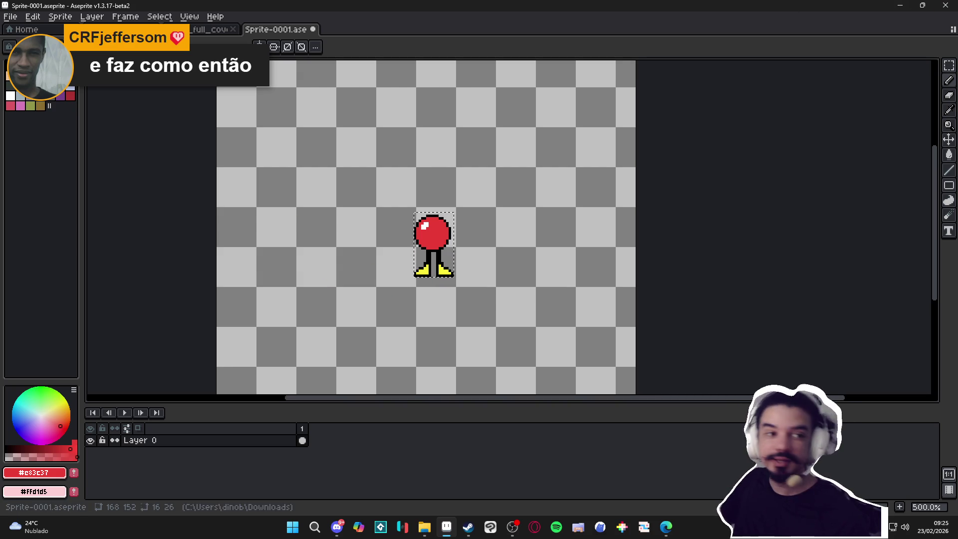
Search 'cool spot' in Edge and show the image results
key(alt+Tab)
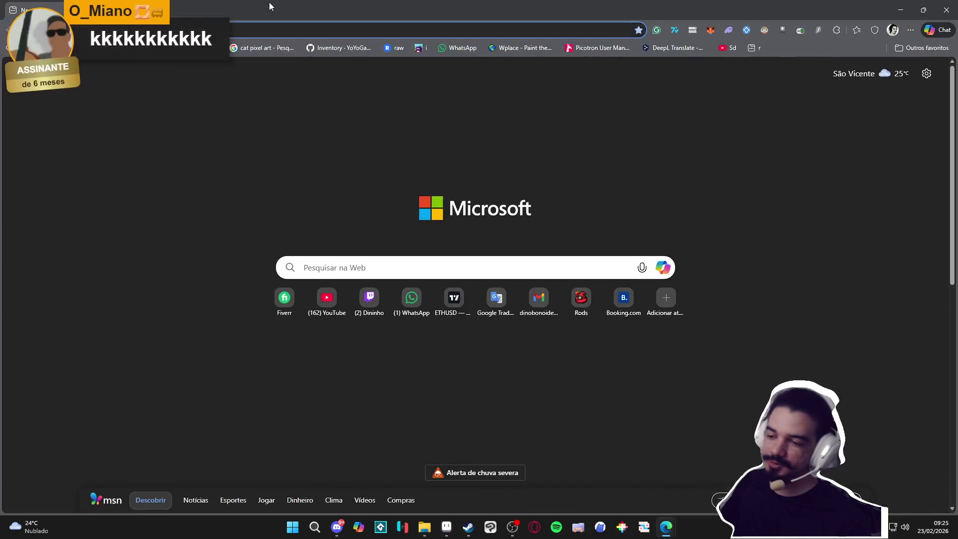
text(co)
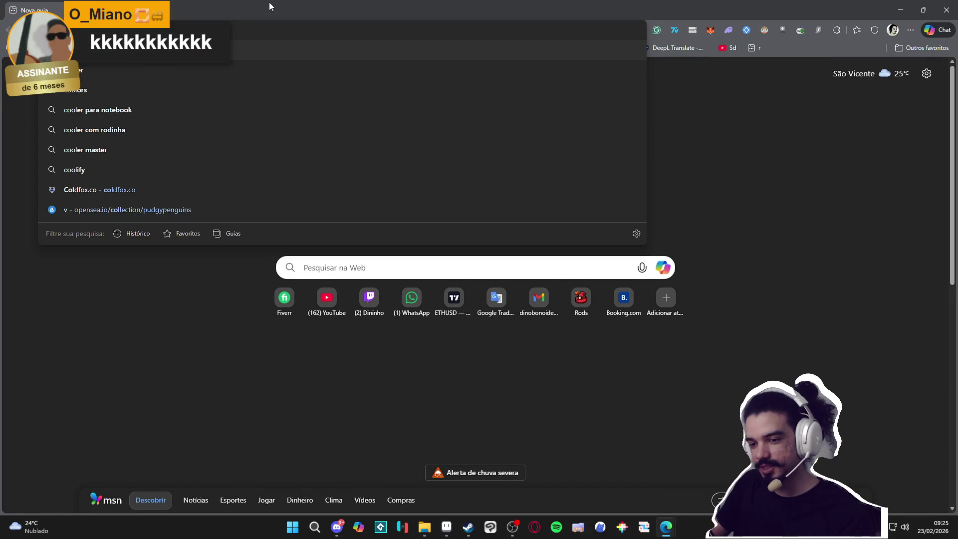
text(ol spot)
key(Return)
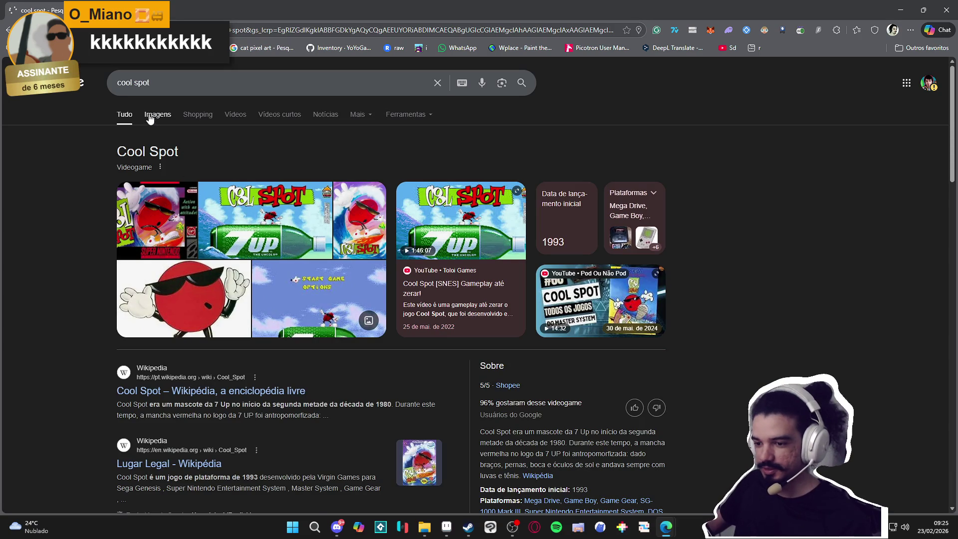
click(155, 116)
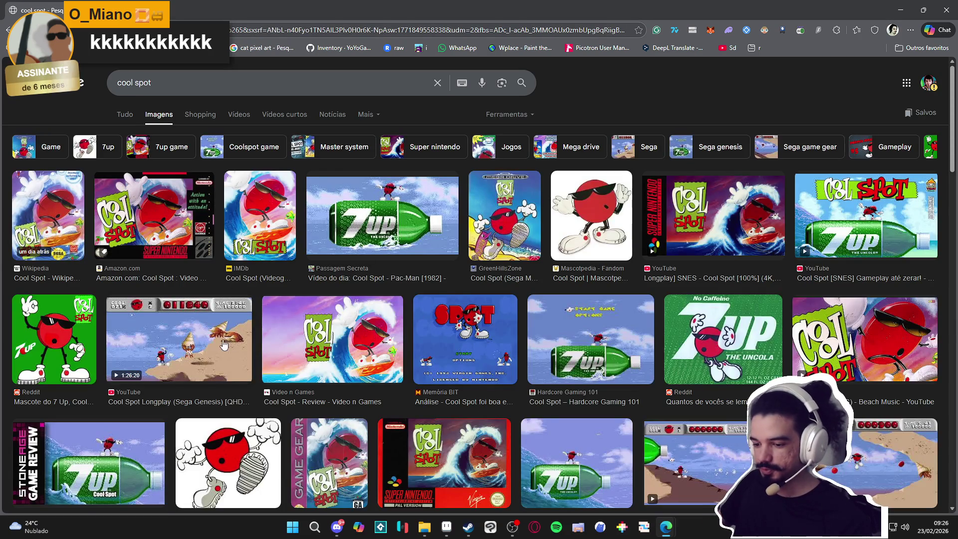
Browse several Cool Spot gameplay screenshots, then close the browser
click(651, 346)
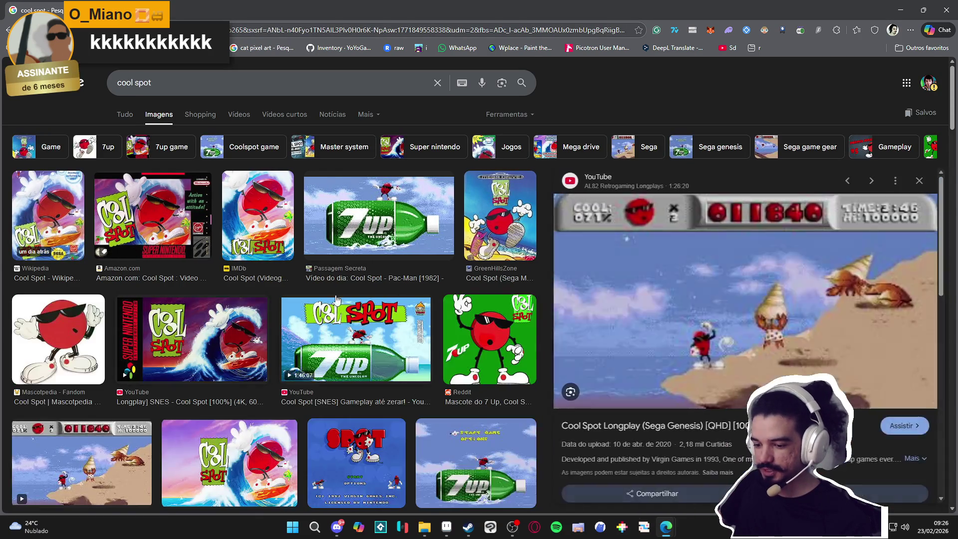
scroll(672, 287, down, 5)
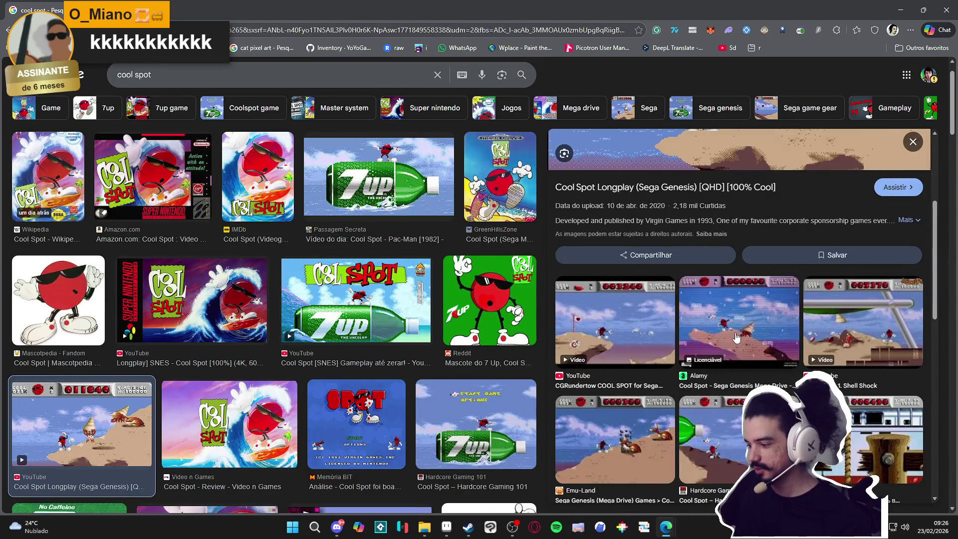
click(744, 317)
scroll(726, 297, down, 5)
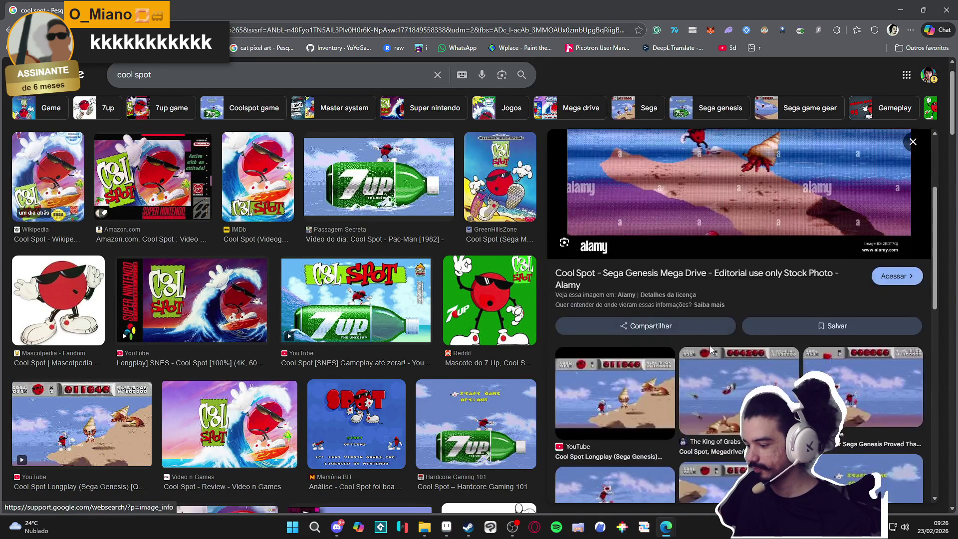
click(709, 309)
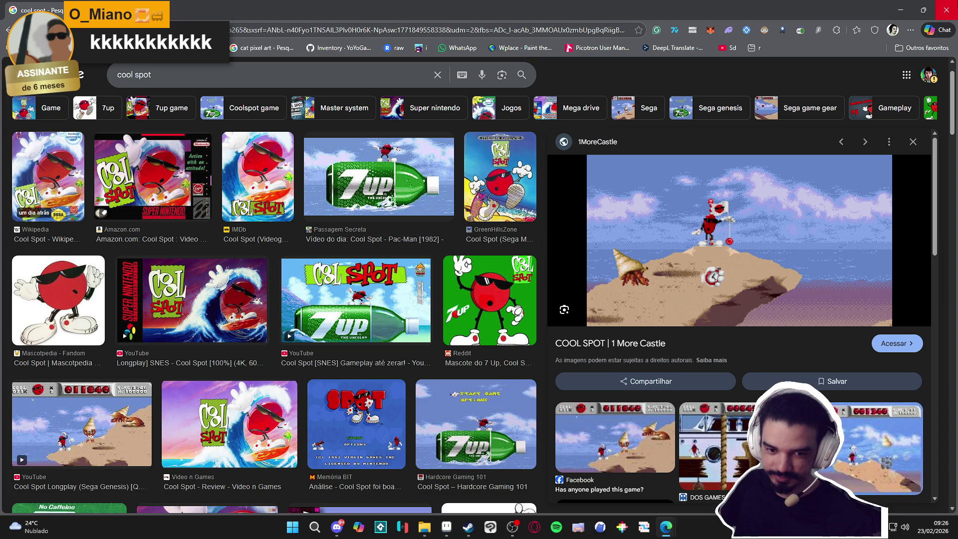
click(946, 10)
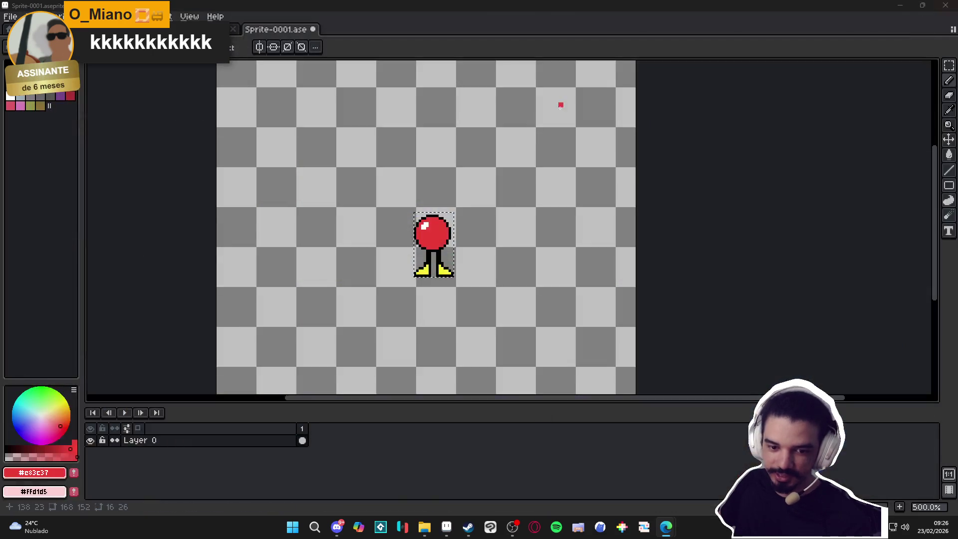
Close the Sprite-0001 sketch without saving it
click(314, 30)
click(478, 285)
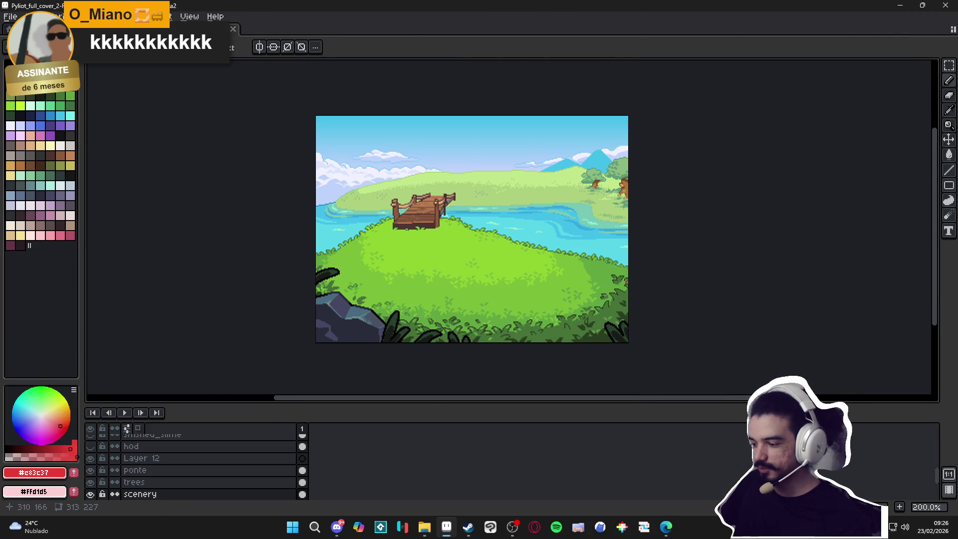
scroll(537, 246, up, 5)
Dab mid green #61a53f into the bushes, then add light-green #79bc38 leaf pixels
alt+click(500, 241)
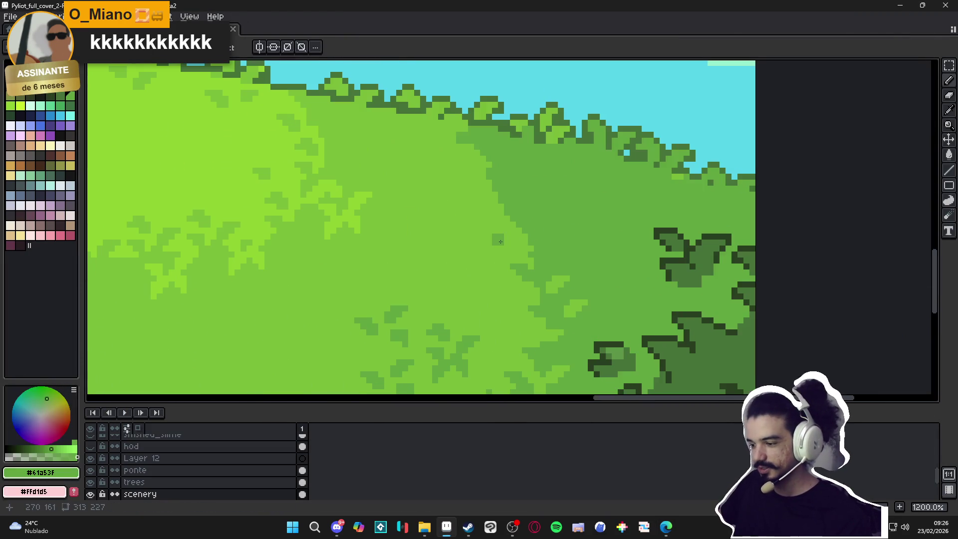
click(495, 228)
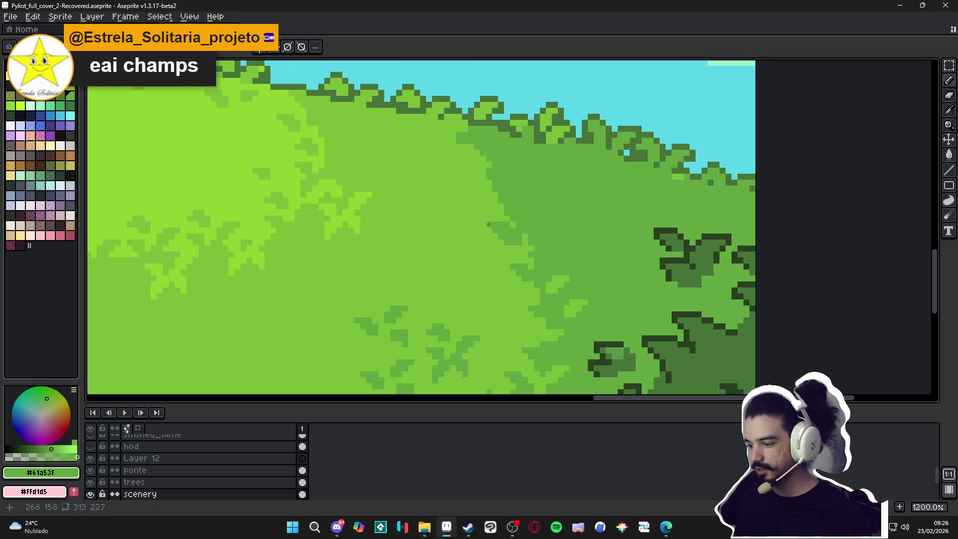
scroll(488, 224, up, 2)
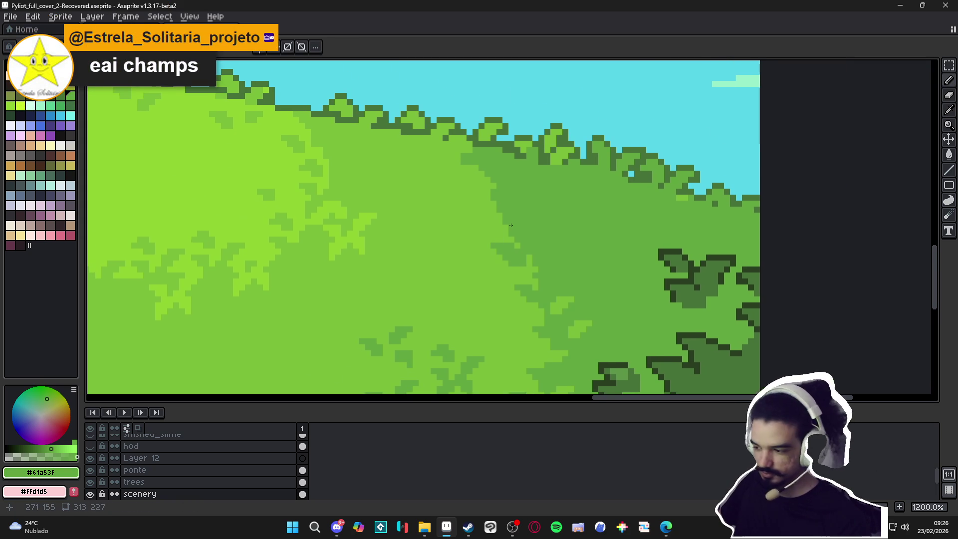
scroll(510, 225, up, 3)
scroll(476, 220, down, 2)
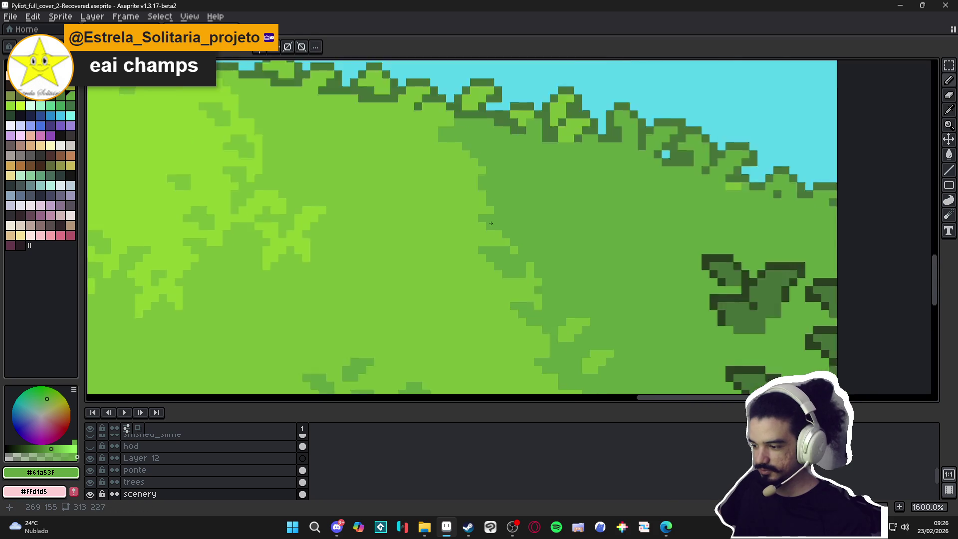
scroll(499, 222, up, 2)
alt+click(484, 229)
click(525, 224)
mouse_move(524, 224)
mouse_down()
mouse_move(510, 212)
mouse_move(536, 215)
mouse_up()
Add several darker green #61a53f pixels and a small block to the foliage
scroll(545, 205, down, 2)
scroll(449, 225, up, 2)
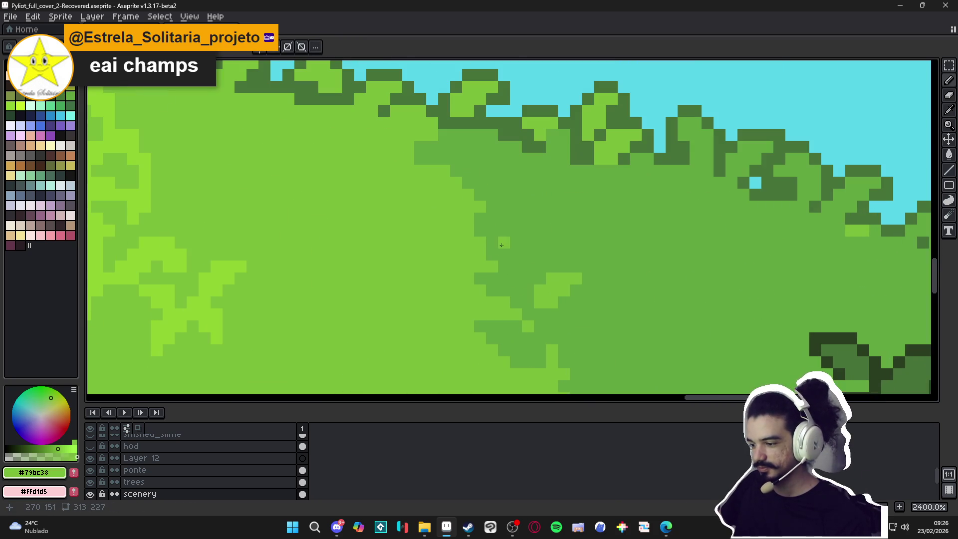
alt+click(478, 234)
click(443, 232)
scroll(451, 216, down, 4)
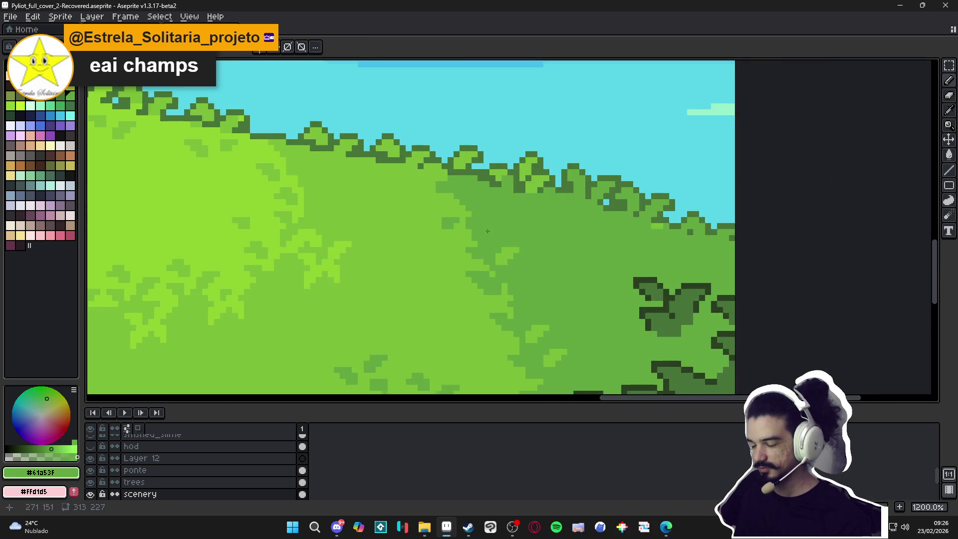
scroll(491, 210, up, 2)
scroll(491, 210, up, 1)
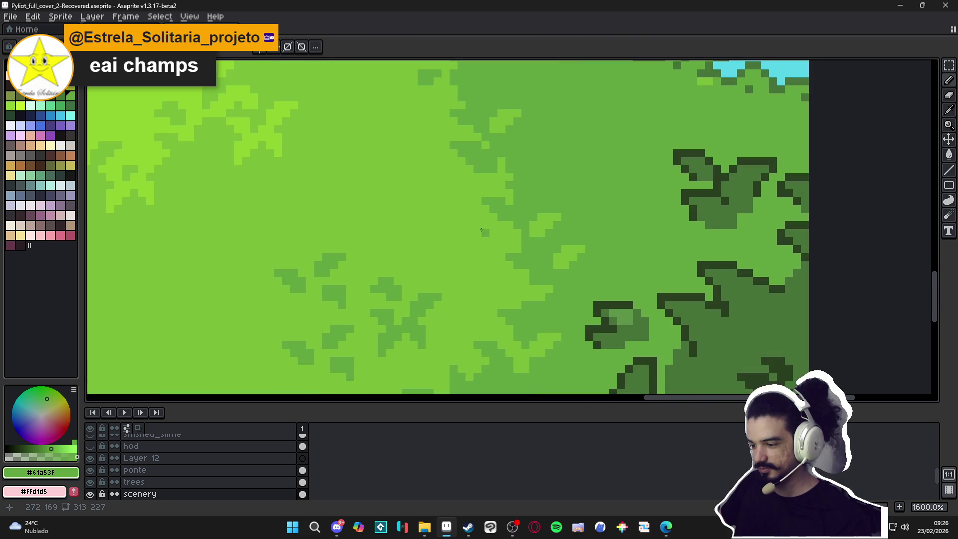
click(481, 243)
scroll(461, 232, down, 2)
scroll(488, 270, up, 2)
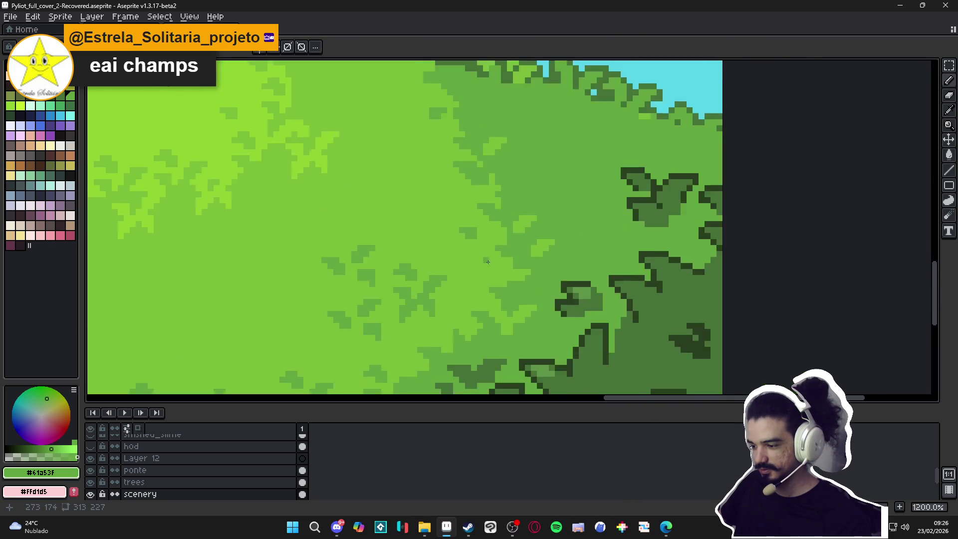
click(488, 269)
scroll(491, 269, down, 2)
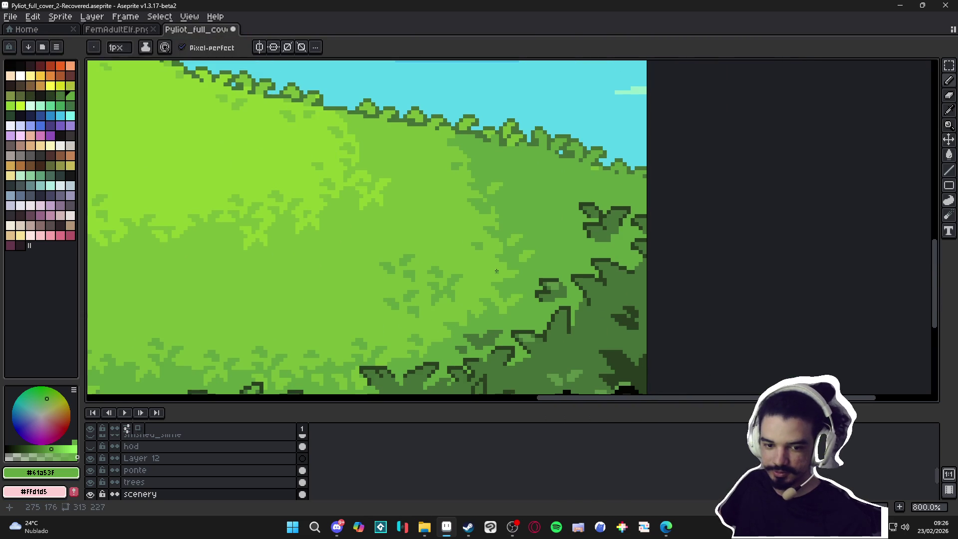
scroll(521, 250, down, 1)
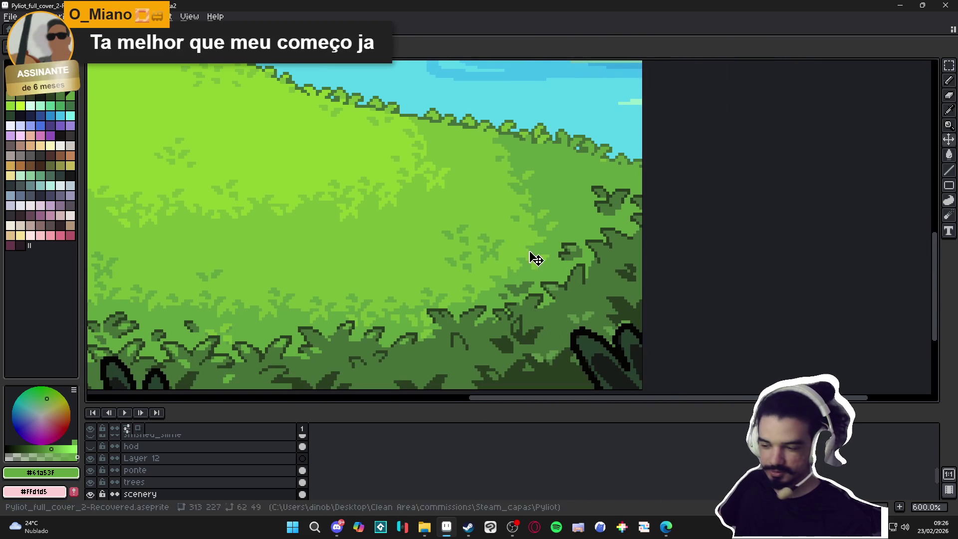
Save the Pyliot_full_cover_2-Recovered.aseprite cover file
key(ctrl+s)
scroll(529, 239, down, 1)
scroll(527, 218, down, 2)
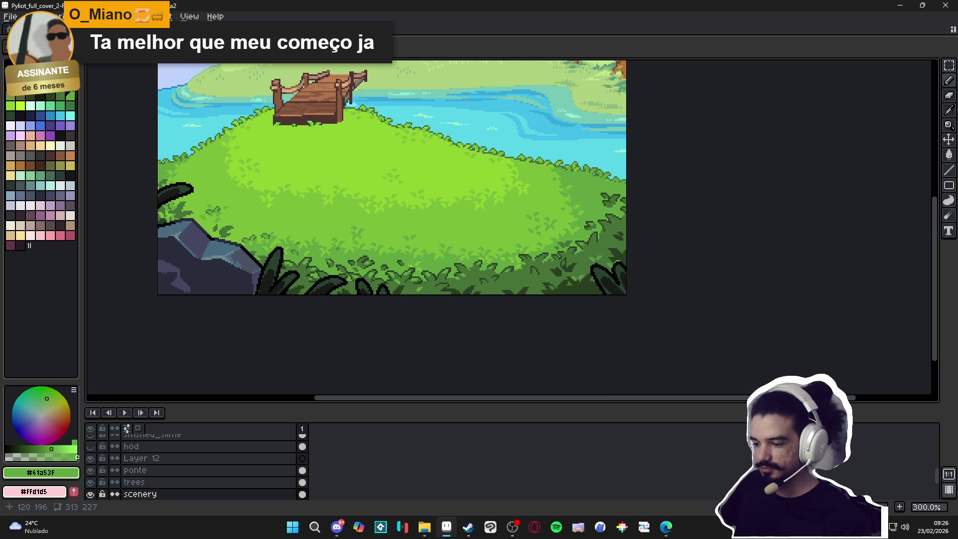
scroll(338, 248, up, 9)
Pick dark green #477238 and dot dark pixels along a leaf edge
alt+click(357, 192)
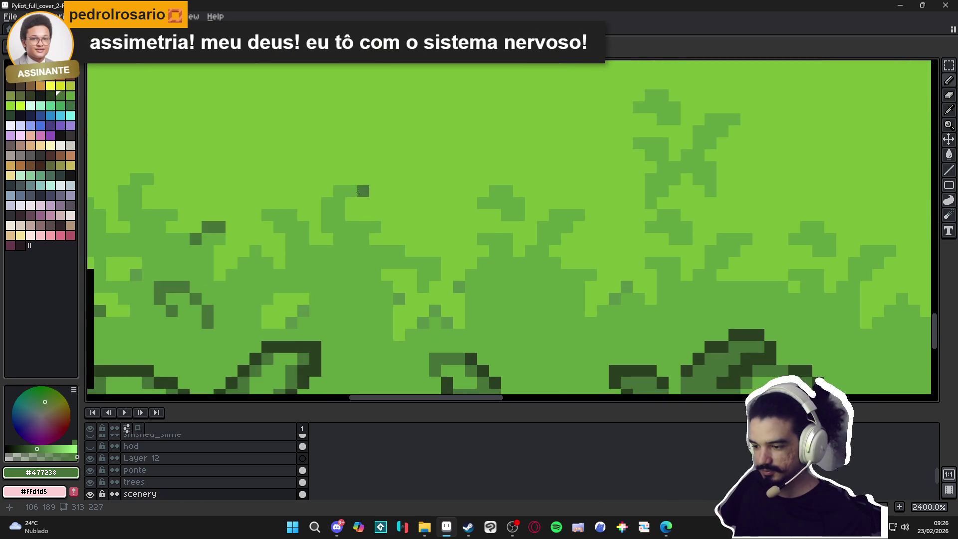
click(352, 202)
click(351, 191)
click(349, 179)
key(ctrl+z)
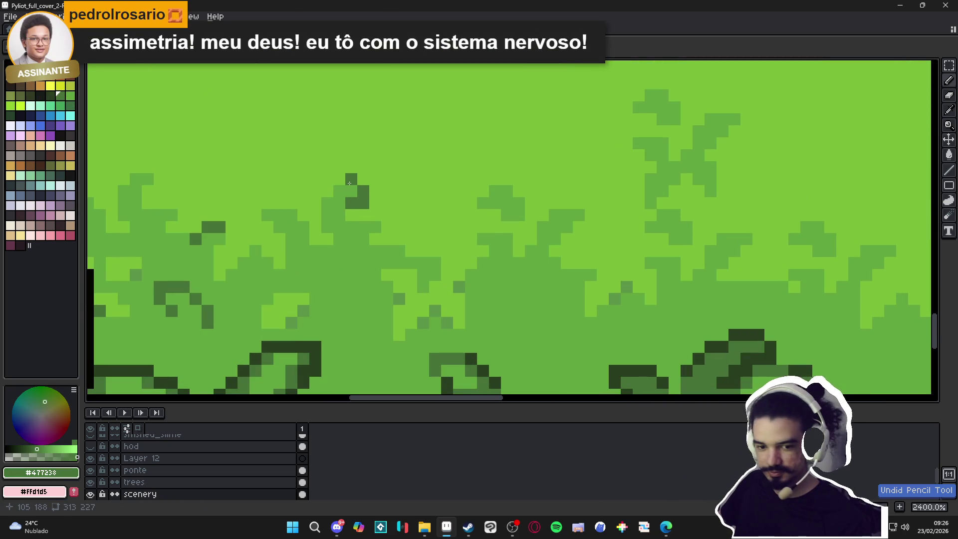
drag(351, 183, 380, 183)
click(380, 178)
click(368, 178)
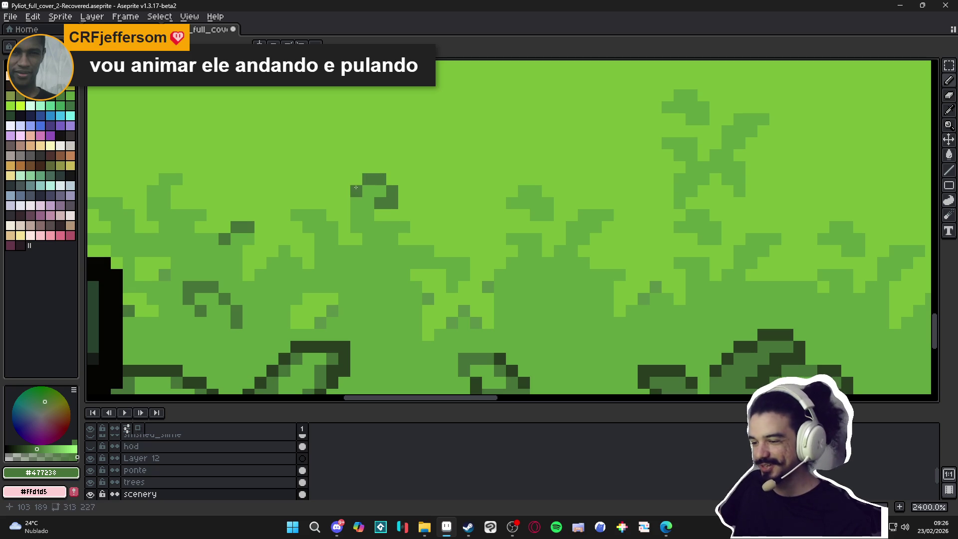
Outline a new leaf and the top of the right leaf in dark green
scroll(345, 206, down, 3)
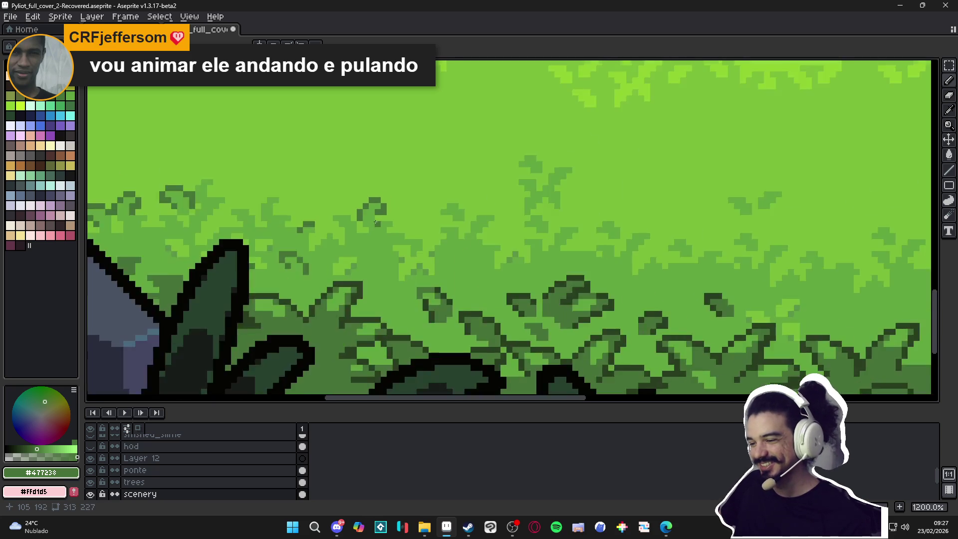
scroll(374, 219, up, 2)
scroll(399, 237, down, 2)
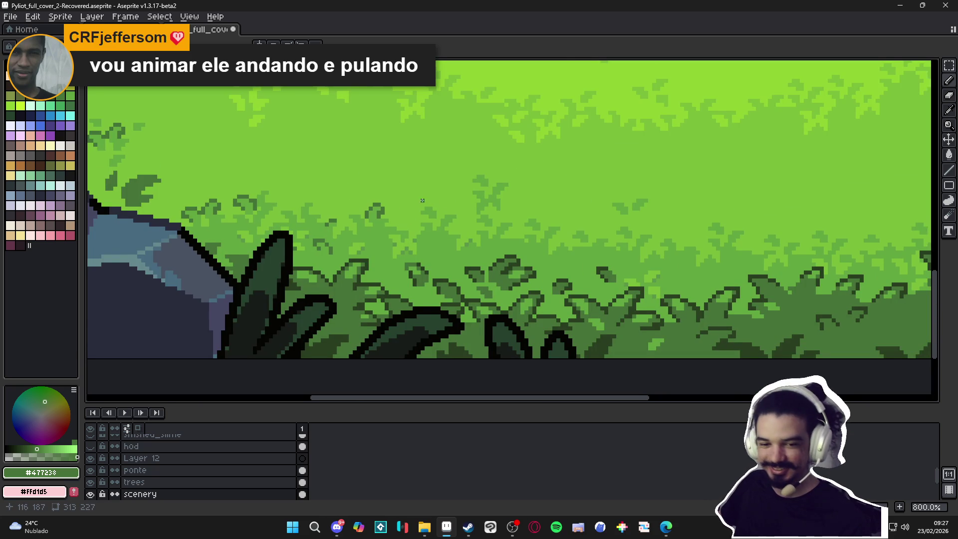
scroll(422, 200, up, 6)
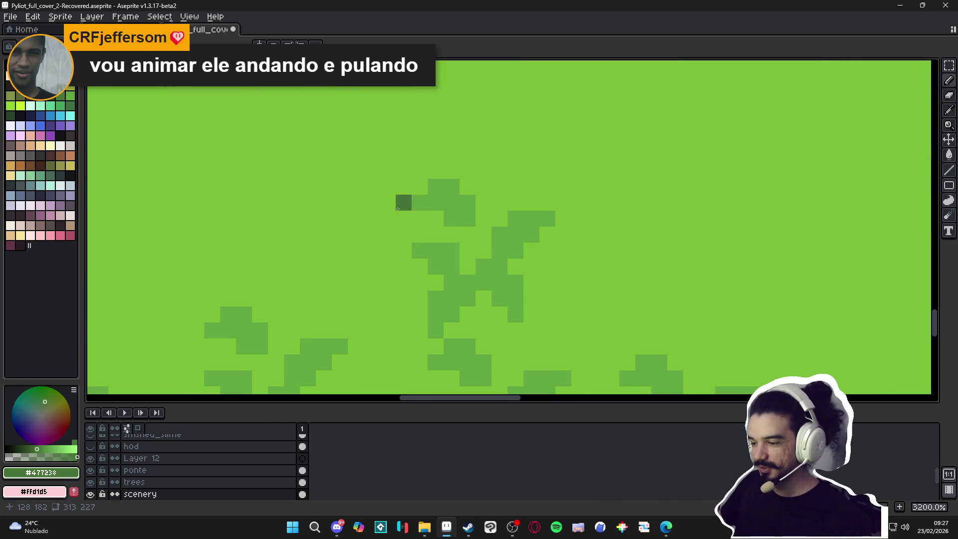
mouse_move(419, 219)
mouse_down()
mouse_move(434, 219)
mouse_move(404, 218)
mouse_move(437, 171)
mouse_move(468, 187)
mouse_up()
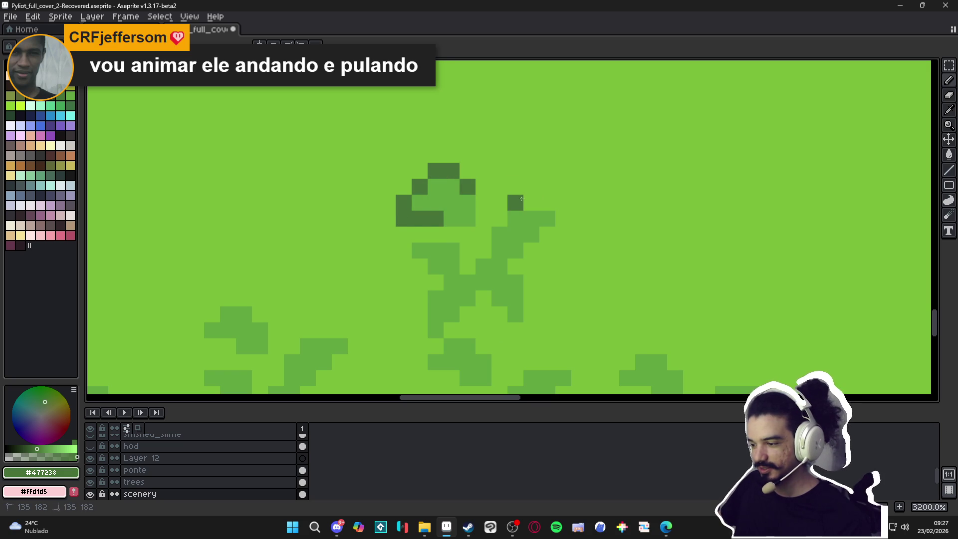
mouse_move(522, 198)
mouse_down()
mouse_move(563, 202)
mouse_move(547, 234)
mouse_up()
click(500, 218)
click(484, 235)
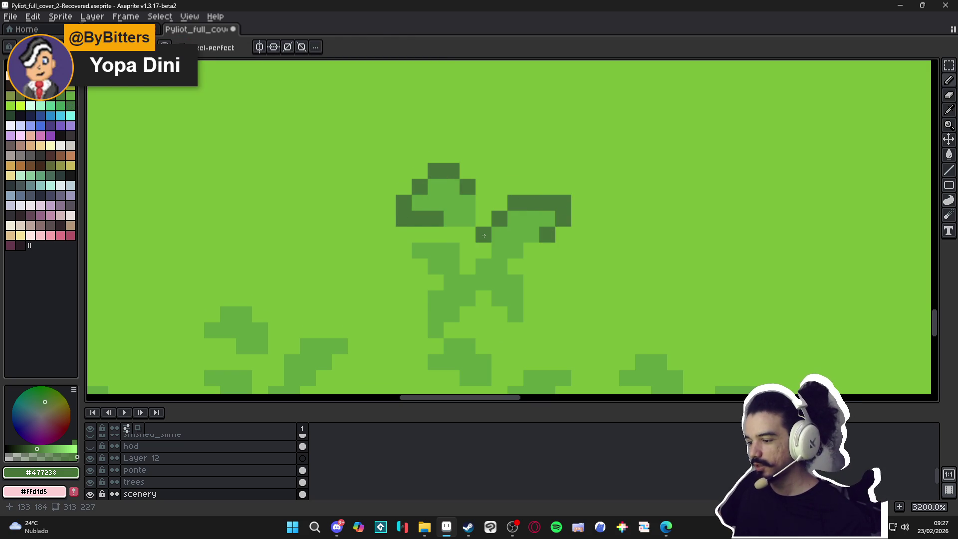
Outline another leaf and the top of its right neighbour in dark green
scroll(484, 249, down, 5)
scroll(566, 251, up, 5)
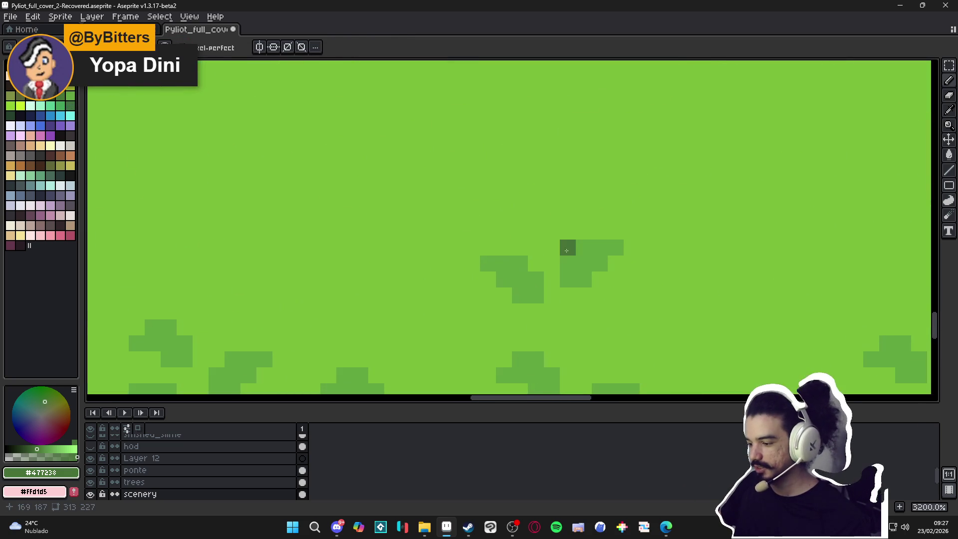
mouse_move(535, 264)
mouse_down()
mouse_move(502, 247)
mouse_move(472, 264)
mouse_move(486, 281)
mouse_up()
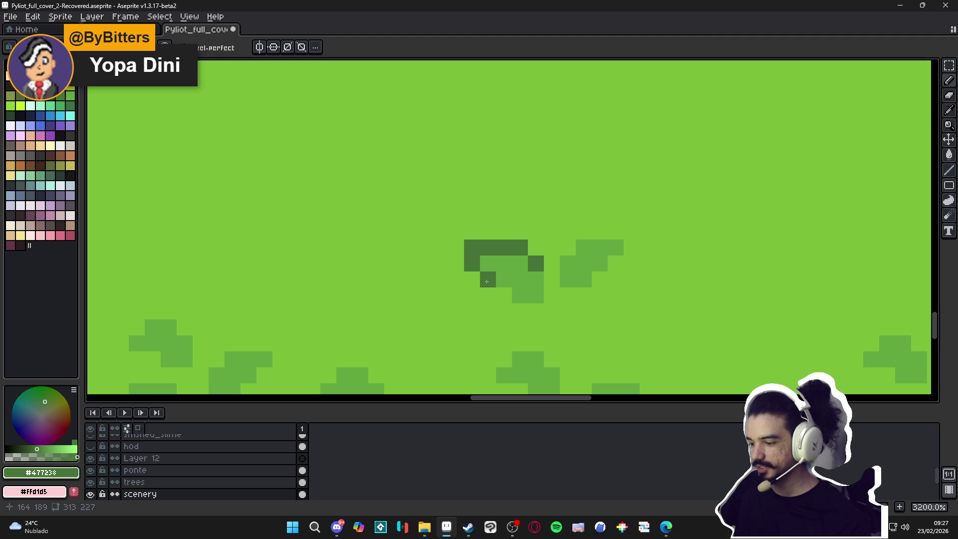
mouse_move(567, 247)
mouse_down()
mouse_move(633, 235)
mouse_move(599, 279)
mouse_up()
scroll(599, 279, down, 4)
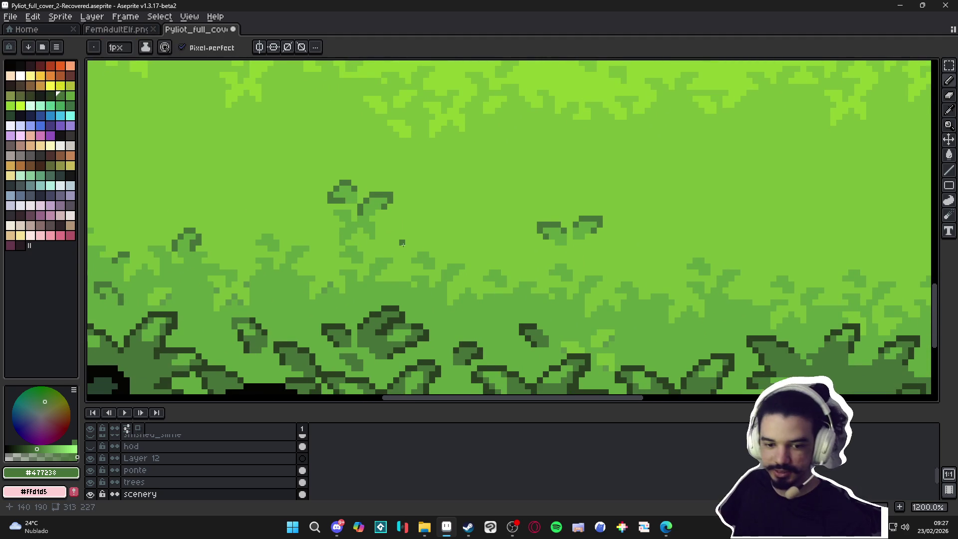
drag(402, 243, 460, 239)
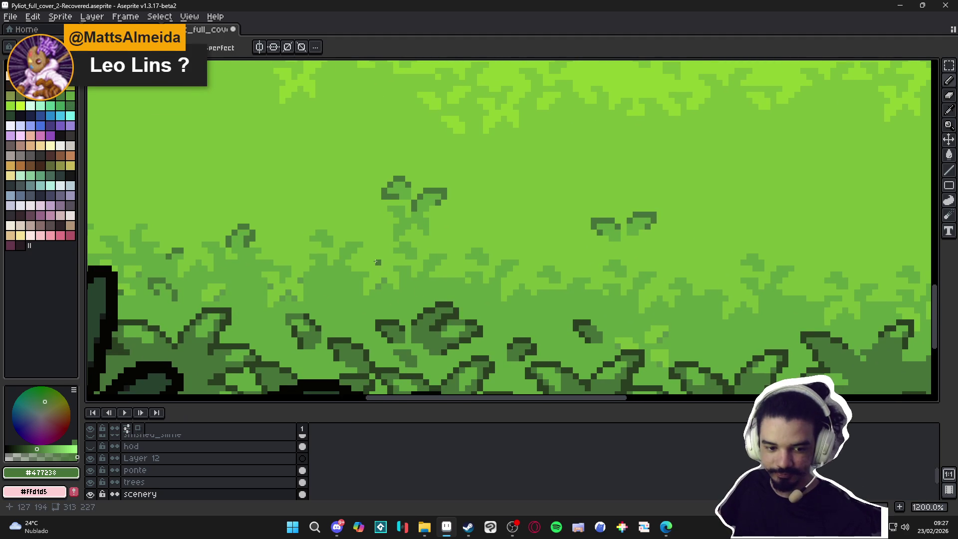
Draw one more dark-green leaf outline lower in the foliage
scroll(376, 269, down, 3)
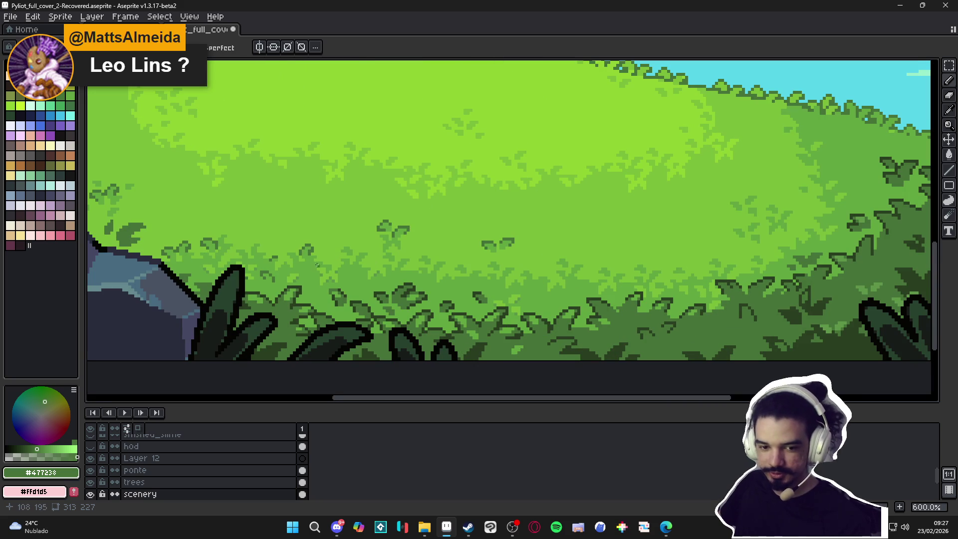
scroll(391, 253, down, 2)
scroll(508, 269, up, 2)
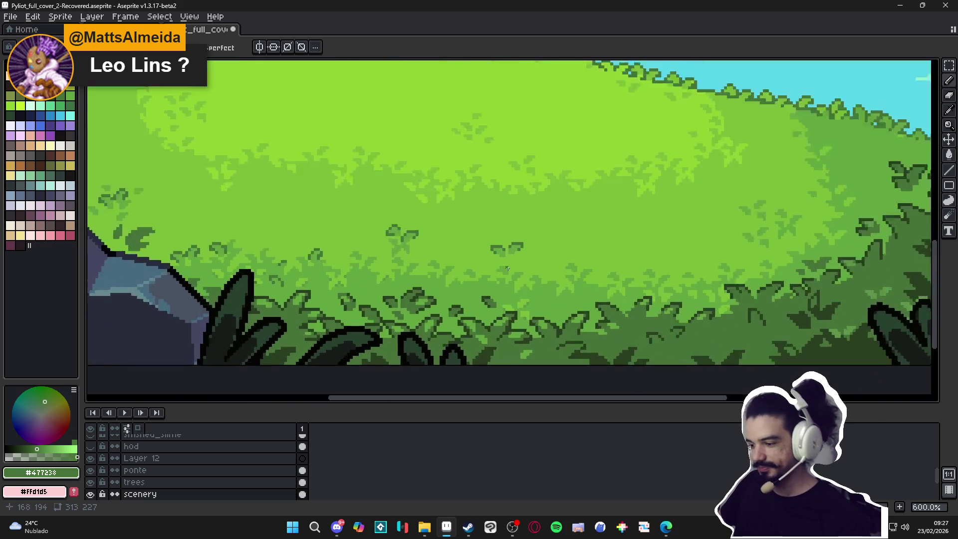
scroll(507, 268, up, 4)
mouse_move(533, 278)
mouse_down()
mouse_move(537, 267)
mouse_move(521, 260)
mouse_move(497, 278)
mouse_up()
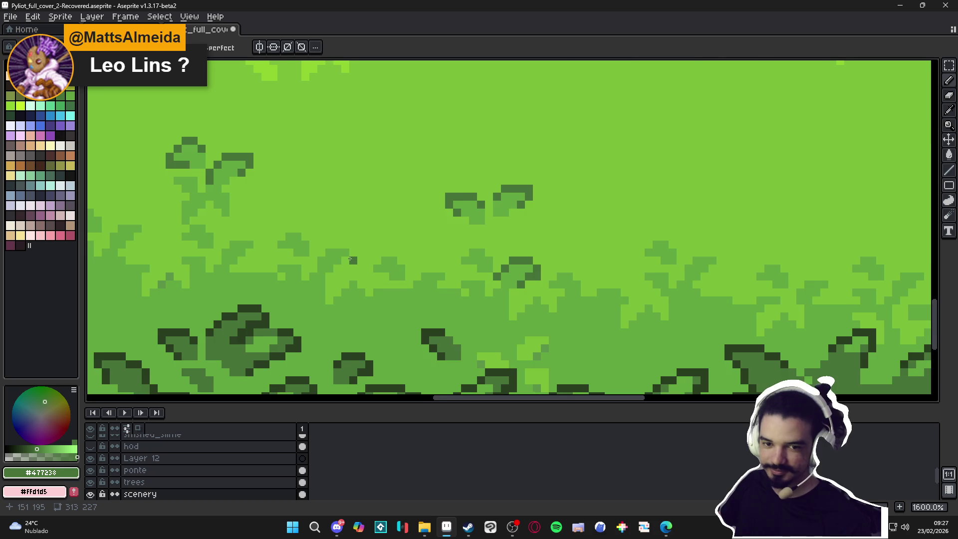
scroll(350, 259, down, 3)
scroll(373, 280, up, 1)
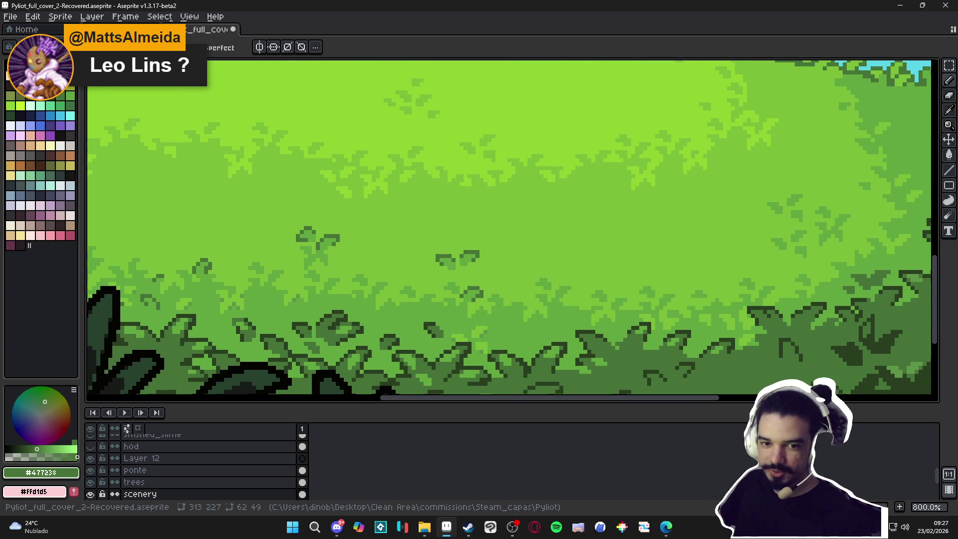
scroll(410, 352, down, 3)
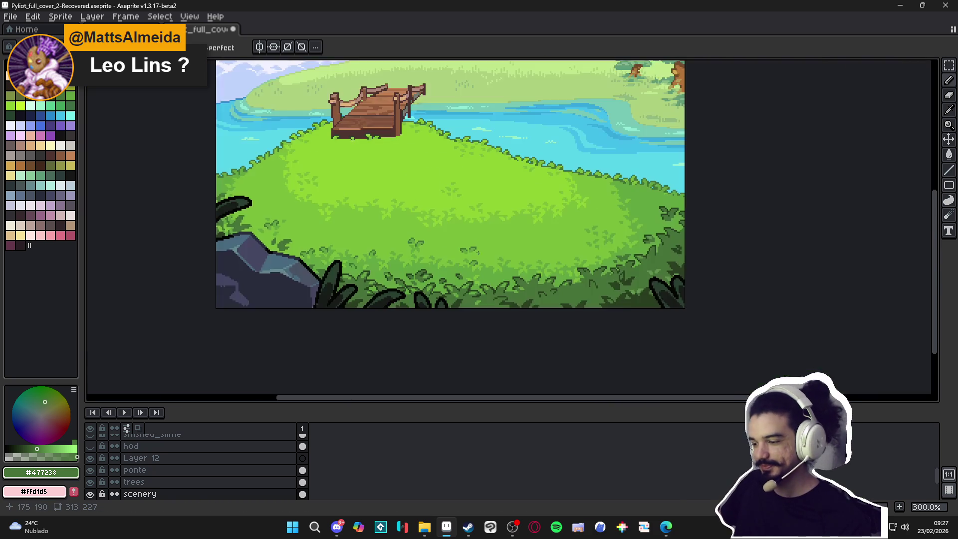
scroll(402, 305, up, 8)
Extend the dark-green leaf strokes and add a diagonal leaf edge in the grass bushes
mouse_move(413, 306)
mouse_down()
mouse_move(381, 290)
mouse_move(400, 275)
mouse_up()
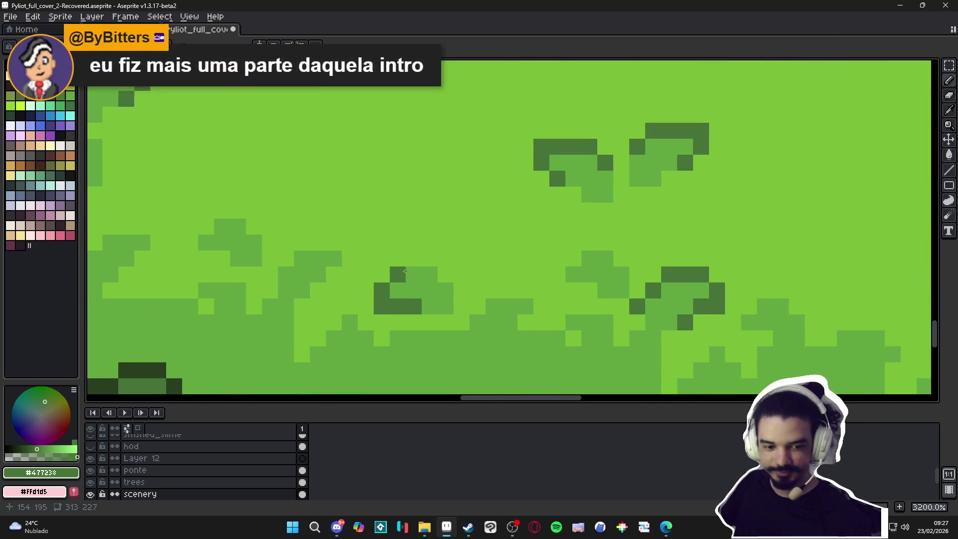
click(406, 269)
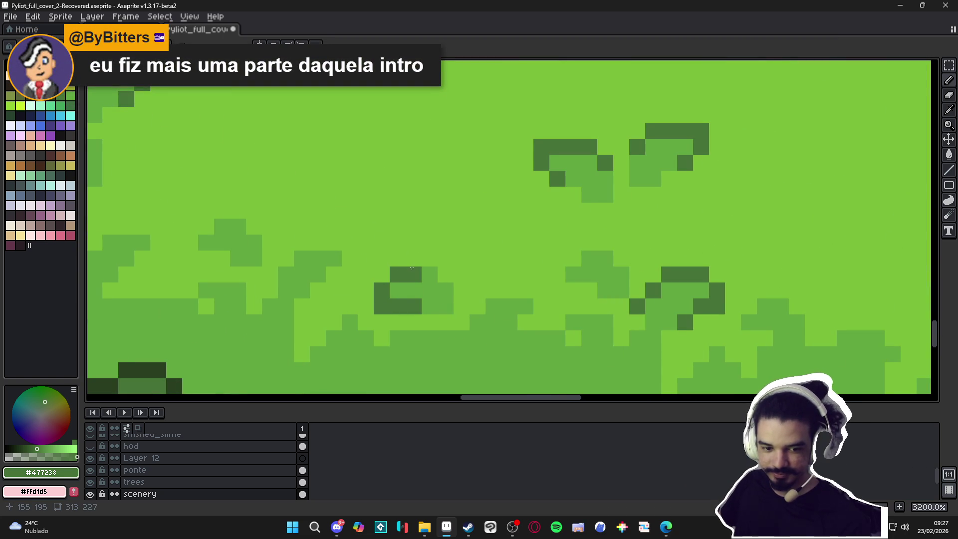
scroll(399, 264, down, 5)
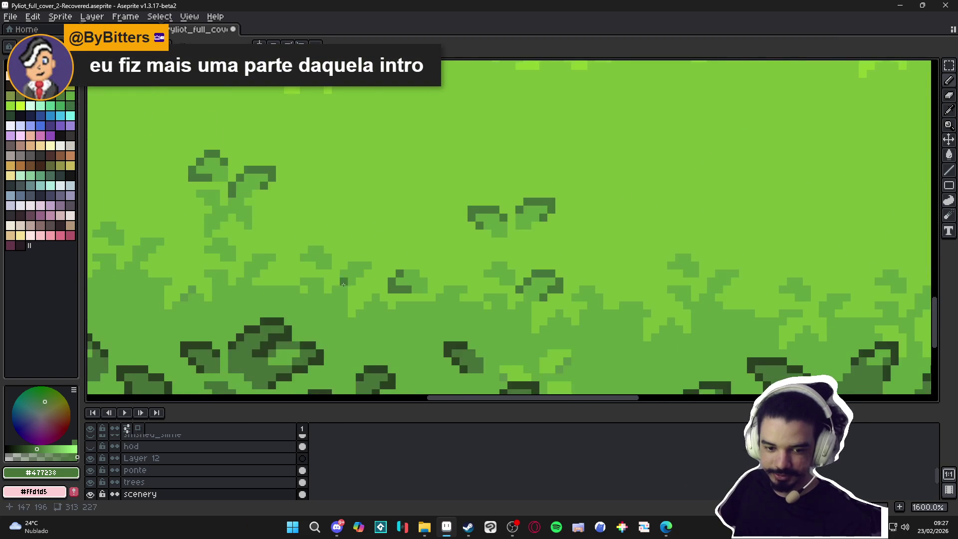
scroll(369, 250, down, 3)
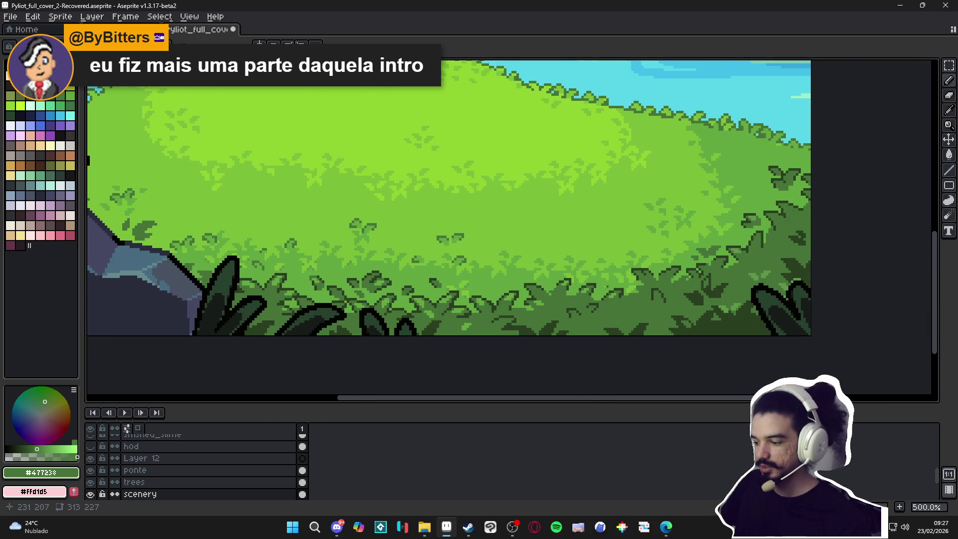
scroll(319, 261, up, 5)
mouse_move(435, 257)
mouse_down()
mouse_move(410, 244)
mouse_move(400, 257)
mouse_move(411, 277)
mouse_up()
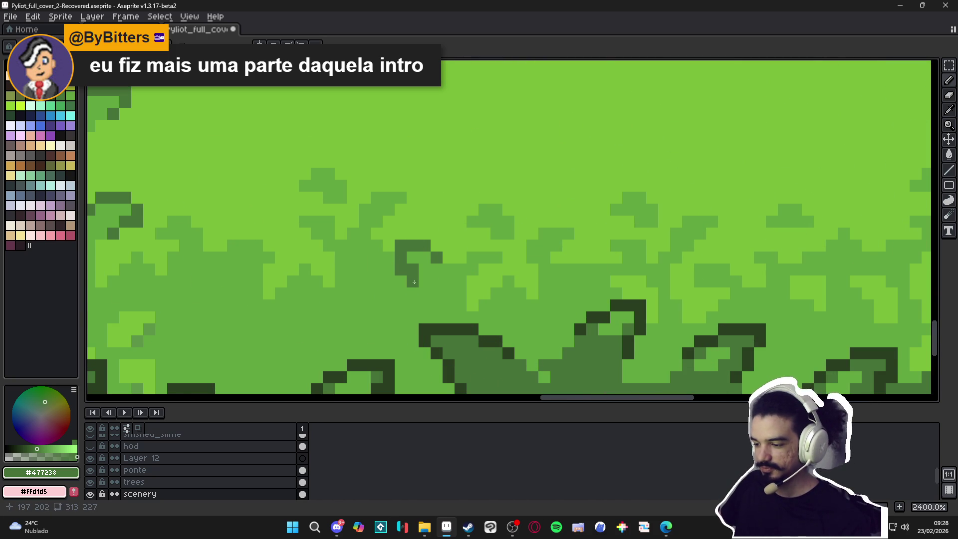
scroll(411, 272, down, 3)
scroll(438, 274, up, 2)
scroll(438, 274, down, 3)
scroll(413, 278, up, 3)
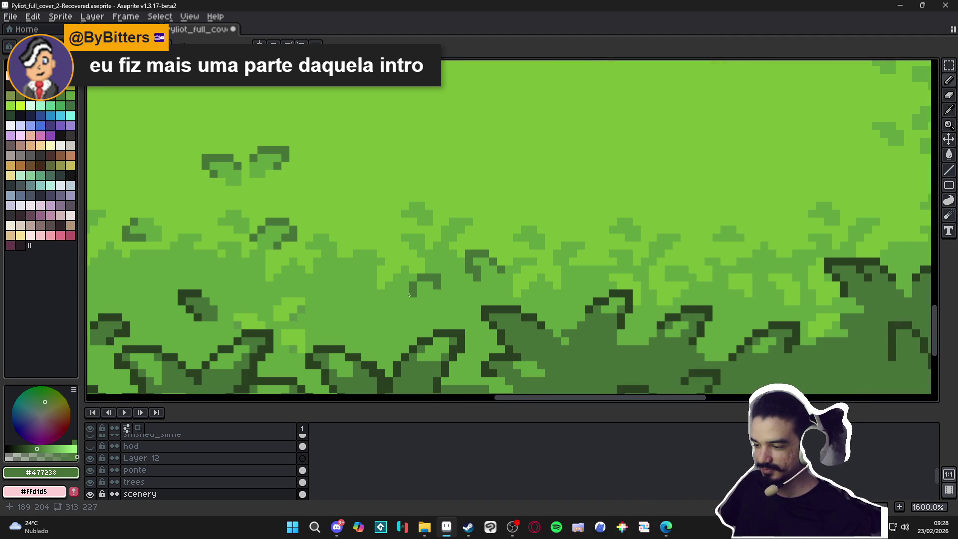
scroll(431, 298, down, 4)
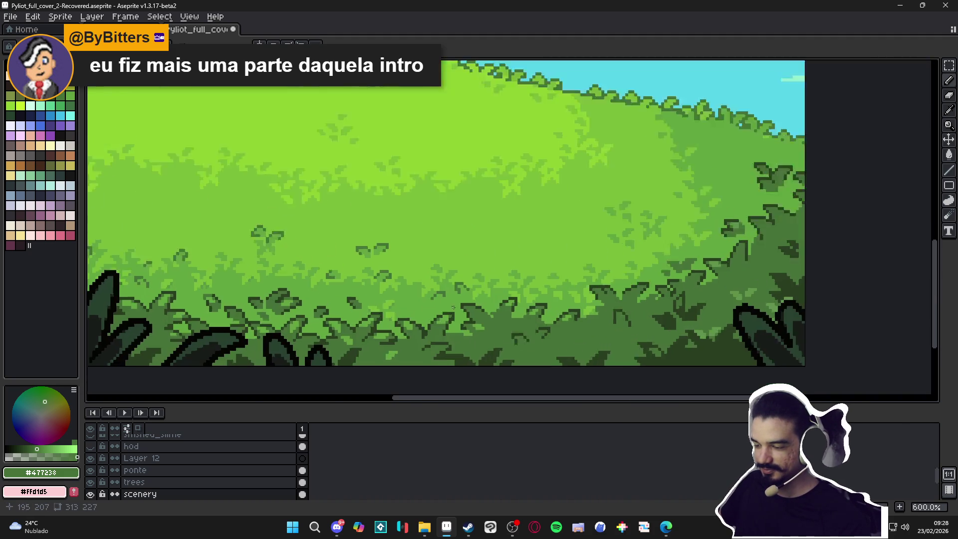
scroll(442, 275, up, 3)
scroll(442, 275, up, 4)
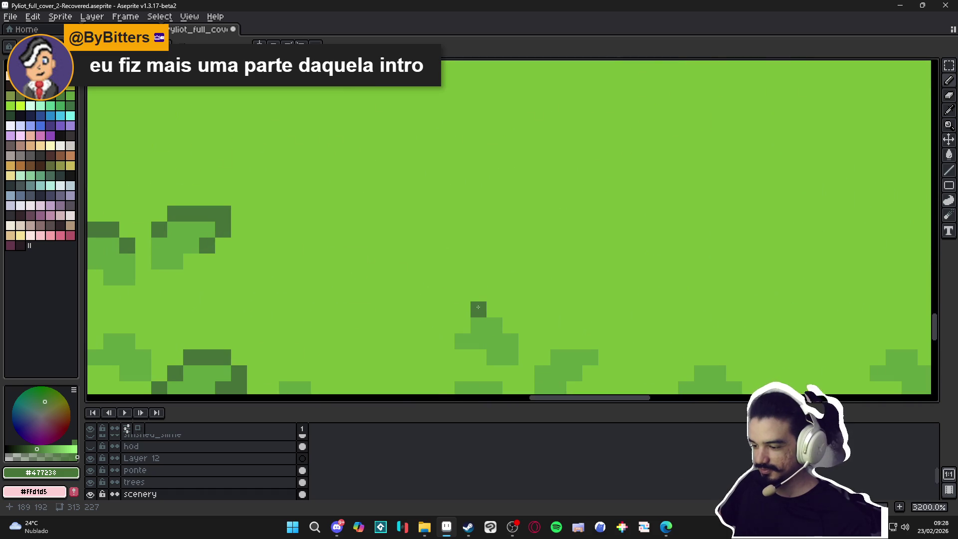
Pencil a new dark-green leaf pixel by pixel, extending it downward through the bushes
click(494, 309)
click(510, 325)
click(462, 309)
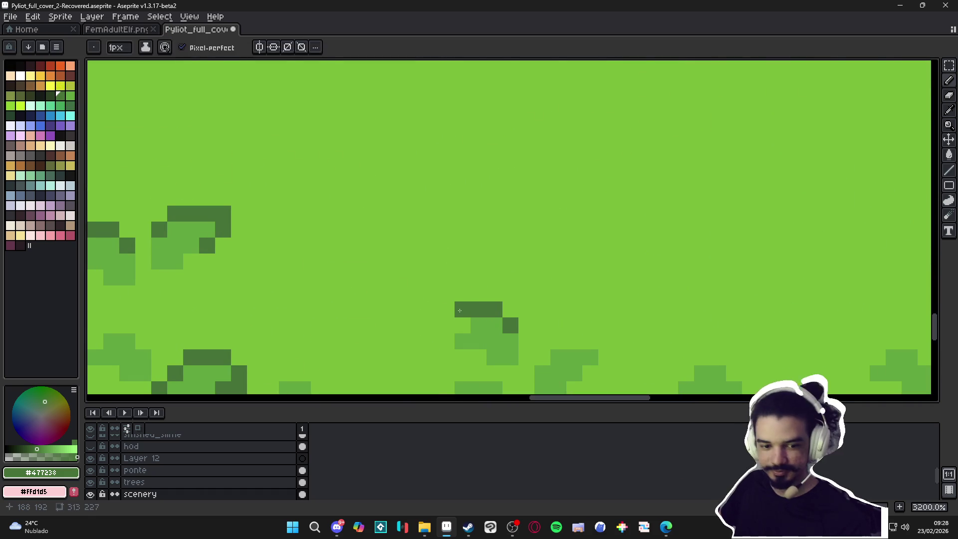
click(461, 324)
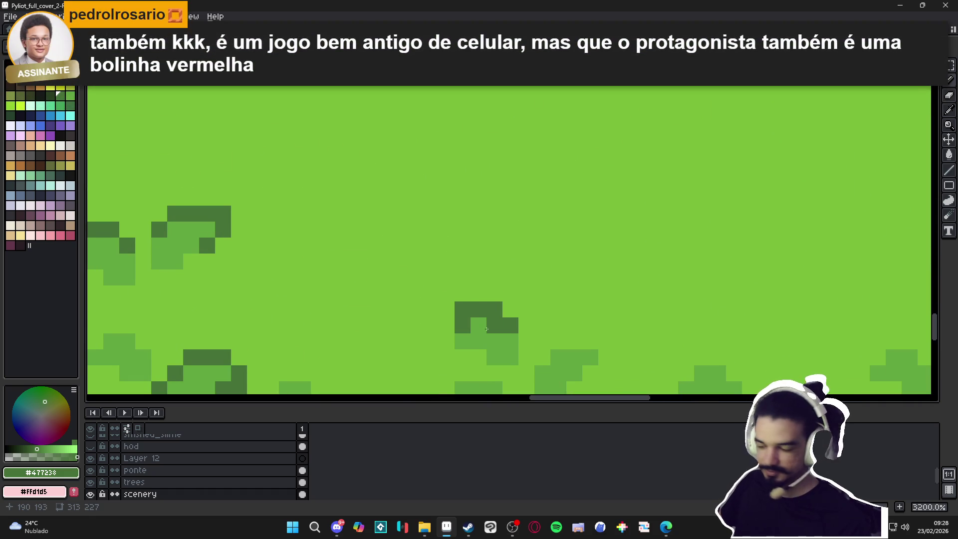
click(473, 342)
click(478, 355)
click(457, 355)
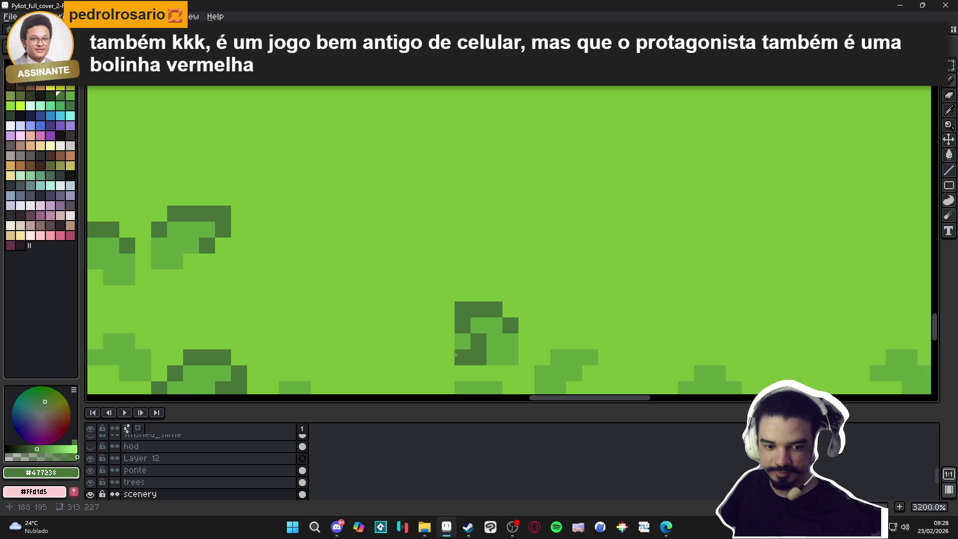
click(448, 357)
click(479, 373)
Recentre the scene in the view and save the cover file
scroll(495, 348, down, 5)
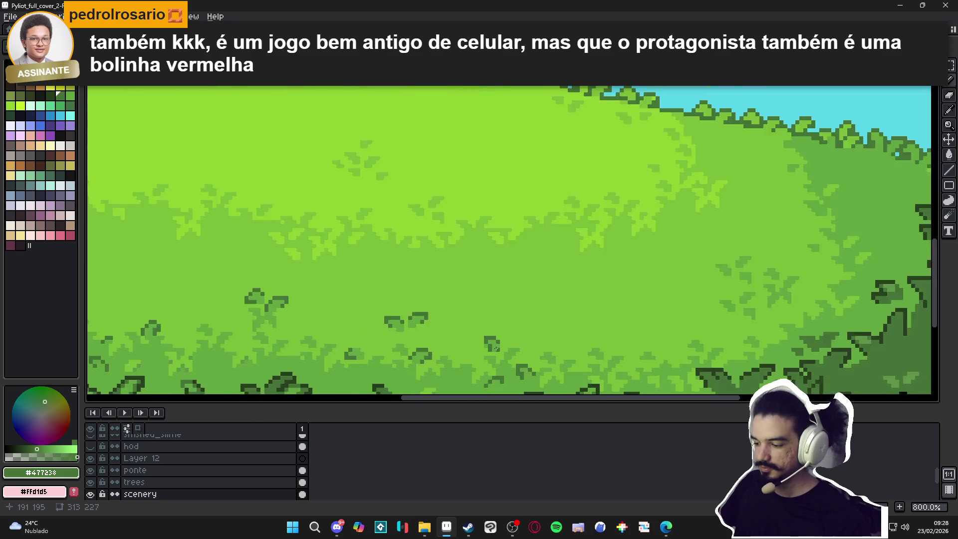
scroll(496, 347, down, 4)
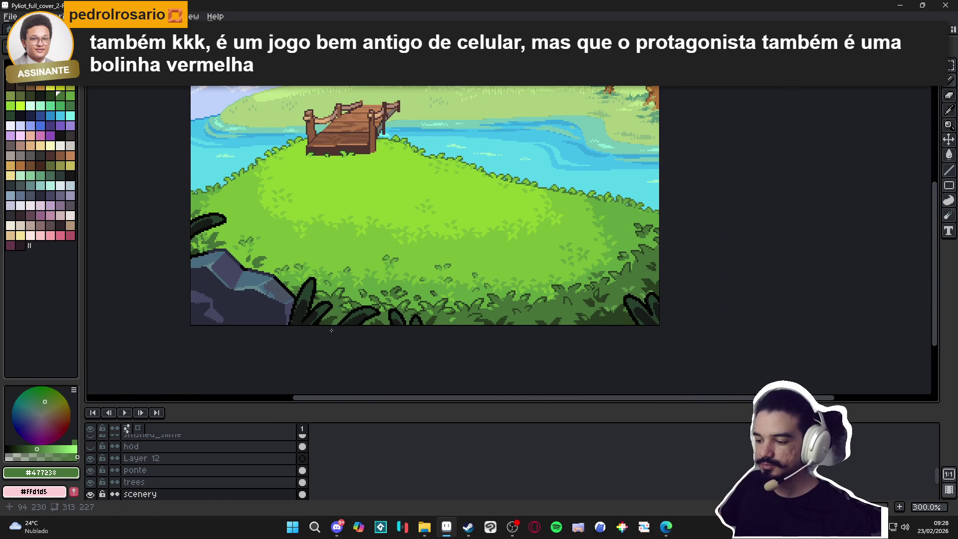
drag(331, 330, 352, 343)
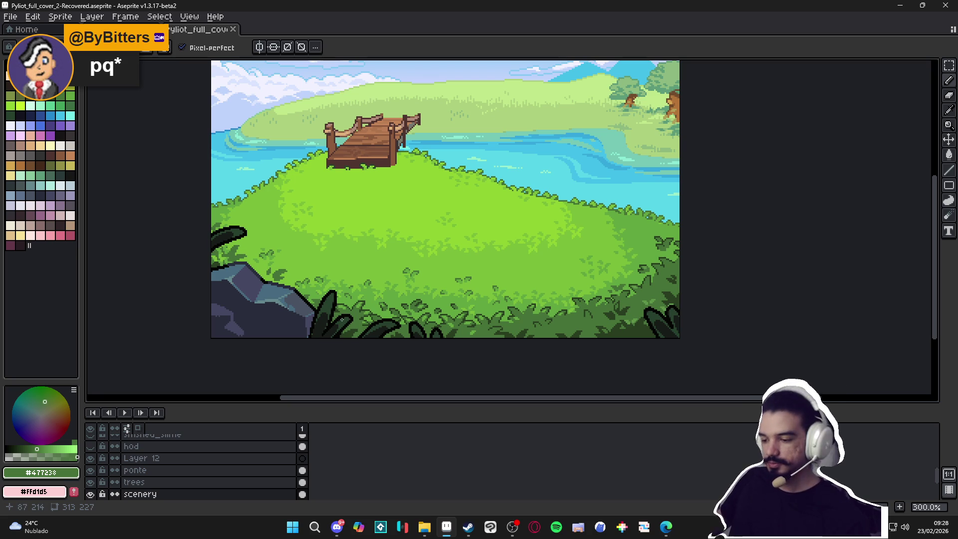
drag(607, 270, 562, 275)
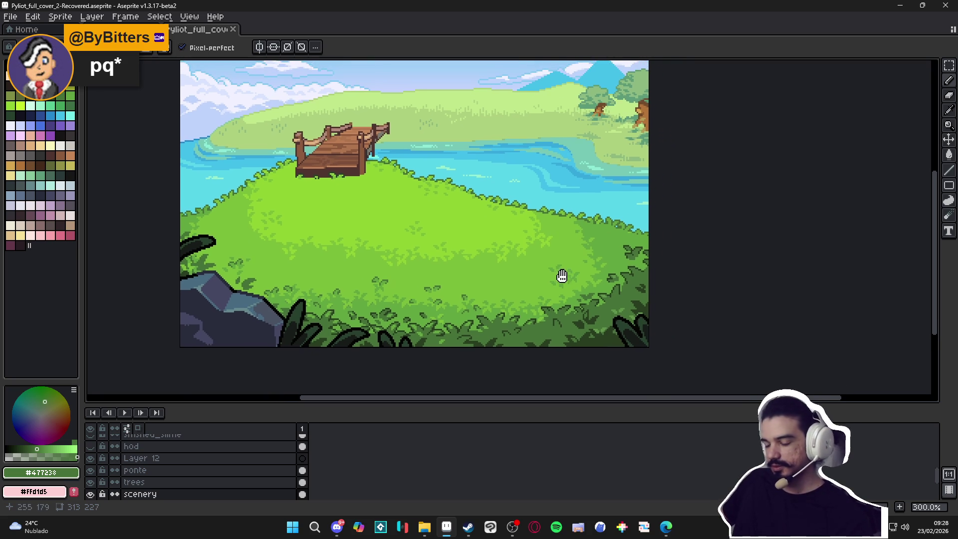
drag(397, 265, 465, 264)
key(ctrl+s)
Paint another dark-green leaf shape in the bushes, growing it up and left
scroll(498, 225, down, 1)
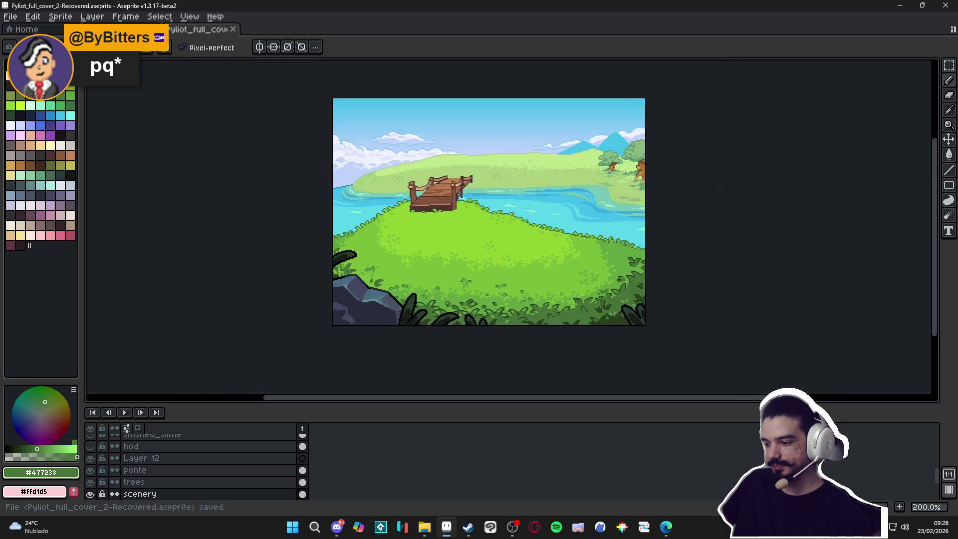
scroll(589, 347, up, 4)
scroll(433, 329, up, 3)
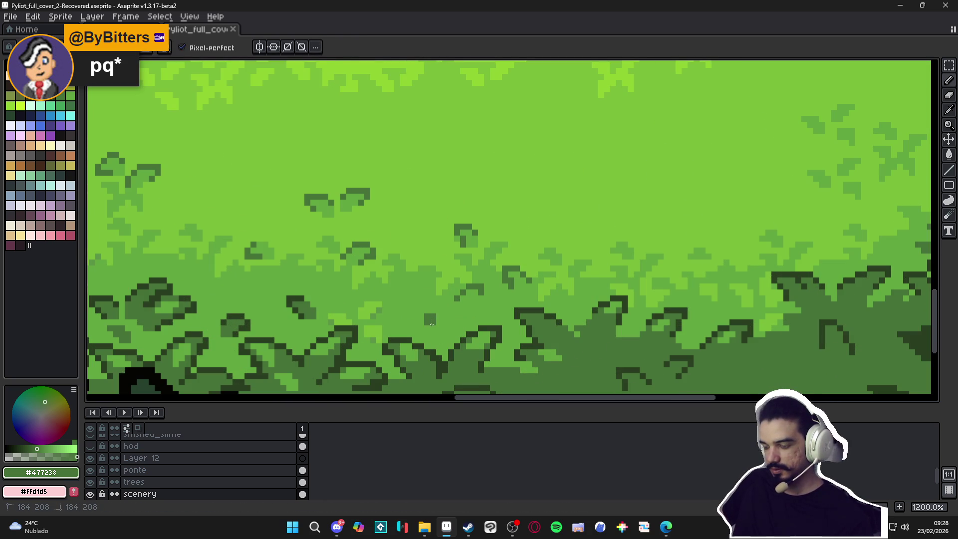
click(426, 320)
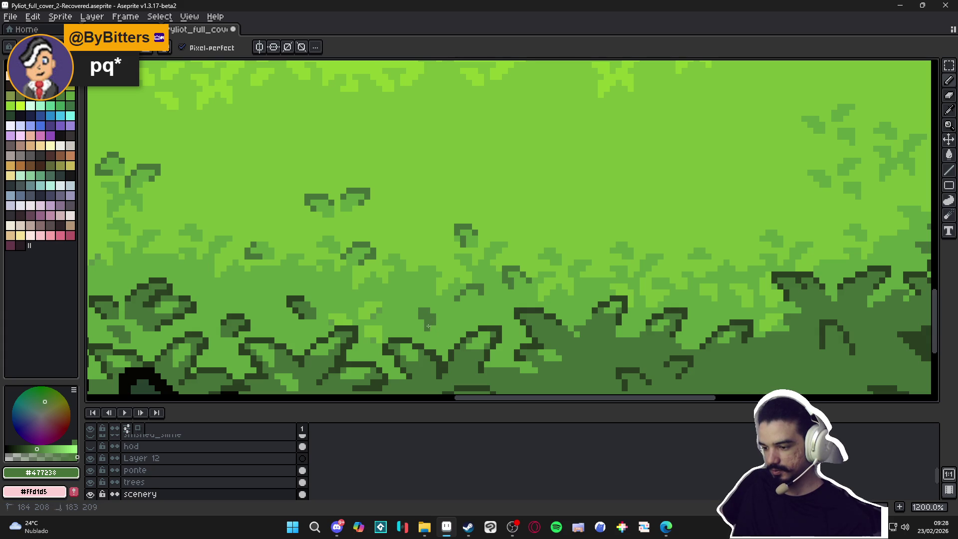
click(422, 320)
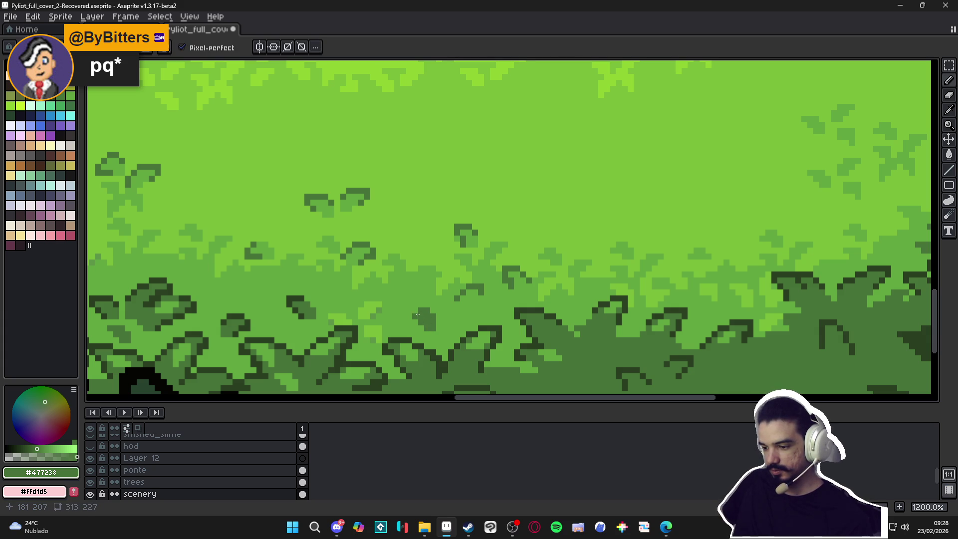
drag(417, 316, 414, 311)
click(449, 326)
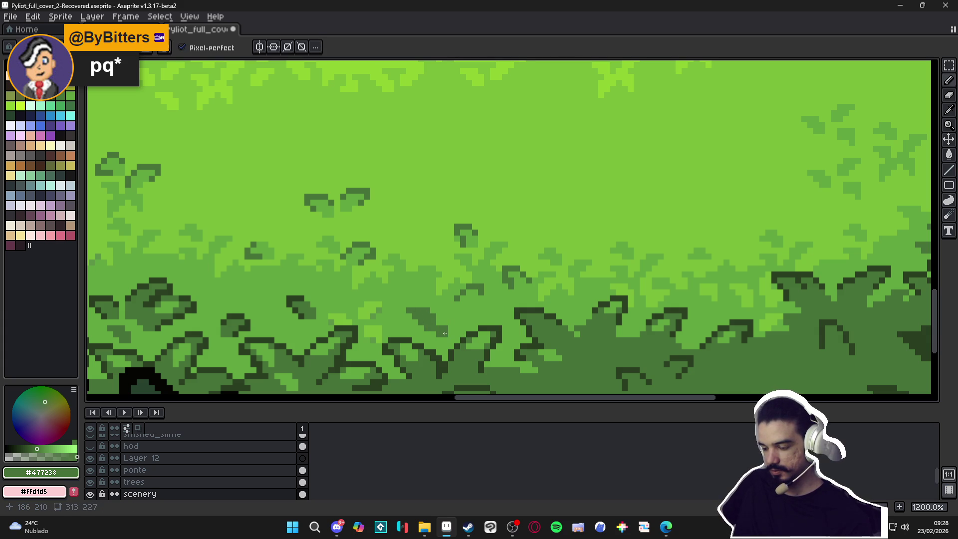
click(457, 323)
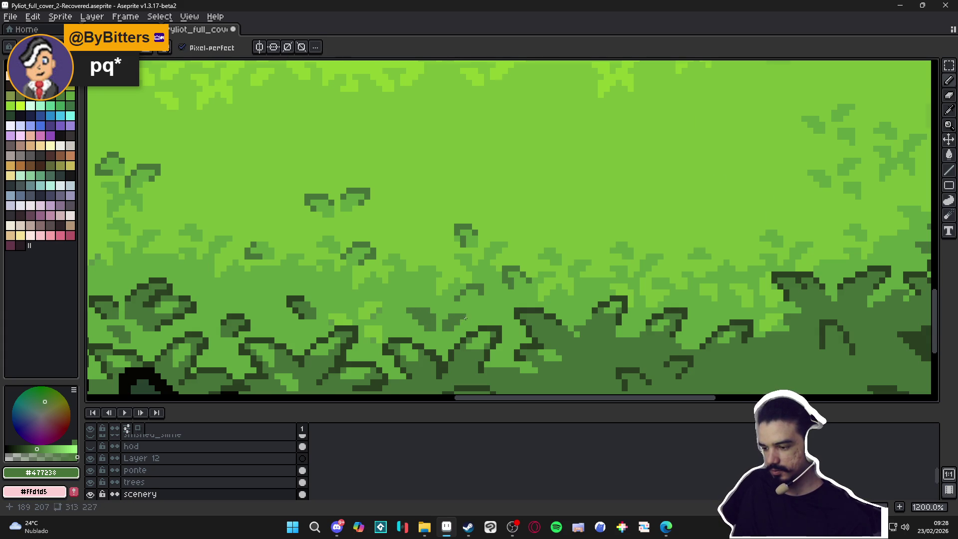
Add one more dark-green pixel beside a leaf and save the cover again
scroll(456, 324, down, 2)
scroll(456, 324, up, 2)
scroll(457, 324, down, 5)
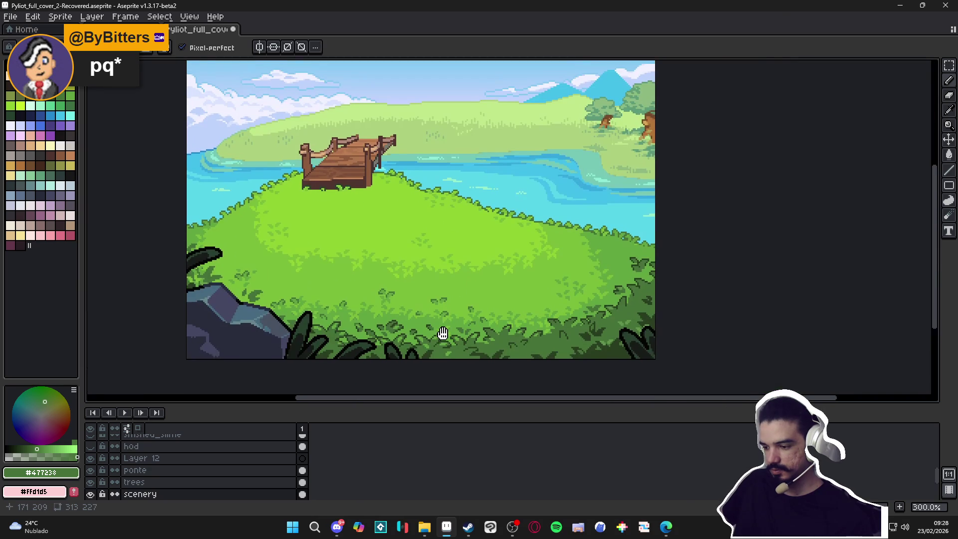
scroll(437, 320, down, 1)
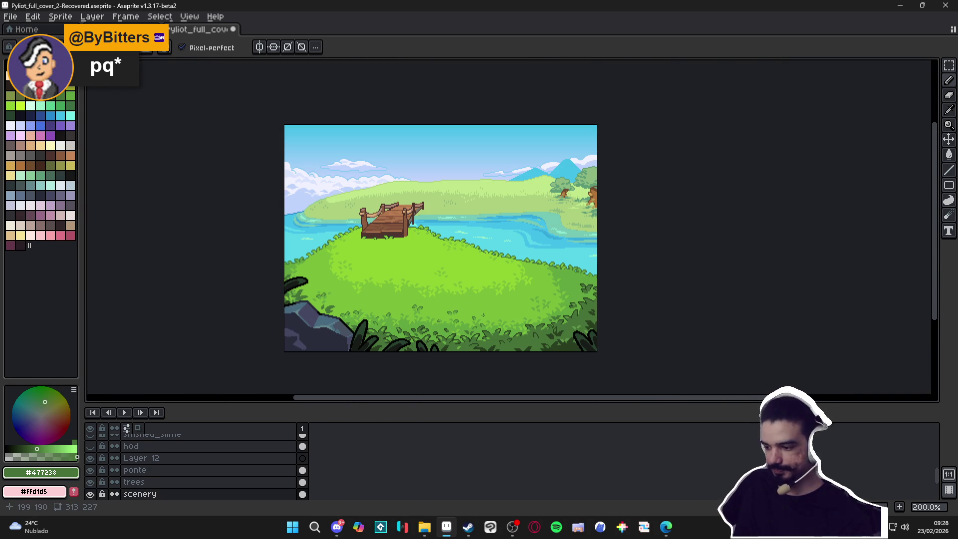
scroll(443, 311, up, 1)
scroll(443, 311, down, 1)
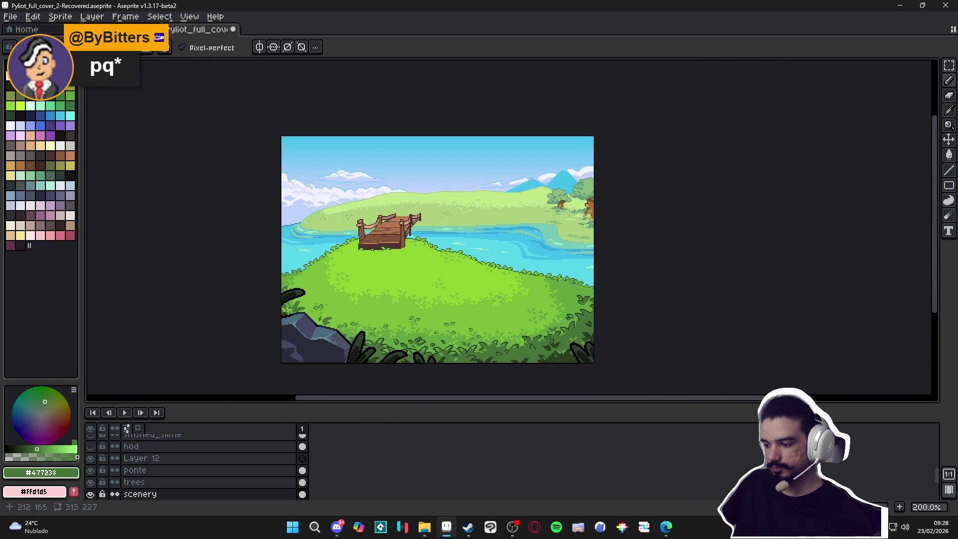
scroll(497, 307, up, 1)
scroll(497, 308, down, 1)
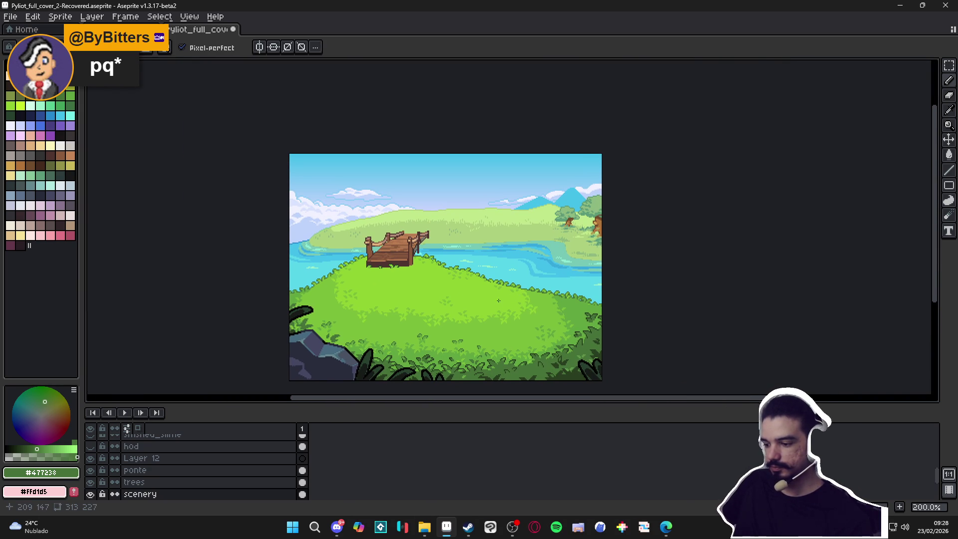
scroll(453, 363, up, 1)
scroll(404, 363, up, 6)
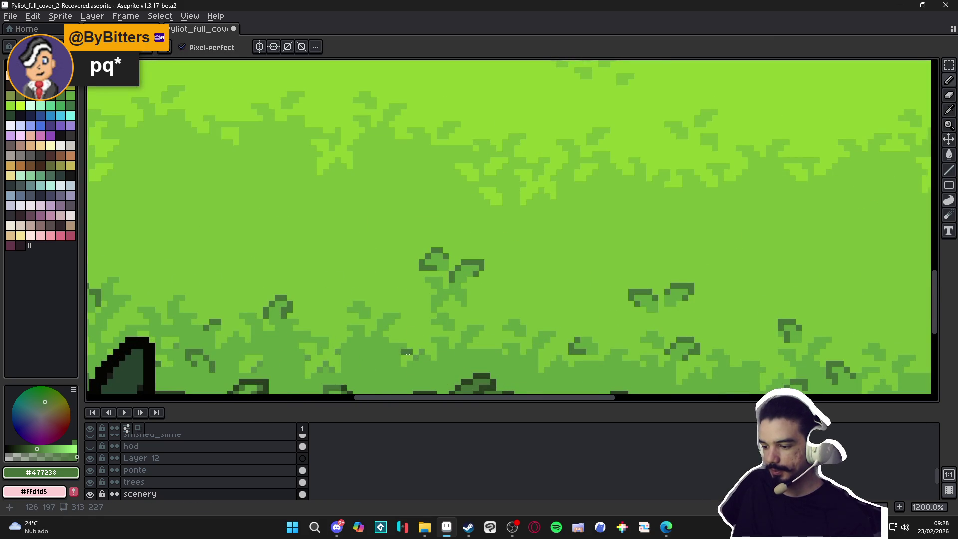
click(386, 346)
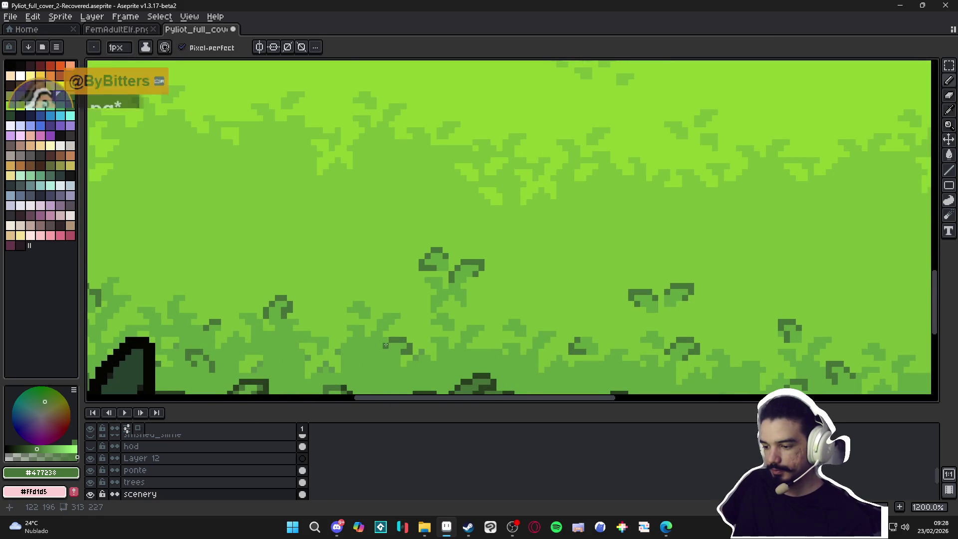
drag(348, 359, 379, 349)
key(ctrl+s)
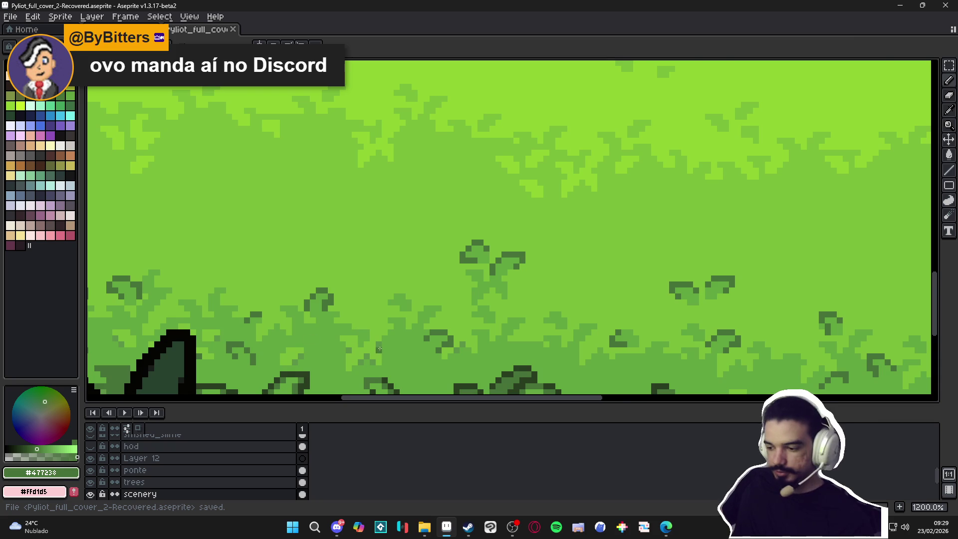
Add dark-green leaf pixels to the grass in front of the dock and save
scroll(379, 349, up, 3)
click(413, 339)
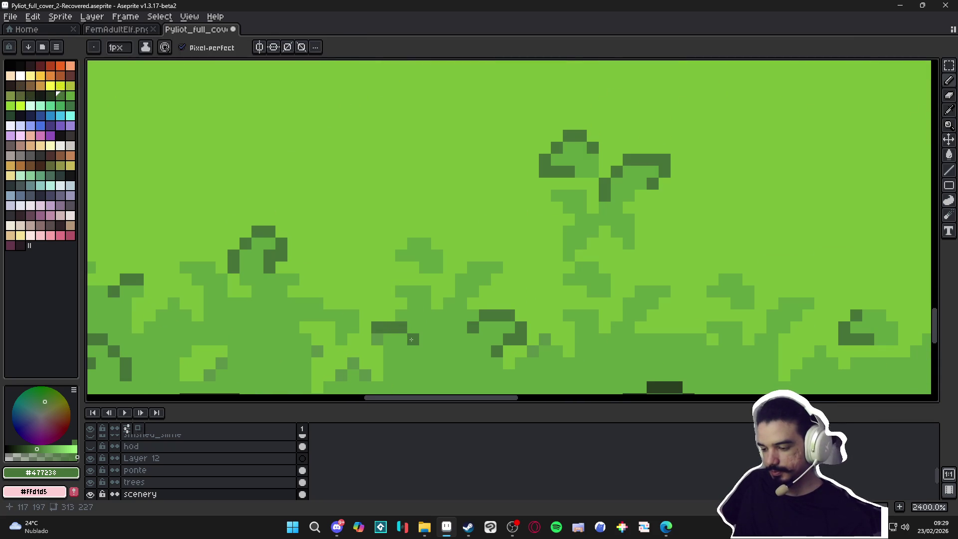
click(377, 339)
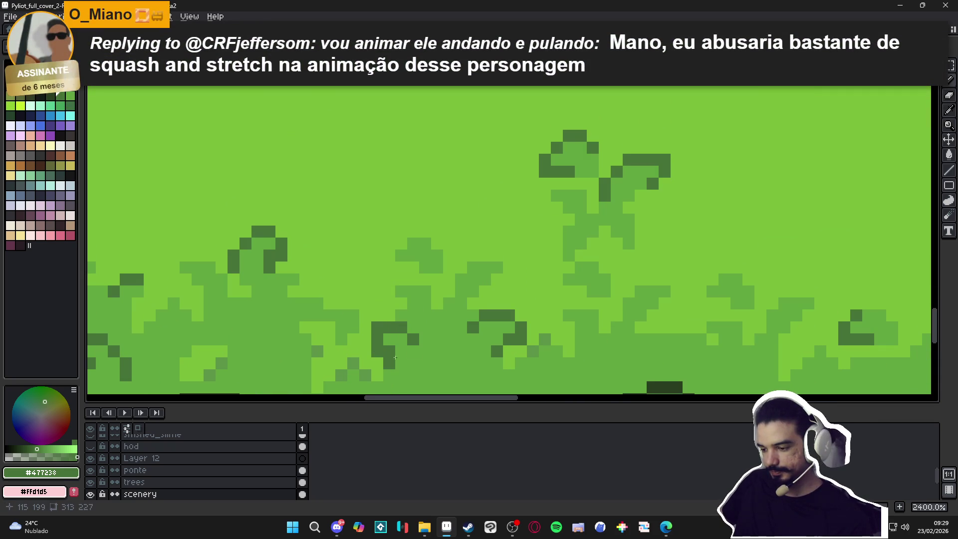
click(421, 350)
key(ctrl+s)
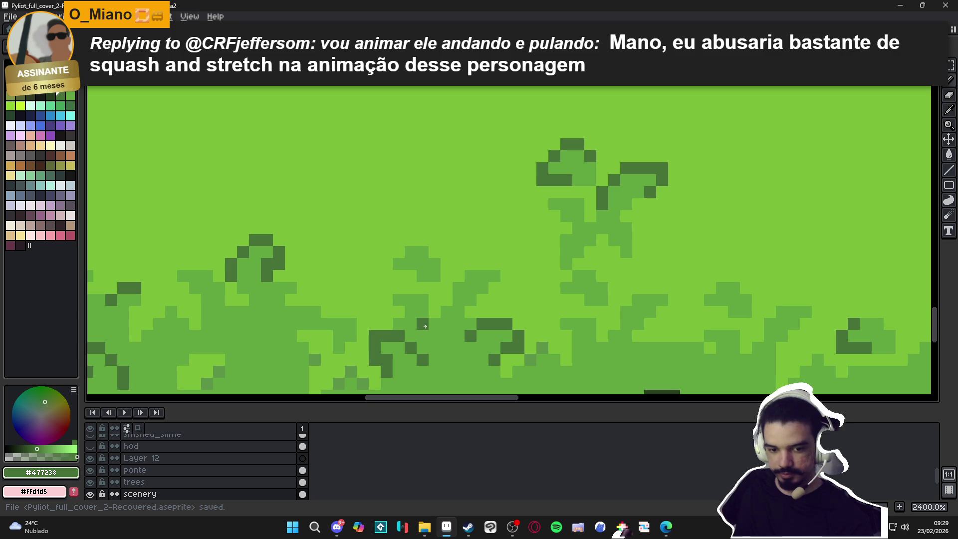
Extend a leaf into a three-pixel horizontal run and paint a small leaf nearby
drag(403, 283, 422, 285)
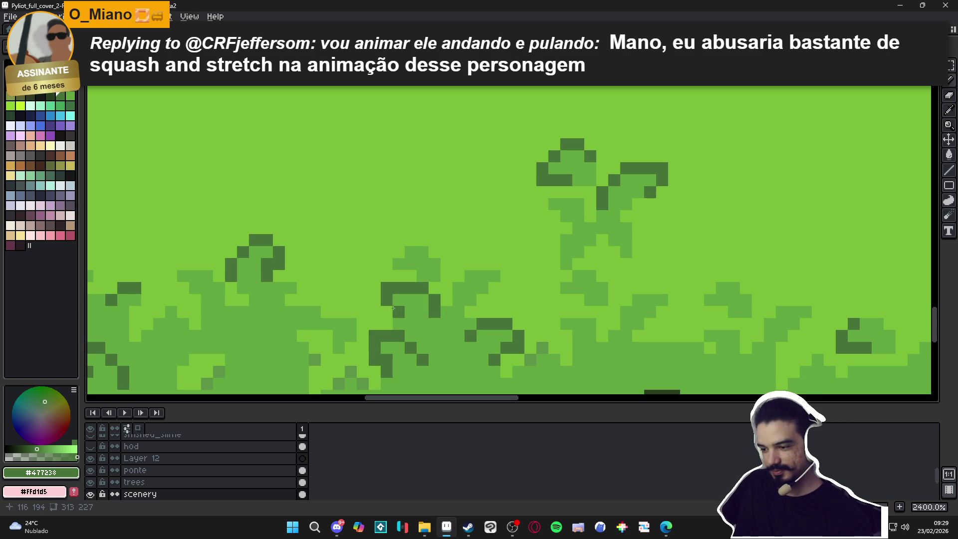
scroll(395, 313, down, 2)
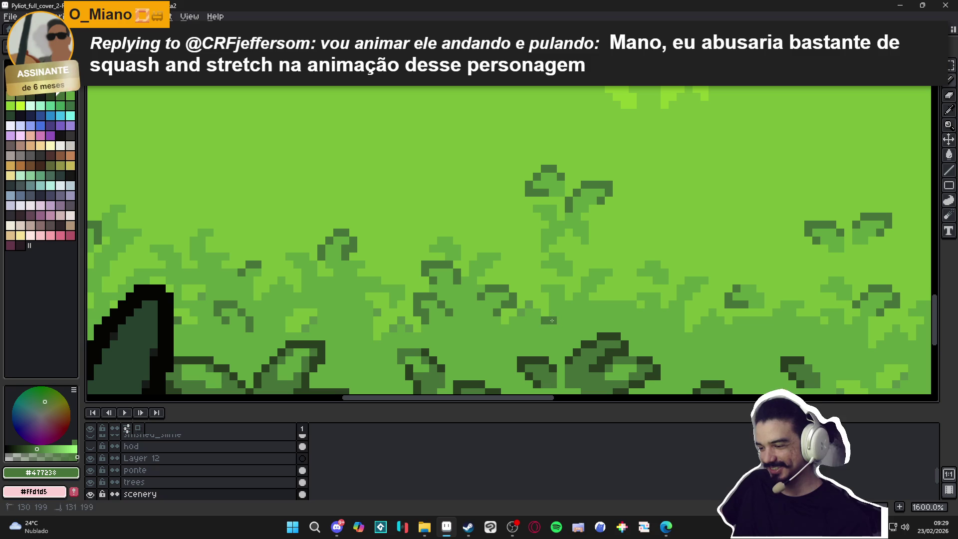
drag(542, 322, 545, 327)
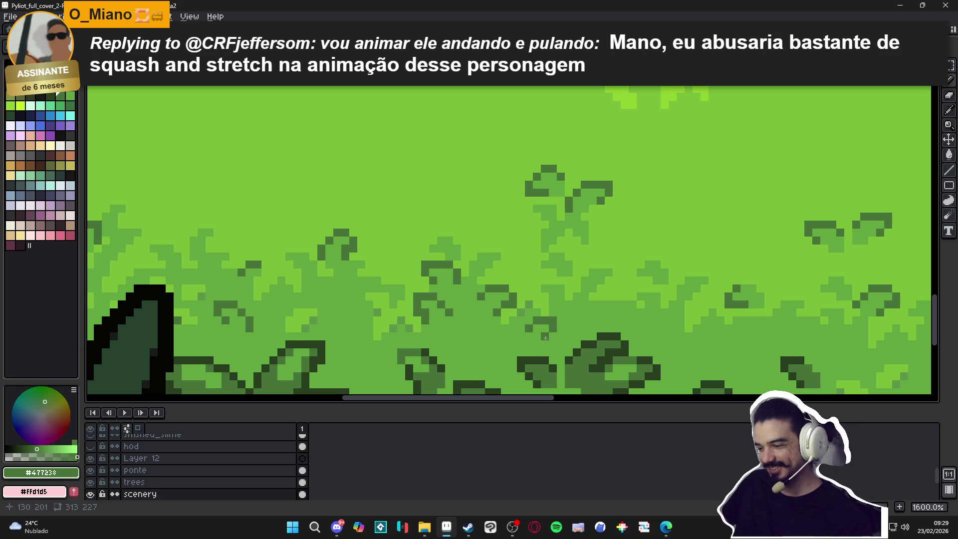
scroll(504, 344, down, 2)
scroll(472, 315, up, 1)
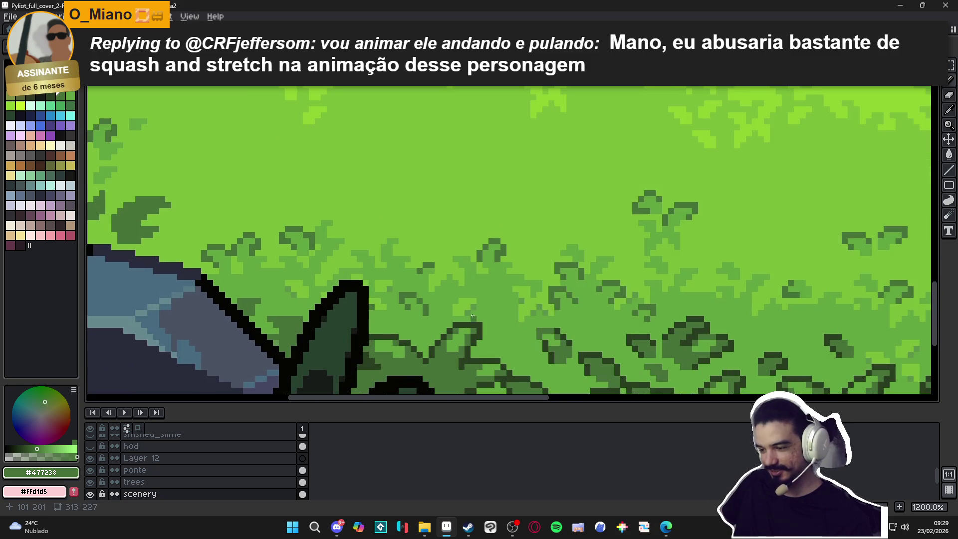
scroll(468, 298, down, 3)
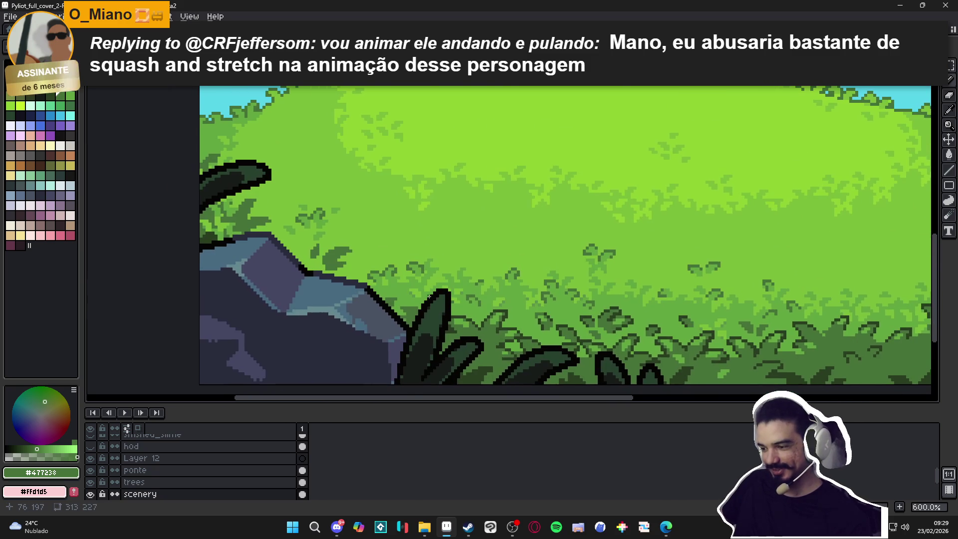
scroll(563, 297, down, 1)
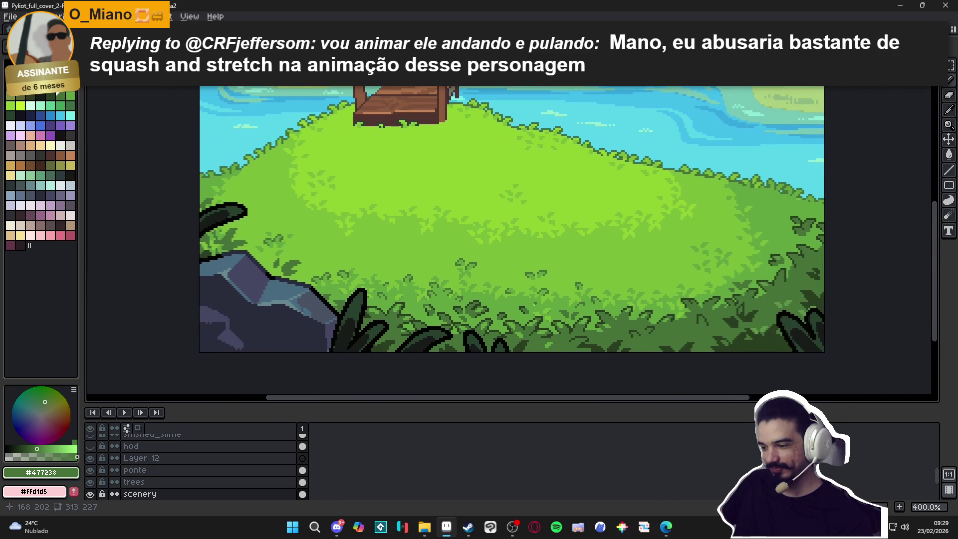
scroll(506, 305, up, 1)
scroll(548, 300, down, 2)
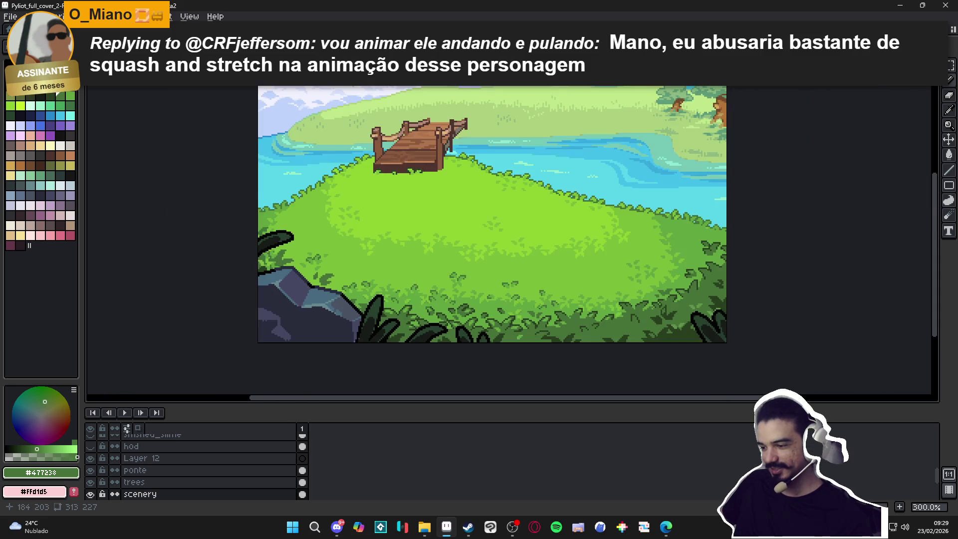
scroll(576, 297, up, 7)
Eyedrop #61a53f then #477238 back, draw a short diagonal leaf stroke, and save
alt+click(611, 323)
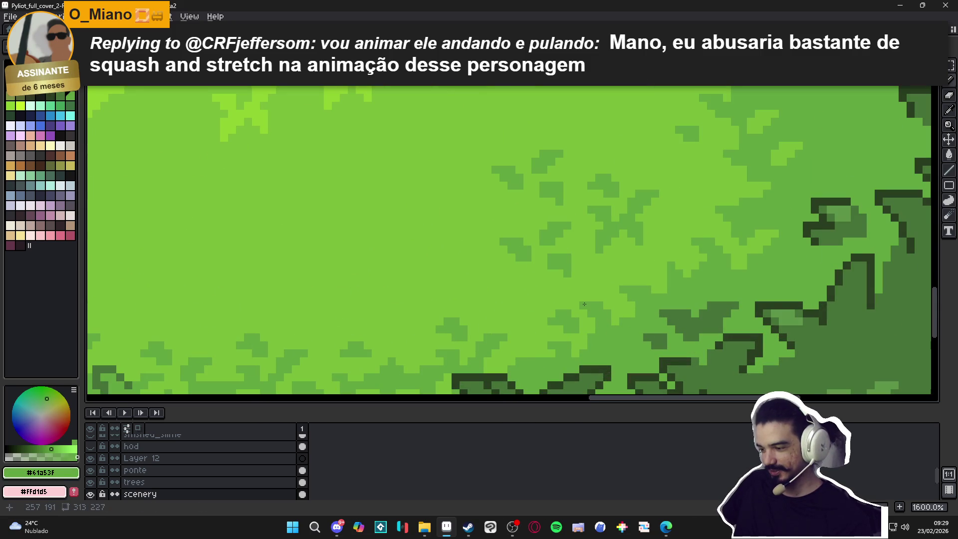
scroll(623, 319, down, 2)
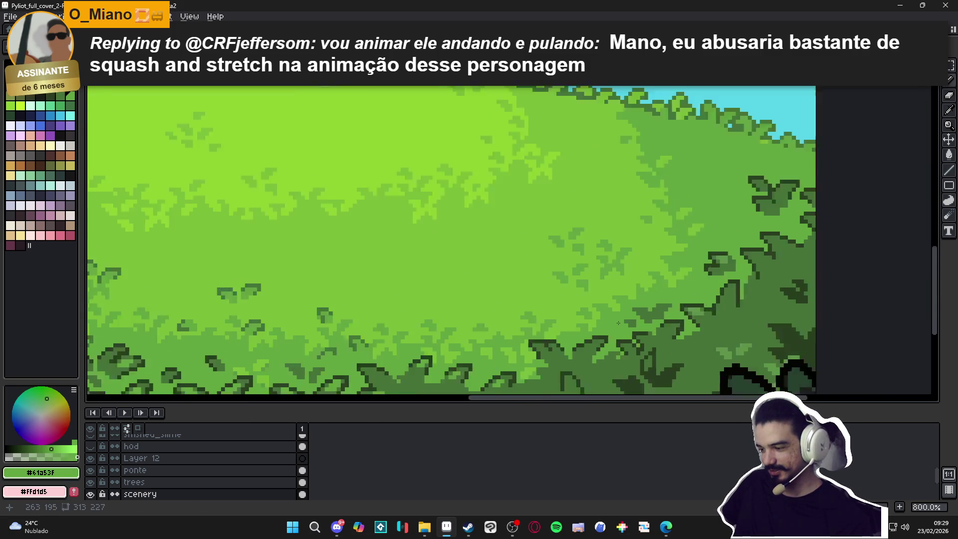
scroll(633, 321, up, 1)
alt+click(640, 322)
scroll(576, 290, up, 1)
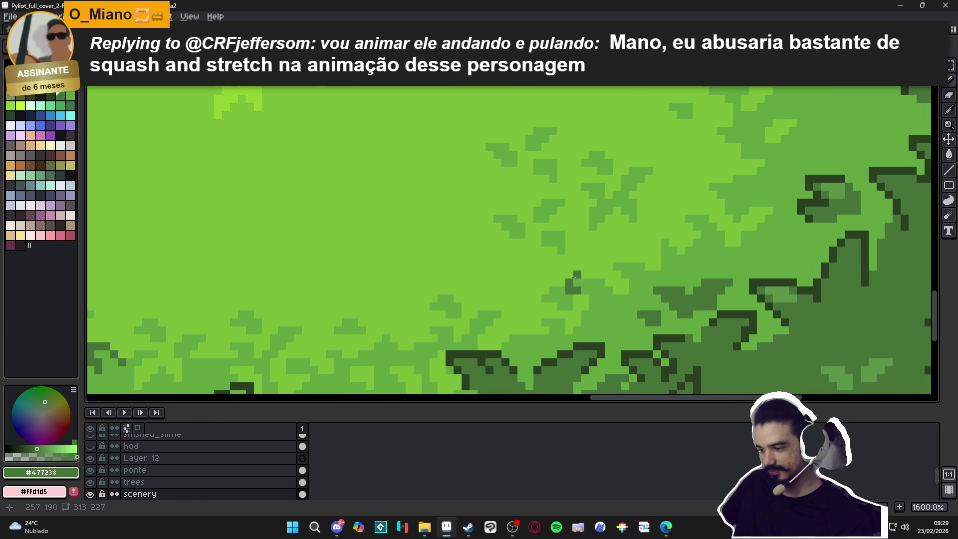
drag(596, 275, 617, 288)
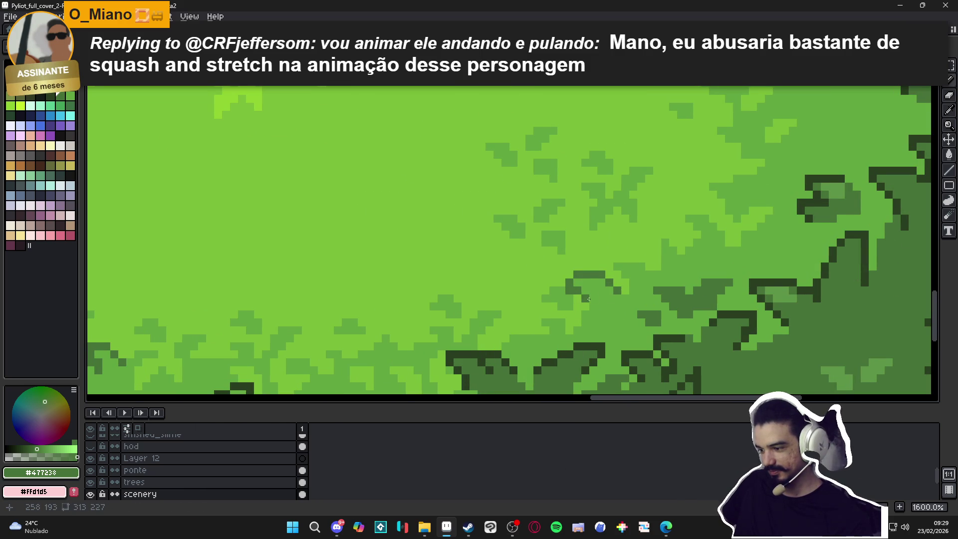
scroll(588, 299, down, 4)
key(ctrl+s)
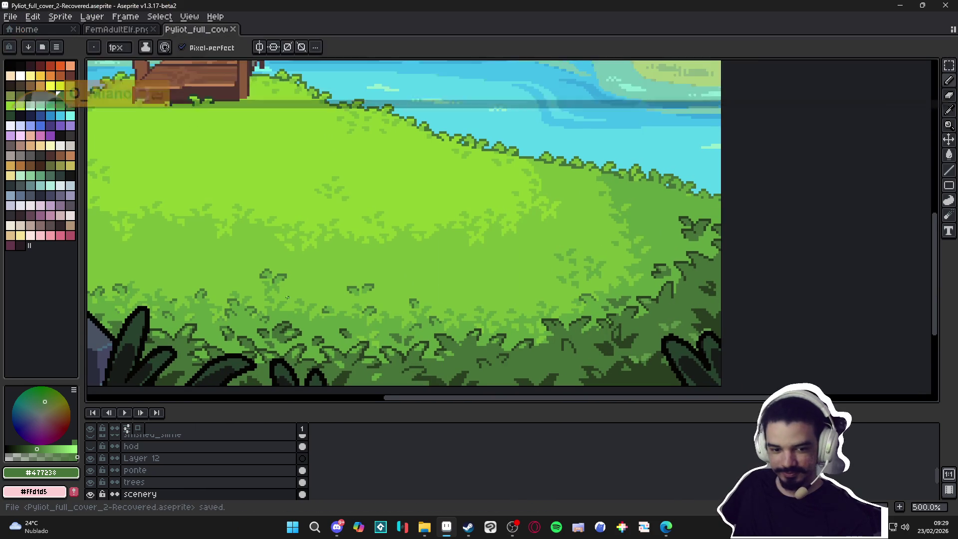
Paint a short #477238 leaf stroke on the foliage beside the rock and save
drag(287, 297, 366, 290)
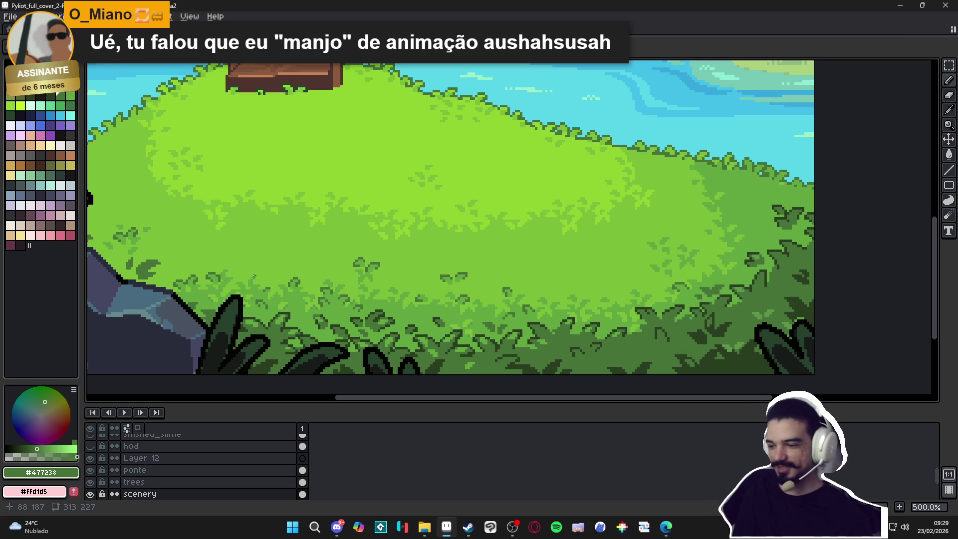
scroll(281, 288, up, 5)
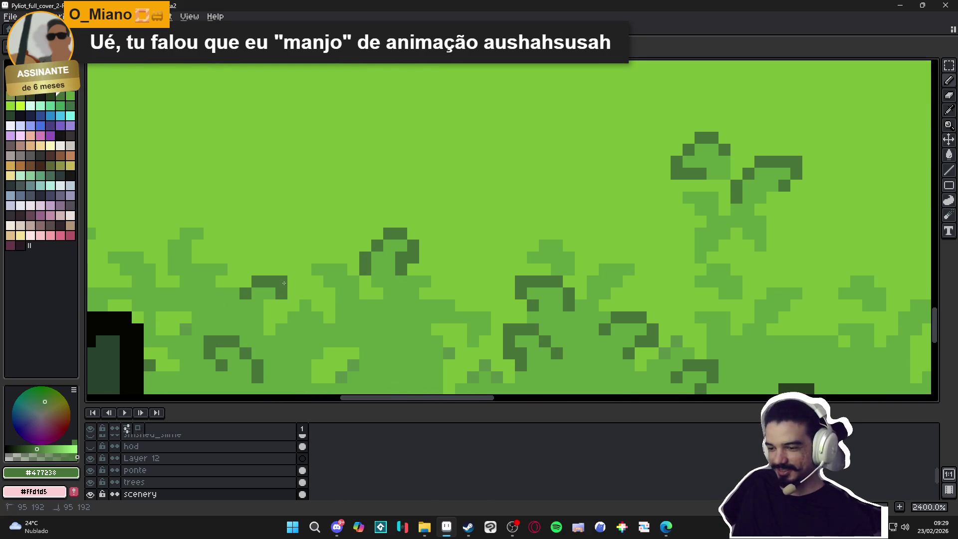
scroll(276, 303, down, 3)
scroll(305, 315, up, 2)
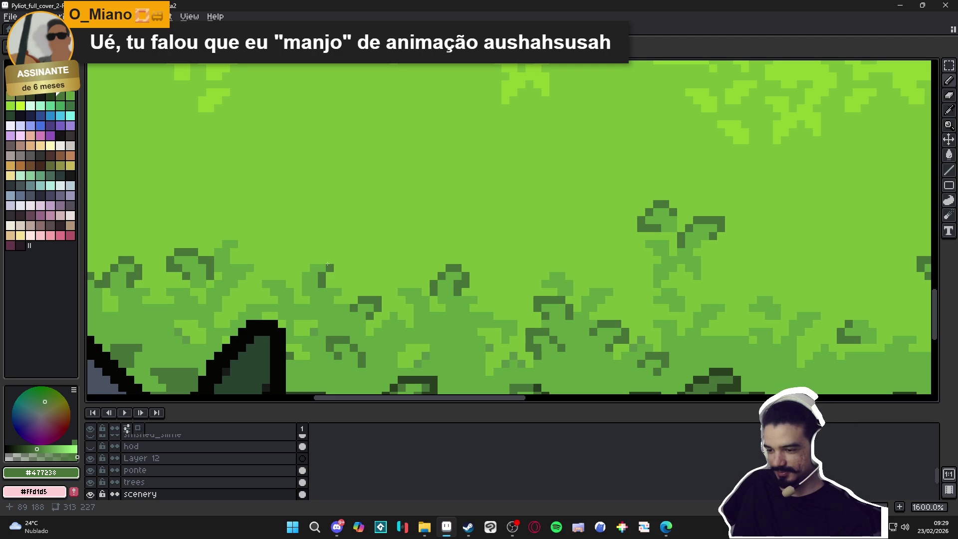
drag(318, 262, 305, 268)
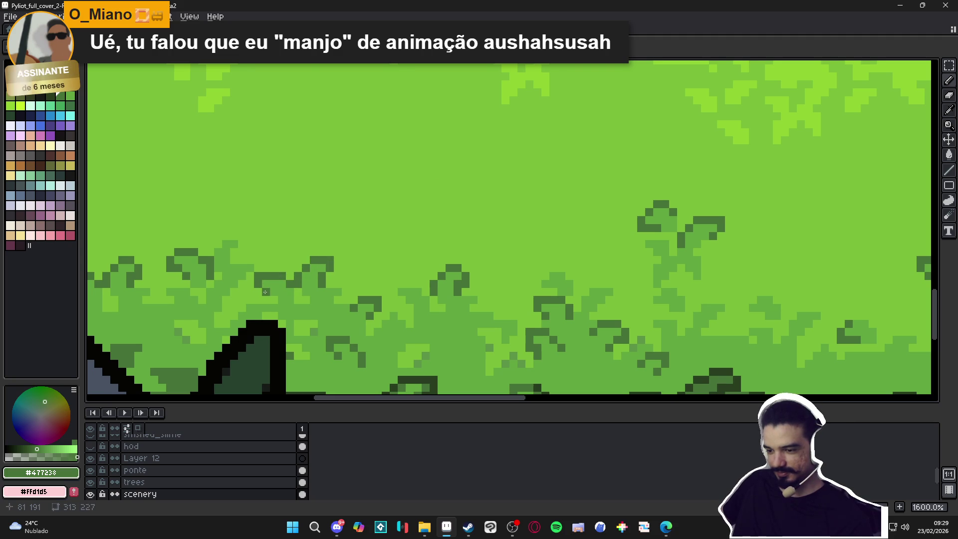
scroll(264, 290, down, 4)
key(ctrl+s)
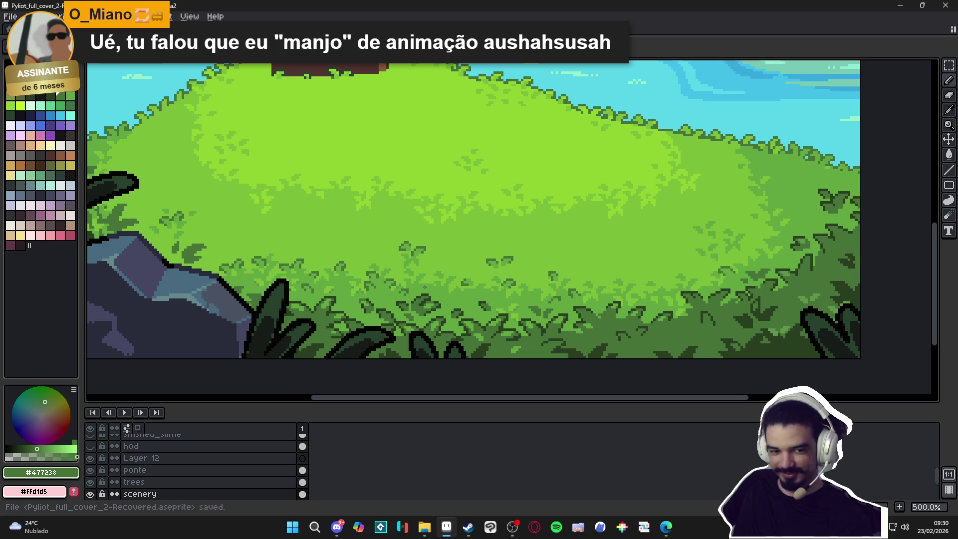
scroll(425, 287, down, 2)
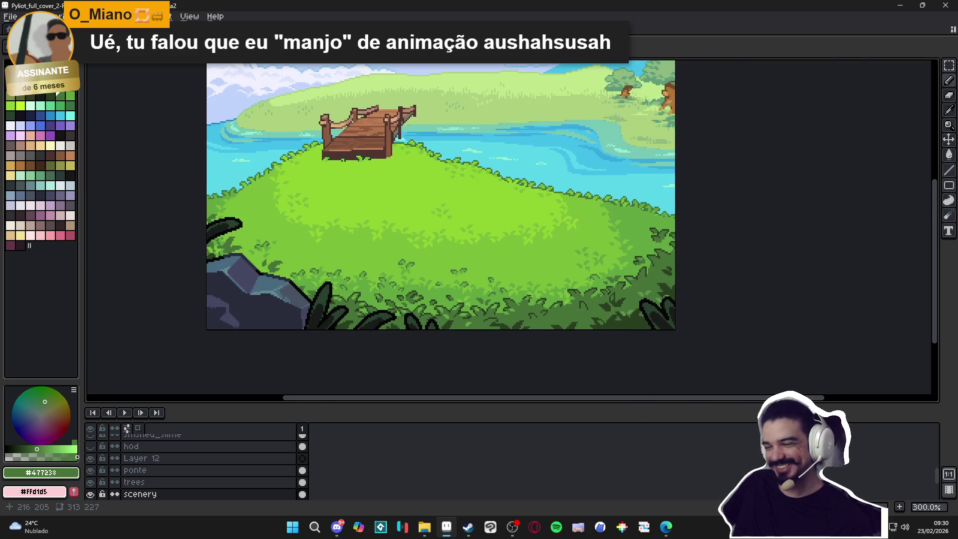
scroll(278, 235, left, 2)
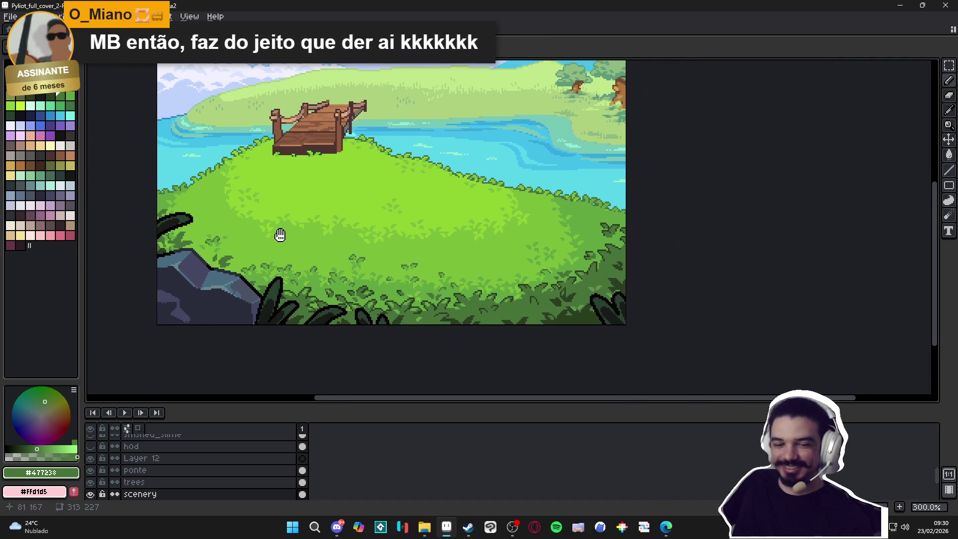
scroll(260, 264, up, 5)
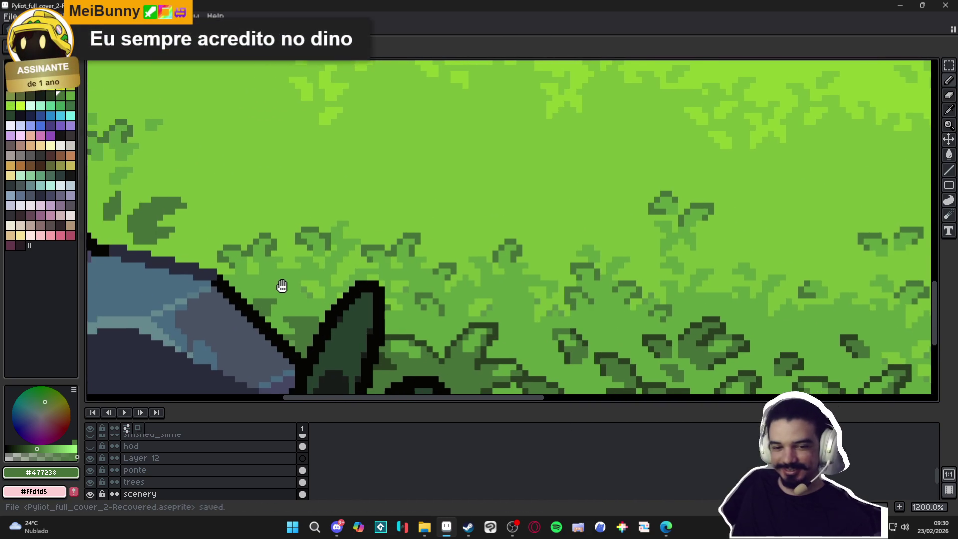
scroll(296, 283, down, 5)
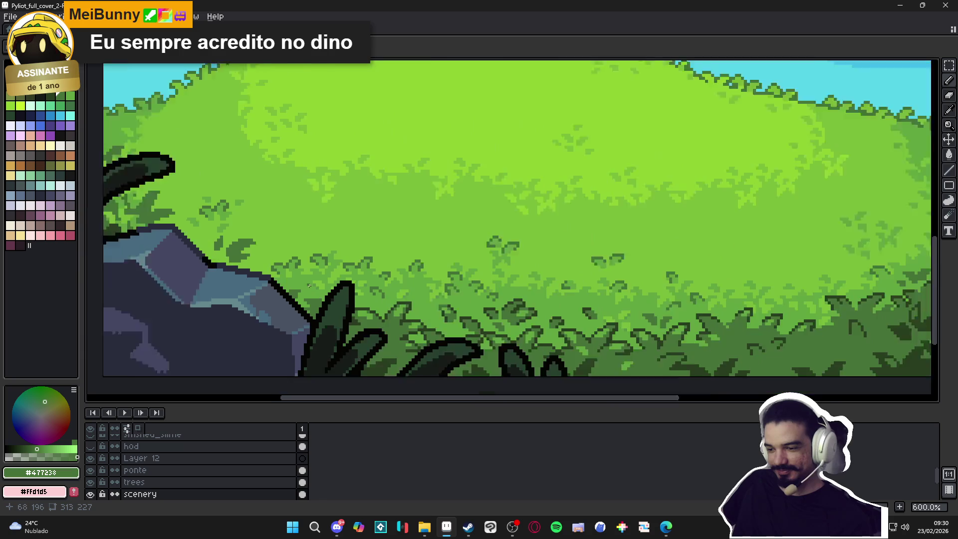
scroll(300, 246, up, 4)
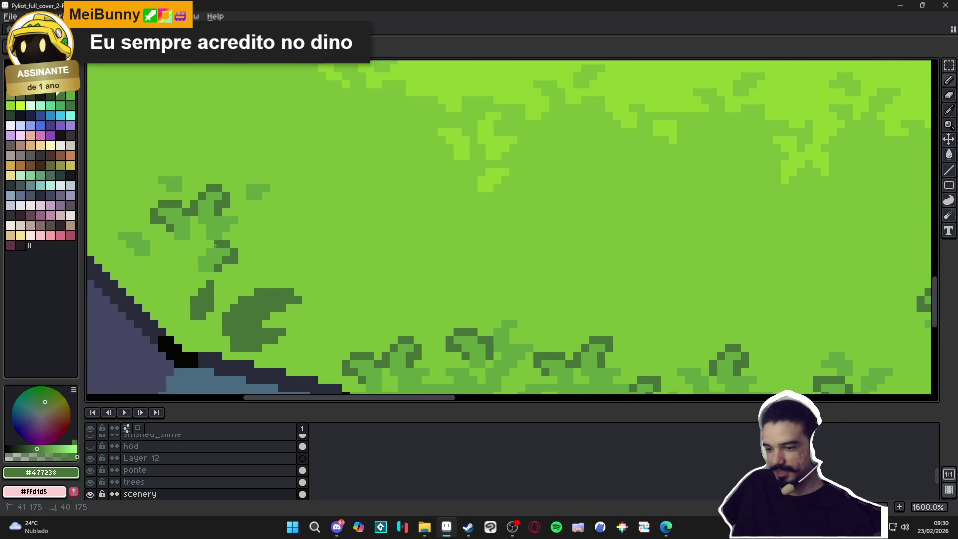
Add a #293f21 leaf pixel atop the bush cluster and save the cover
scroll(210, 261, down, 4)
scroll(194, 264, up, 5)
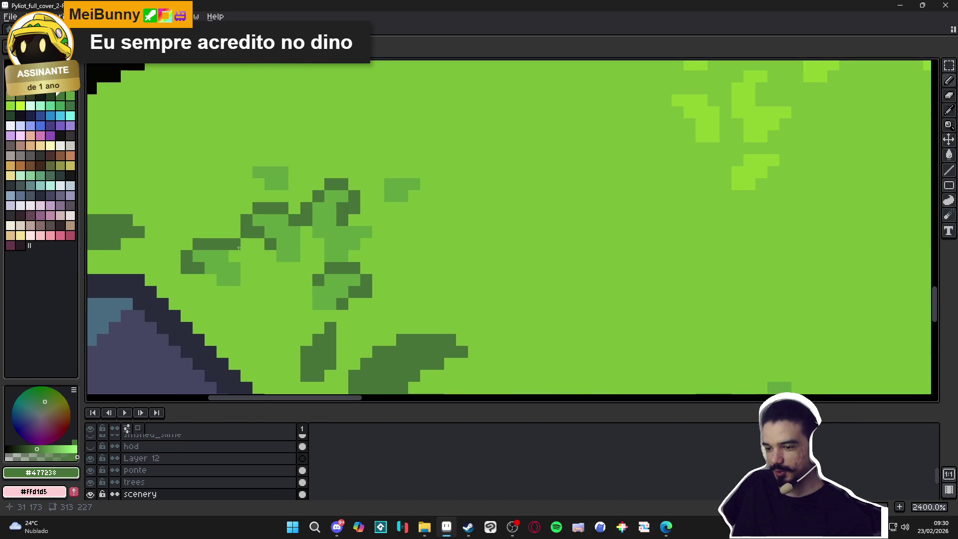
scroll(334, 286, down, 5)
scroll(307, 245, up, 3)
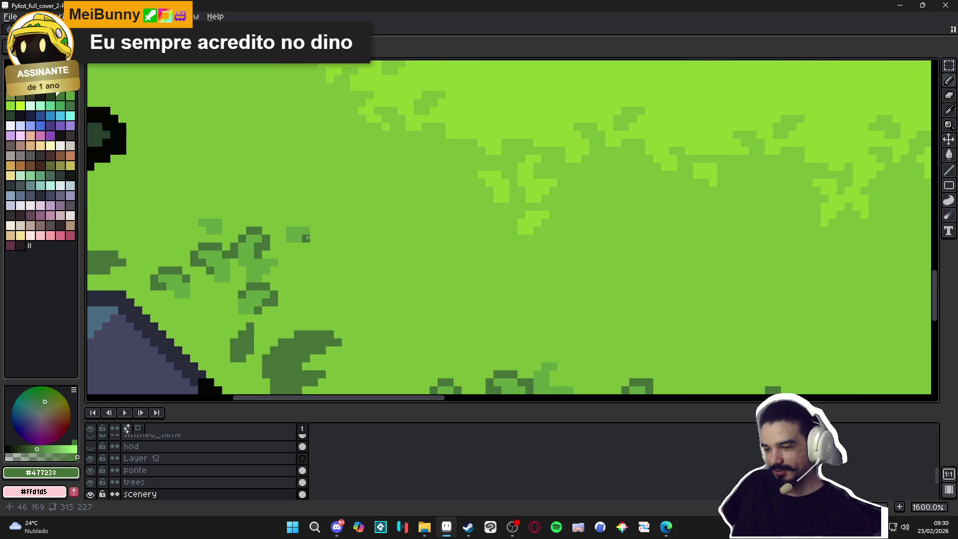
click(307, 222)
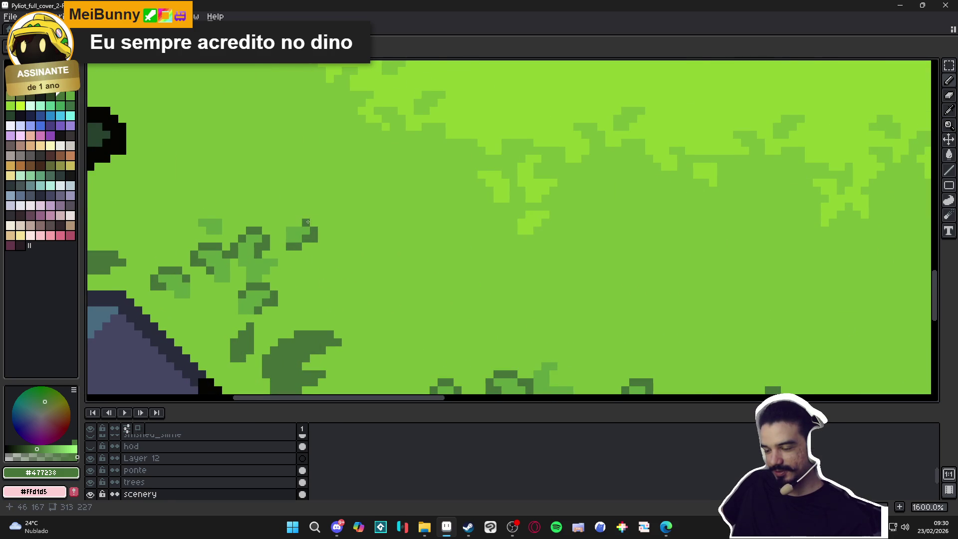
scroll(304, 230, down, 6)
key(ctrl+s)
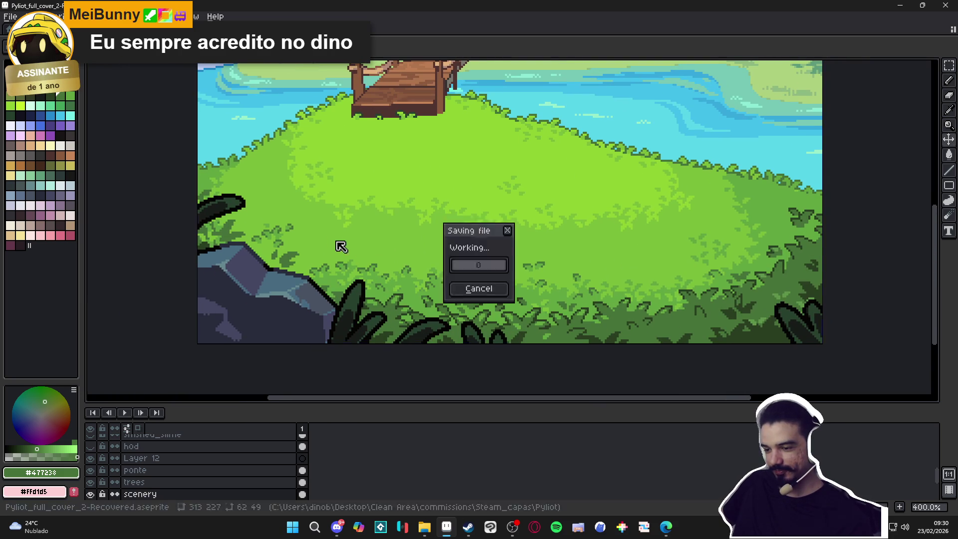
Zoom around the hillside bushes to inspect them and save once more
scroll(334, 253, down, 1)
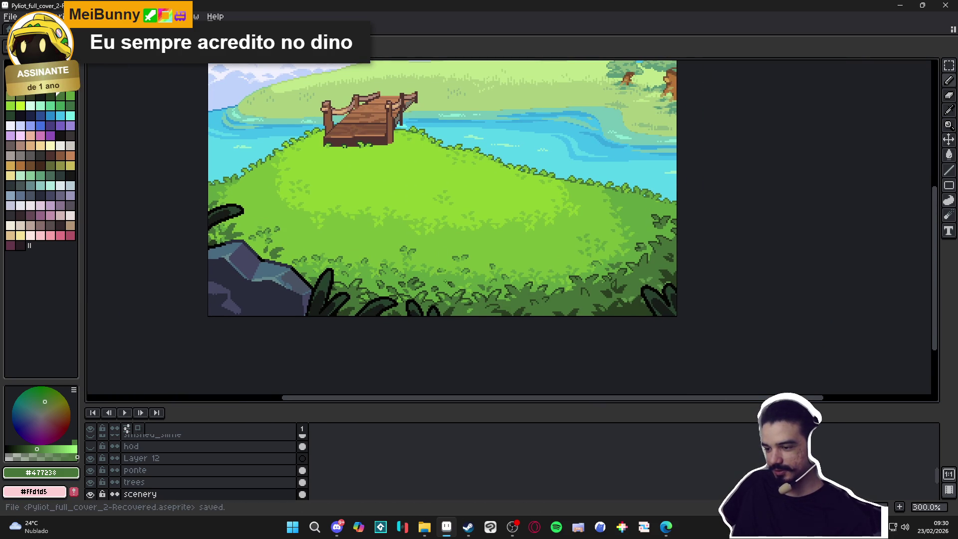
scroll(532, 270, down, 1)
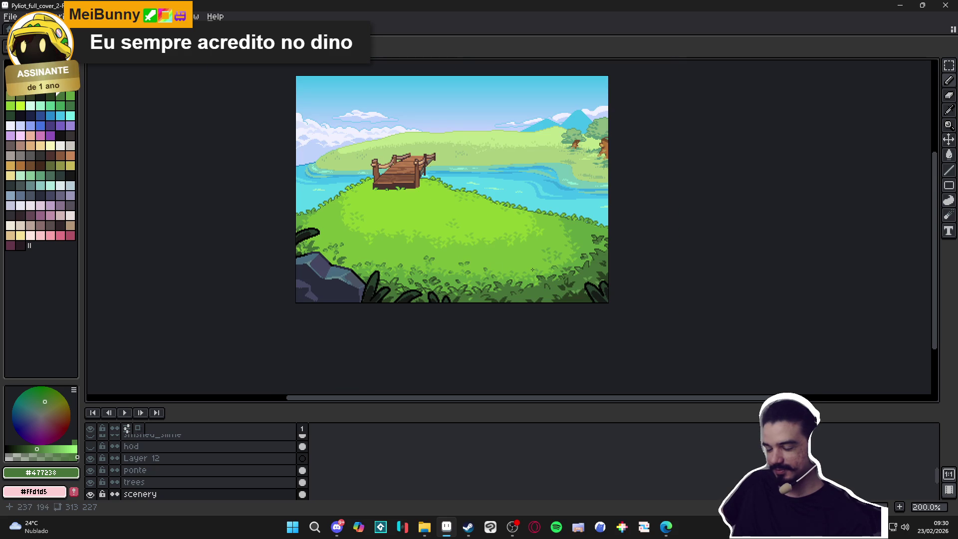
scroll(554, 282, up, 3)
scroll(534, 285, up, 1)
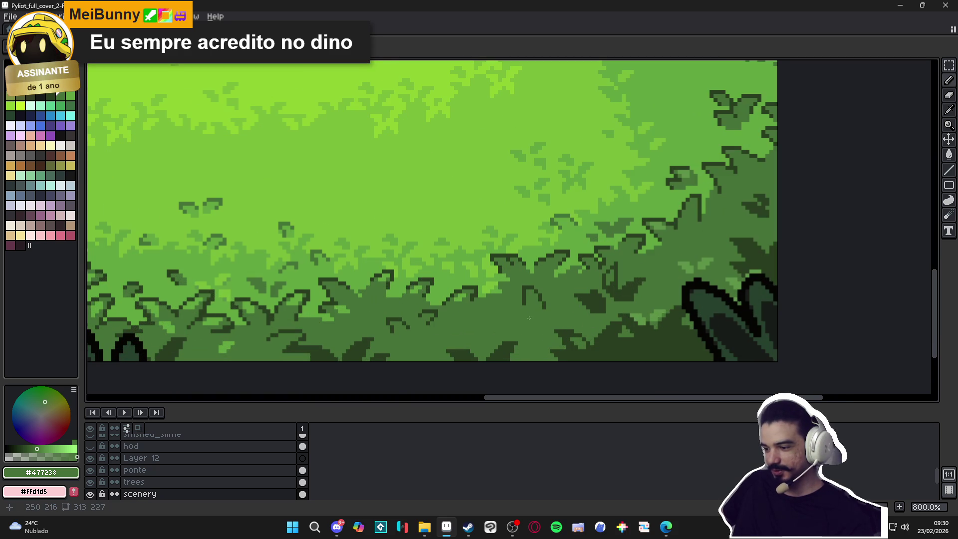
scroll(459, 324, down, 2)
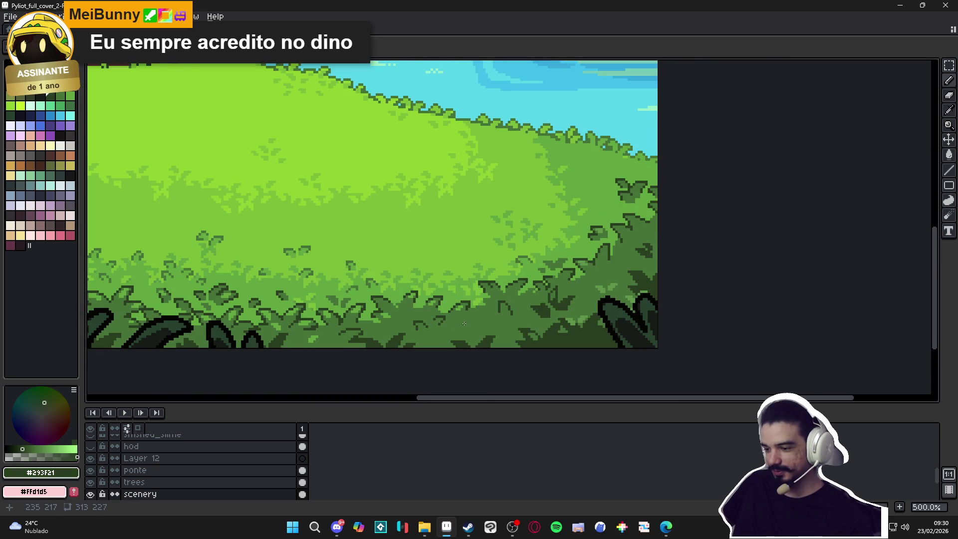
scroll(464, 323, up, 5)
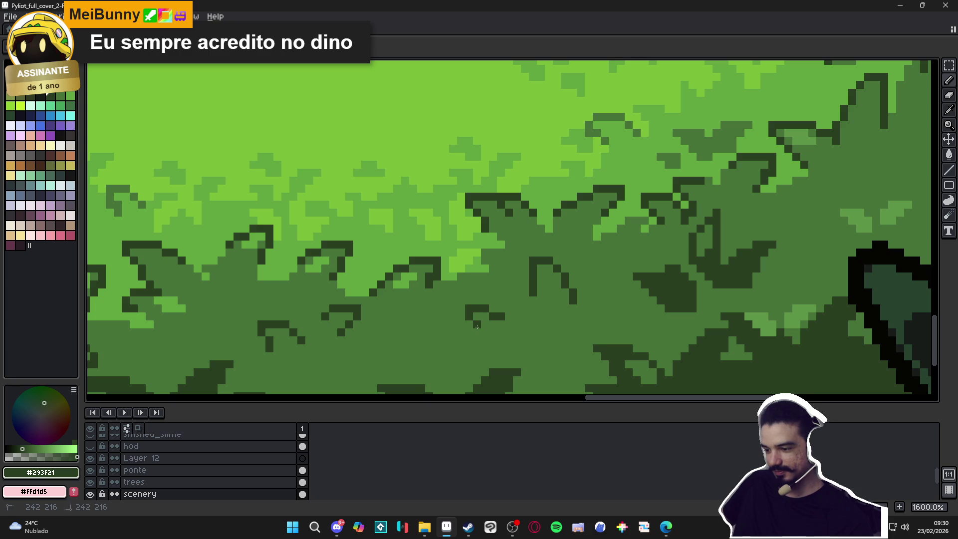
scroll(477, 327, down, 2)
scroll(517, 325, down, 3)
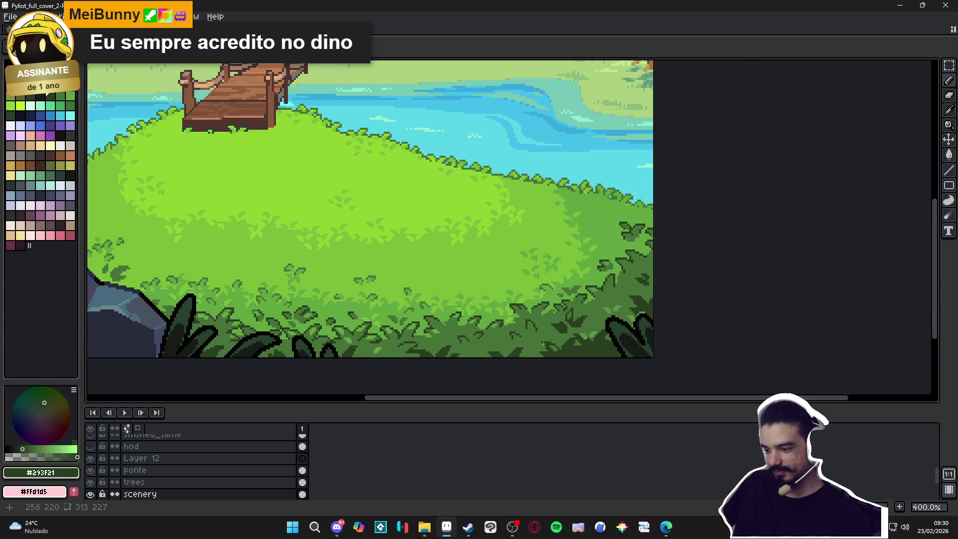
scroll(543, 343, down, 1)
scroll(132, 457, up, 2)
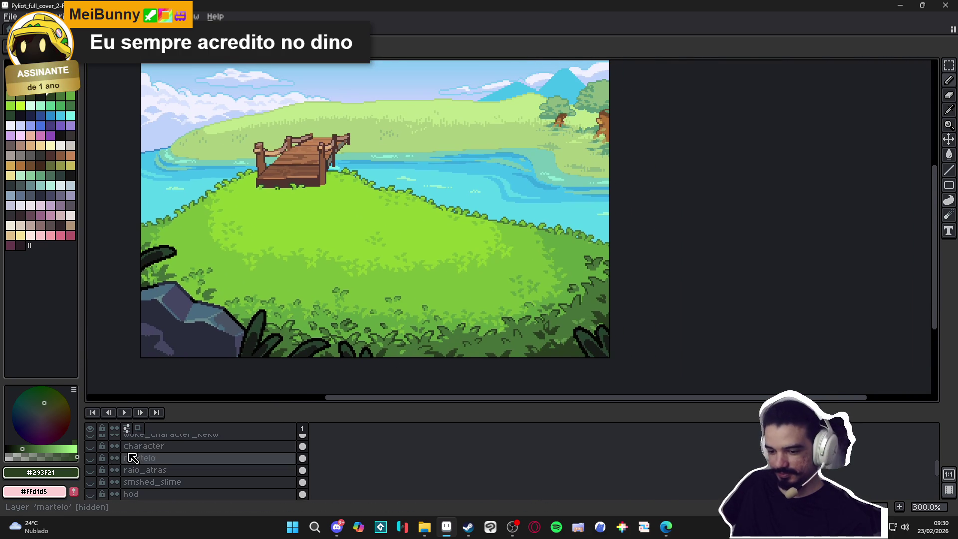
key(ctrl+s)
scroll(514, 334, down, 1)
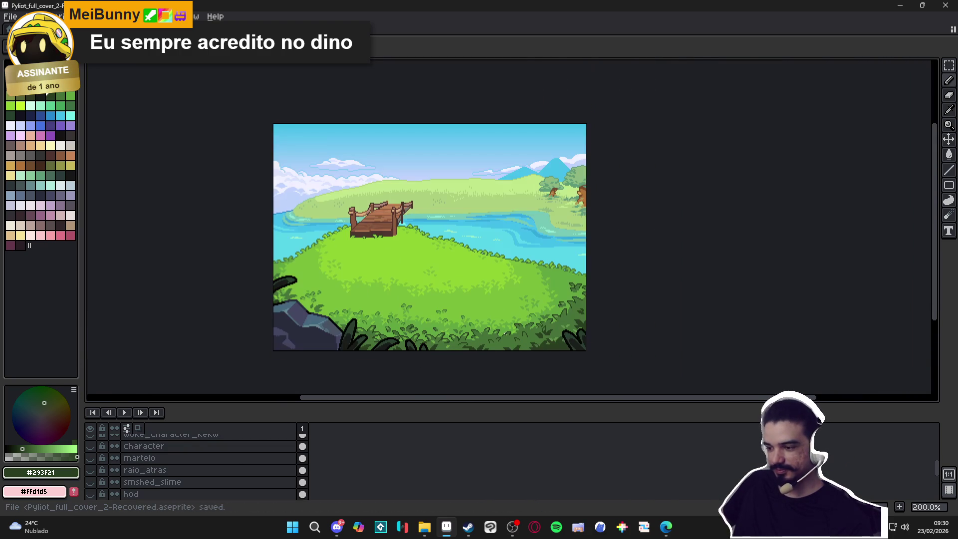
Bring the bushes by the water into view and save the cover
scroll(586, 291, up, 5)
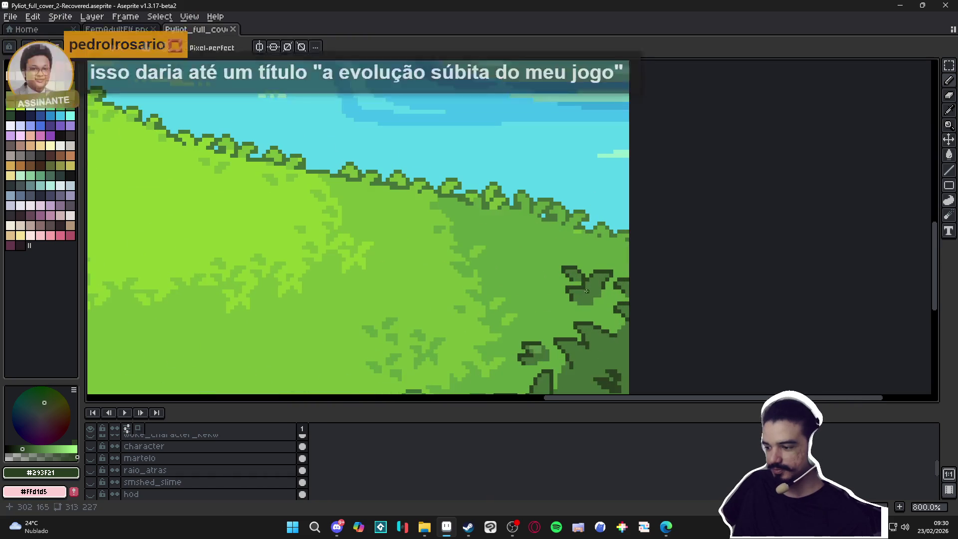
drag(538, 268, 541, 271)
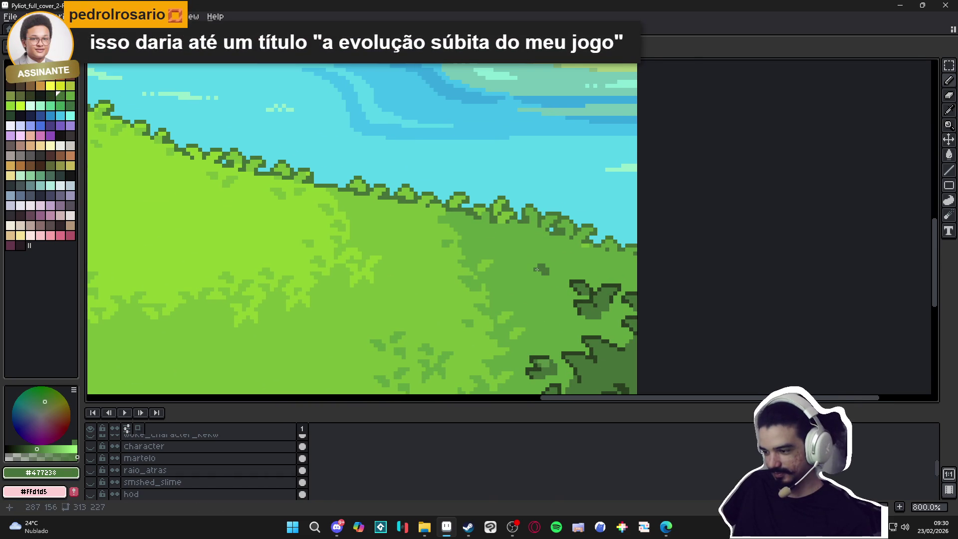
scroll(536, 267, up, 2)
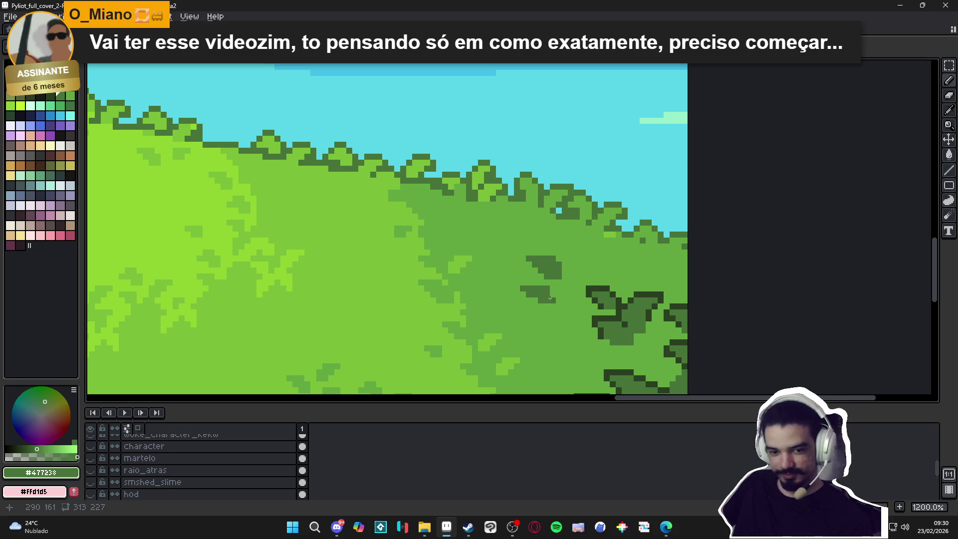
scroll(549, 298, down, 2)
key(ctrl+s)
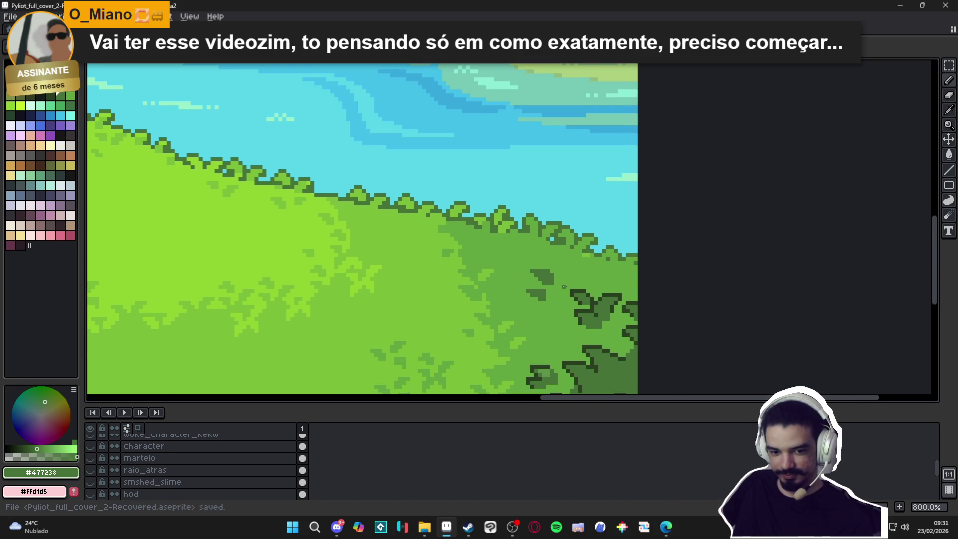
Paint a small leaf patch onto the hillside bushes near the water
scroll(568, 283, up, 5)
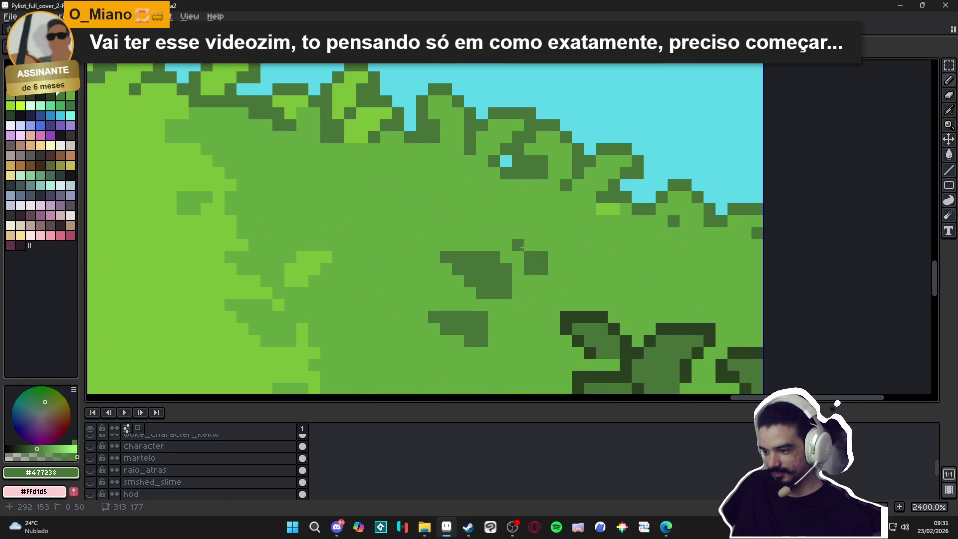
scroll(523, 272, down, 1)
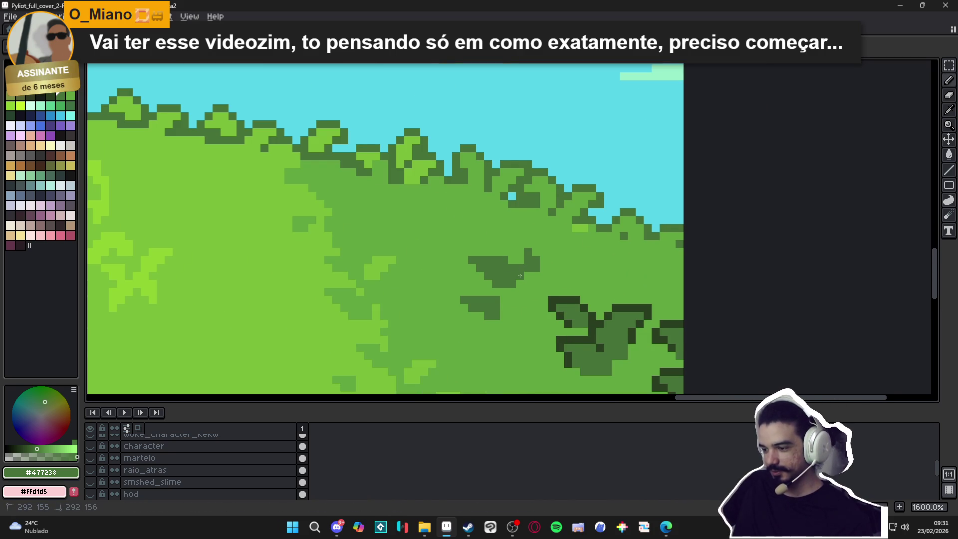
scroll(520, 276, down, 3)
scroll(519, 275, up, 3)
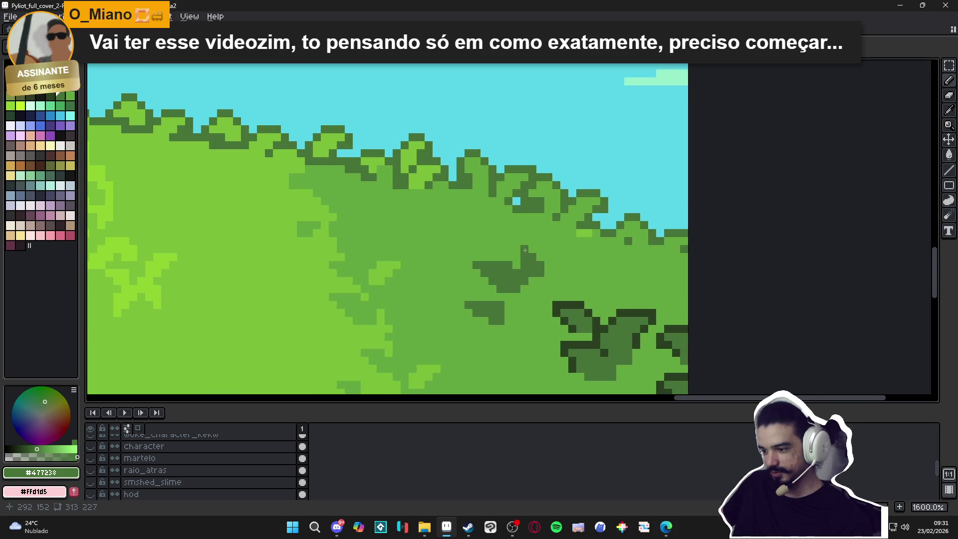
scroll(525, 249, down, 3)
scroll(516, 294, up, 3)
scroll(518, 294, down, 3)
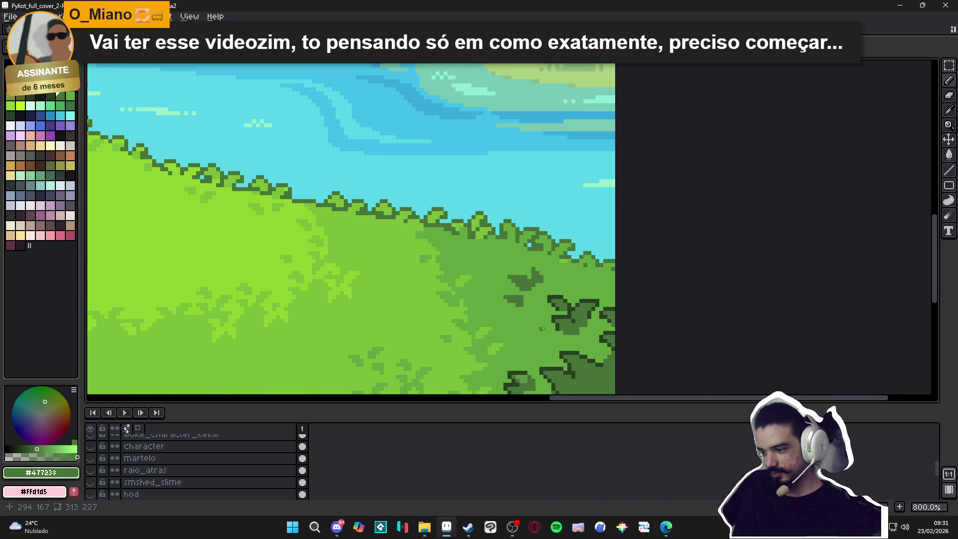
scroll(548, 294, up, 2)
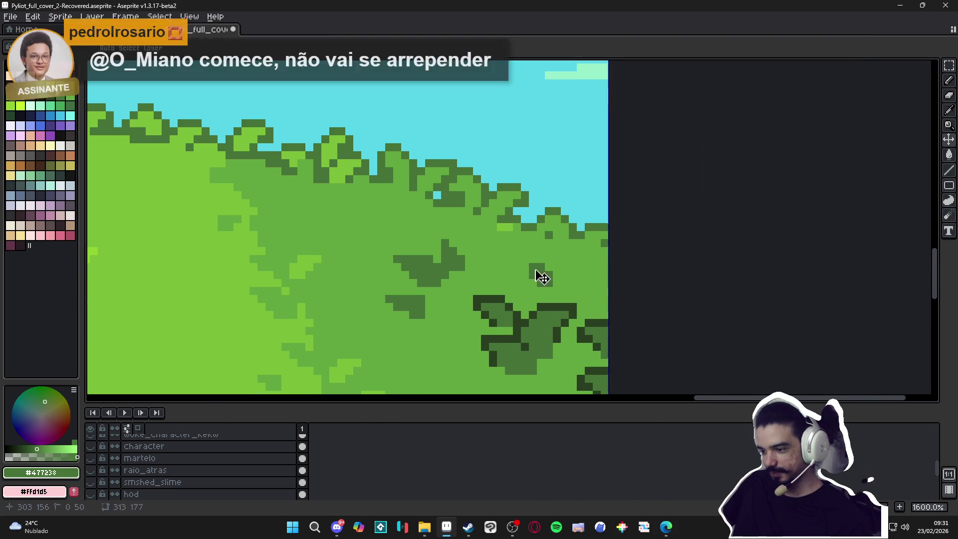
scroll(551, 289, down, 3)
scroll(551, 290, up, 3)
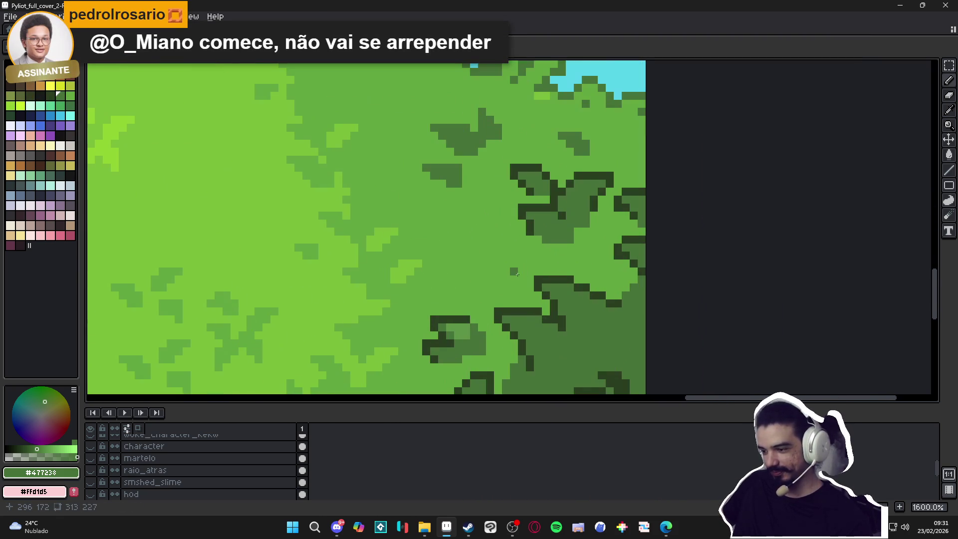
drag(516, 274, 509, 266)
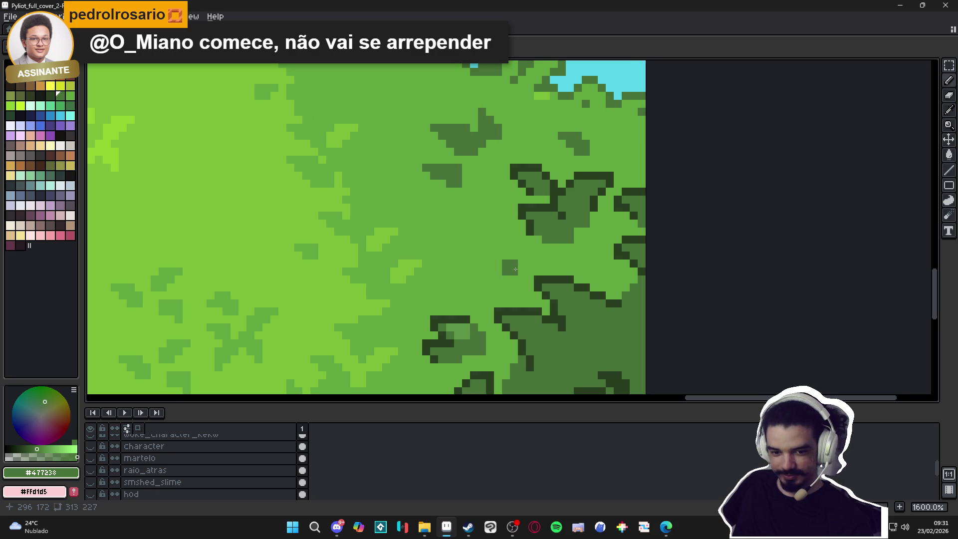
scroll(498, 263, down, 3)
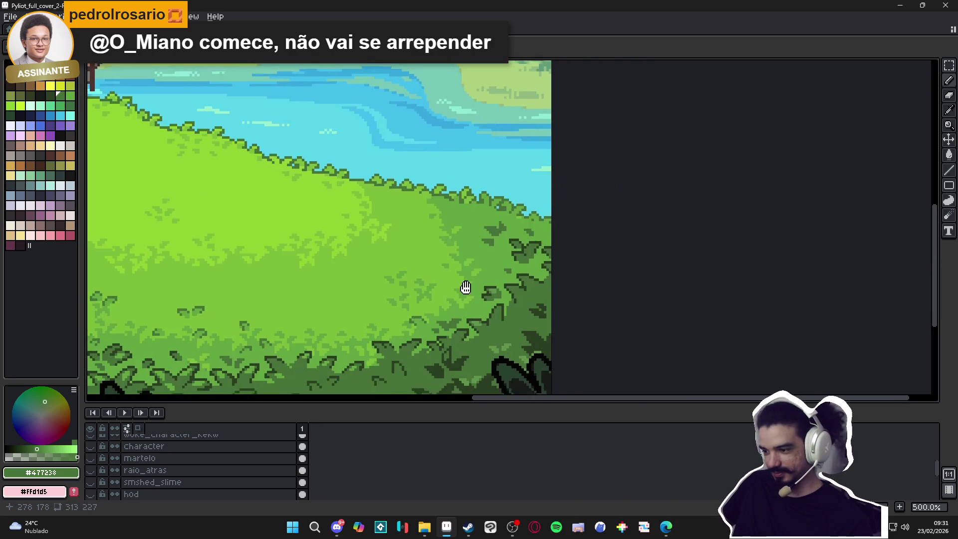
Sample the dark outline green and outline the leaf clumps' lower edges, points and top edges
scroll(585, 227, up, 3)
alt+click(580, 231)
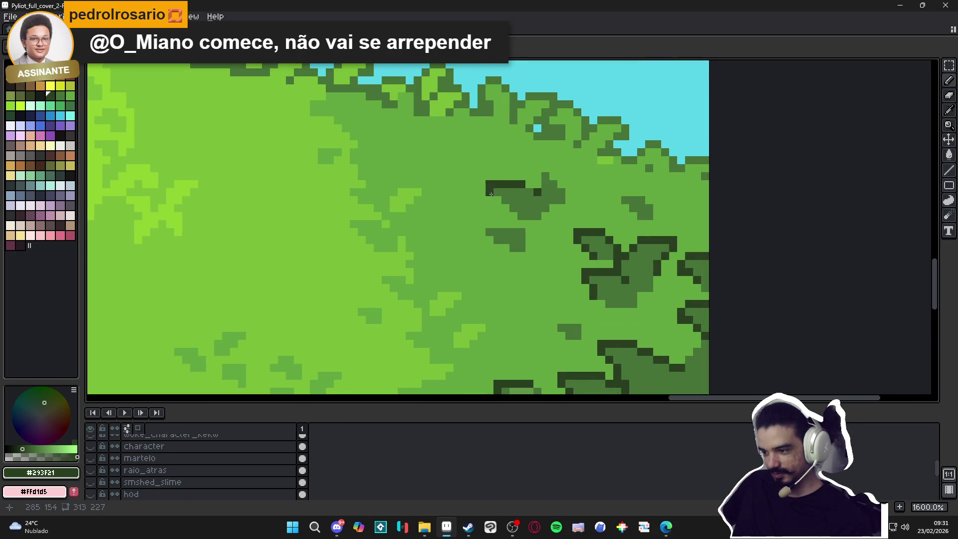
click(497, 200)
click(505, 208)
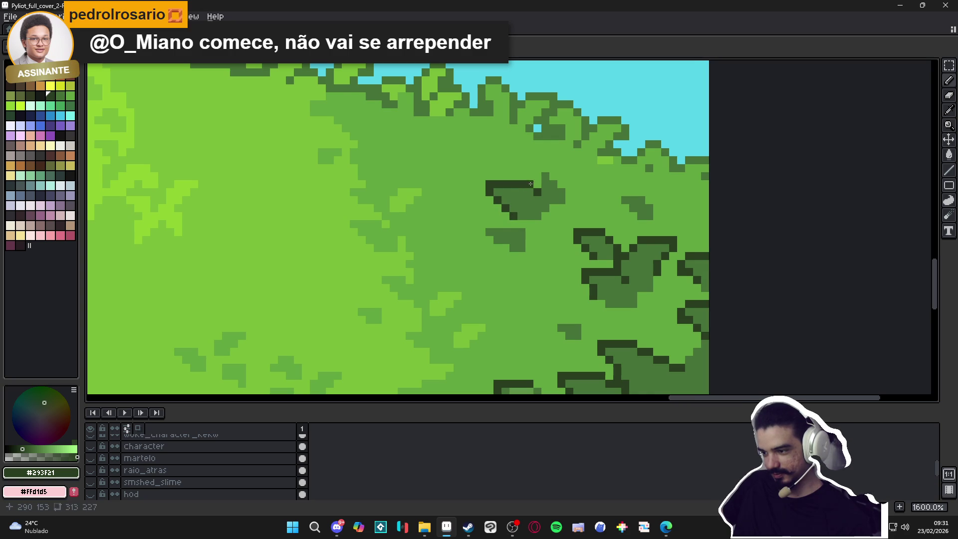
drag(537, 168, 544, 169)
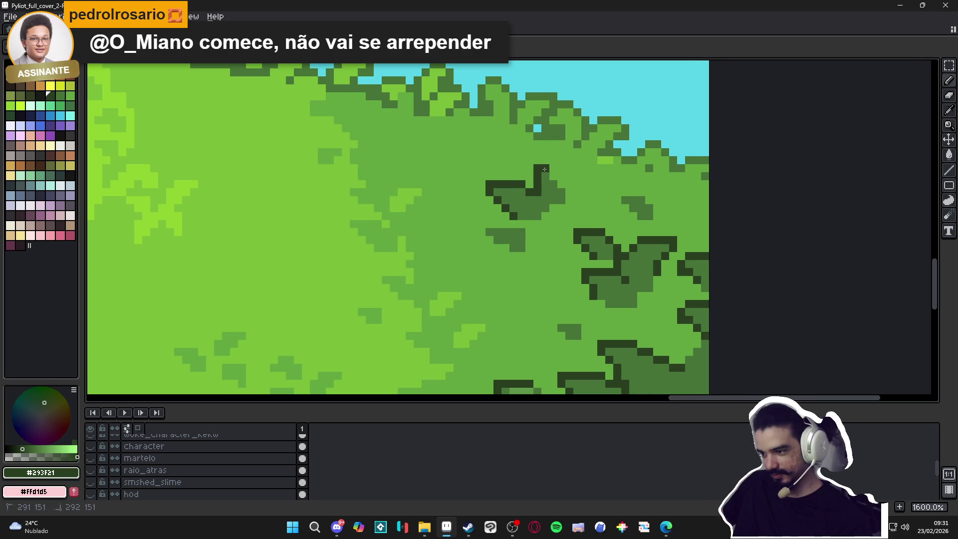
scroll(554, 178, down, 1)
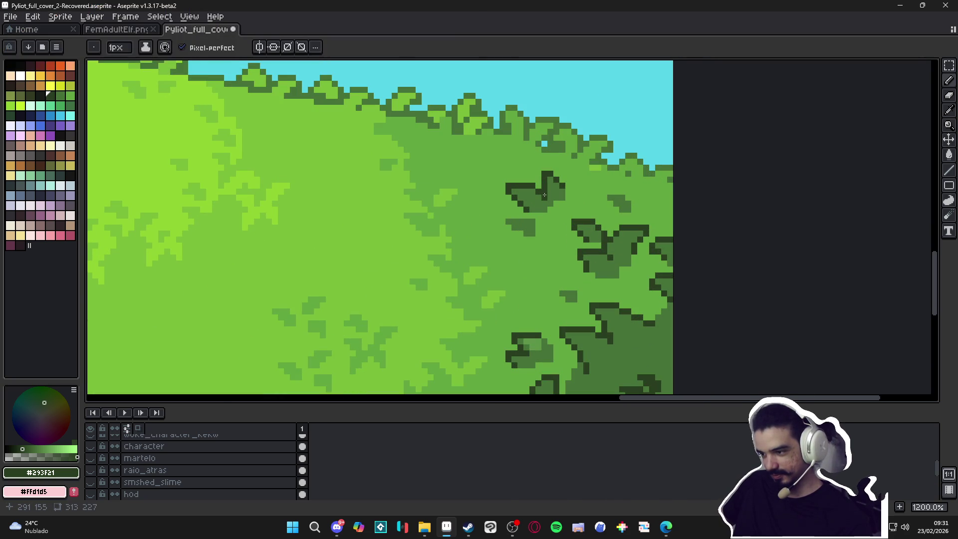
scroll(455, 226, up, 2)
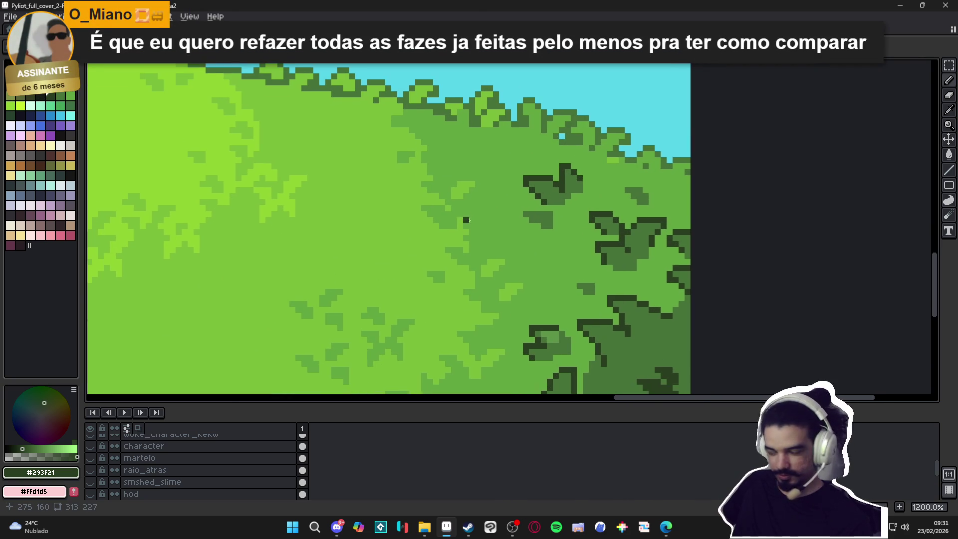
drag(579, 196, 593, 198)
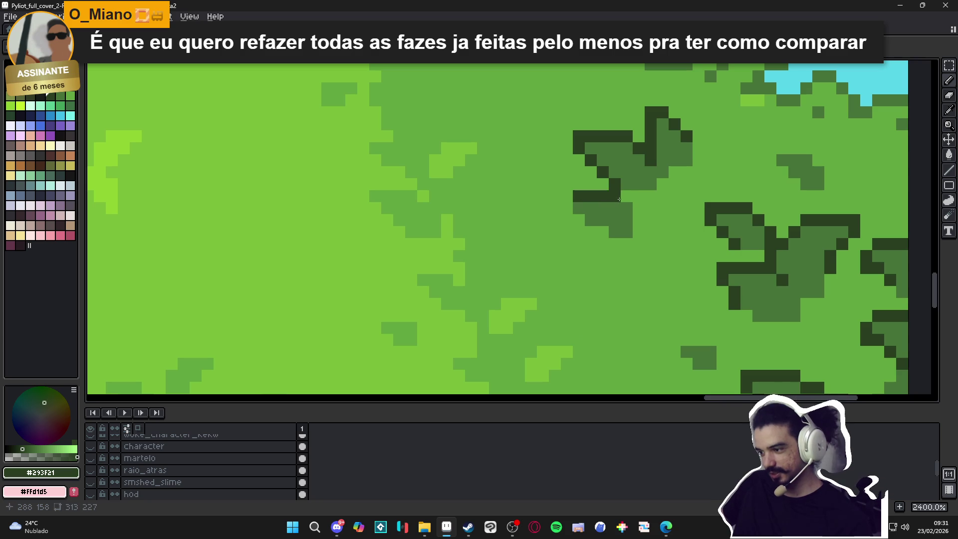
click(578, 220)
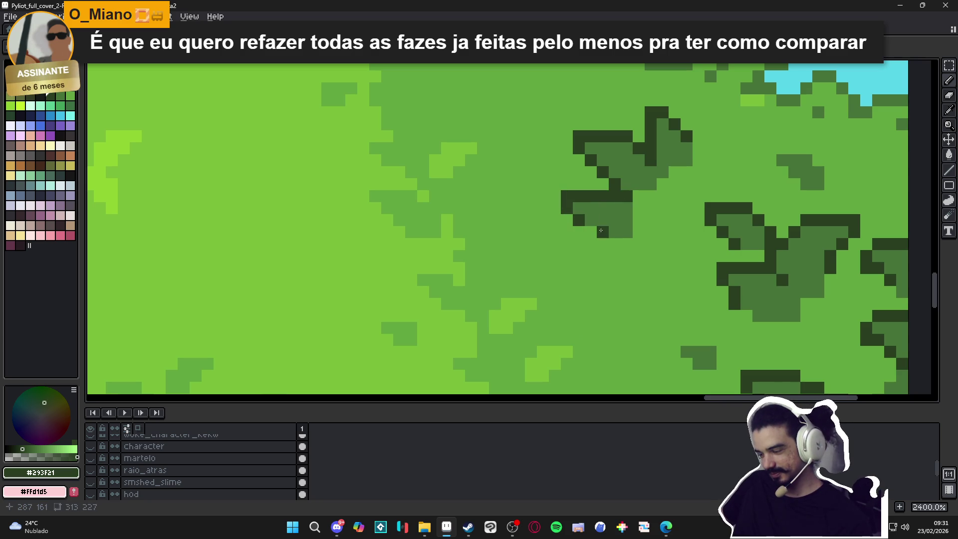
scroll(602, 232, down, 3)
scroll(602, 233, up, 2)
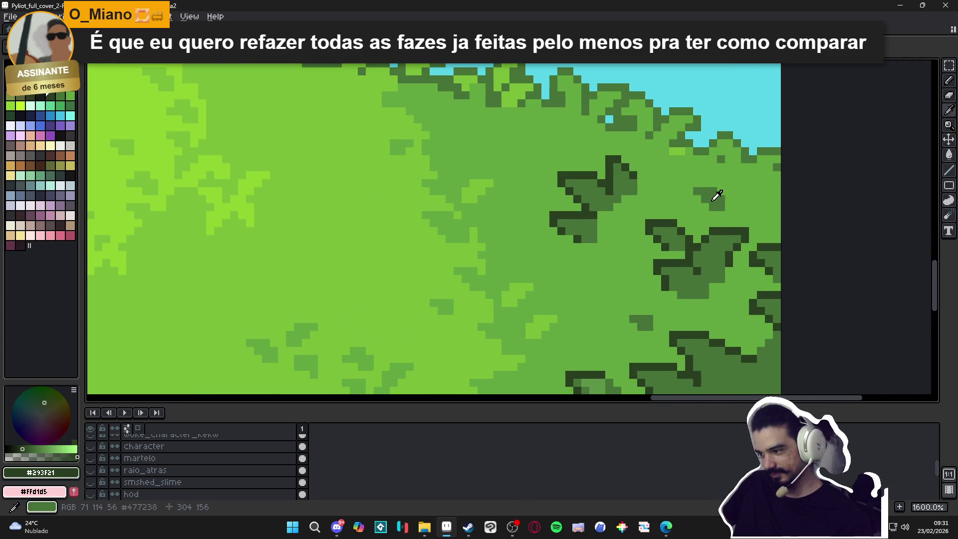
Outline the small hillside leaf patch with darkest-green #293f21 pixels all around
alt+click(613, 196)
alt+click(633, 169)
scroll(634, 170, up, 2)
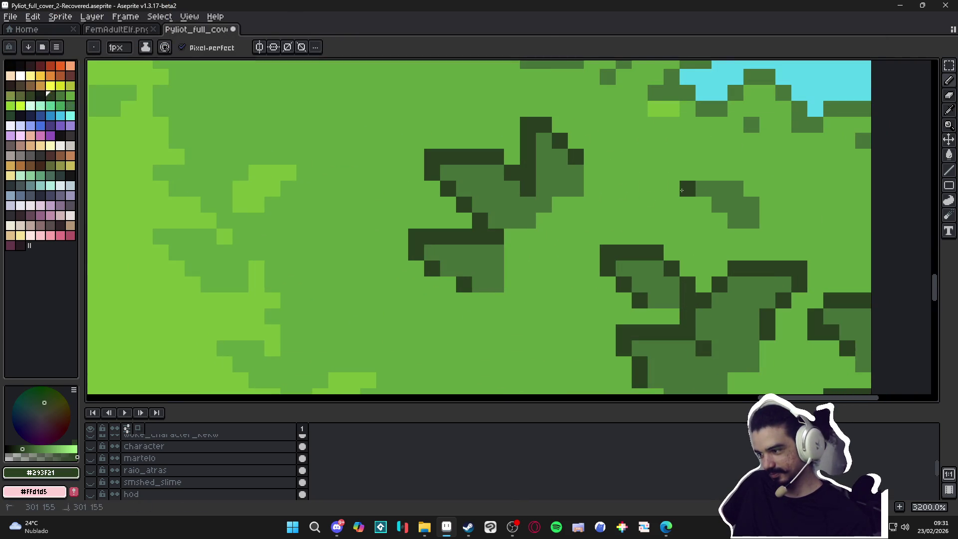
drag(687, 174, 699, 174)
click(751, 189)
click(718, 189)
click(703, 204)
click(718, 220)
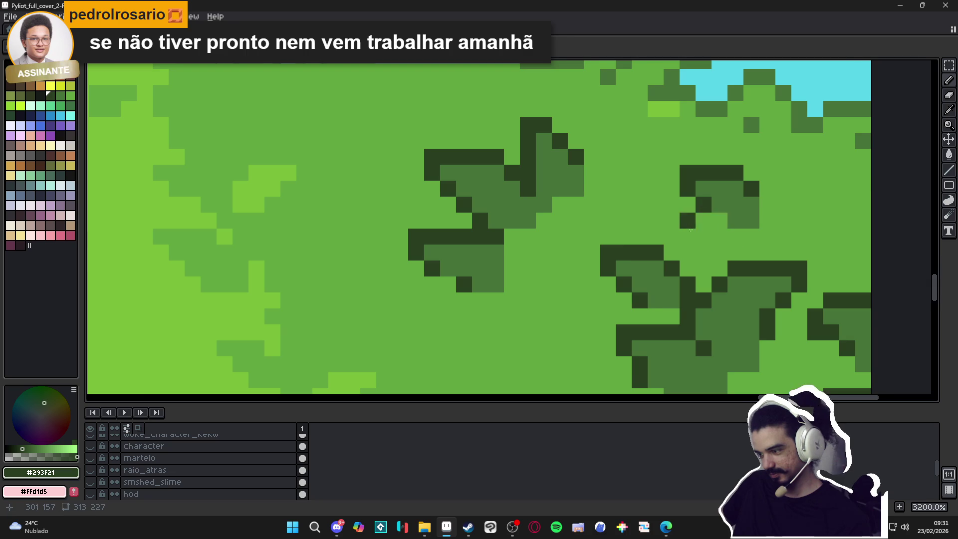
scroll(586, 215, down, 3)
scroll(637, 243, up, 3)
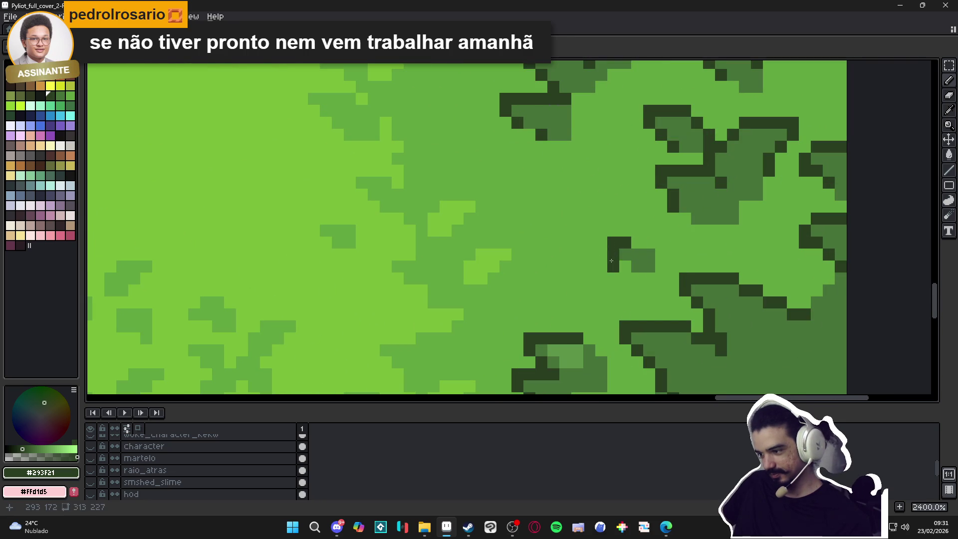
scroll(598, 270, down, 8)
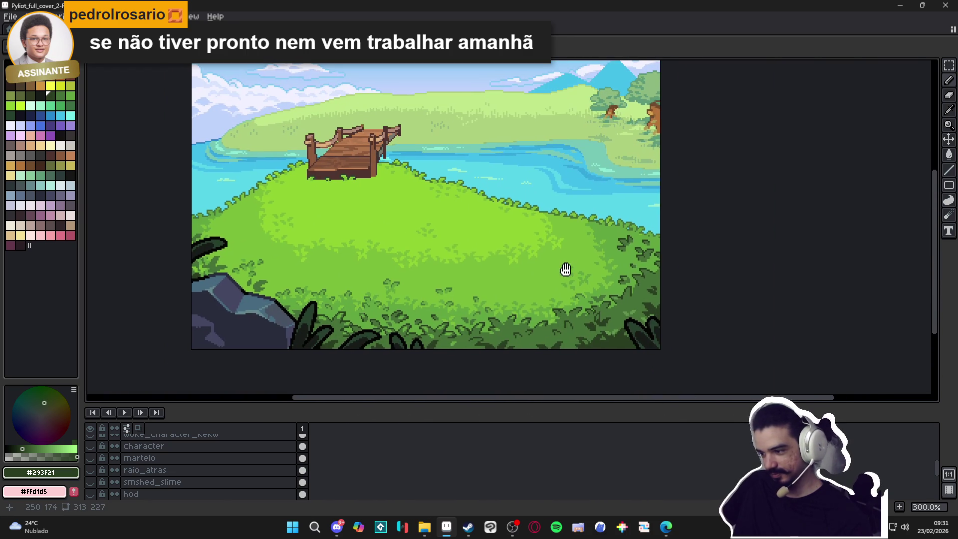
Add a short #477238 leaf stroke and edge pixels to the right-side bushes, saving before and after
key(ctrl+s)
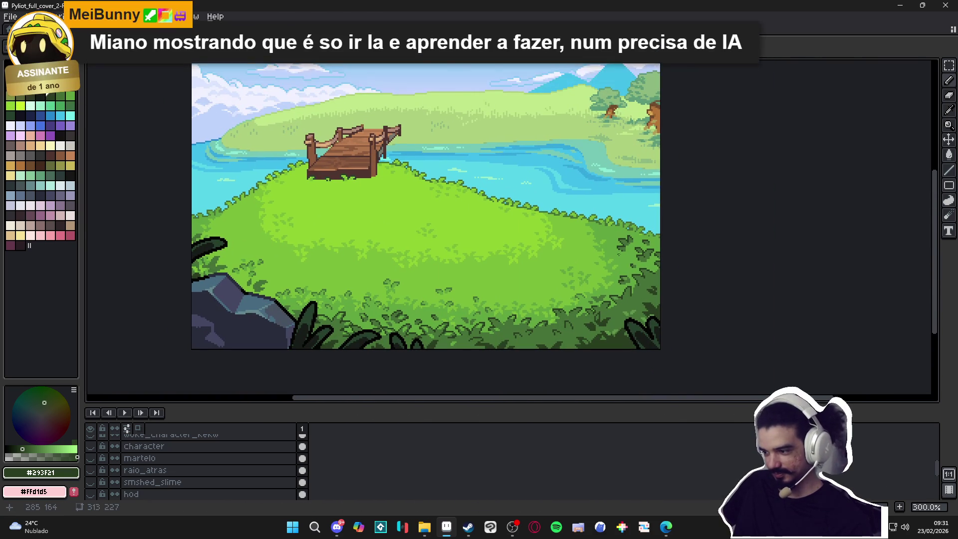
scroll(631, 238, up, 6)
alt+click(631, 239)
scroll(500, 241, up, 3)
drag(531, 211, 511, 209)
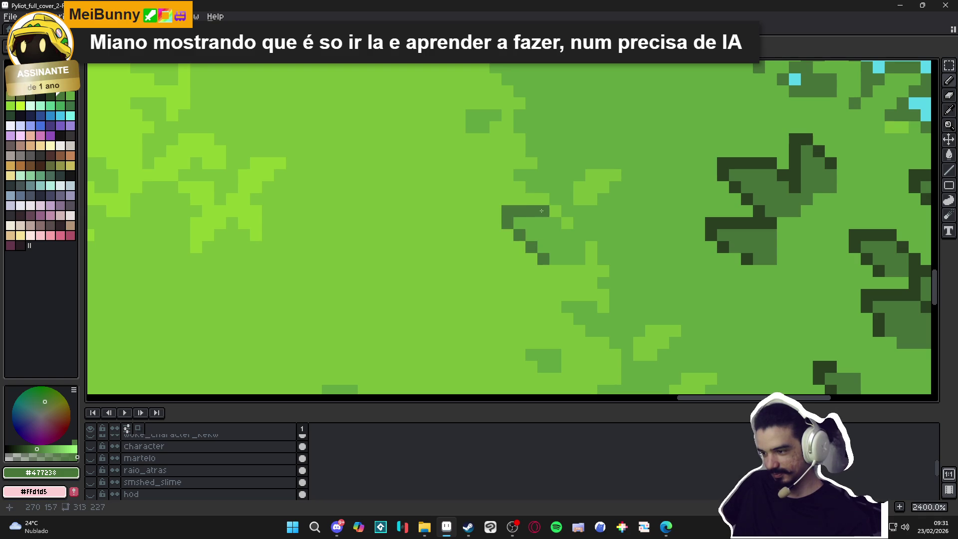
scroll(549, 239, down, 5)
scroll(562, 253, up, 4)
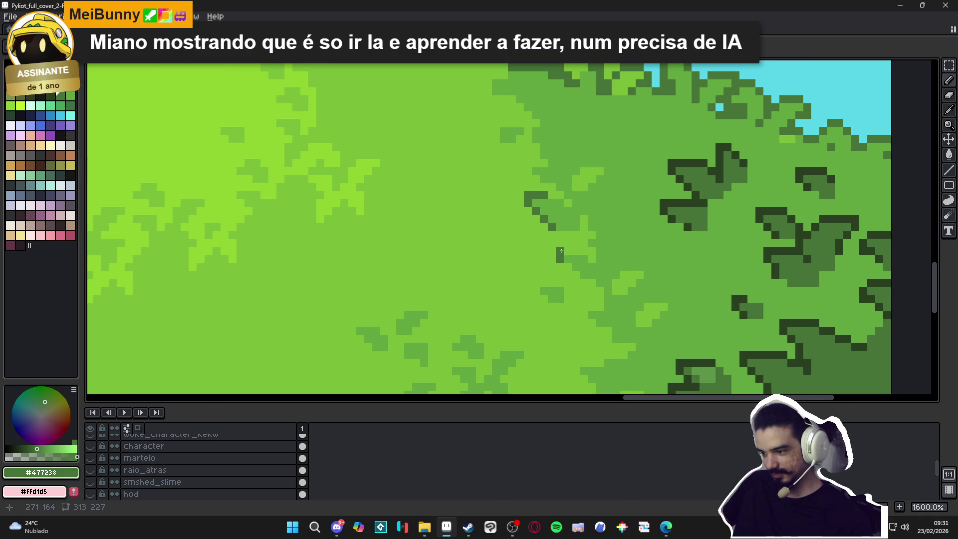
click(567, 266)
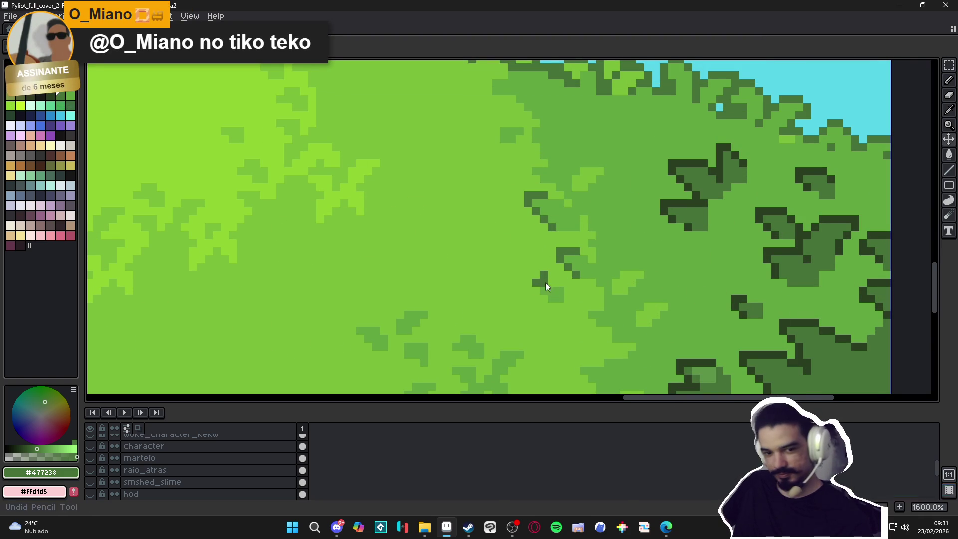
key(ctrl+s)
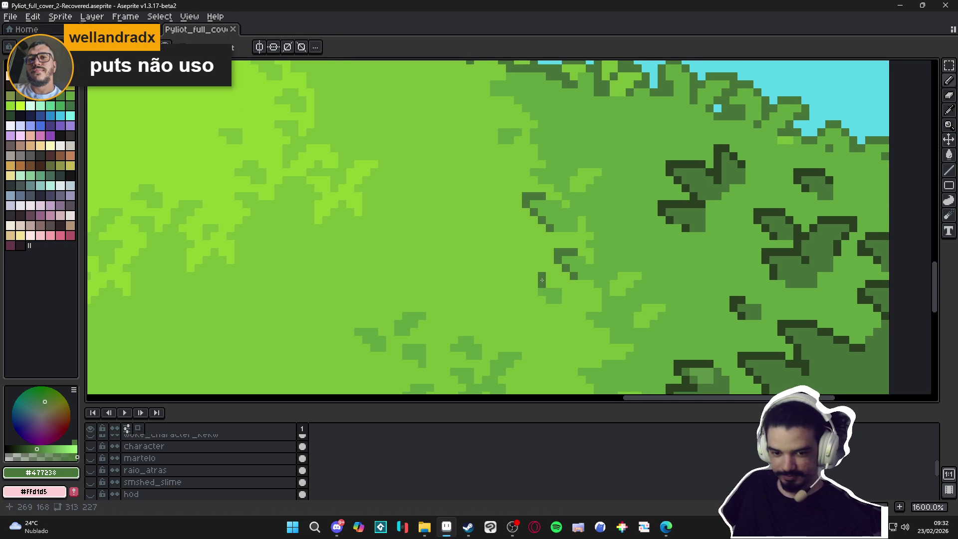
Undo the stray stroke, then dot and extend dark-green leaf pixels in the grass and save
scroll(541, 279, up, 3)
key(ctrl+z)
click(527, 287)
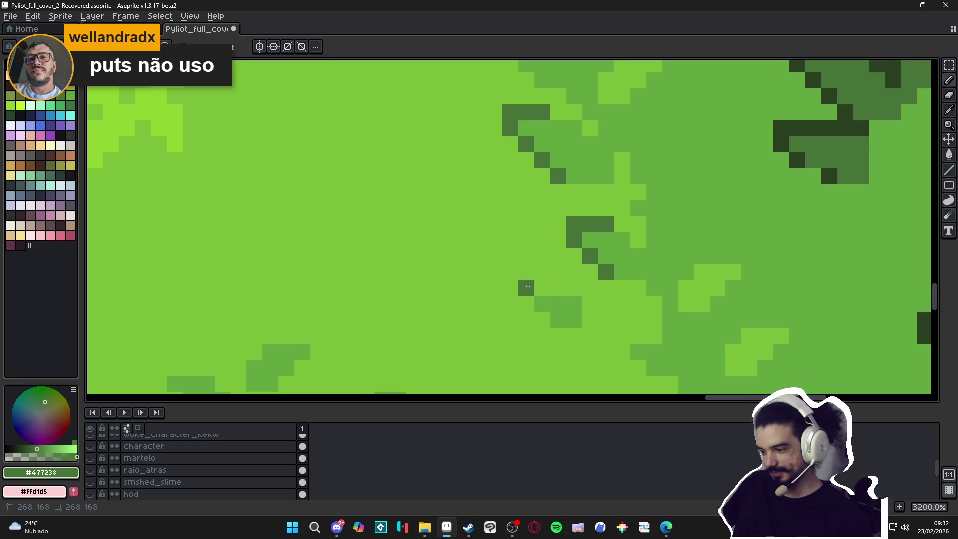
scroll(559, 309, down, 5)
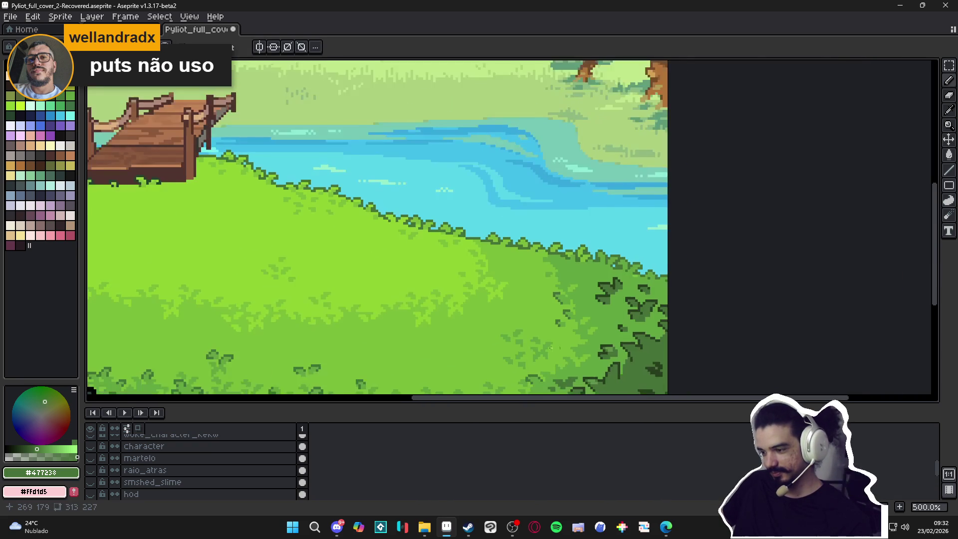
key(ctrl+s)
scroll(557, 308, up, 3)
scroll(572, 320, up, 3)
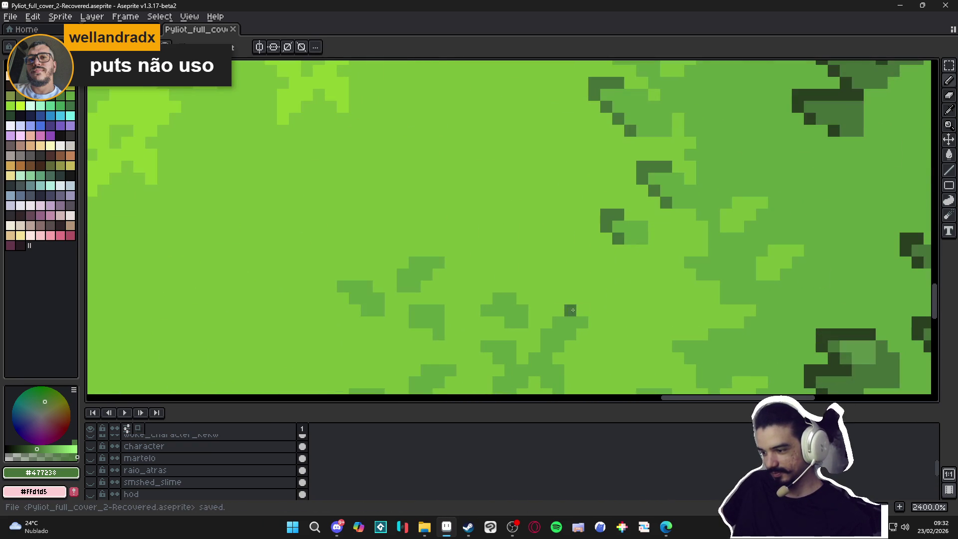
mouse_move(581, 310)
mouse_down()
mouse_move(590, 325)
mouse_move(546, 322)
mouse_up()
scroll(548, 314, down, 5)
scroll(506, 306, up, 1)
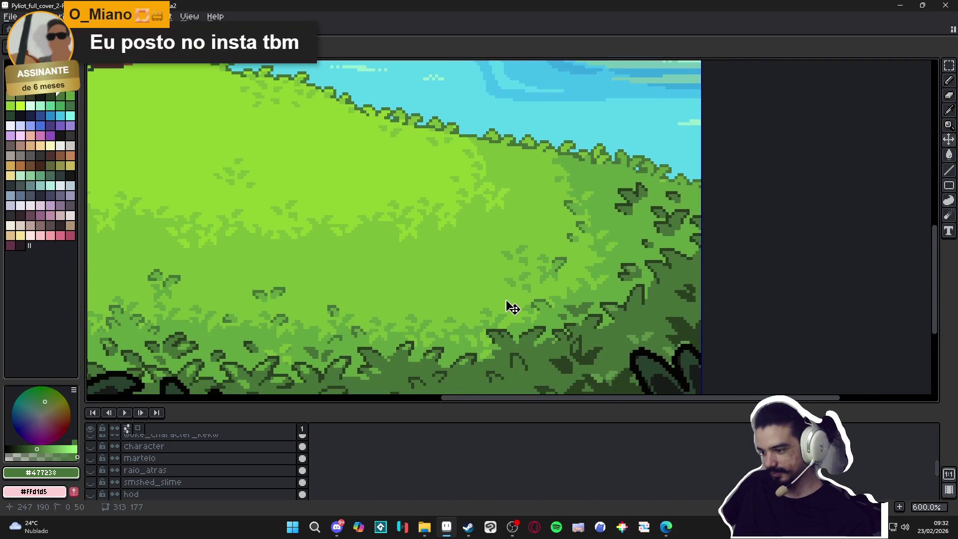
key(ctrl+s)
Paint two more dark-green pixels on the leaf and save the cover again
scroll(613, 283, up, 6)
mouse_move(545, 239)
mouse_down()
mouse_move(530, 238)
mouse_move(572, 207)
mouse_up()
key(ctrl+s)
scroll(562, 252, down, 1)
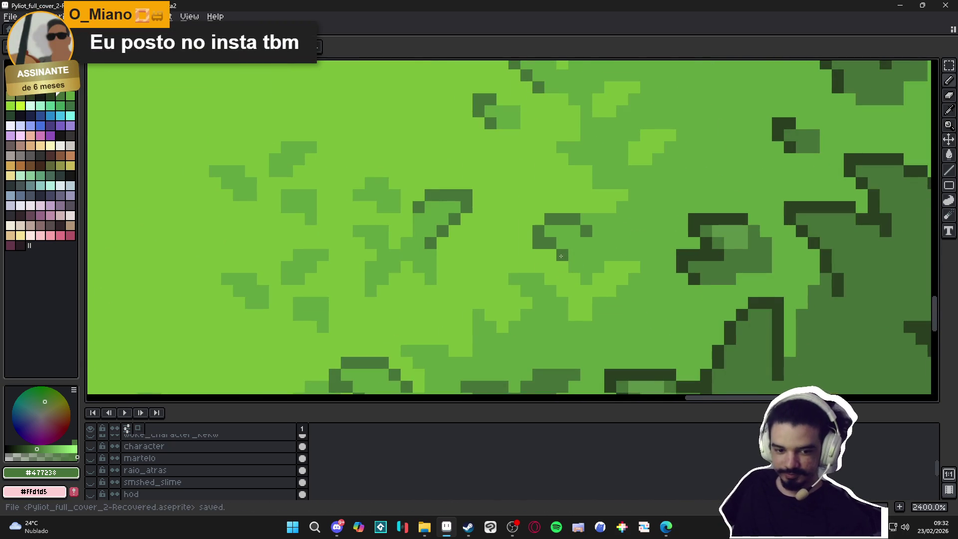
scroll(561, 256, down, 6)
key(ctrl+s)
drag(295, 294, 320, 289)
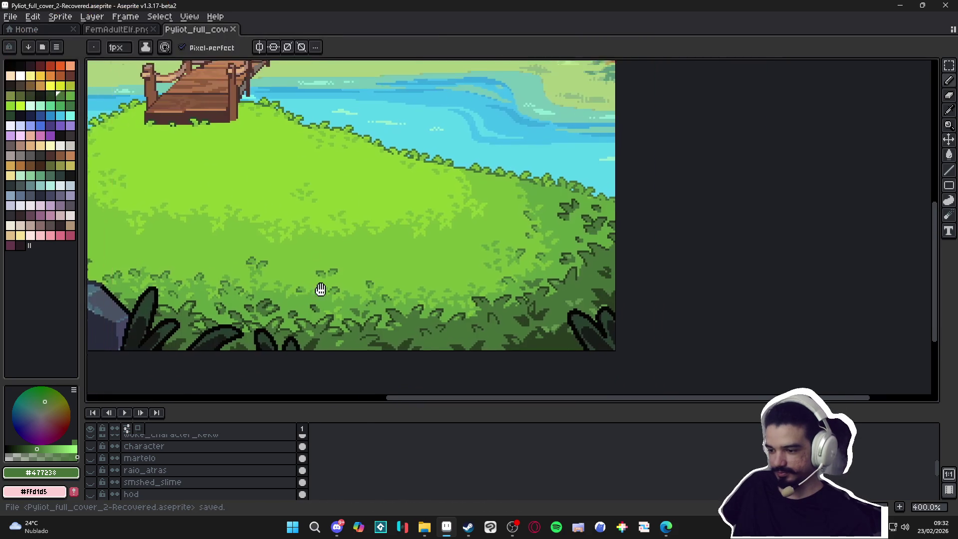
scroll(320, 289, down, 1)
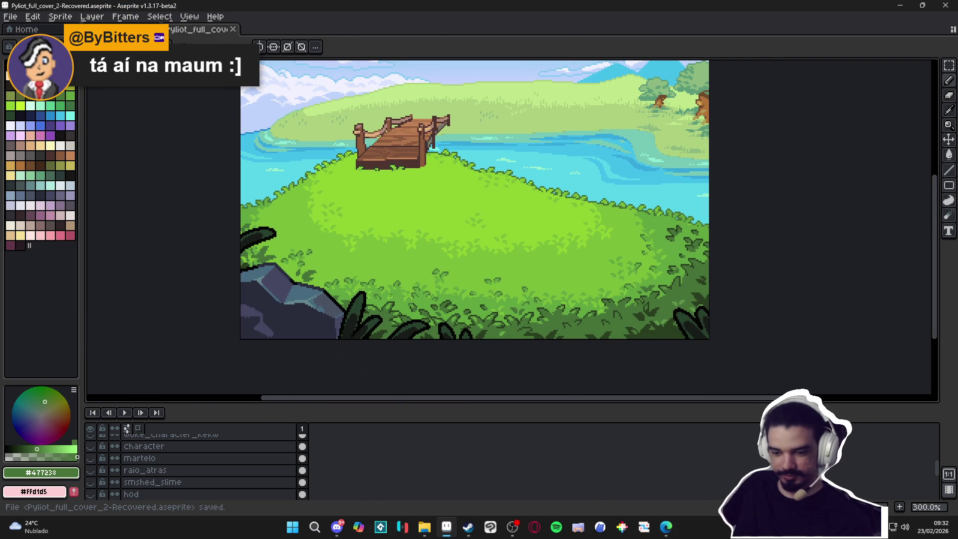
Save the GIF from Discord's #artes_da_rapazeada channel to Downloads as 833.gif, then return to Aseprite
click(333, 529)
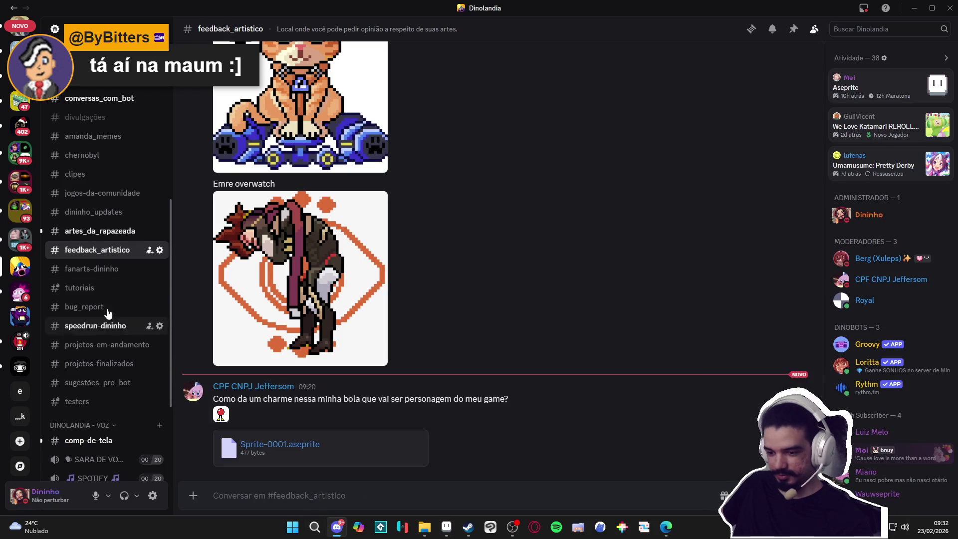
click(102, 232)
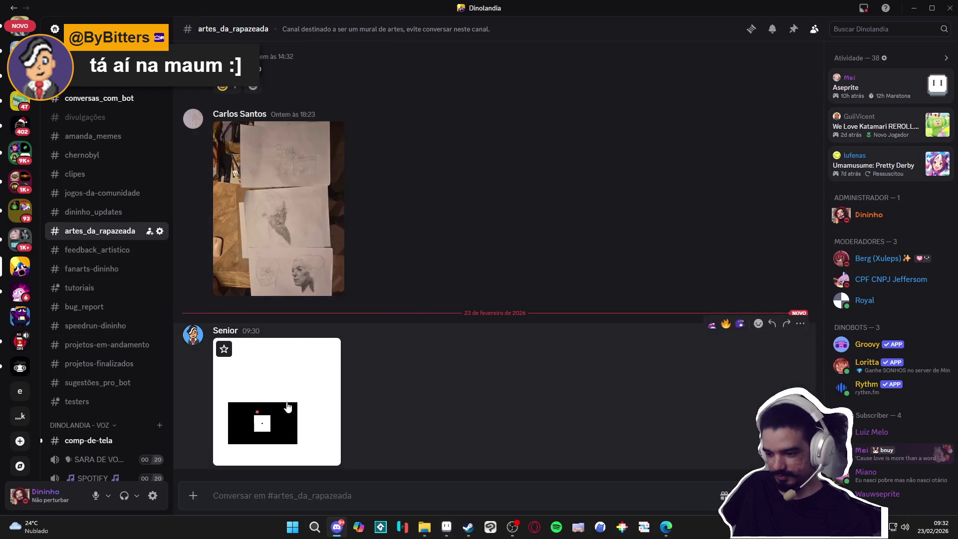
click(286, 403)
right_click(499, 289)
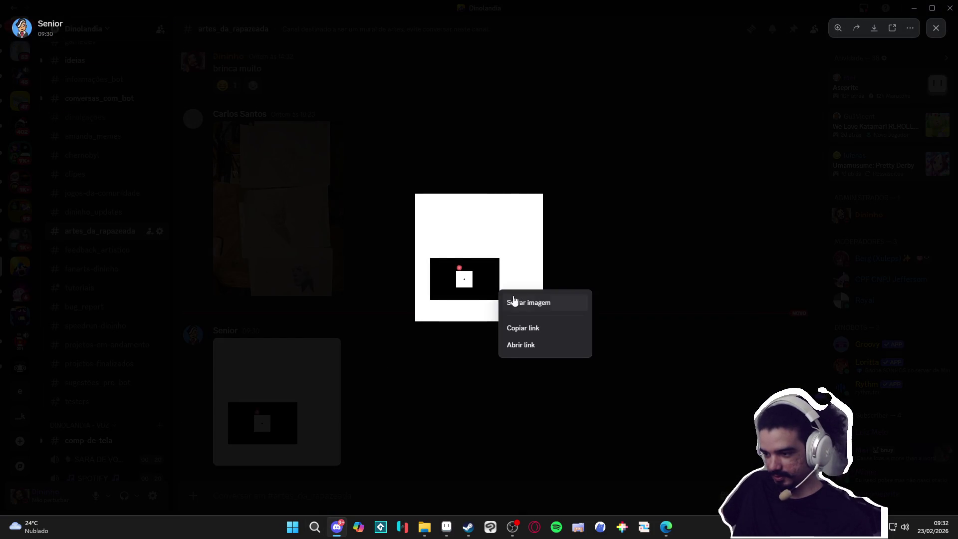
click(556, 302)
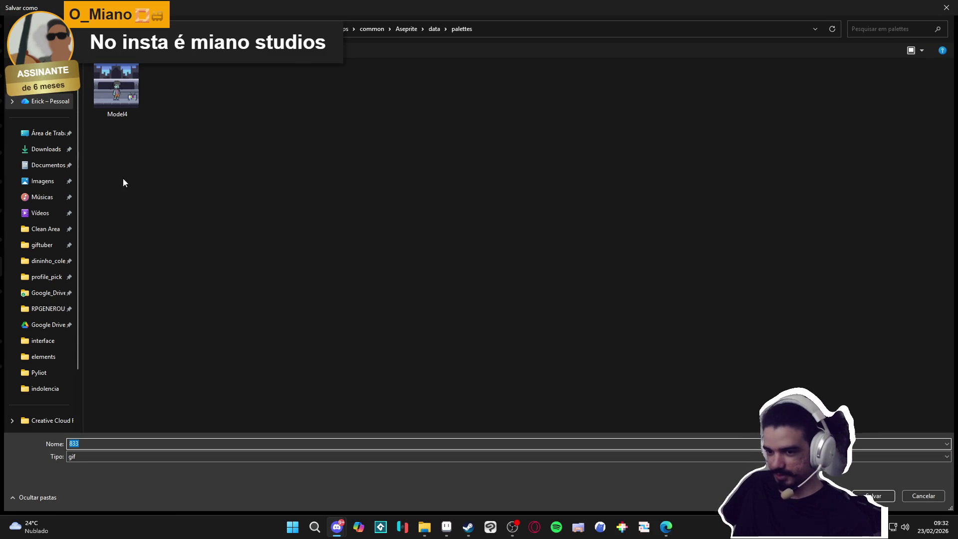
click(45, 149)
key(Return)
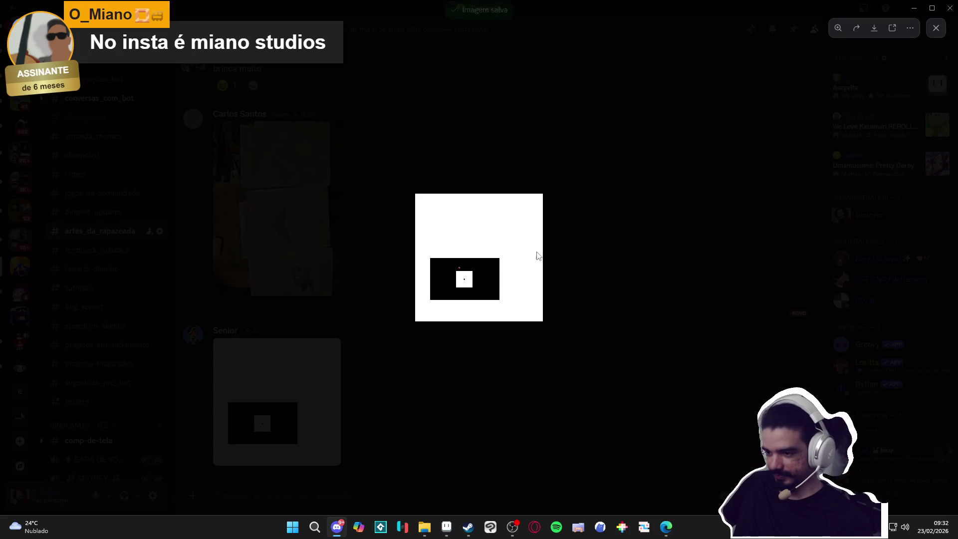
click(559, 122)
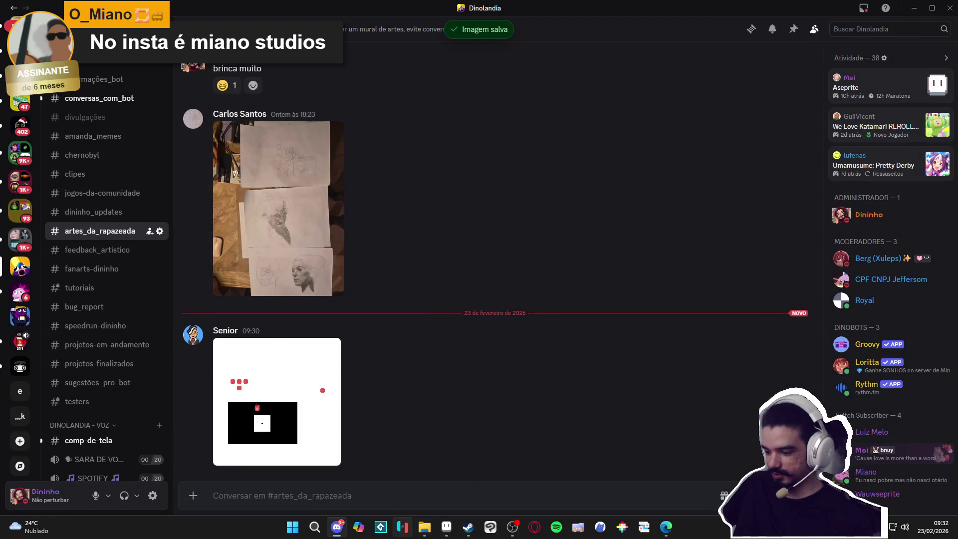
key(alt+Tab)
key(alt+Tab)
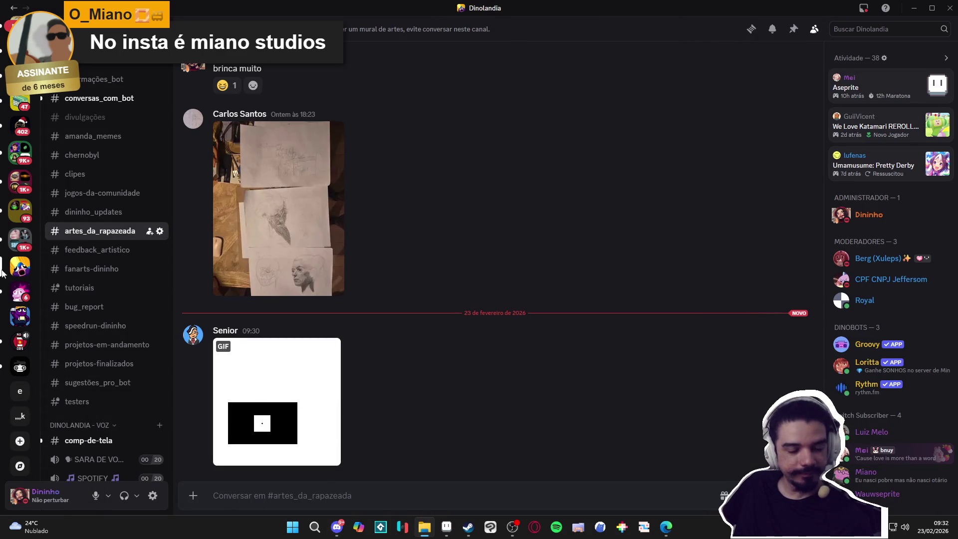
click(447, 527)
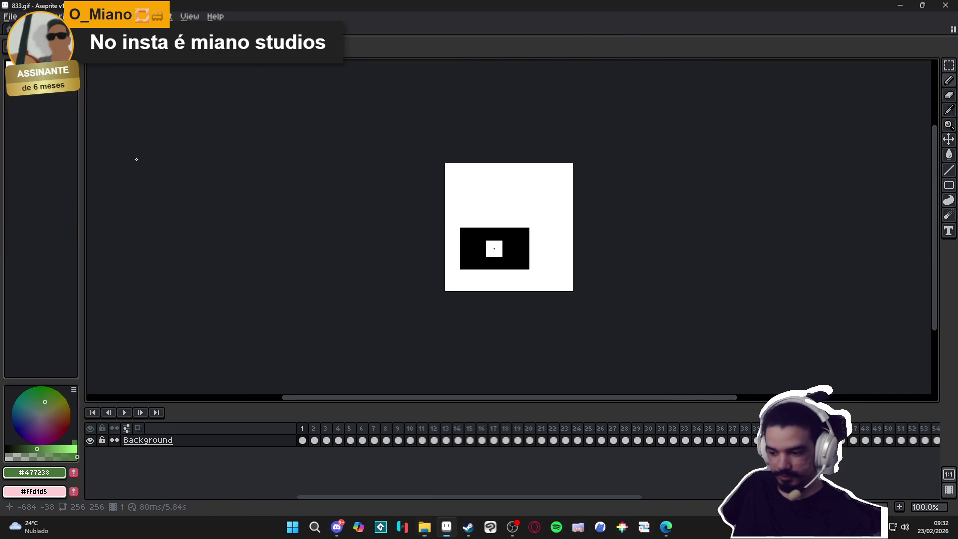
Open 833.gif, centre it in view and play its animation
drag(617, 497, 953, 506)
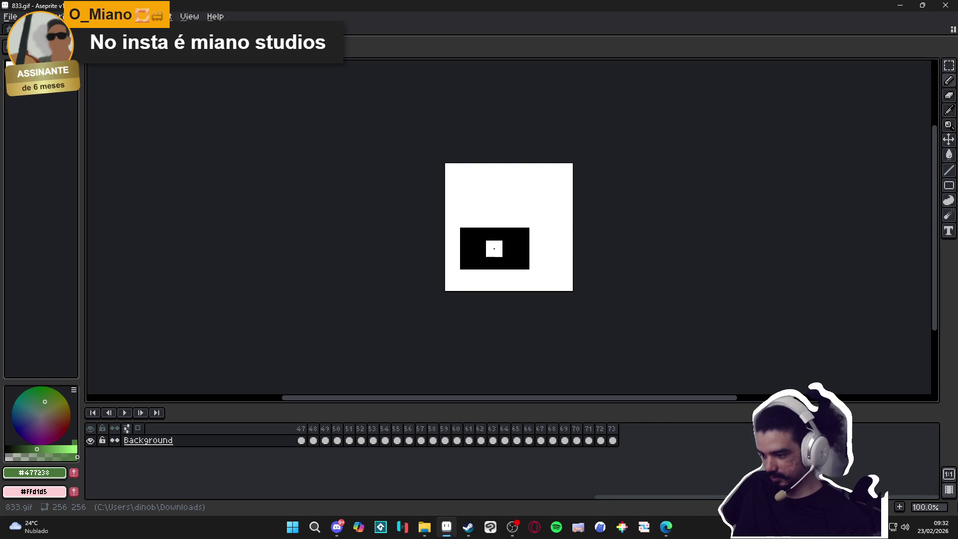
scroll(505, 260, up, 5)
drag(504, 246, 512, 339)
click(125, 413)
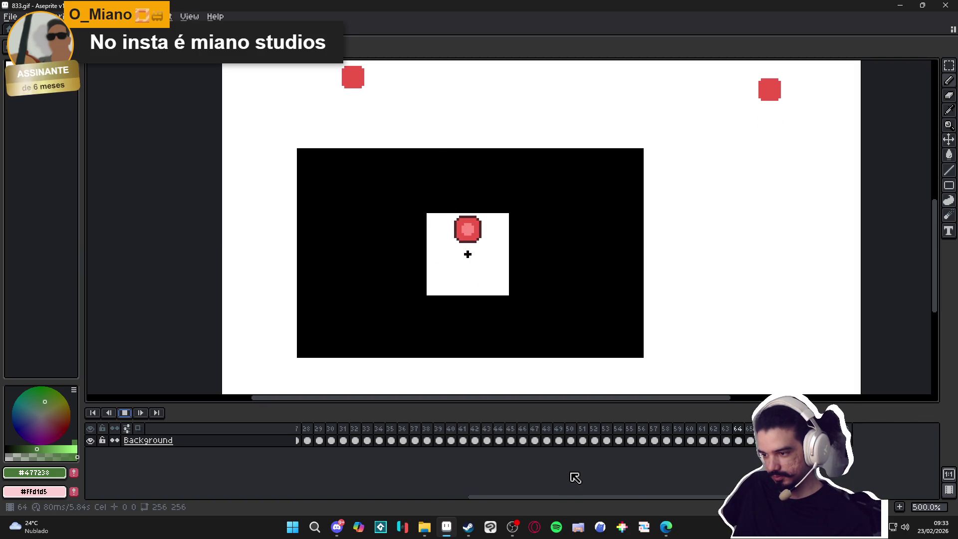
Set frames 1–73 to 50 ms duration, replay the faster animation, and close 833.gif
click(119, 16)
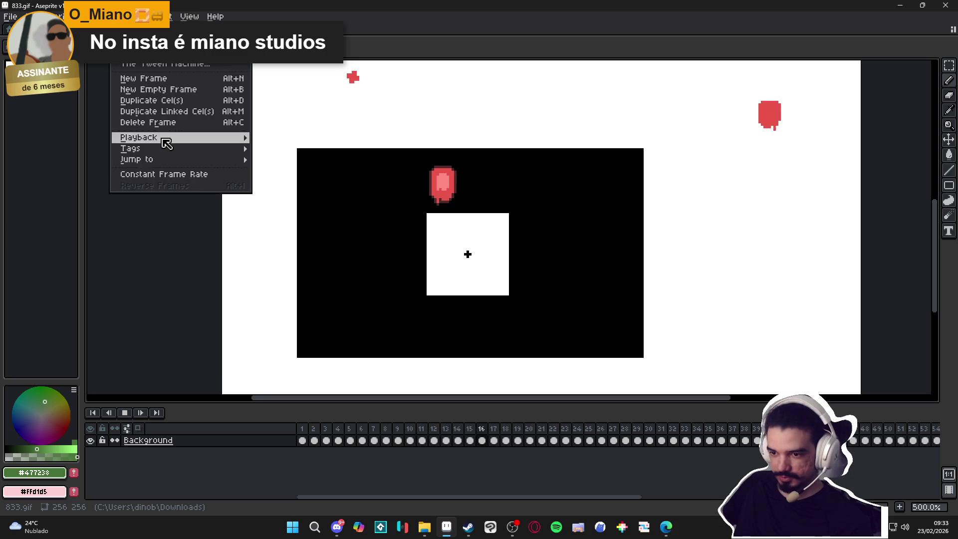
click(192, 186)
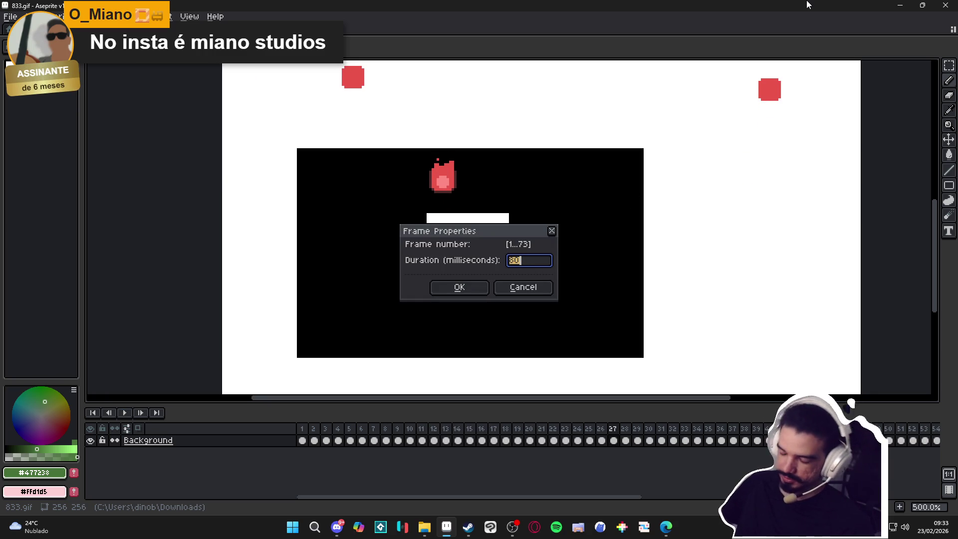
key(Return)
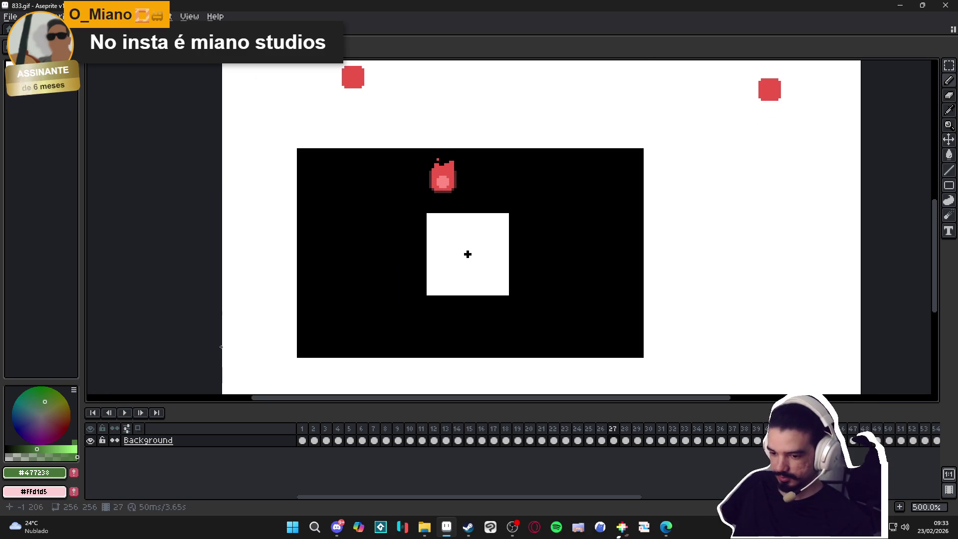
click(124, 412)
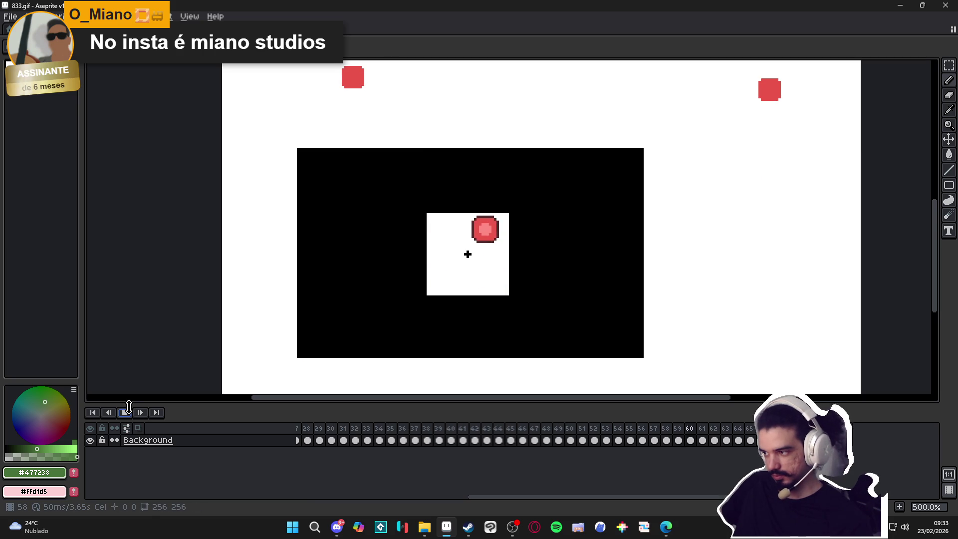
key(ctrl+w)
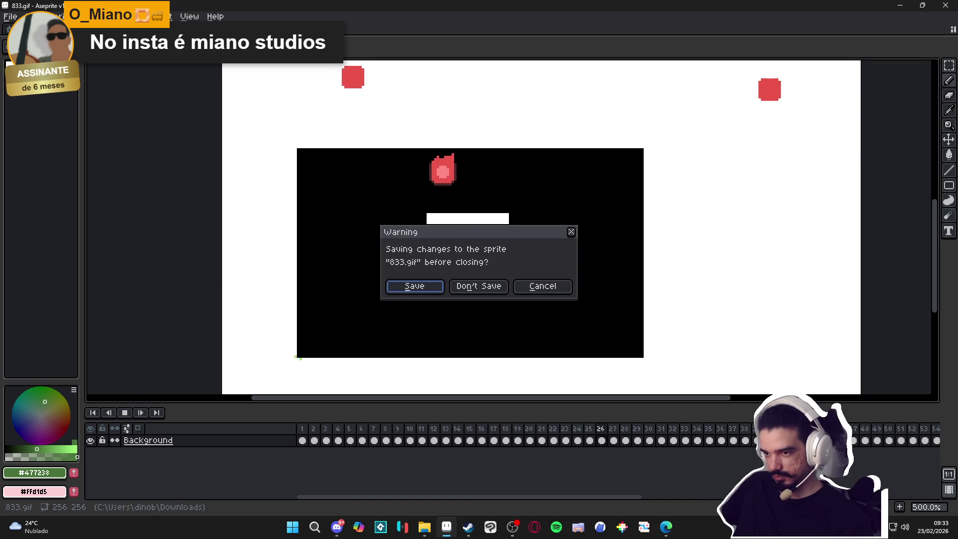
click(491, 285)
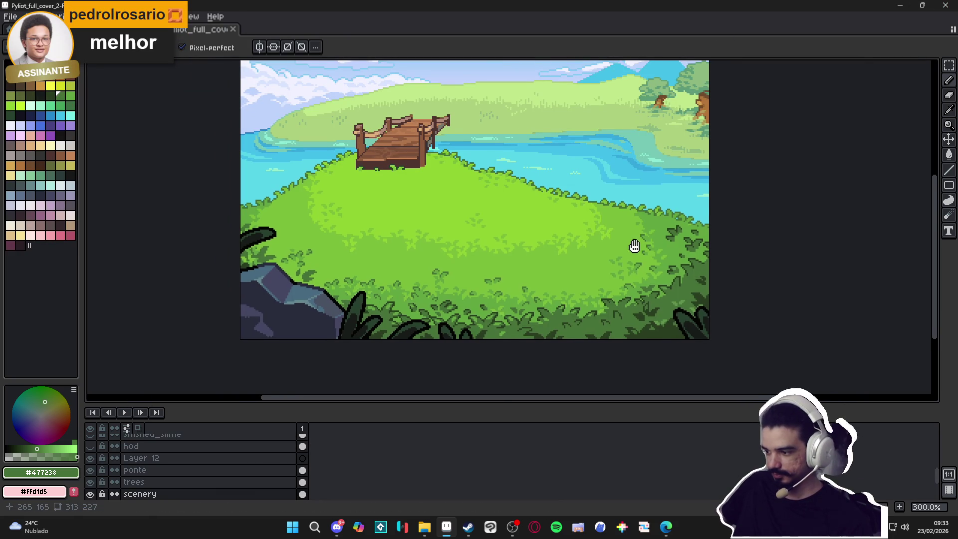
Zoom in on the grey rock in the lower-left grass and sample the dark bush green
drag(635, 246, 590, 234)
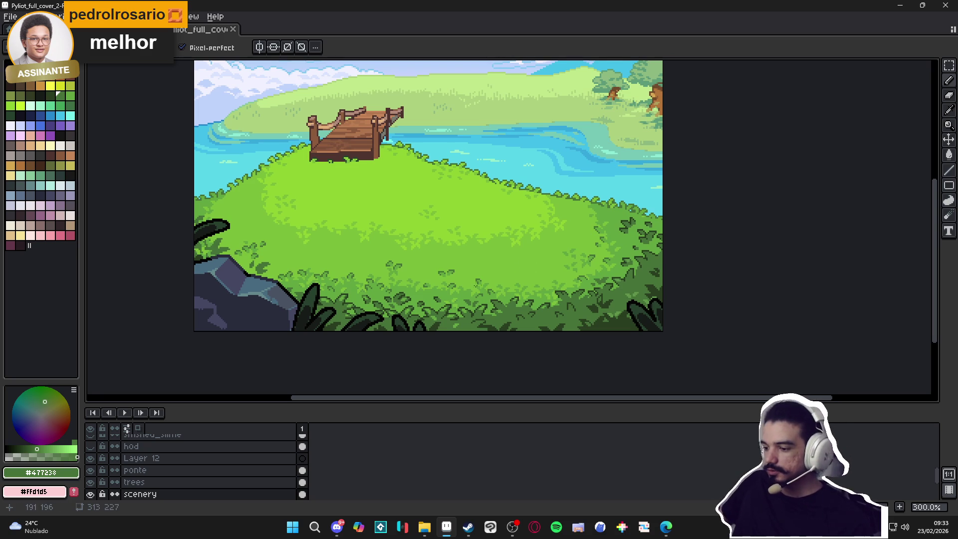
scroll(259, 270, up, 4)
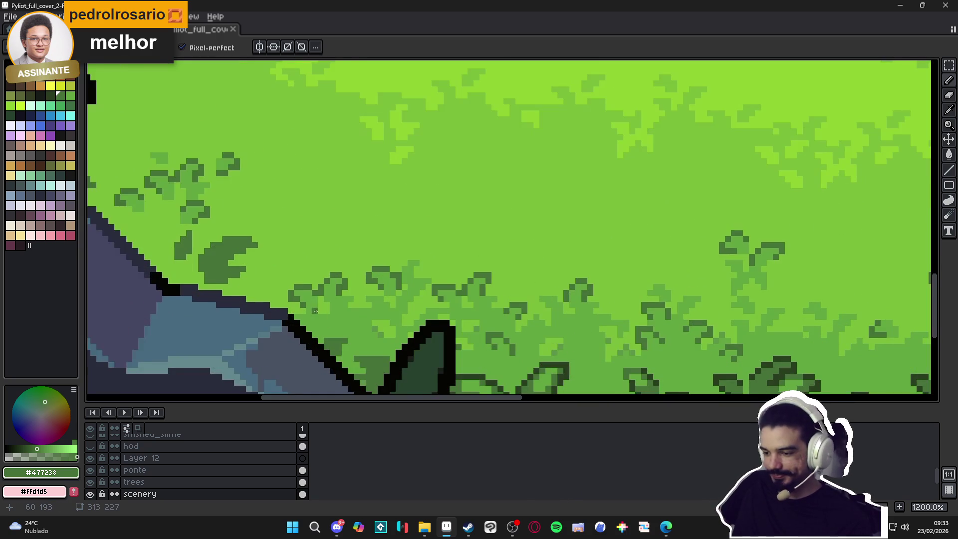
scroll(299, 262, down, 4)
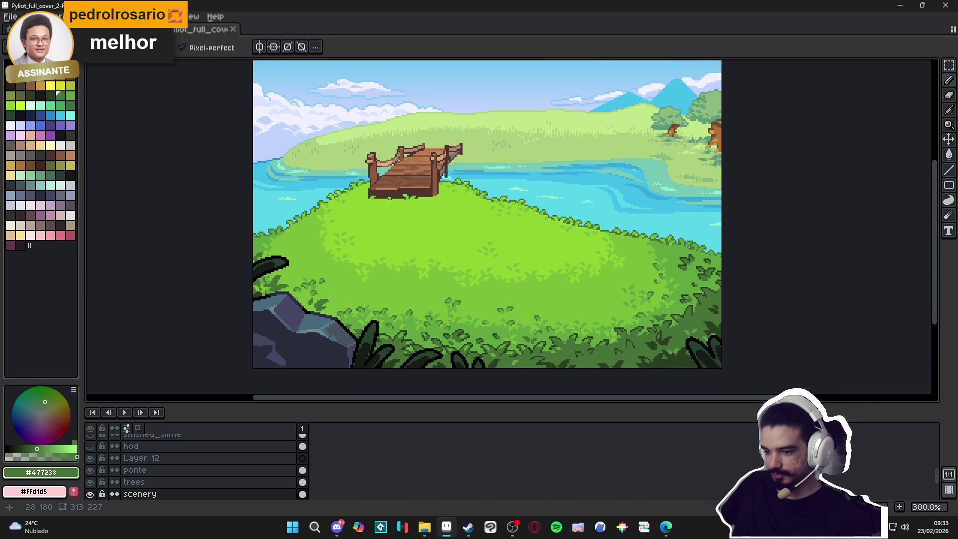
scroll(435, 357, down, 1)
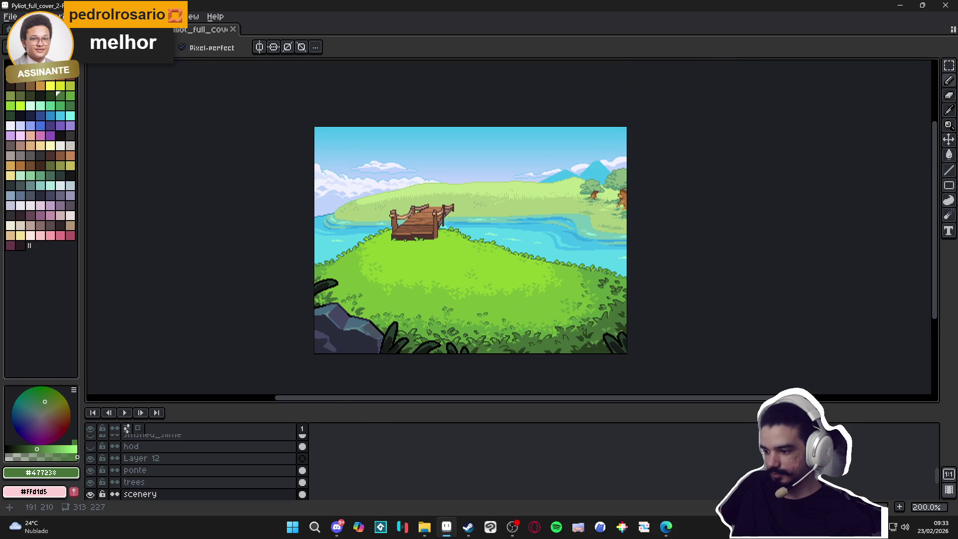
scroll(505, 337, up, 2)
scroll(501, 330, up, 2)
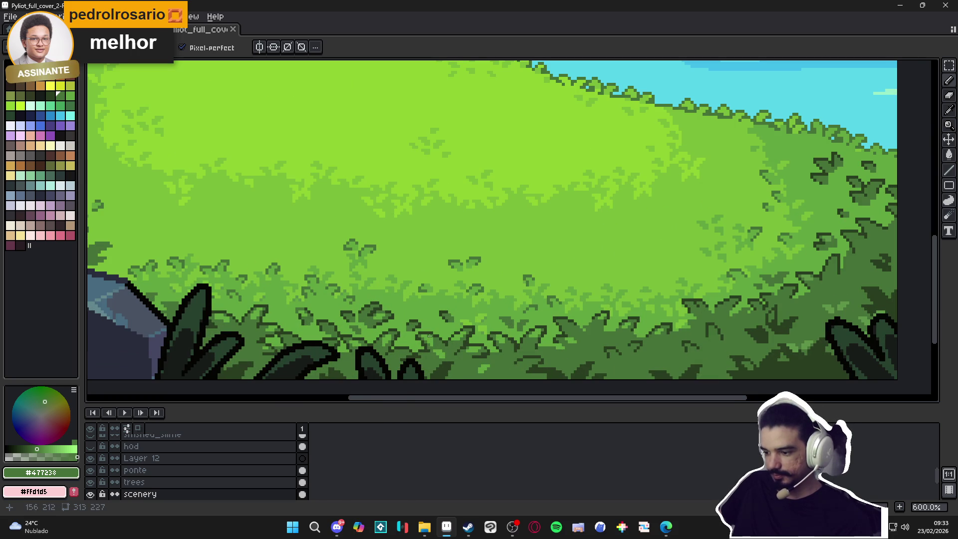
scroll(448, 345, up, 2)
alt+click(521, 326)
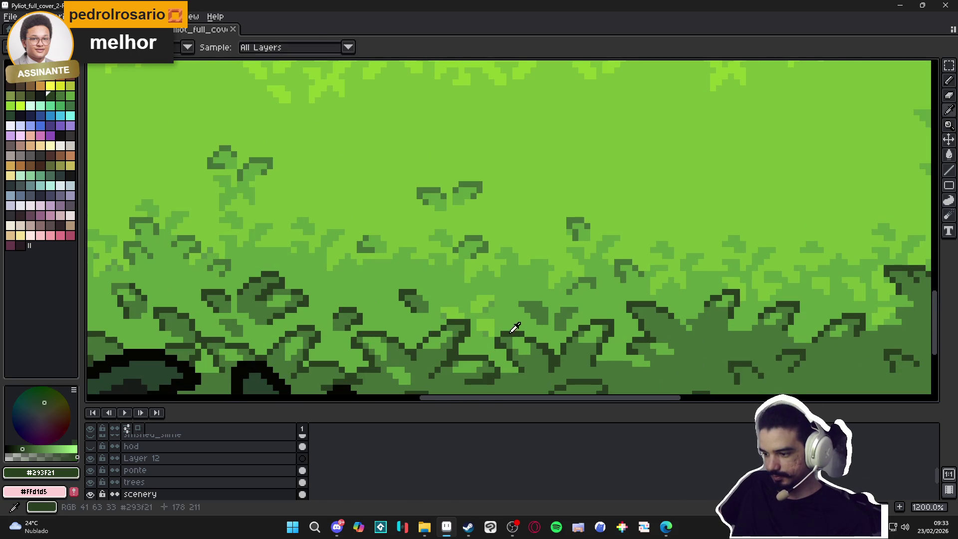
Draw a dark-green leaf between the grey rock and the dark foreground plant
scroll(520, 308, up, 2)
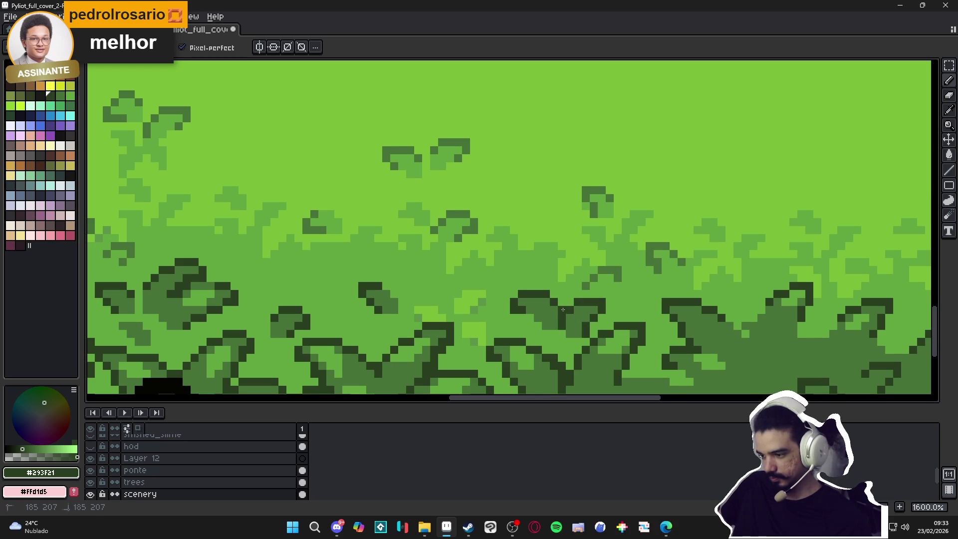
scroll(563, 309, down, 4)
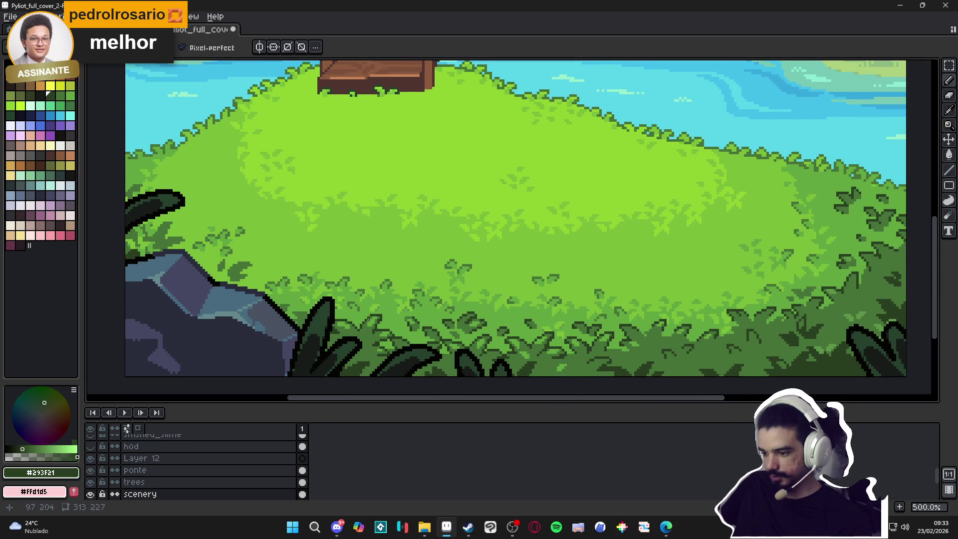
scroll(270, 304, up, 6)
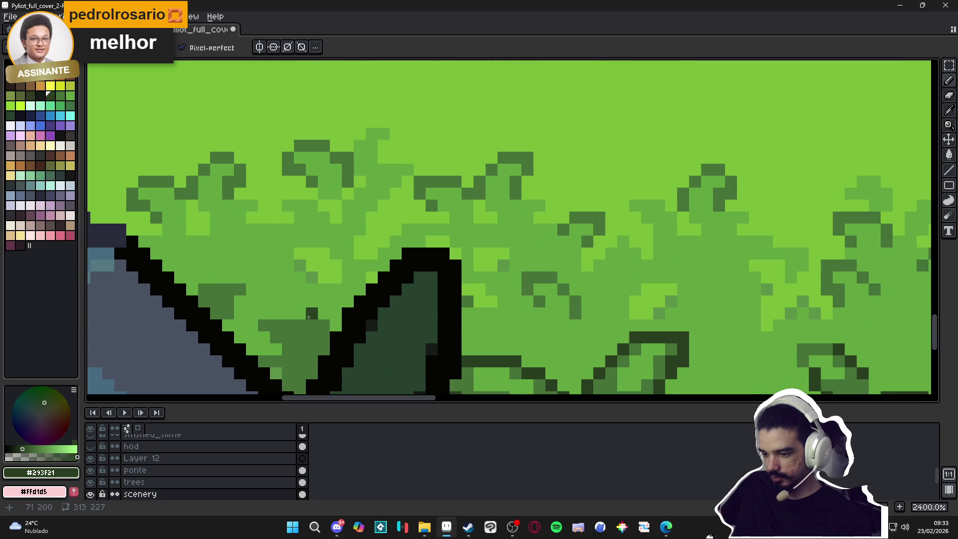
mouse_move(308, 316)
mouse_down()
mouse_move(250, 324)
mouse_move(276, 348)
mouse_up()
scroll(319, 310, down, 4)
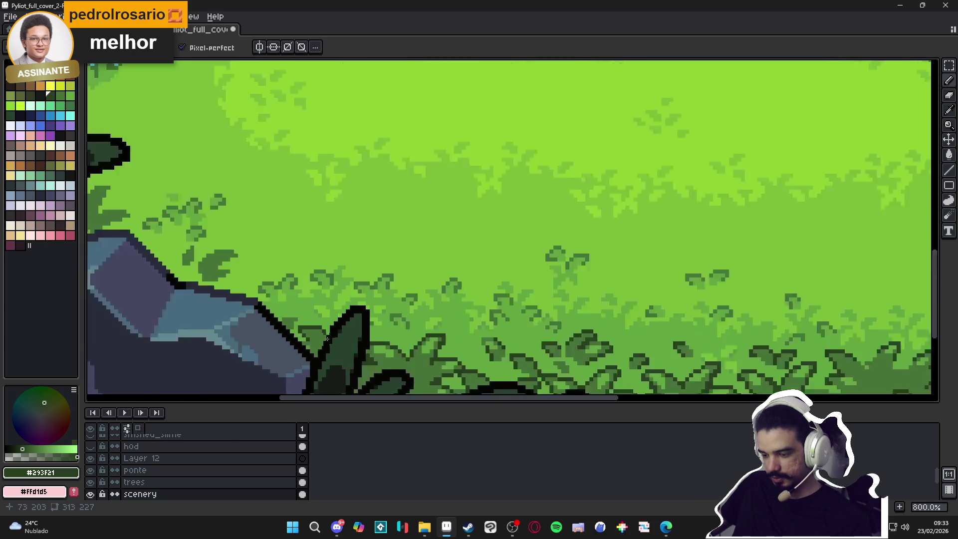
scroll(315, 331, up, 4)
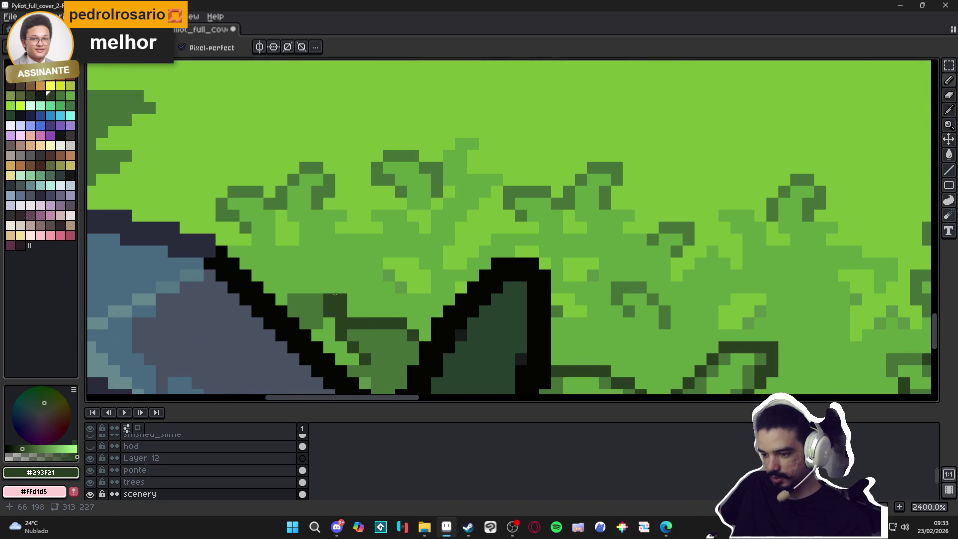
drag(335, 293, 305, 287)
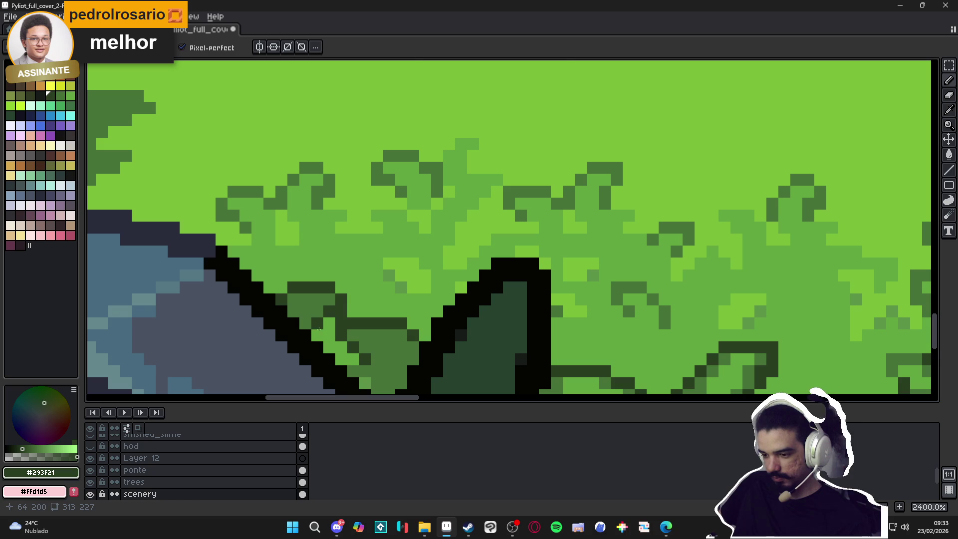
scroll(319, 329, down, 6)
drag(299, 324, 310, 324)
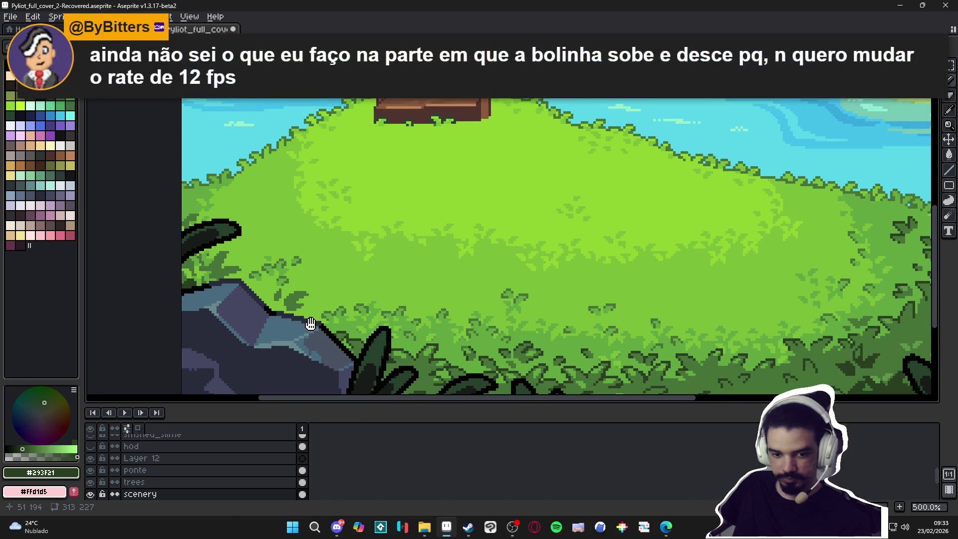
key(ctrl+s)
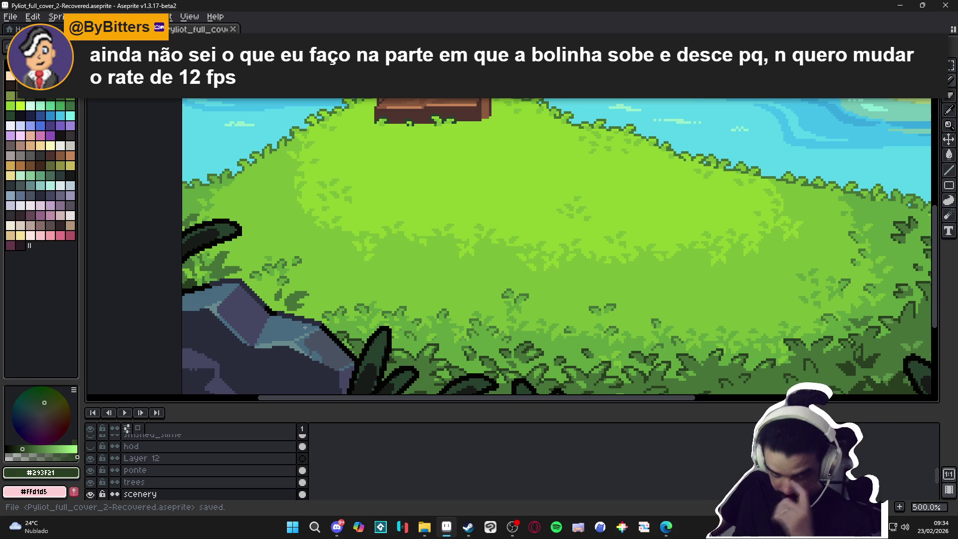
scroll(304, 328, down, 3)
scroll(222, 273, up, 4)
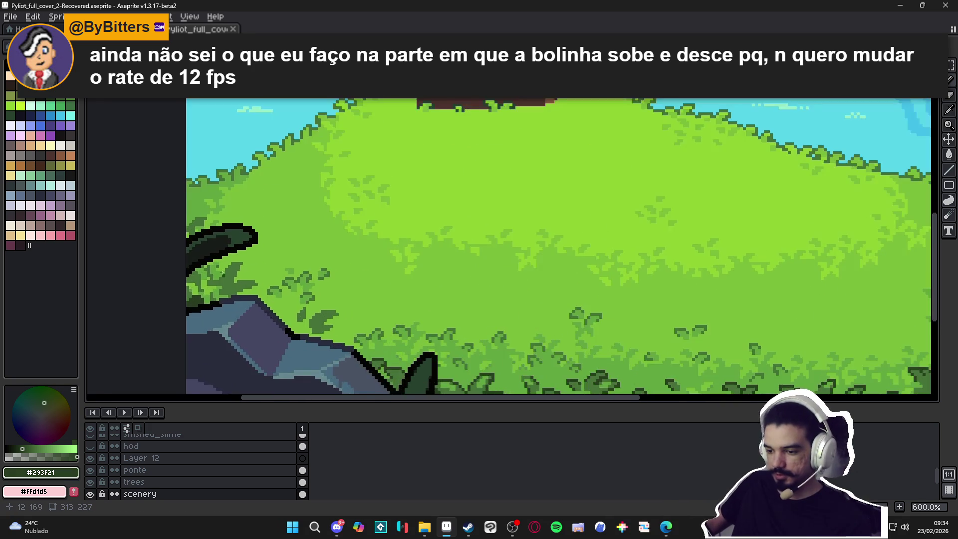
scroll(222, 273, up, 6)
alt+click(218, 269)
click(207, 284)
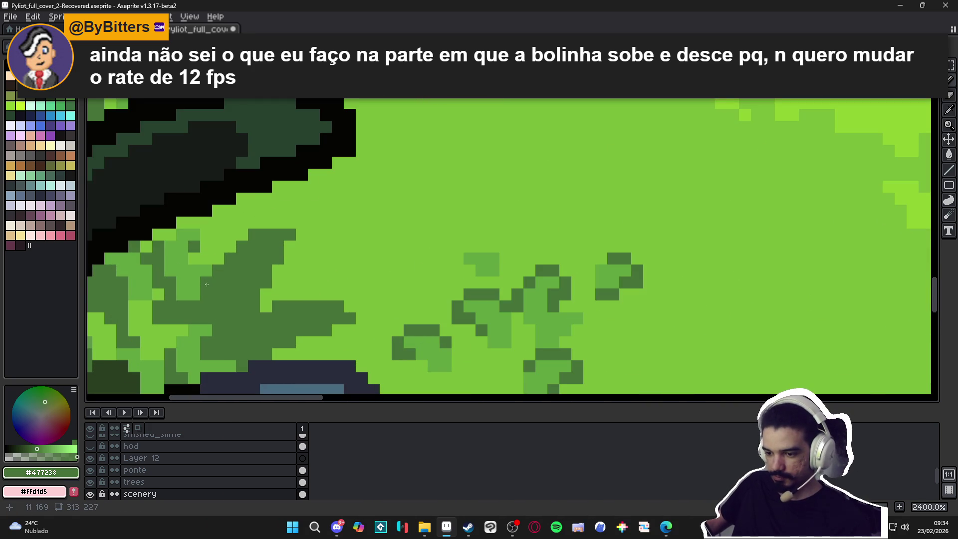
scroll(207, 285, down, 4)
scroll(214, 282, up, 3)
alt+click(219, 284)
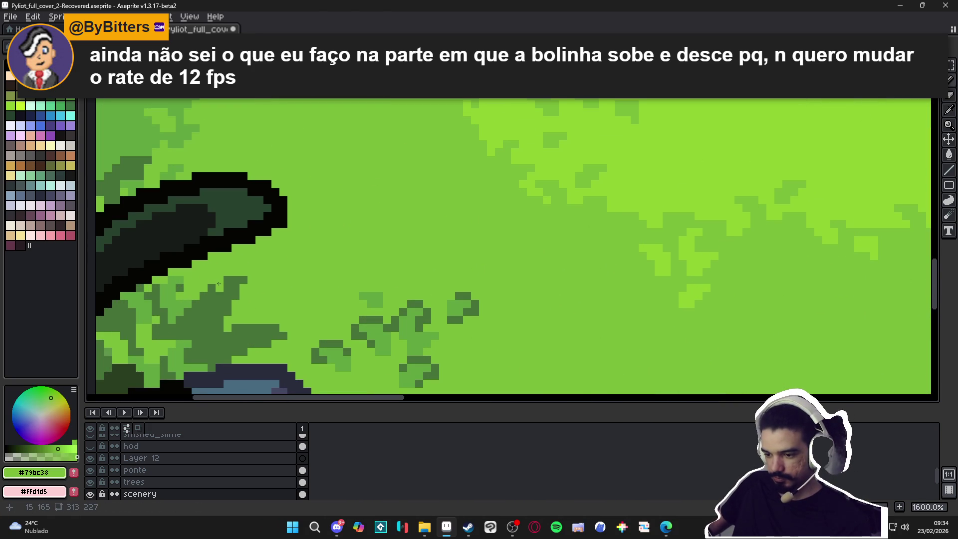
scroll(328, 303, down, 2)
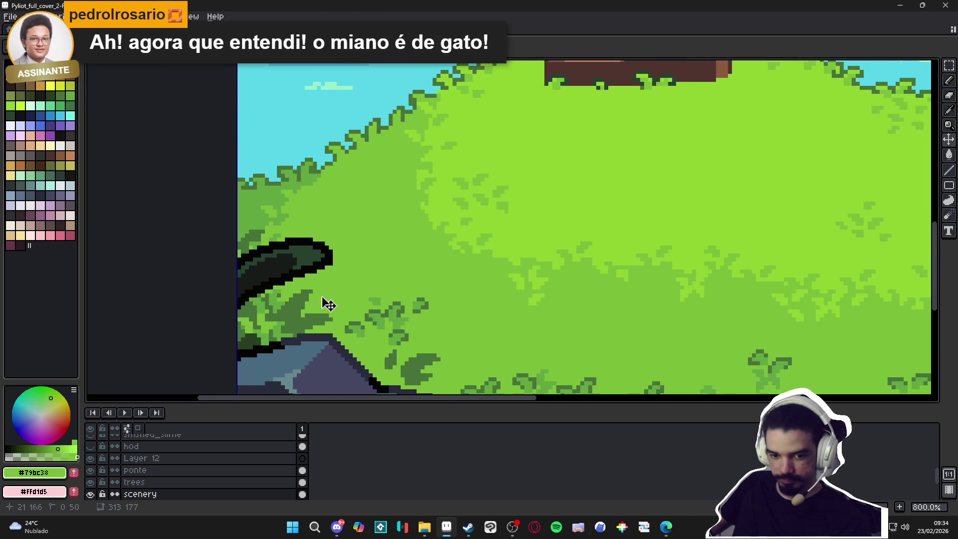
key(ctrl+s)
scroll(328, 300, down, 2)
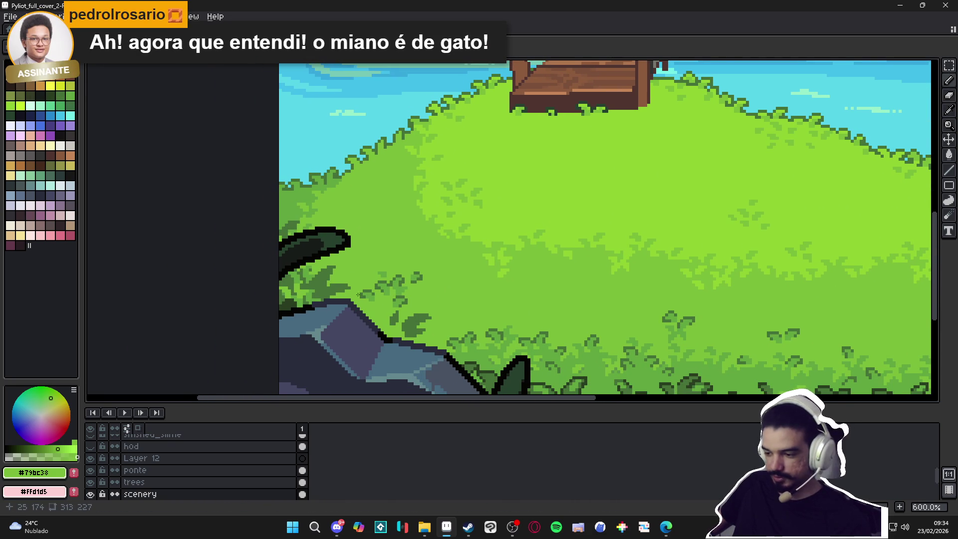
scroll(329, 283, down, 2)
scroll(432, 310, up, 2)
alt+click(433, 310)
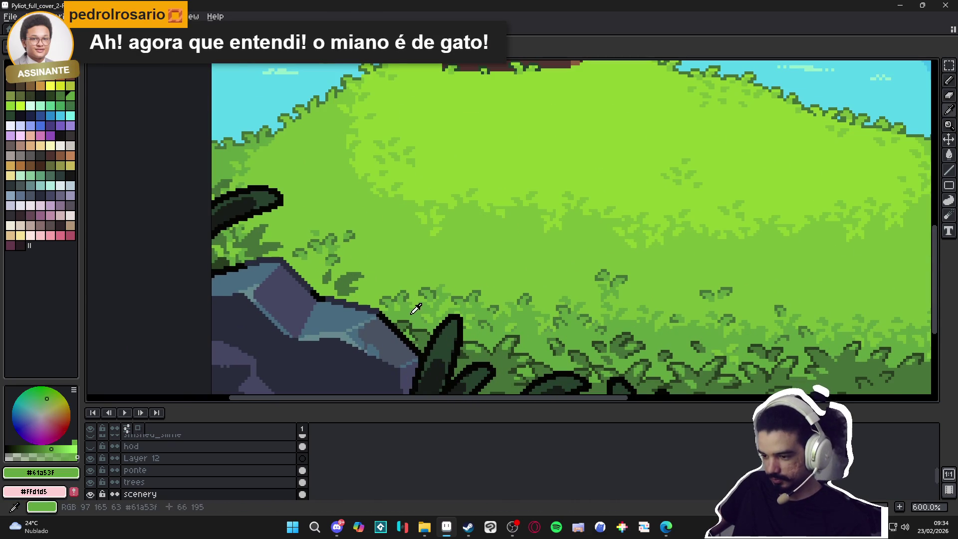
scroll(339, 298, up, 5)
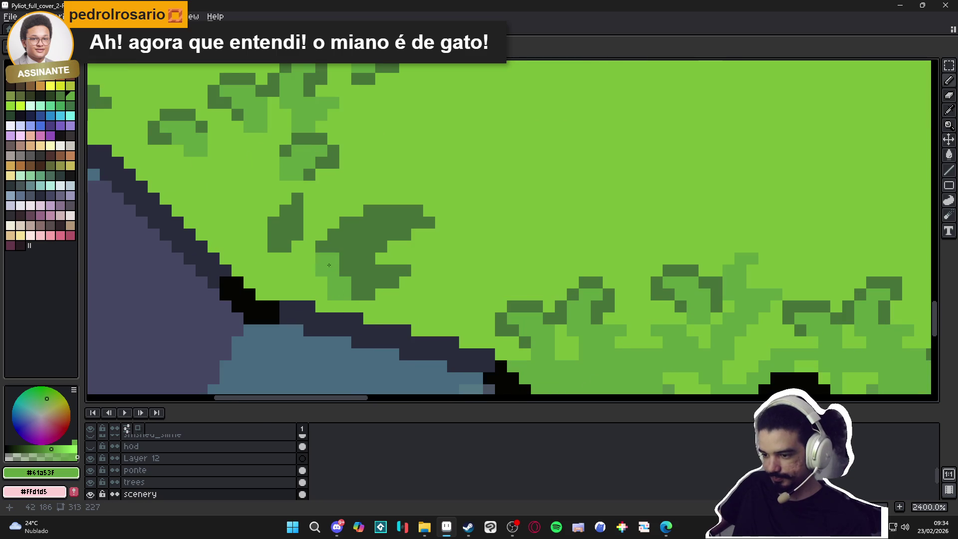
scroll(381, 289, down, 4)
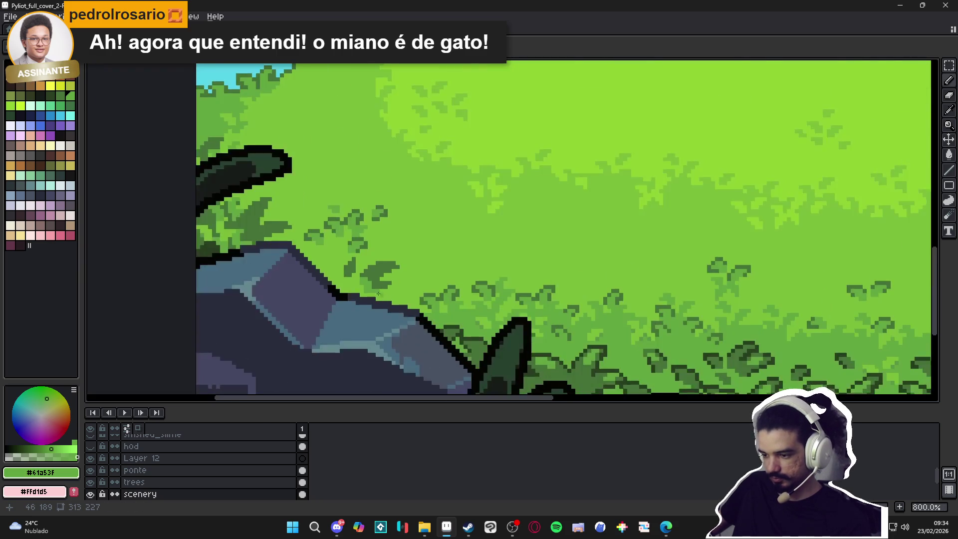
scroll(377, 280, up, 3)
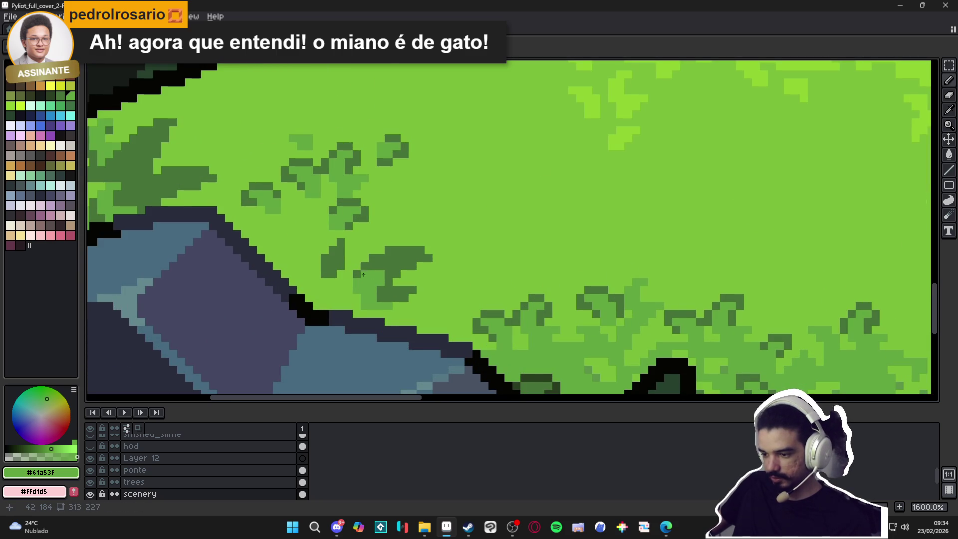
scroll(399, 310, down, 6)
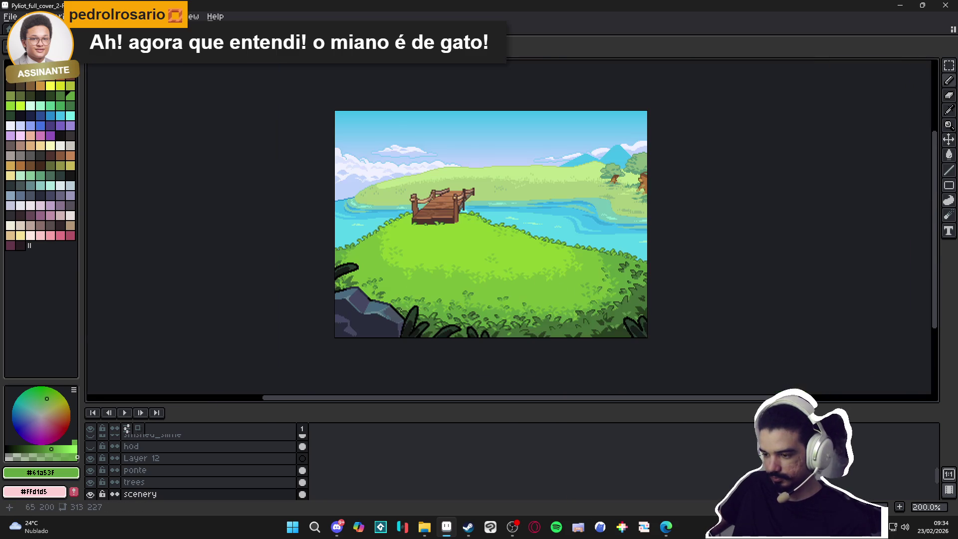
scroll(409, 312, up, 1)
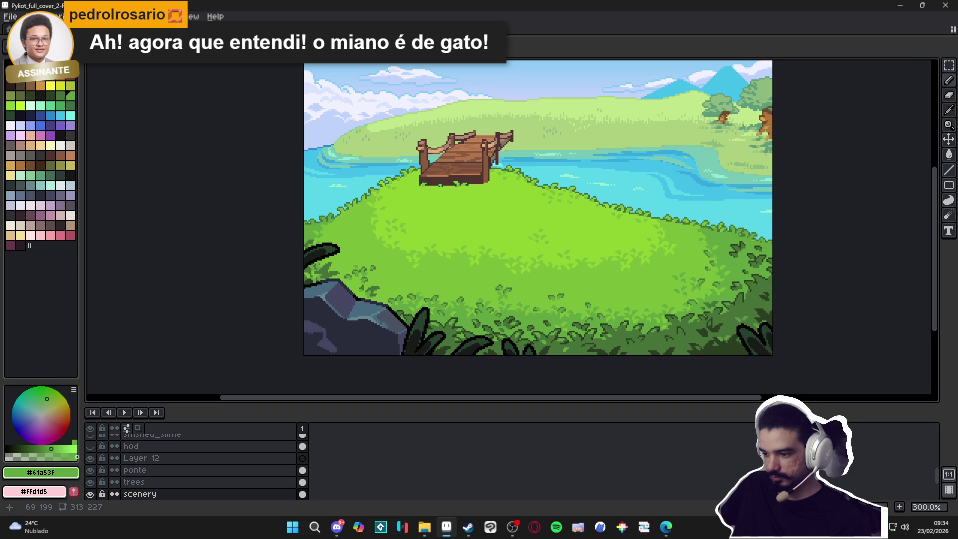
scroll(494, 330, up, 6)
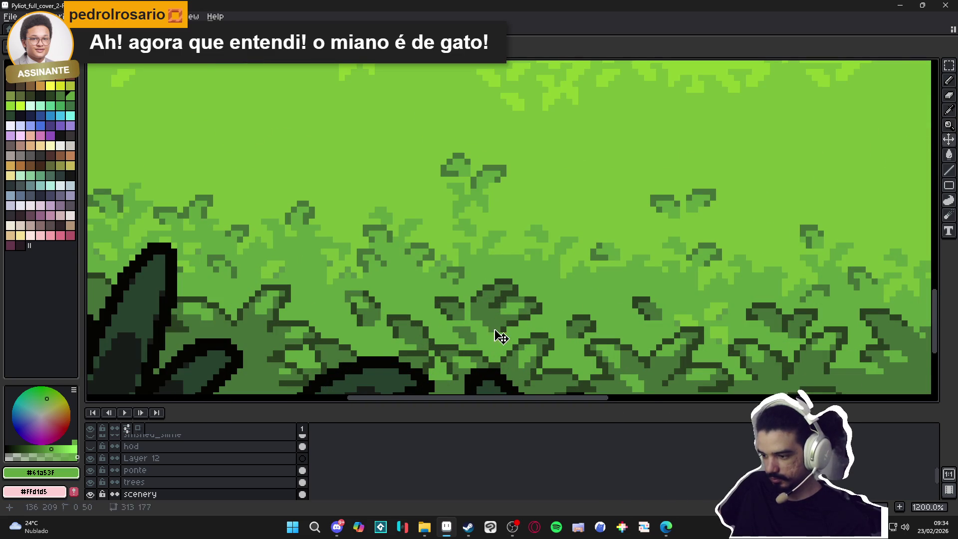
scroll(495, 331, down, 2)
drag(192, 266, 294, 285)
scroll(293, 285, down, 1)
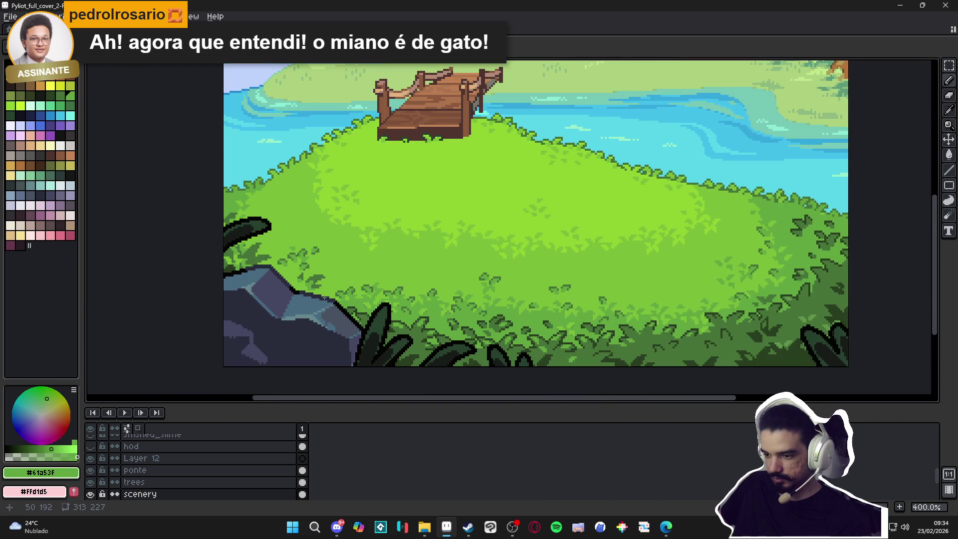
scroll(293, 285, down, 1)
key(ctrl+s)
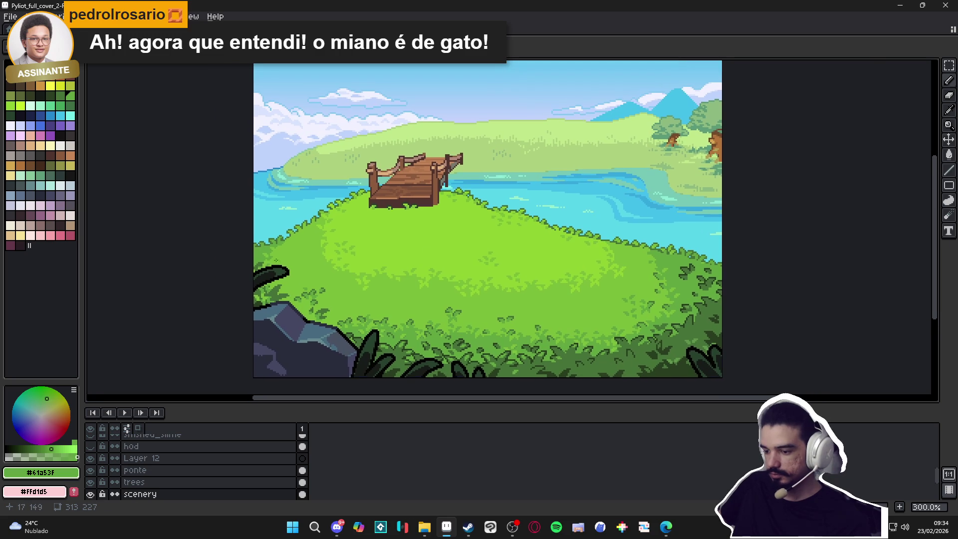
scroll(265, 311, up, 3)
scroll(265, 312, down, 3)
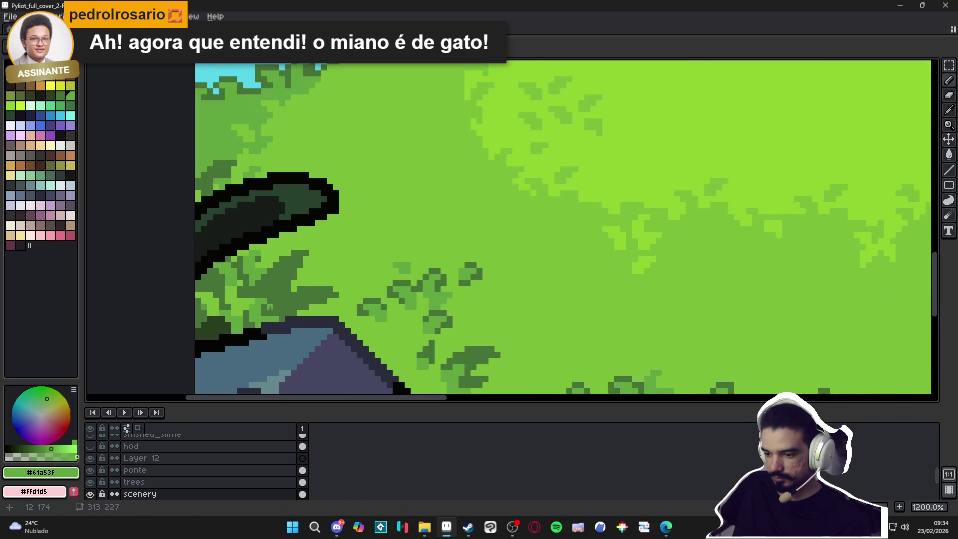
scroll(265, 310, up, 3)
alt+click(266, 310)
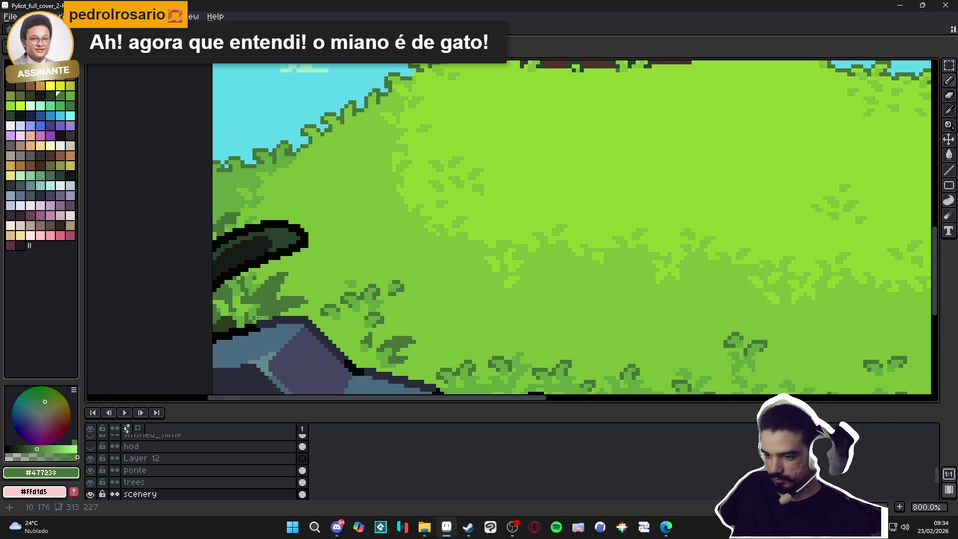
drag(270, 317, 284, 306)
key(ctrl+z)
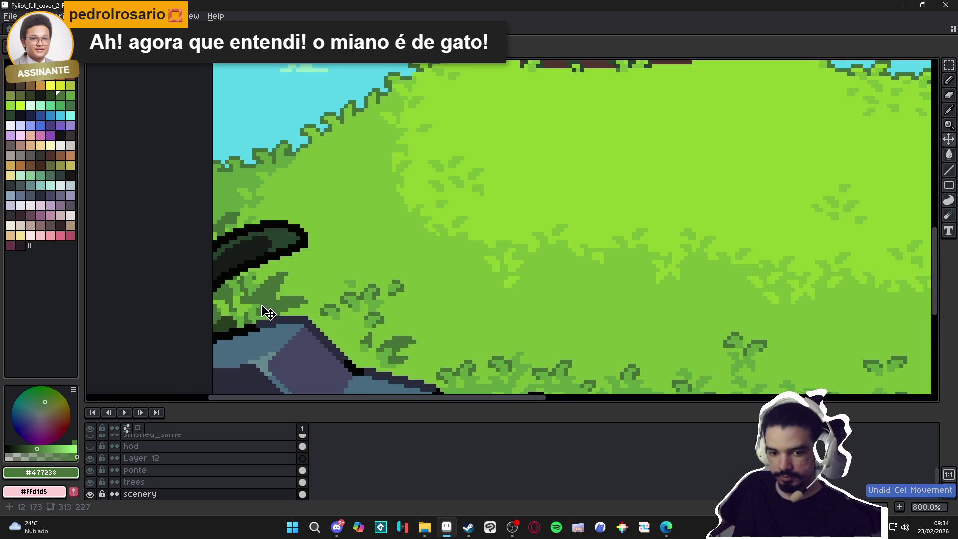
key(g)
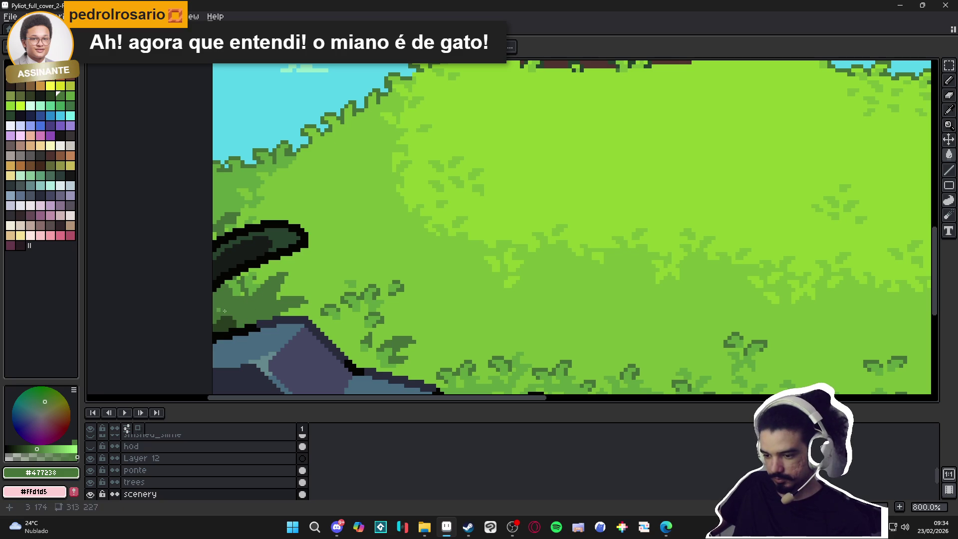
click(236, 278)
key(ctrl+z)
scroll(257, 296, up, 3)
key(b)
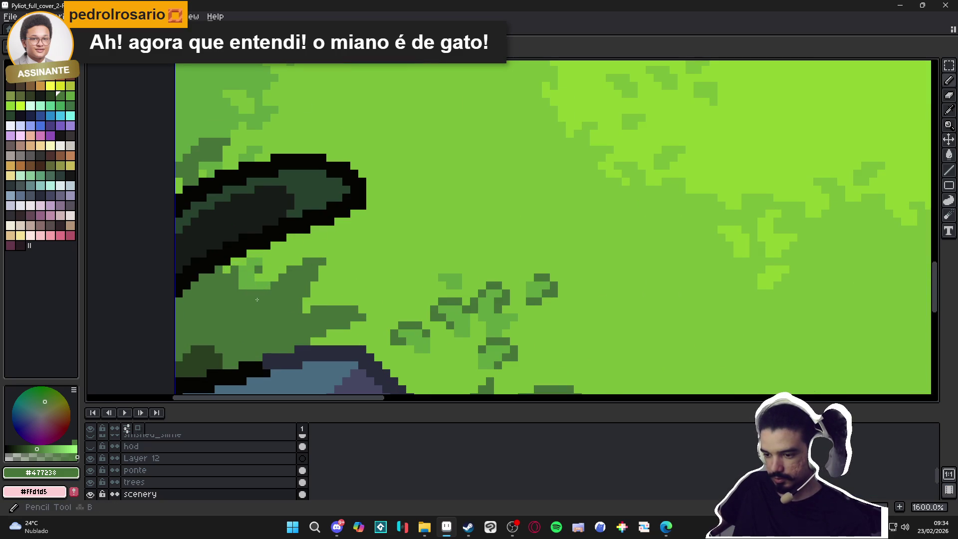
click(245, 264)
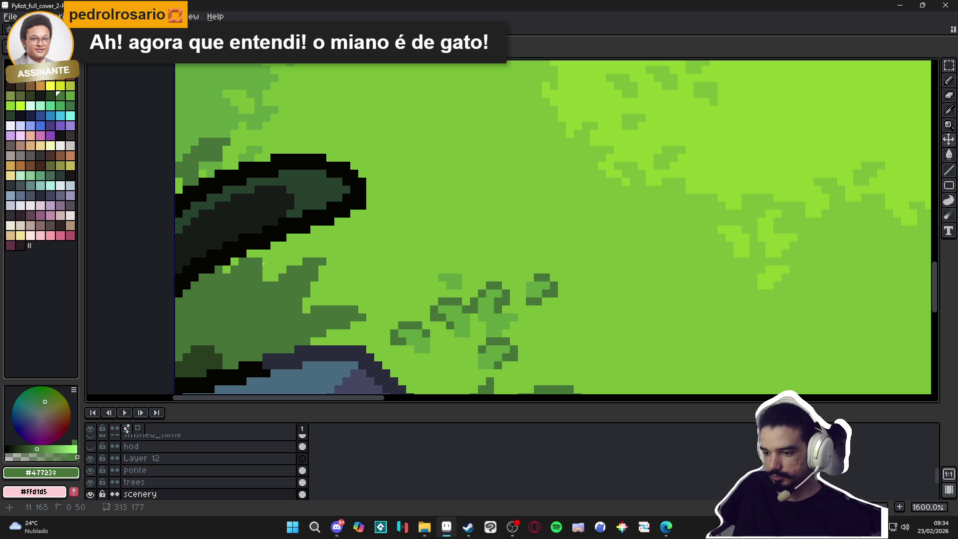
scroll(273, 260, down, 4)
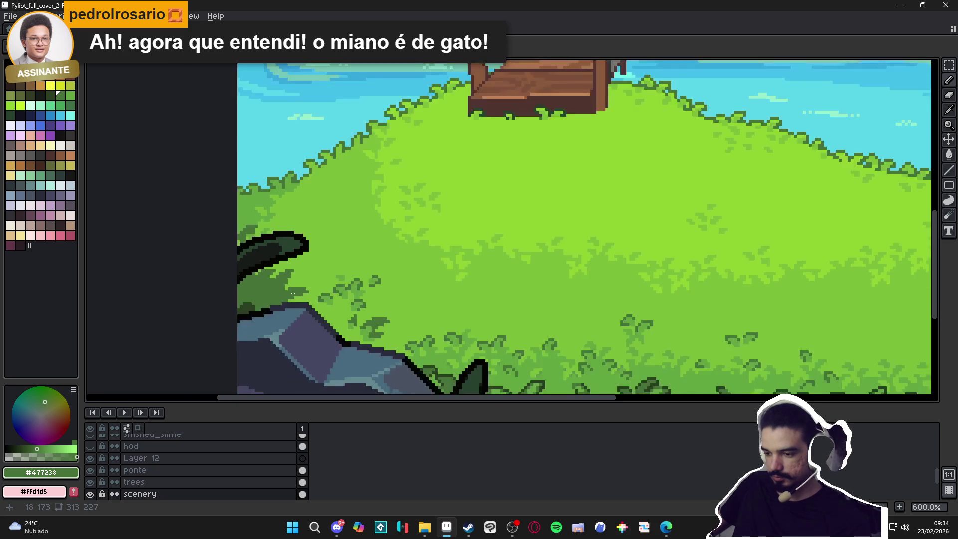
scroll(332, 319, up, 3)
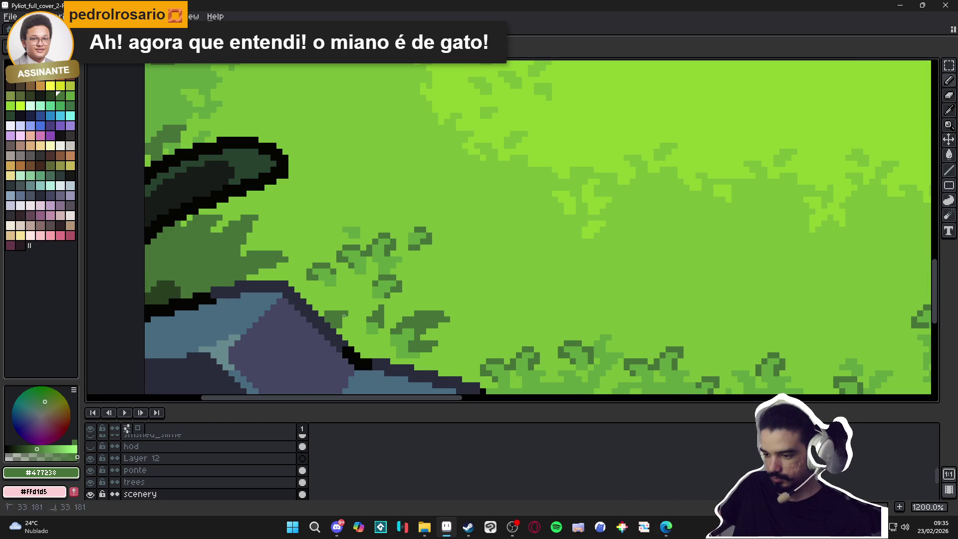
scroll(344, 317, down, 5)
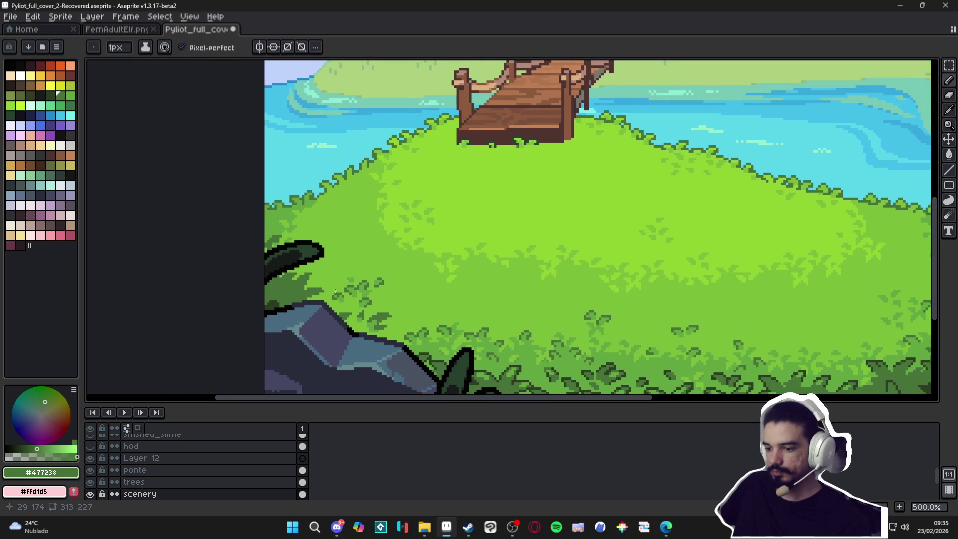
scroll(368, 257, down, 1)
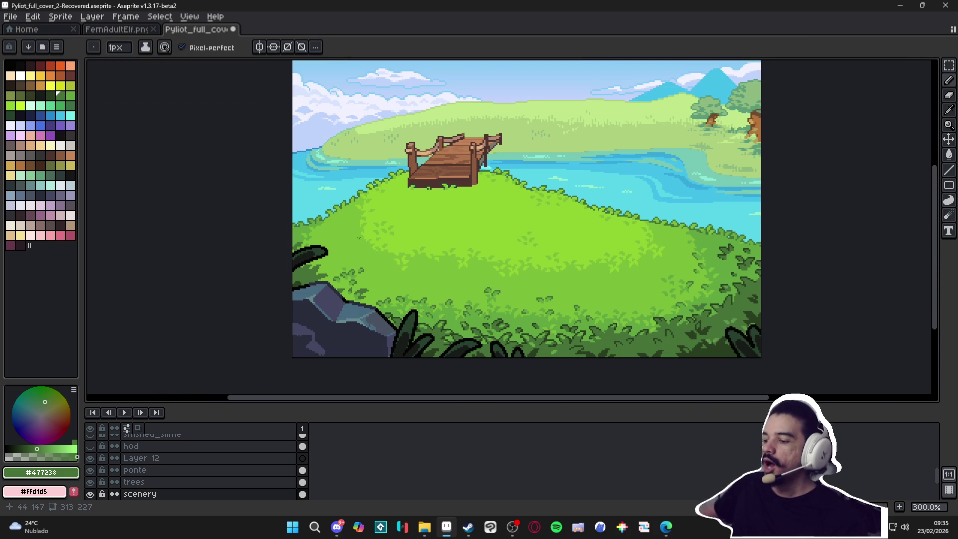
key(ctrl+s)
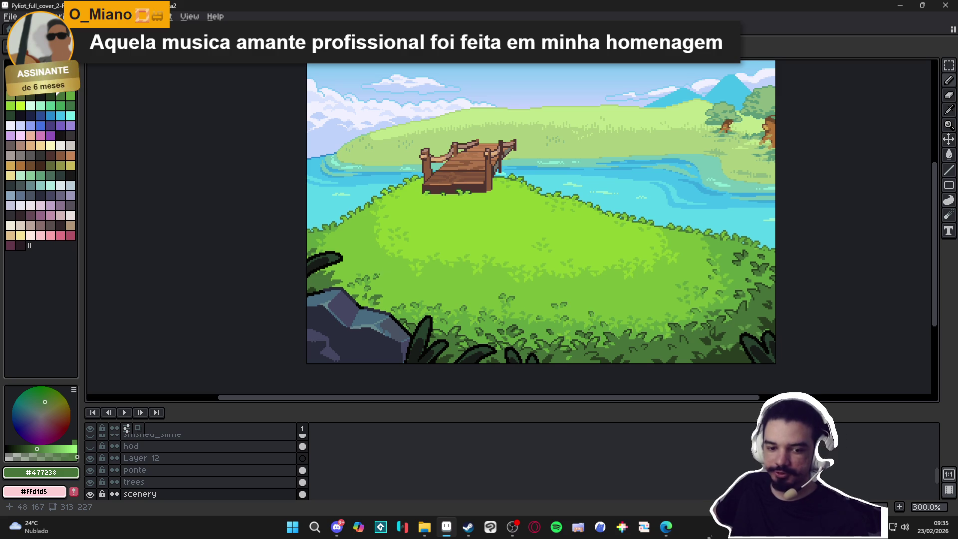
scroll(382, 286, up, 2)
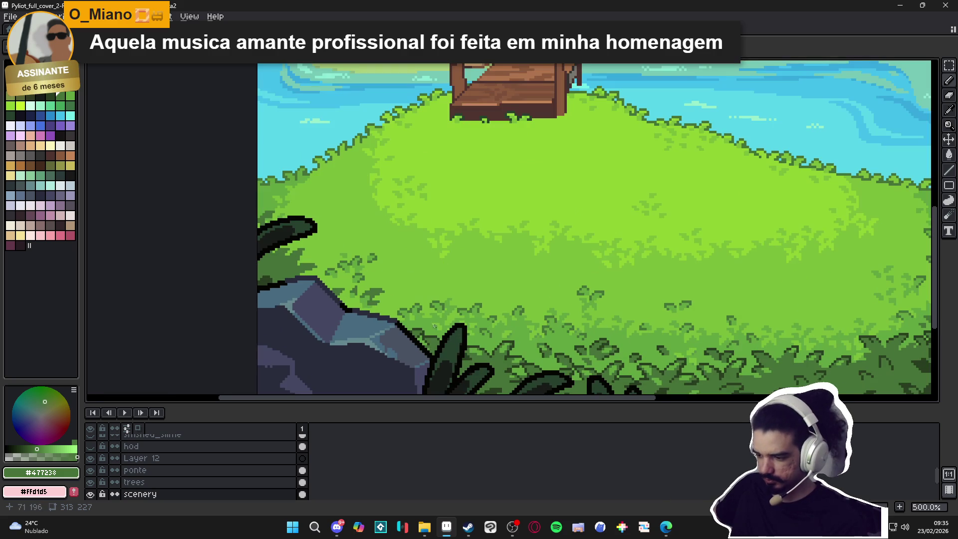
scroll(287, 280, up, 5)
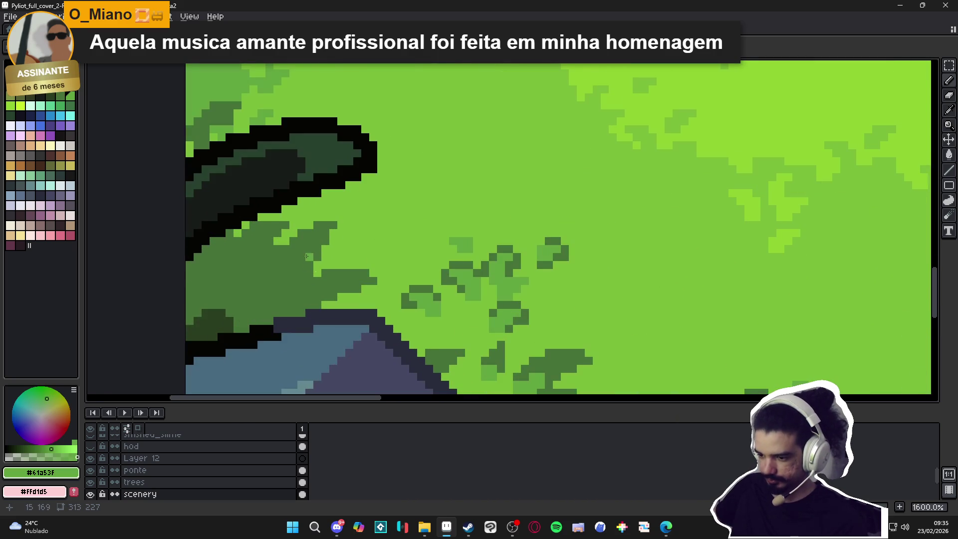
drag(307, 250, 299, 253)
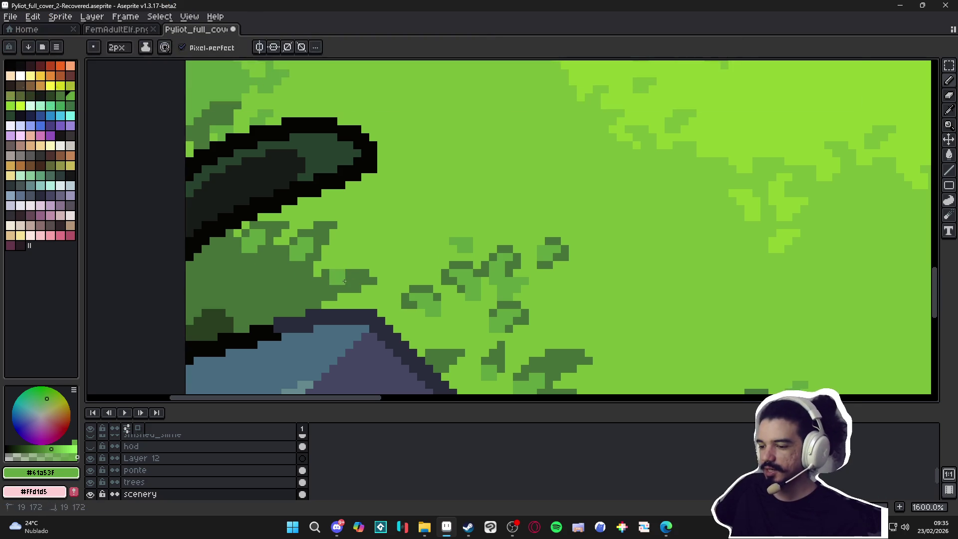
scroll(321, 285, up, 2)
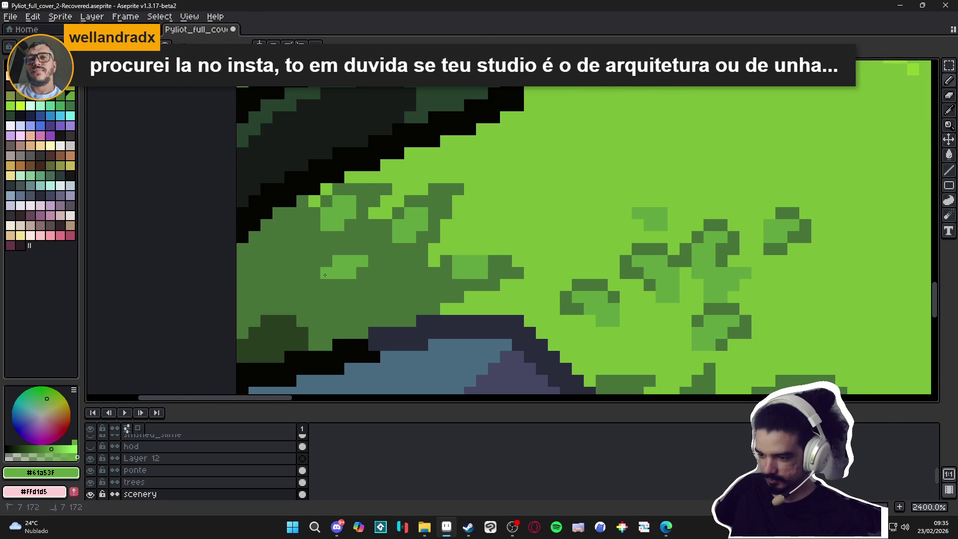
scroll(325, 275, down, 7)
scroll(338, 270, down, 1)
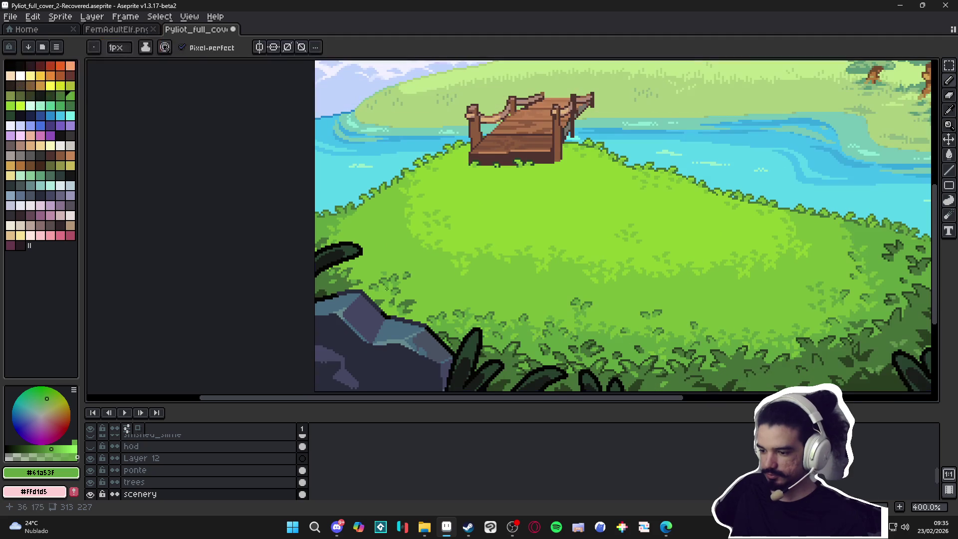
key(ctrl+z)
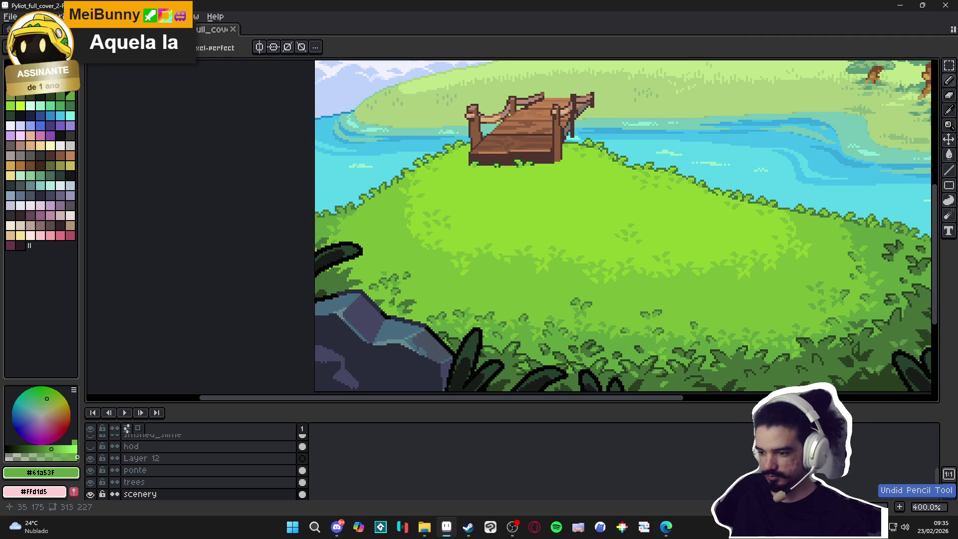
scroll(394, 295, down, 1)
drag(394, 296, 352, 286)
Sample #477238 and dot dark-green pixels into the grass below the water's edge, then save
drag(598, 284, 551, 285)
scroll(643, 251, up, 4)
scroll(643, 252, up, 3)
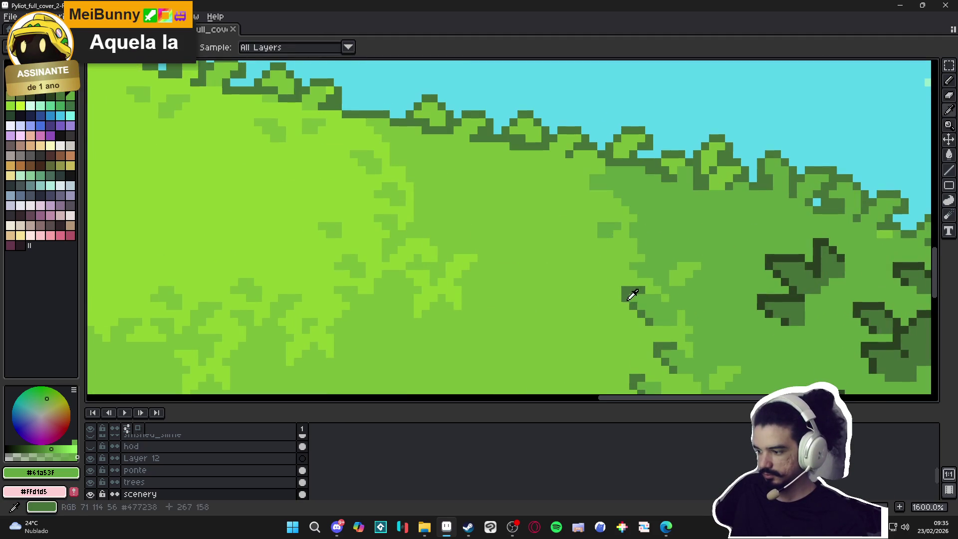
alt+click(610, 236)
click(632, 218)
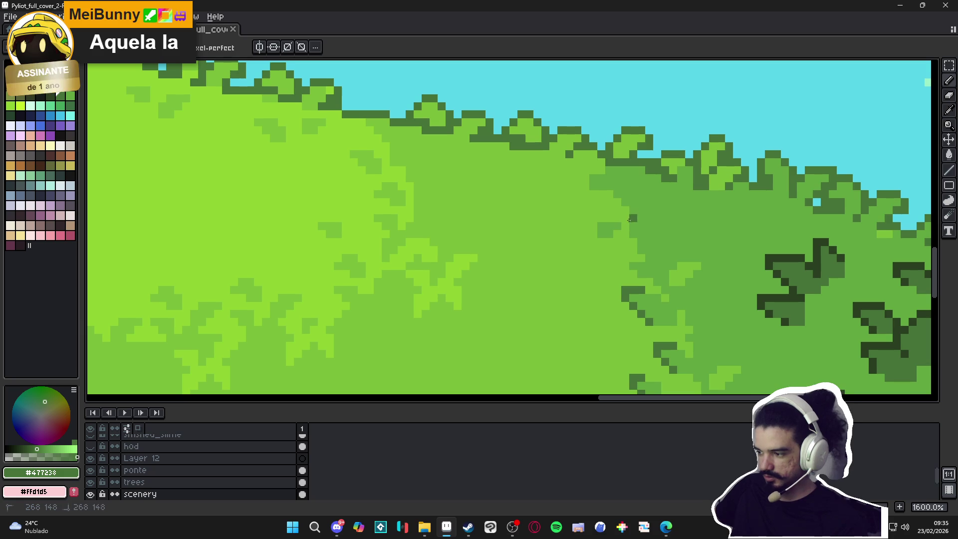
click(624, 224)
click(633, 233)
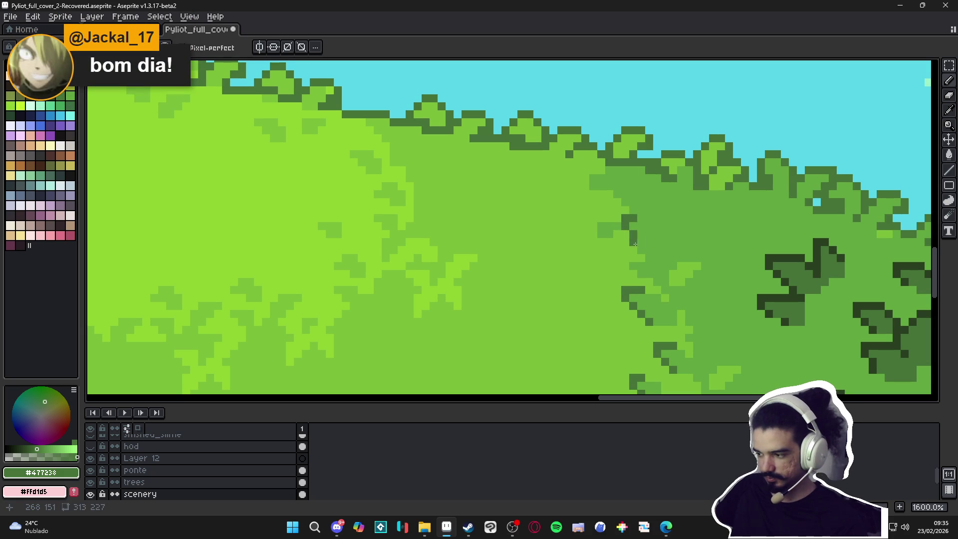
click(609, 242)
key(ctrl+s)
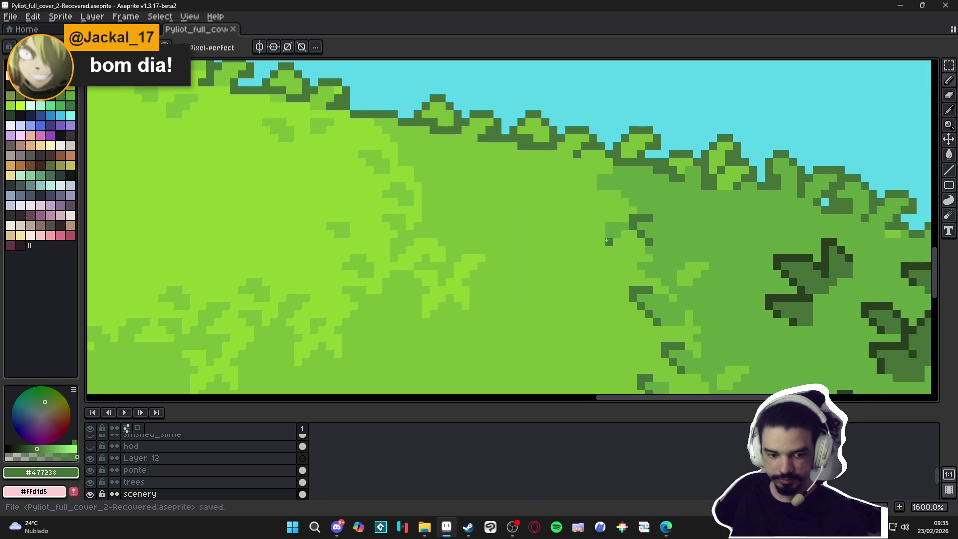
Draw a short vertical dark-green stroke in the grass and save the cover again
scroll(608, 231, up, 1)
drag(625, 225, 618, 255)
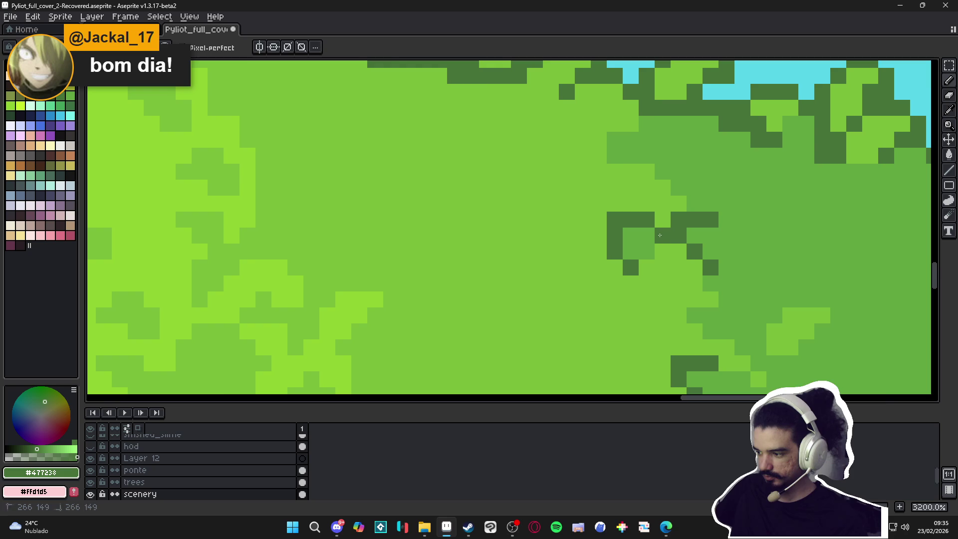
scroll(666, 243, down, 5)
key(ctrl+s)
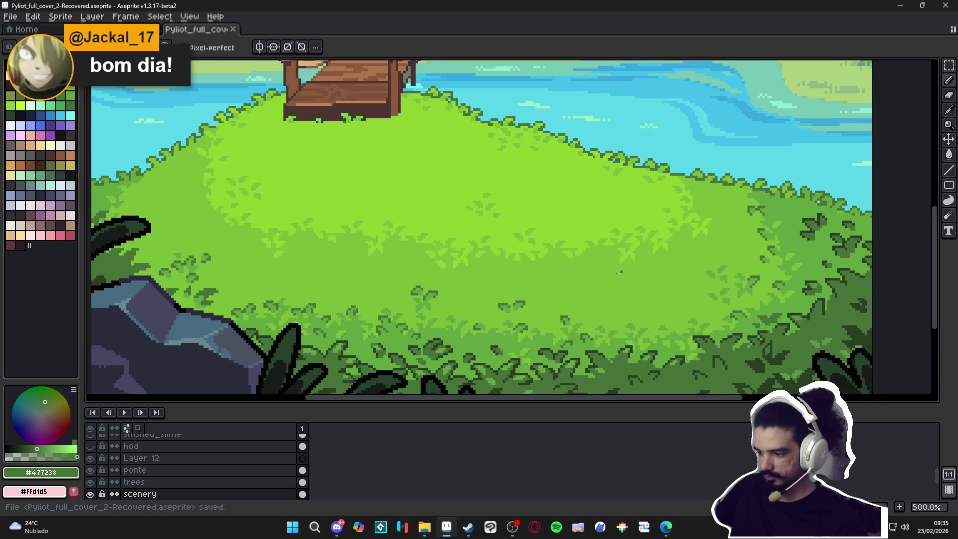
scroll(610, 265, down, 2)
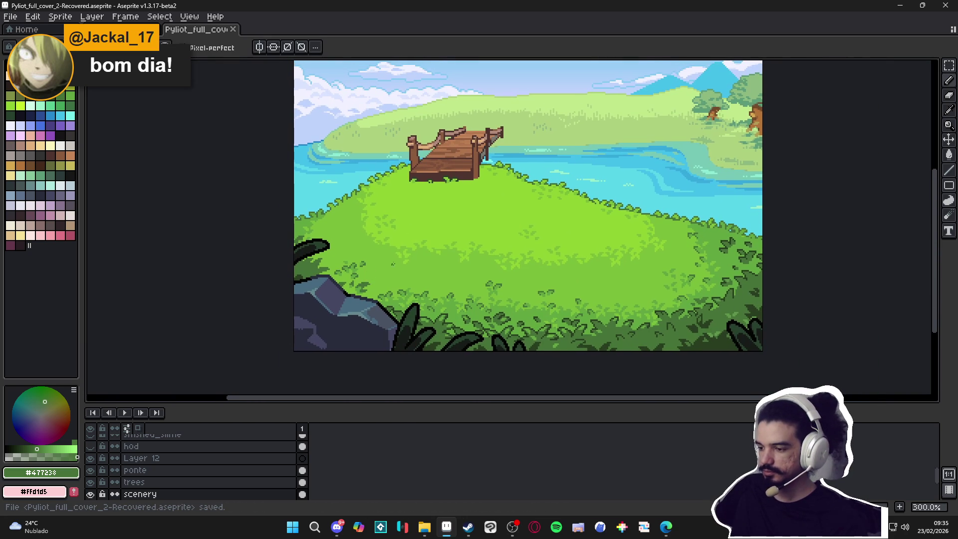
scroll(693, 290, up, 2)
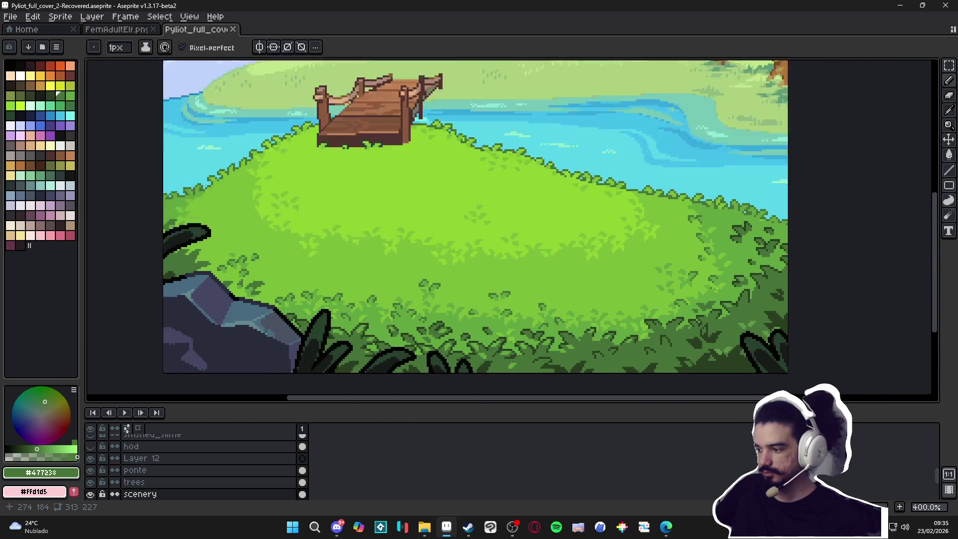
scroll(774, 293, down, 2)
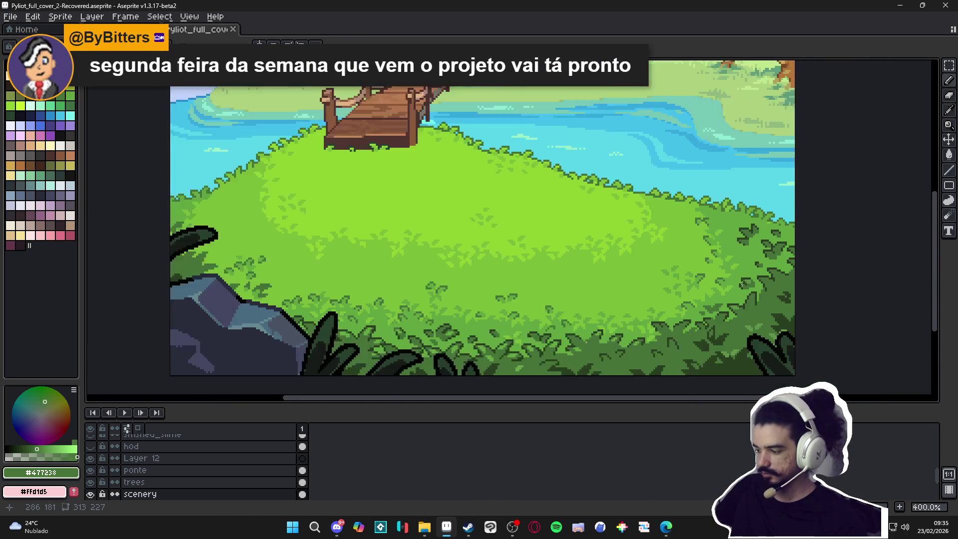
scroll(716, 302, up, 2)
scroll(717, 301, down, 3)
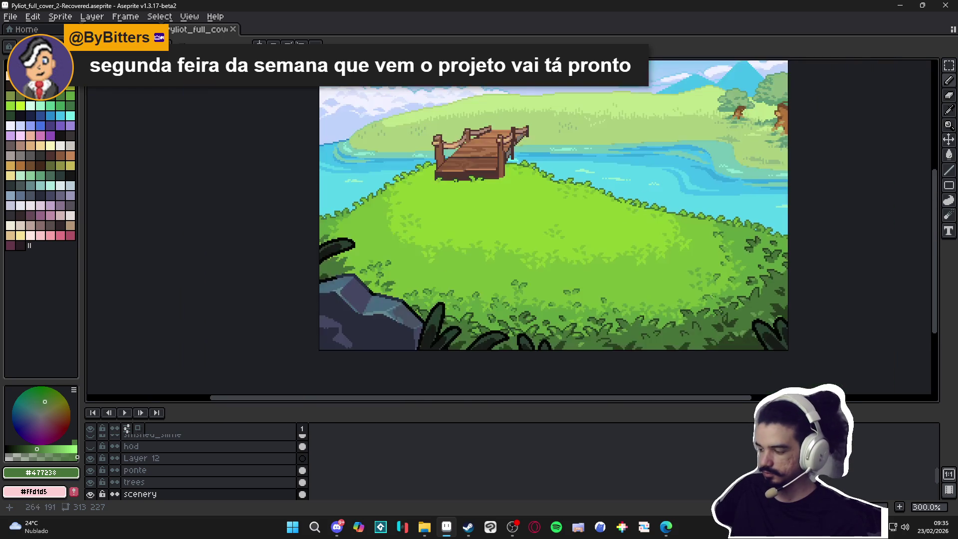
key(ctrl+s)
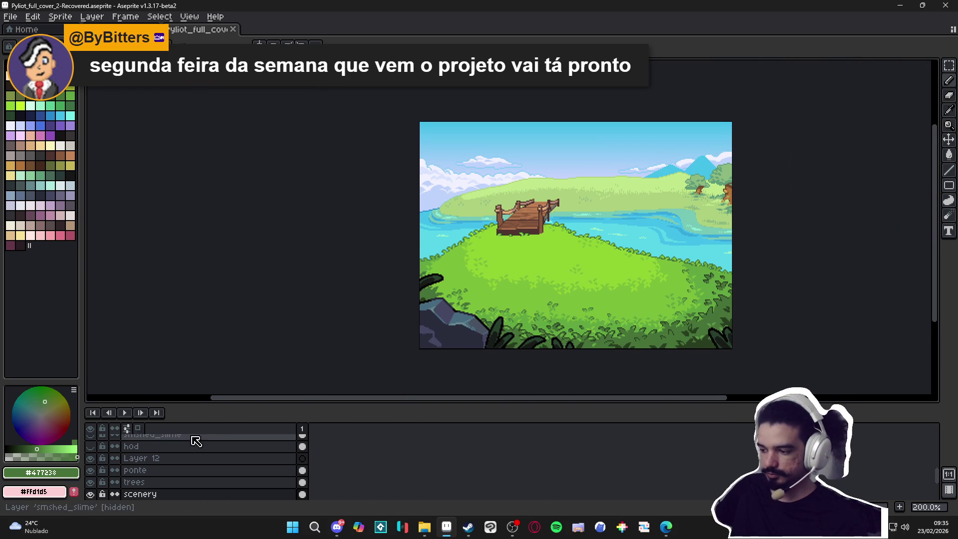
Enlarge the timeline's layer list so all the cover's layers are visible
scroll(105, 462, up, 5)
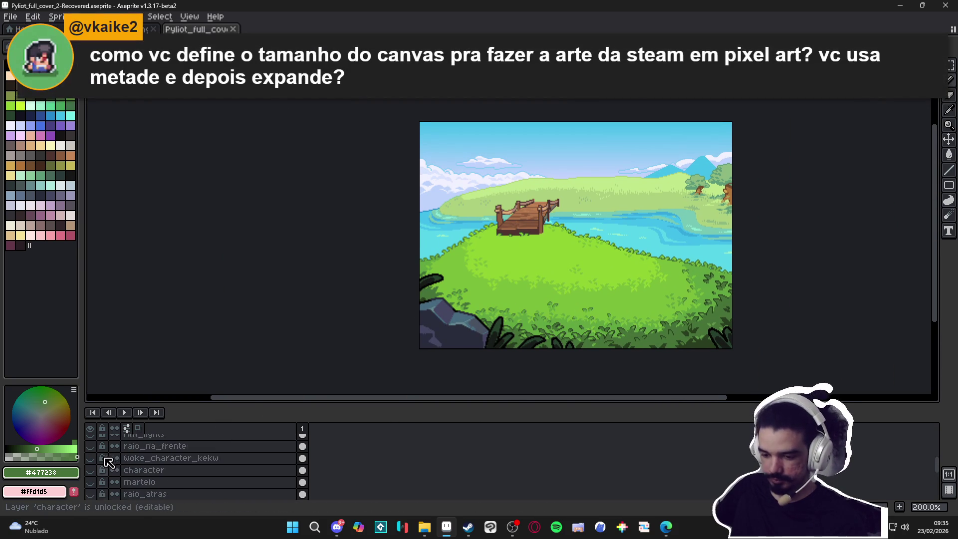
scroll(99, 460, up, 5)
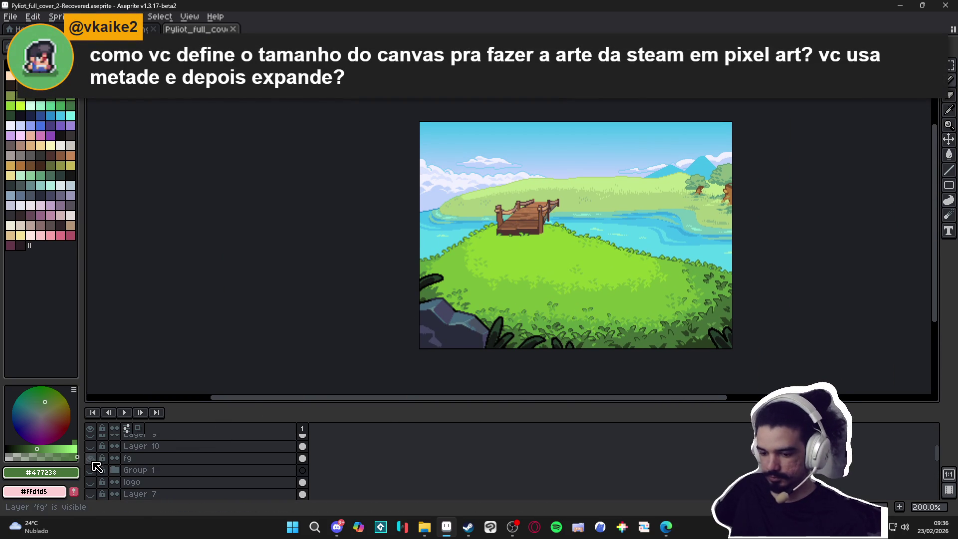
drag(191, 405, 214, 158)
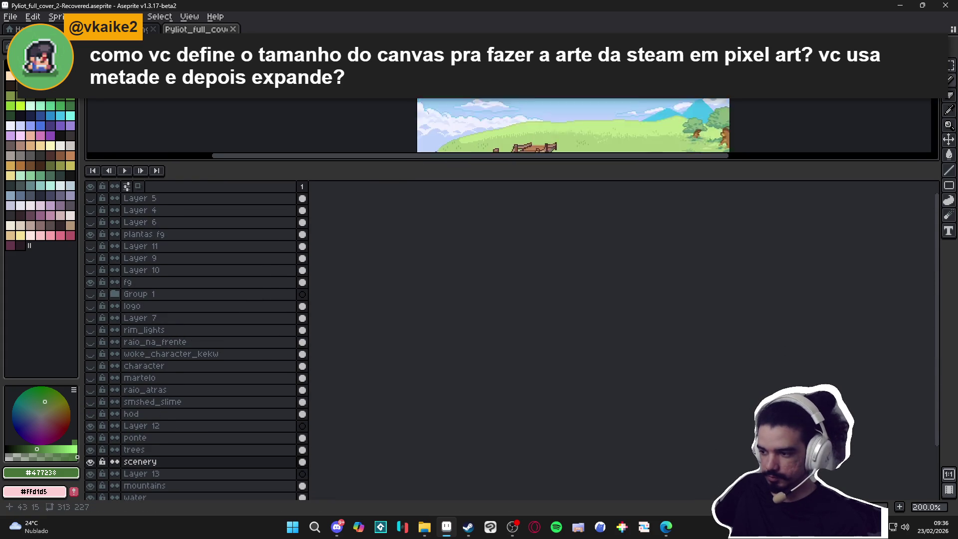
scroll(513, 122, up, 2)
scroll(513, 122, down, 3)
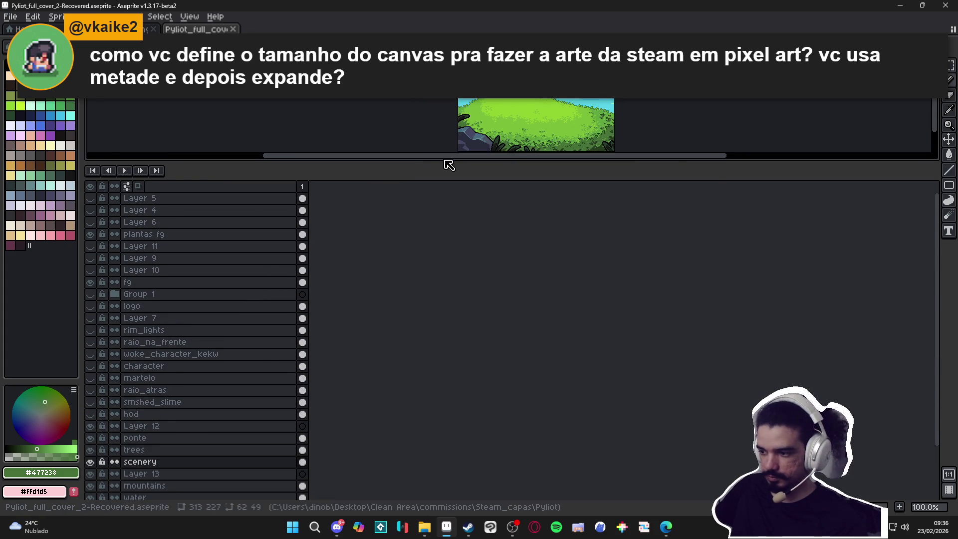
drag(448, 163, 447, 188)
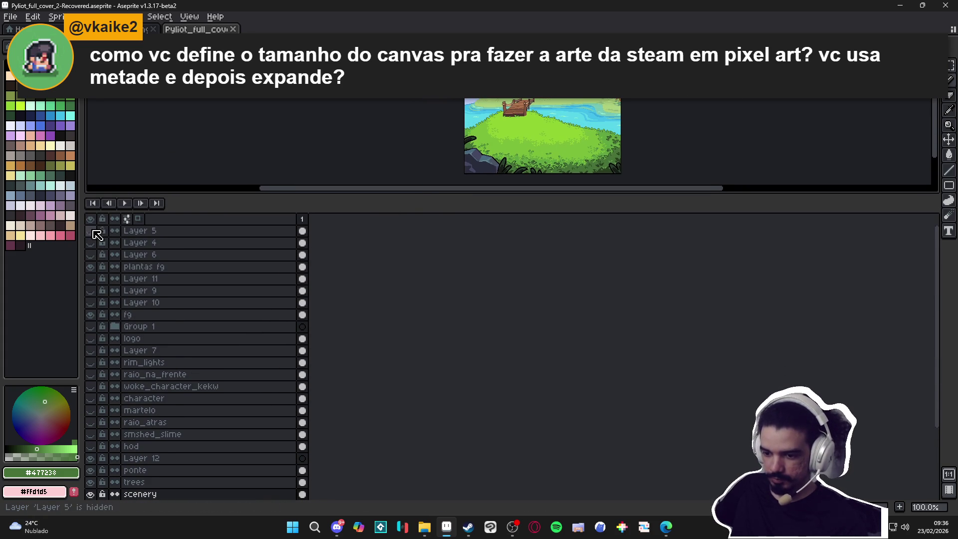
Toggle the visibility of Layers 4, 5, 6, 9, 10 and 11 to check their contents
click(91, 243)
click(90, 243)
click(90, 231)
click(90, 231)
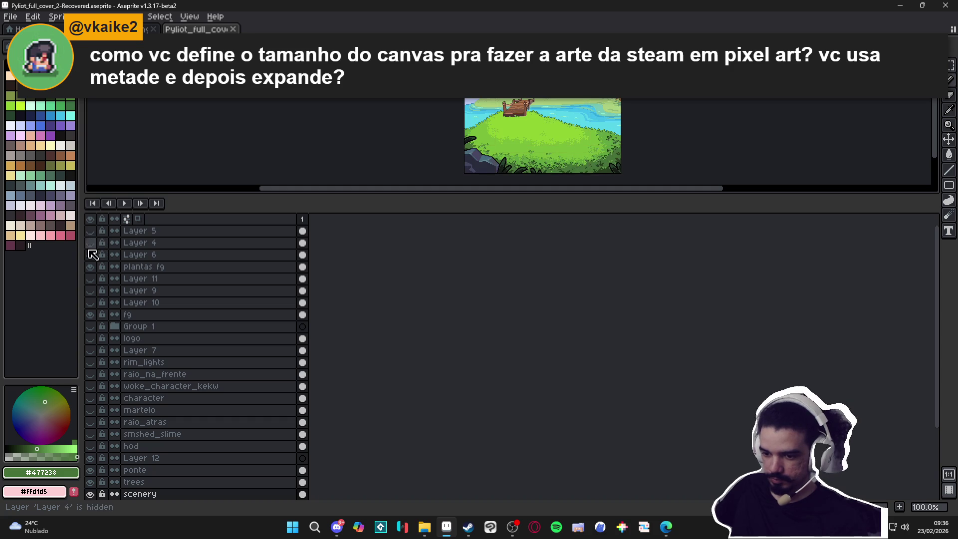
click(90, 255)
click(91, 255)
click(90, 278)
click(91, 291)
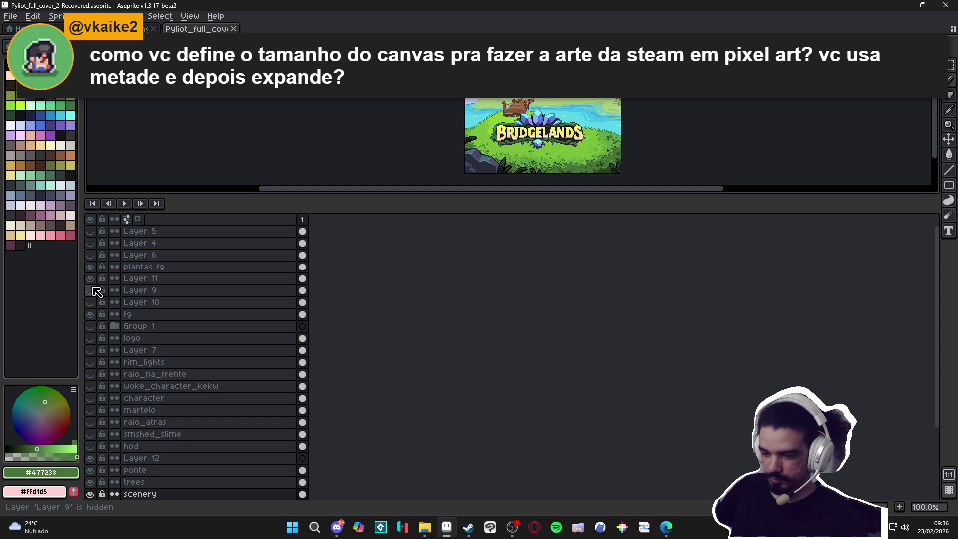
click(90, 278)
click(91, 290)
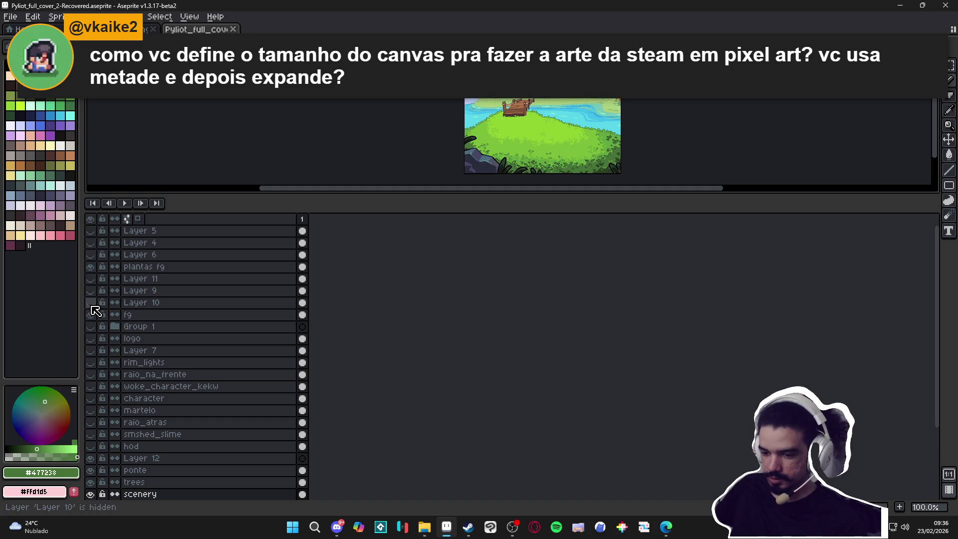
click(91, 302)
Show the fg layer, Layer 9 and Group 1 with the BRIDGELANDS logo layers
click(90, 314)
click(91, 290)
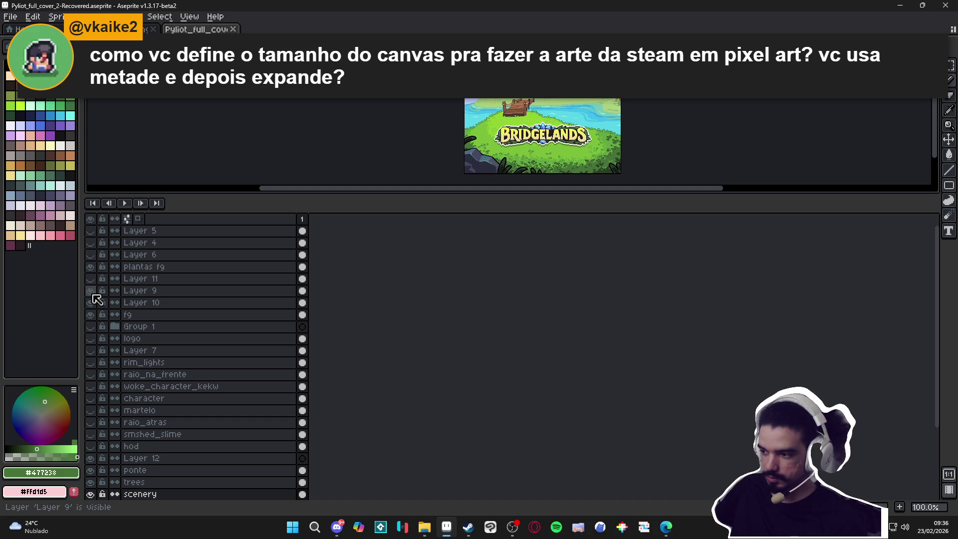
click(92, 326)
drag(93, 326, 96, 486)
click(94, 365)
click(94, 365)
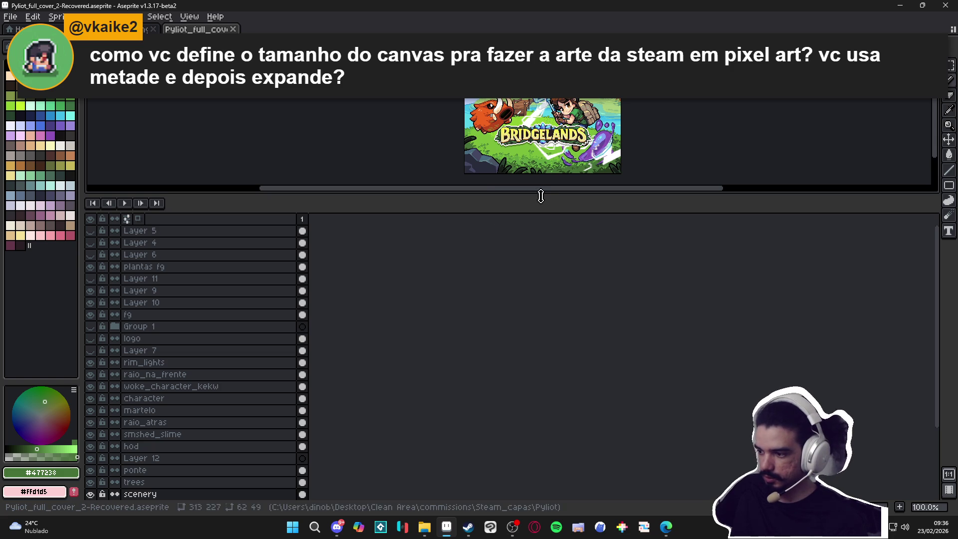
Shrink the timeline to view the whole cover and save it
drag(541, 196, 544, 331)
scroll(556, 210, up, 3)
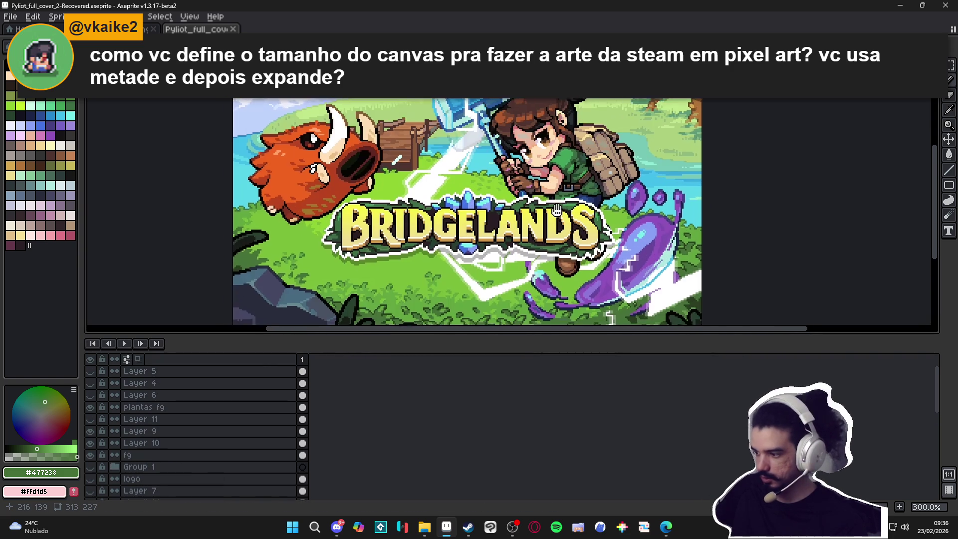
drag(556, 210, 562, 210)
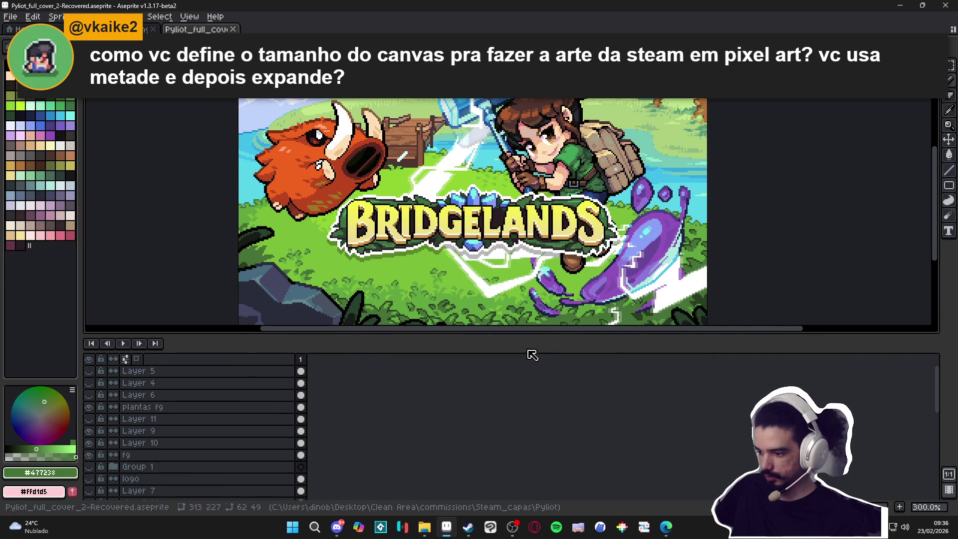
drag(523, 331, 525, 405)
key(ctrl+s)
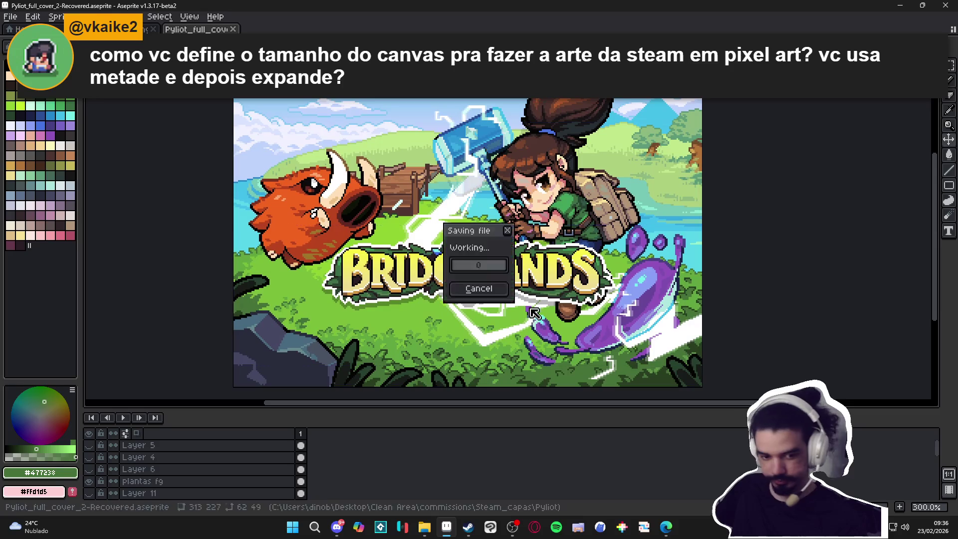
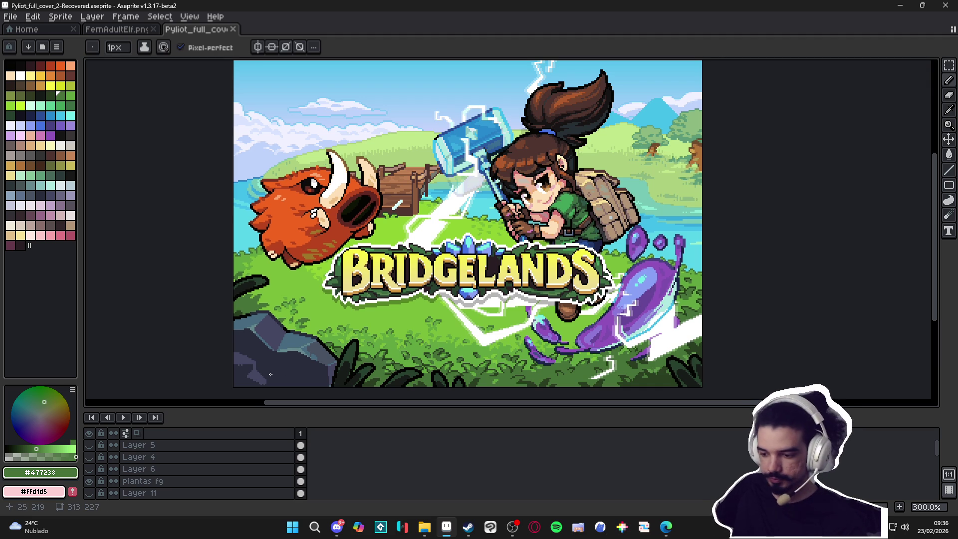
Select the scenery layer and pick a pale grey-blue swatch from the palette
scroll(345, 364, down, 1)
scroll(449, 334, up, 1)
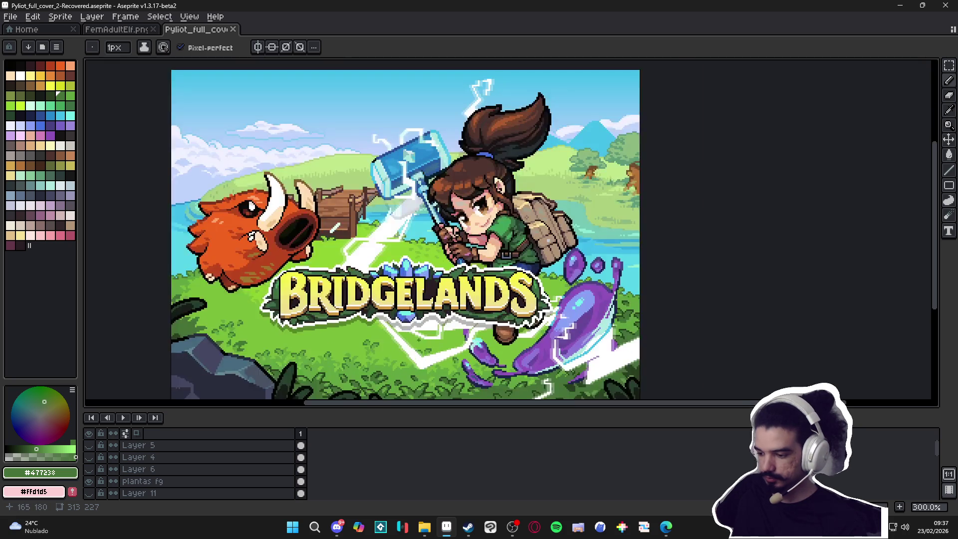
drag(436, 301, 480, 313)
scroll(461, 305, down, 1)
scroll(470, 312, up, 1)
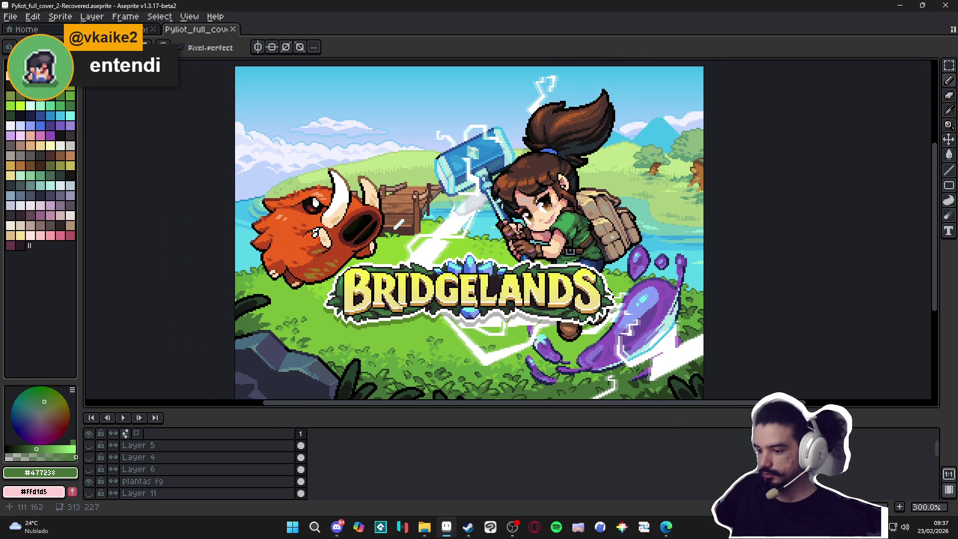
ctrl+click(334, 337)
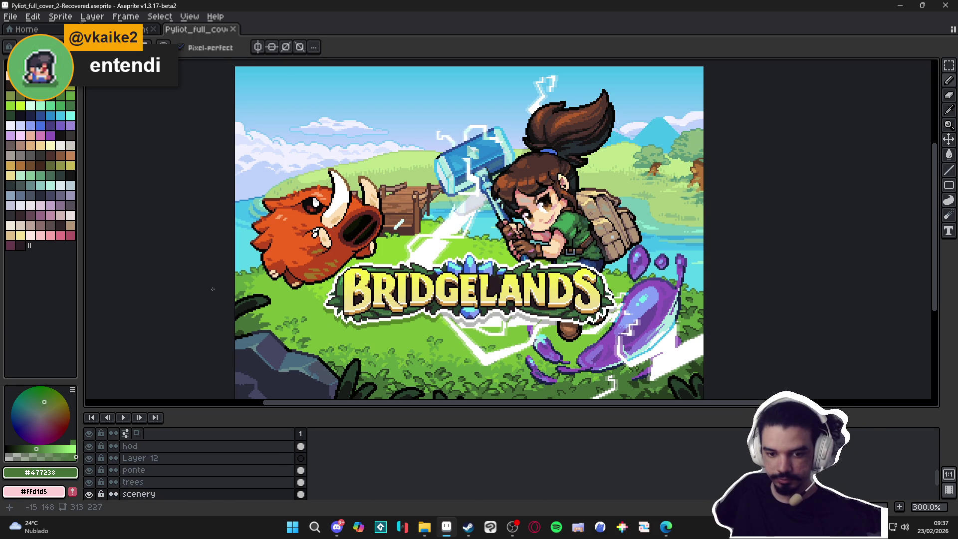
click(70, 187)
Paint pale grey-blue petals in the grass left of the BRIDGELANDS logo
scroll(308, 318, up, 1)
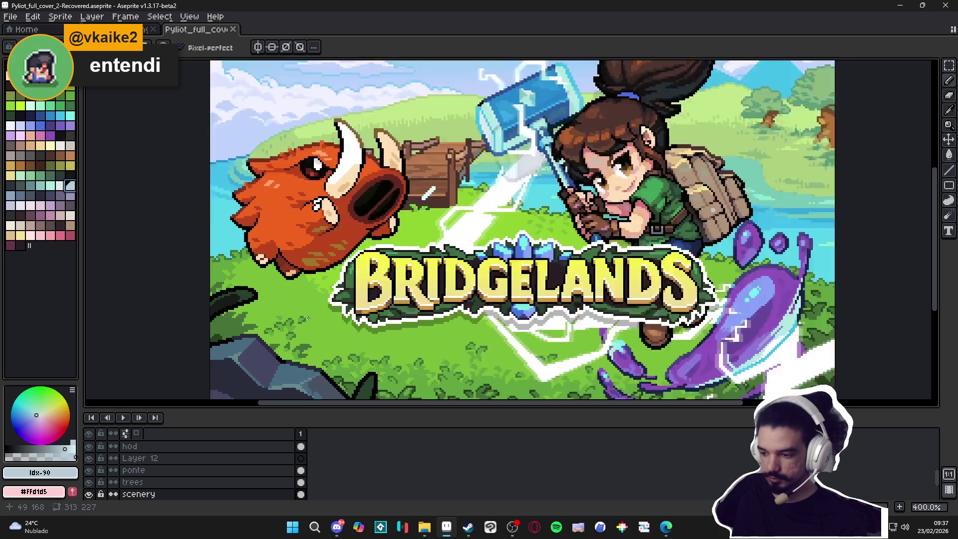
scroll(307, 317, up, 3)
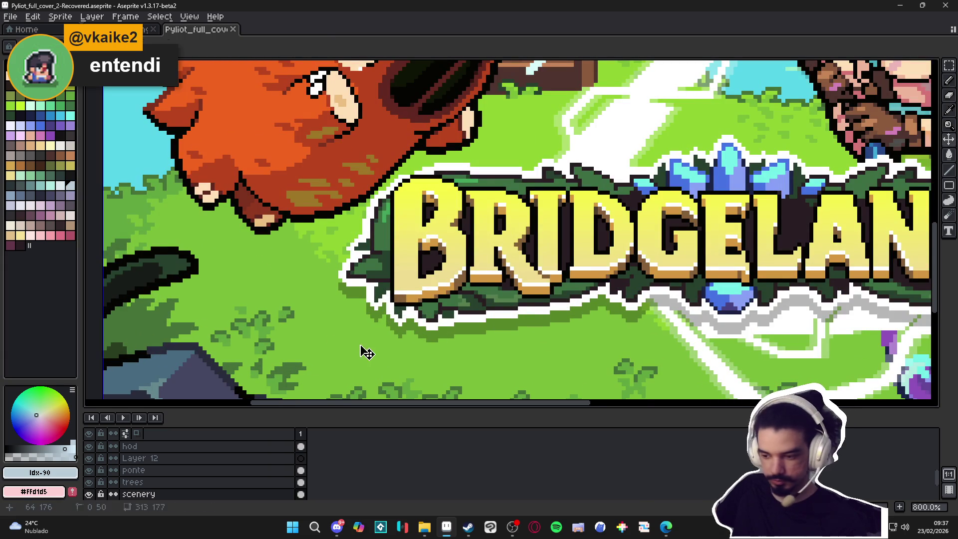
scroll(344, 339, up, 1)
mouse_move(344, 336)
mouse_down()
mouse_move(335, 354)
mouse_move(351, 341)
mouse_up()
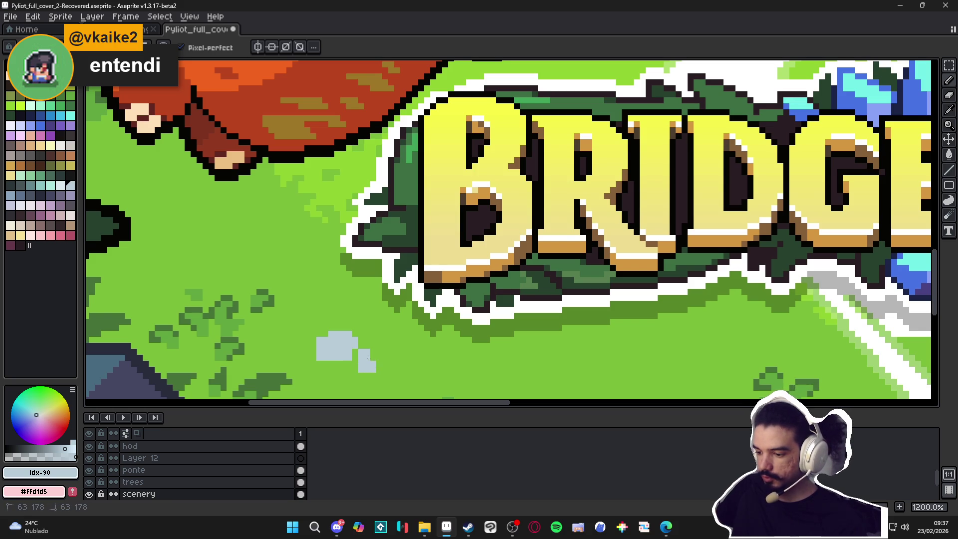
drag(368, 358, 354, 372)
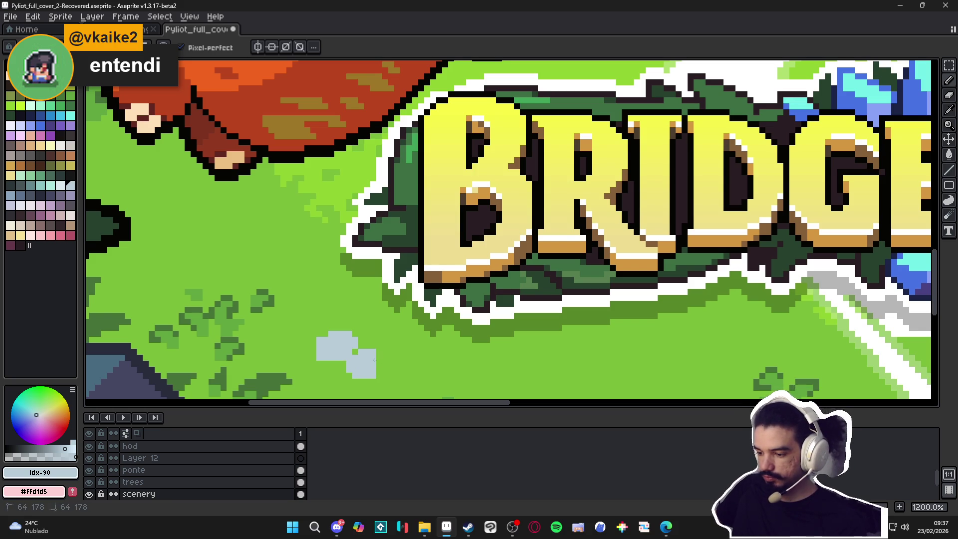
drag(374, 359, 381, 370)
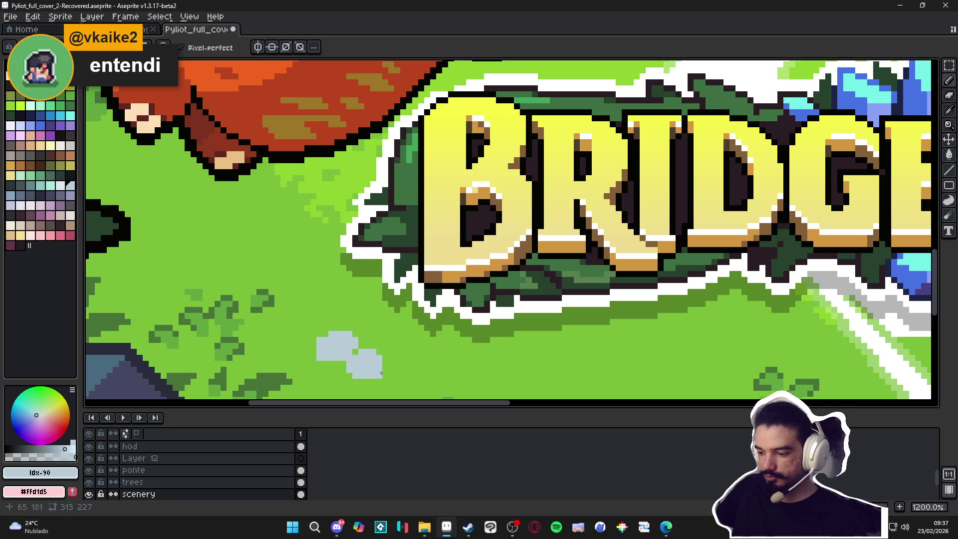
Paint a yellow centre in the middle of the petals
click(30, 175)
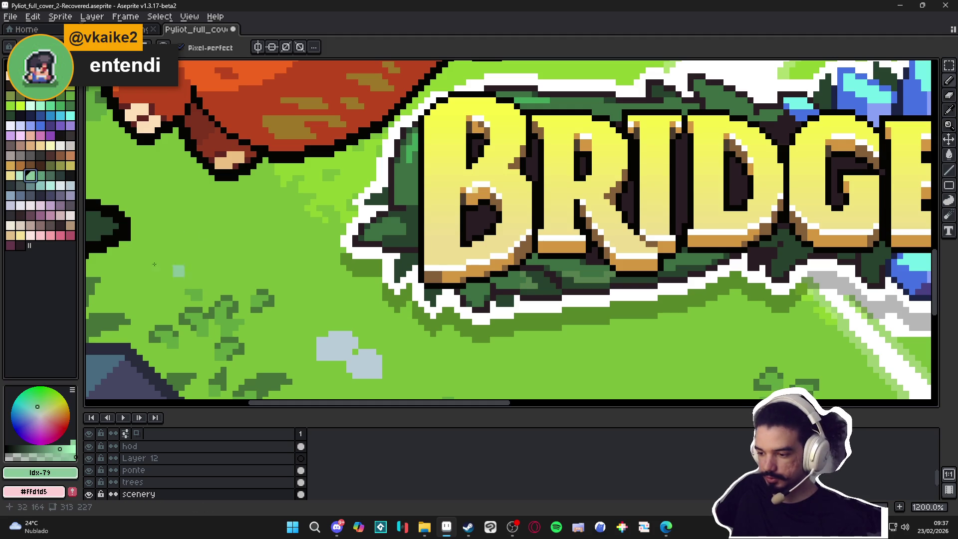
click(50, 86)
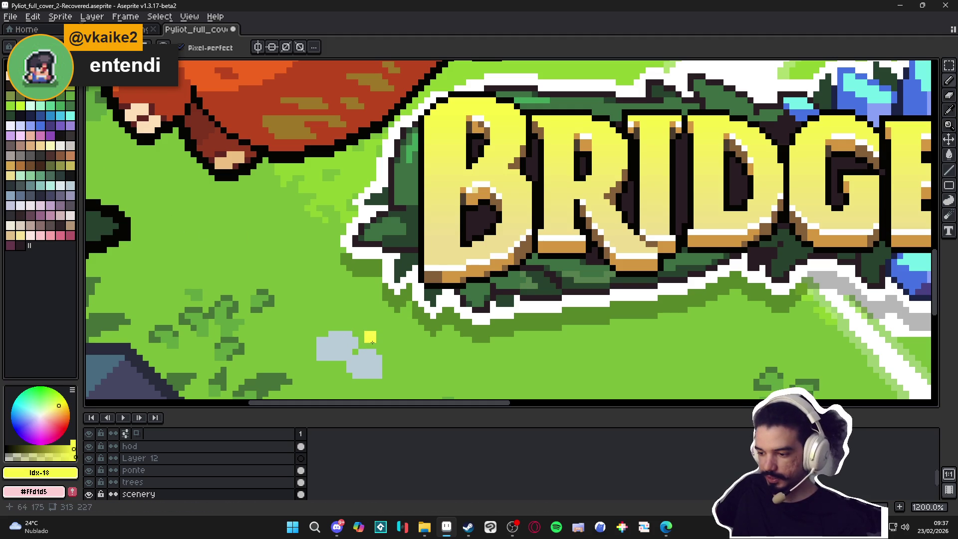
drag(372, 342, 368, 340)
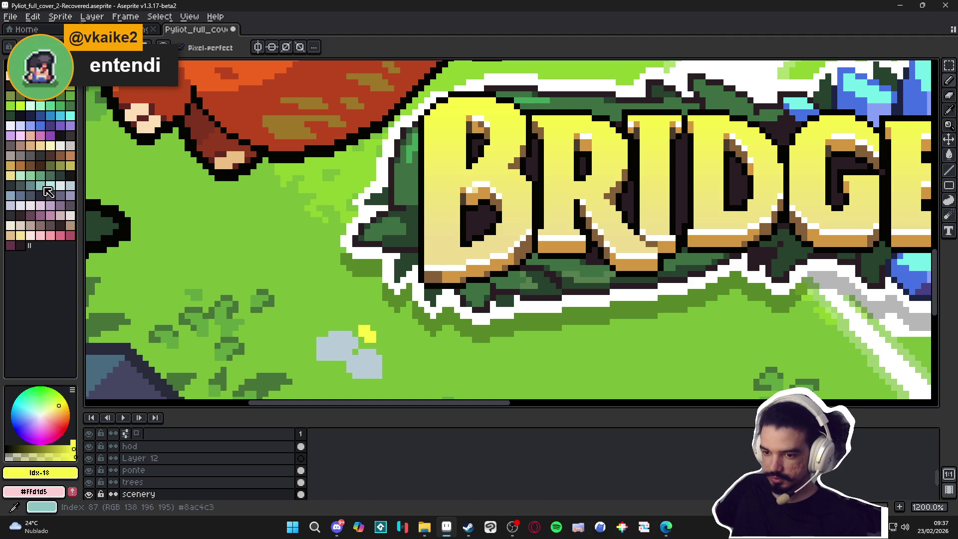
Add lighter pale-blue petal blocks around the yellow centre
click(11, 195)
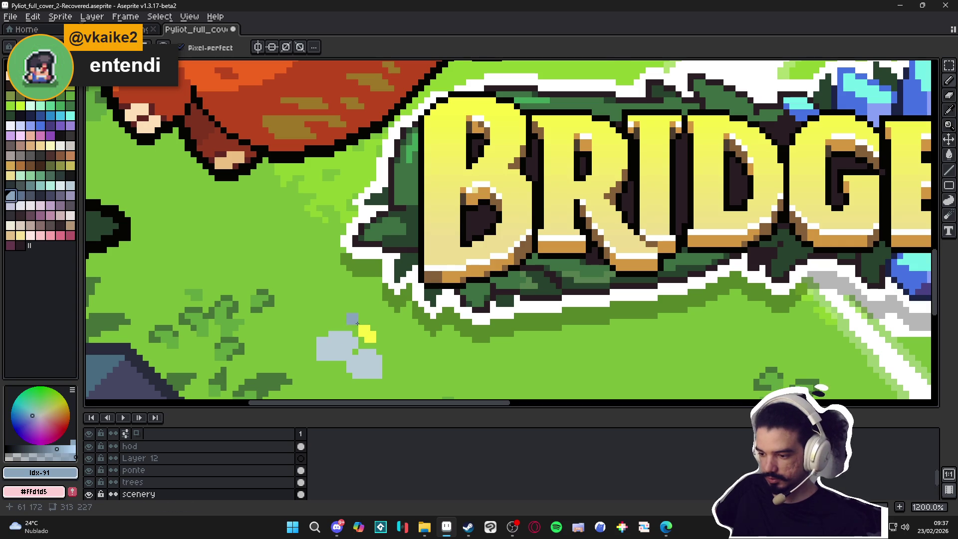
scroll(357, 323, down, 5)
scroll(375, 346, up, 5)
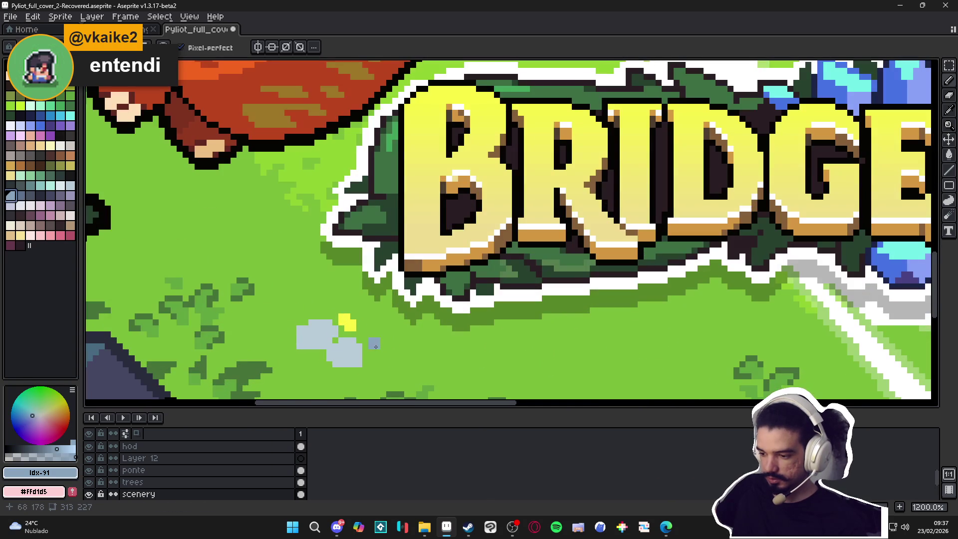
click(60, 185)
click(374, 339)
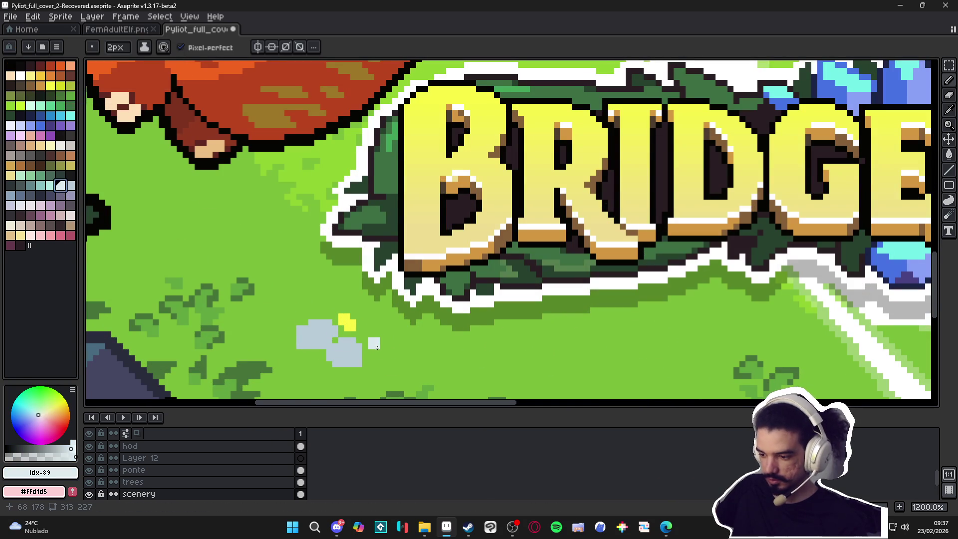
drag(374, 339, 327, 299)
scroll(327, 299, up, 1)
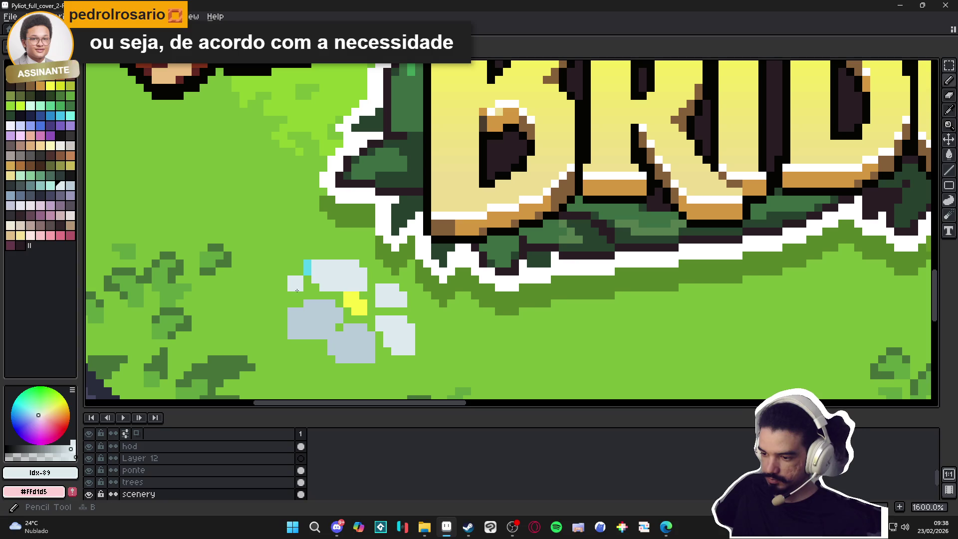
alt+click(301, 275)
scroll(306, 261, down, 7)
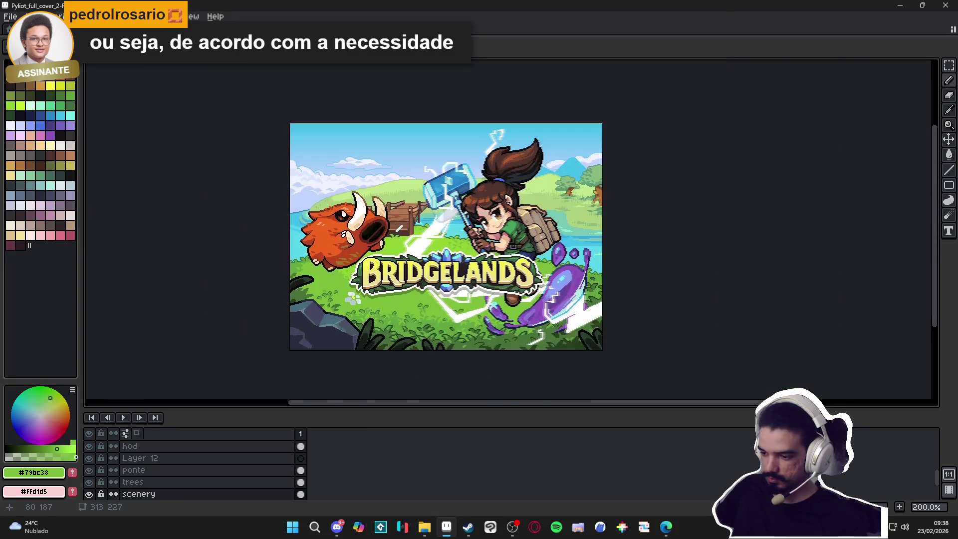
Zoom out to the whole cover and save Pyliot_full_cover_2-Recovered.aseprite
scroll(358, 310, up, 4)
scroll(379, 319, down, 3)
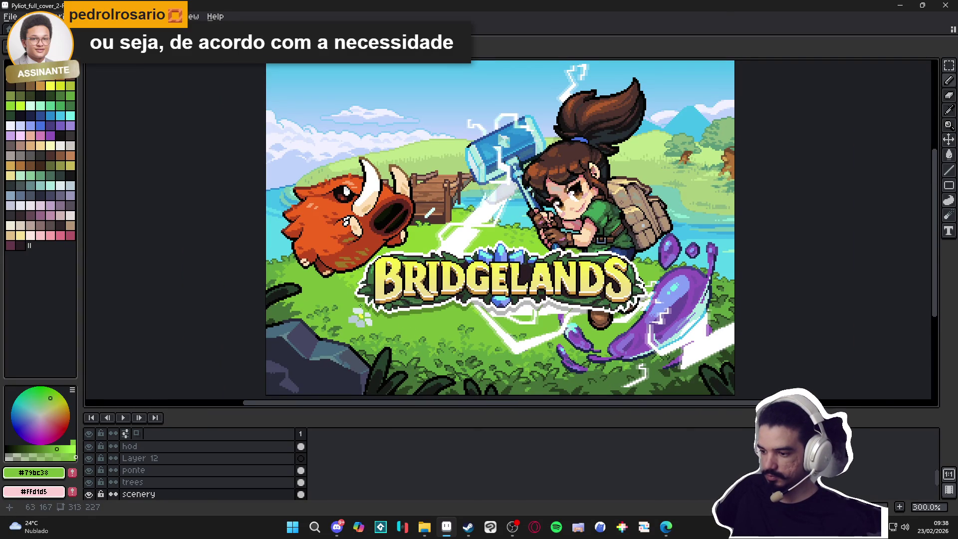
drag(434, 330, 442, 333)
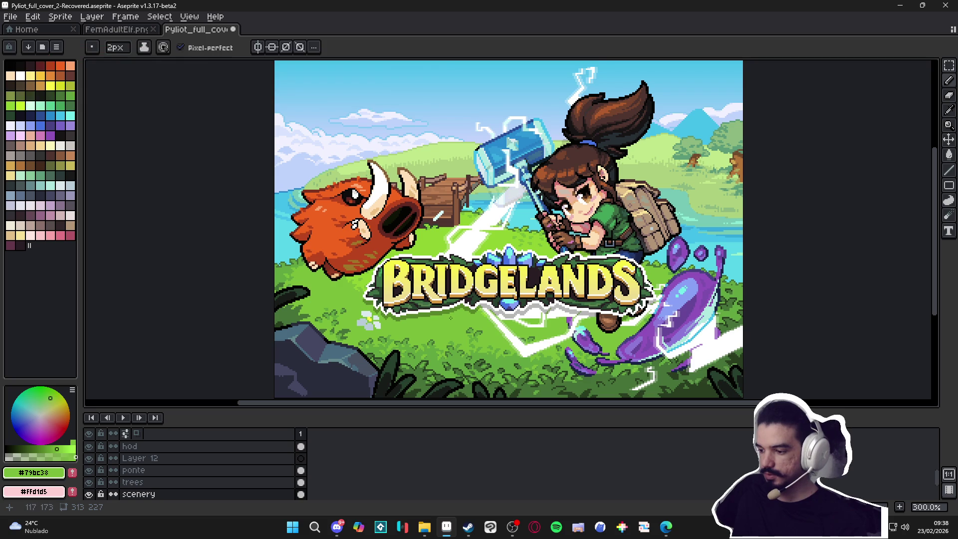
drag(340, 291, 353, 293)
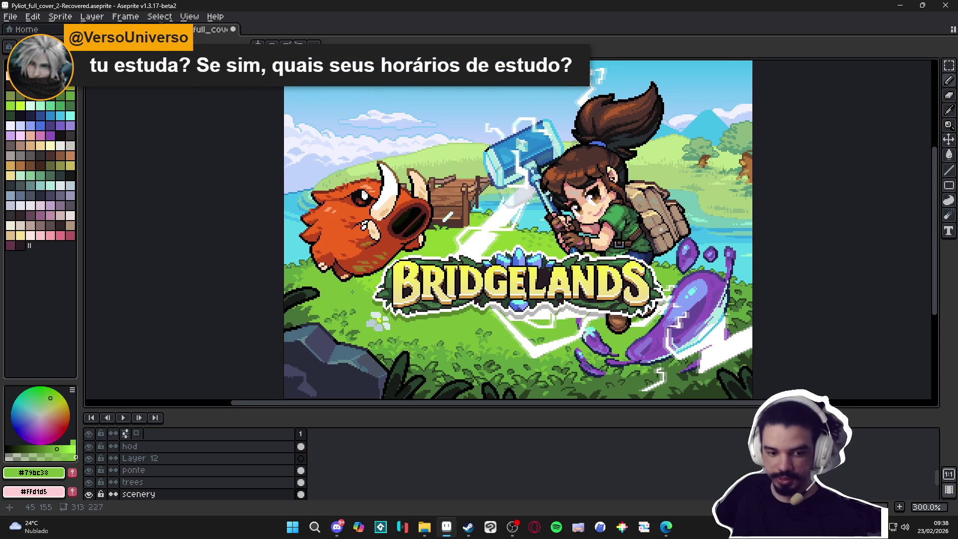
key(ctrl+s)
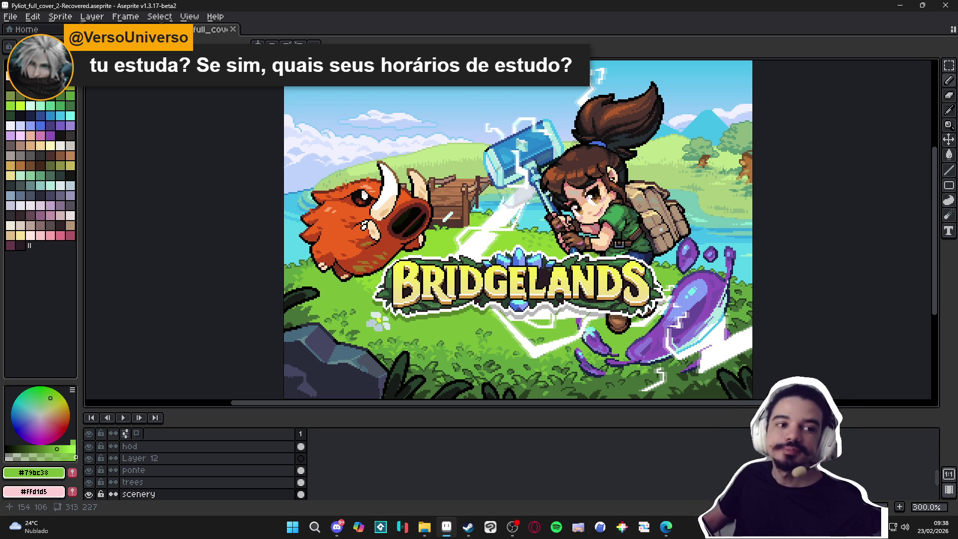
Sample the dark grass green and outline the top of the pale flower
scroll(351, 313, up, 6)
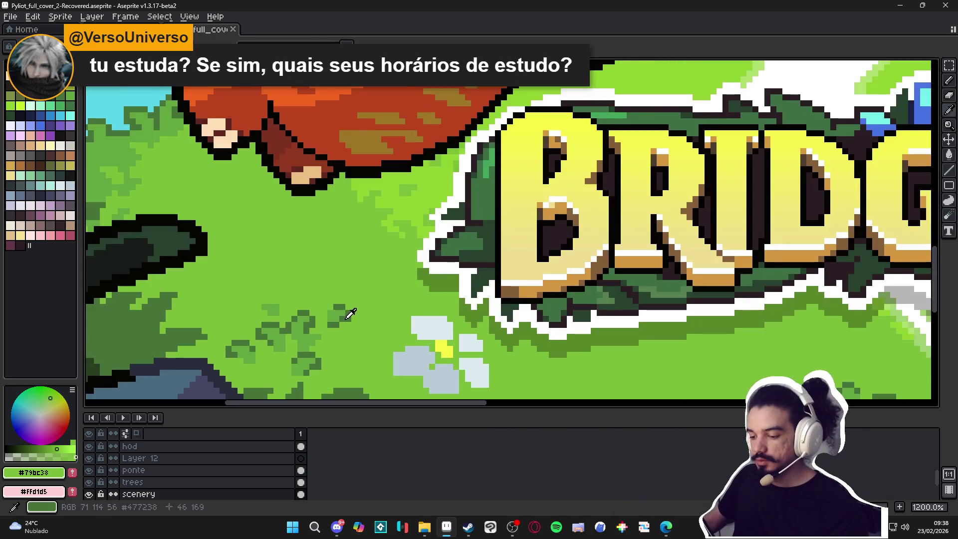
scroll(351, 313, down, 3)
scroll(375, 300, up, 3)
alt+click(375, 300)
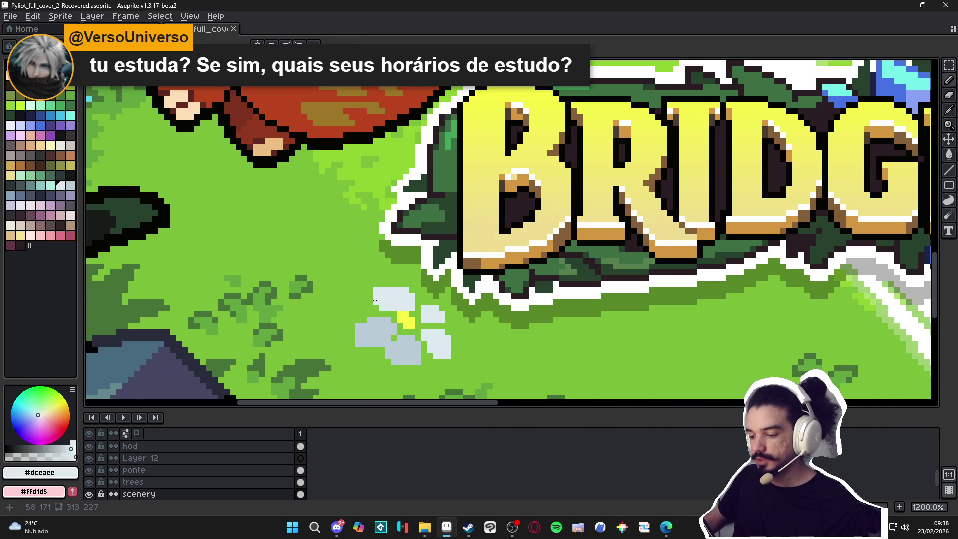
drag(377, 301, 371, 295)
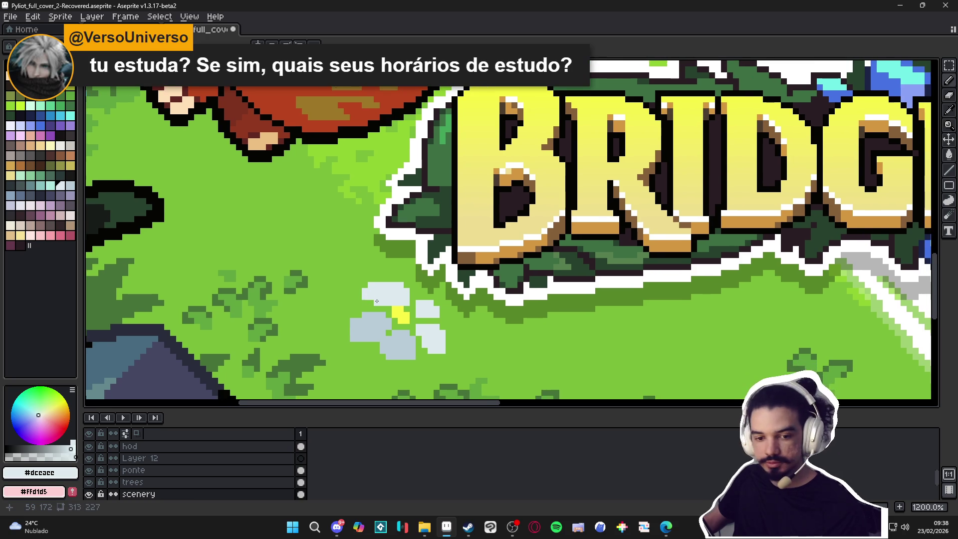
scroll(383, 314, down, 3)
scroll(383, 313, up, 3)
alt+click(438, 346)
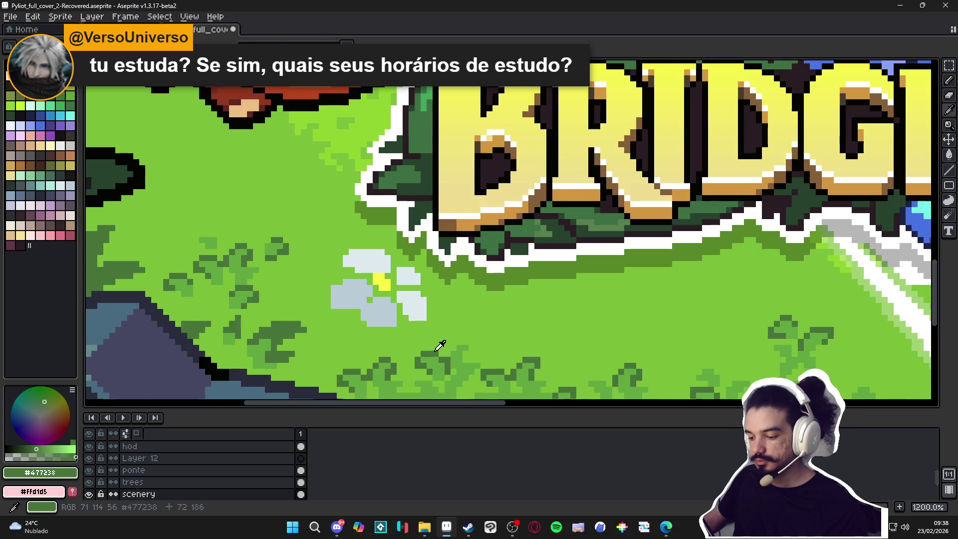
scroll(387, 255, up, 1)
mouse_move(381, 249)
mouse_down()
mouse_move(339, 249)
mouse_move(351, 284)
mouse_move(367, 290)
mouse_move(330, 295)
mouse_move(314, 320)
mouse_move(337, 323)
mouse_up()
Outline the bottom, right and upper-right petals in dark green
scroll(337, 323, up, 2)
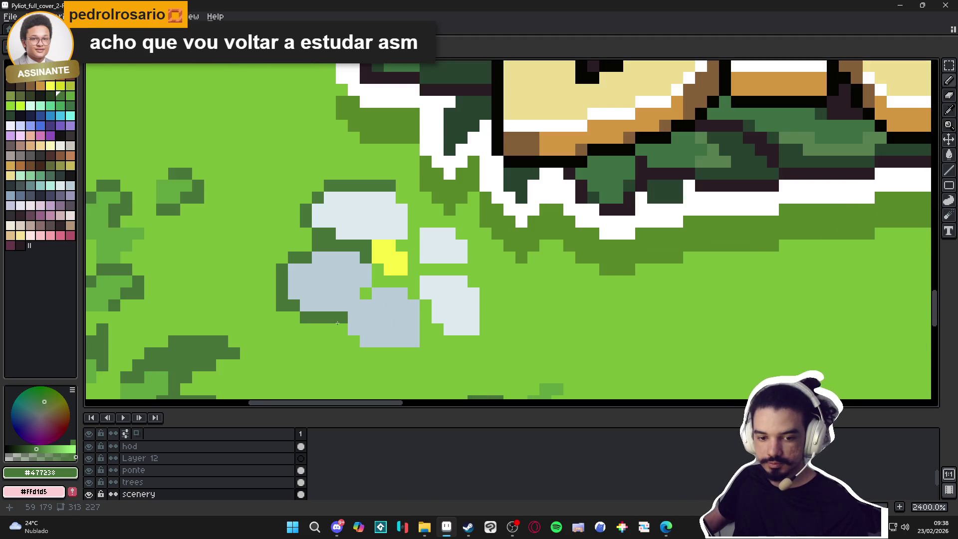
scroll(337, 323, down, 2)
scroll(352, 277, up, 2)
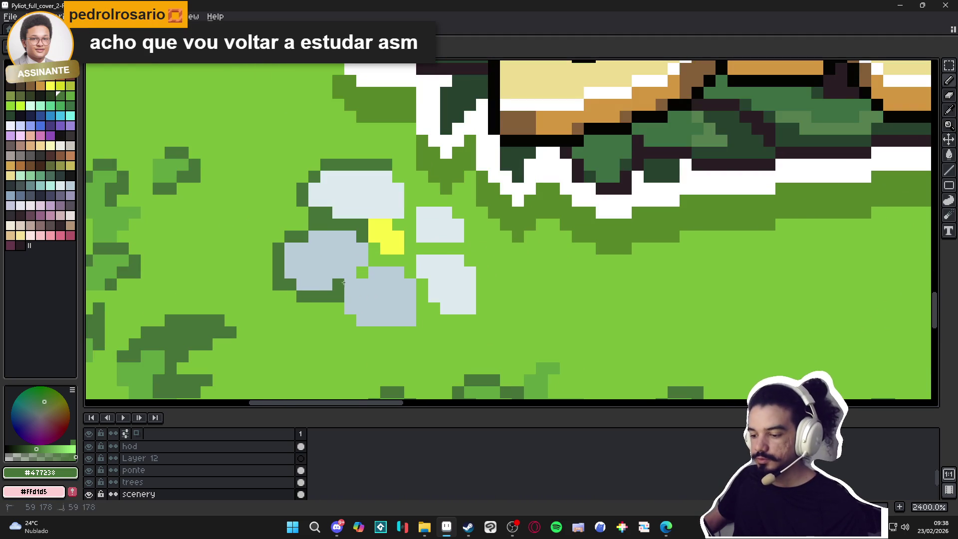
click(351, 273)
click(363, 269)
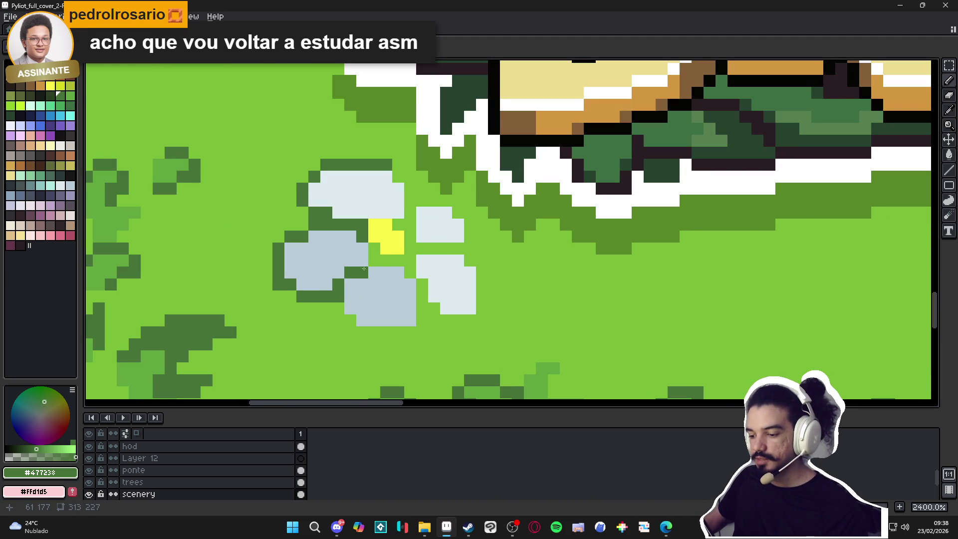
click(338, 308)
click(350, 321)
click(362, 332)
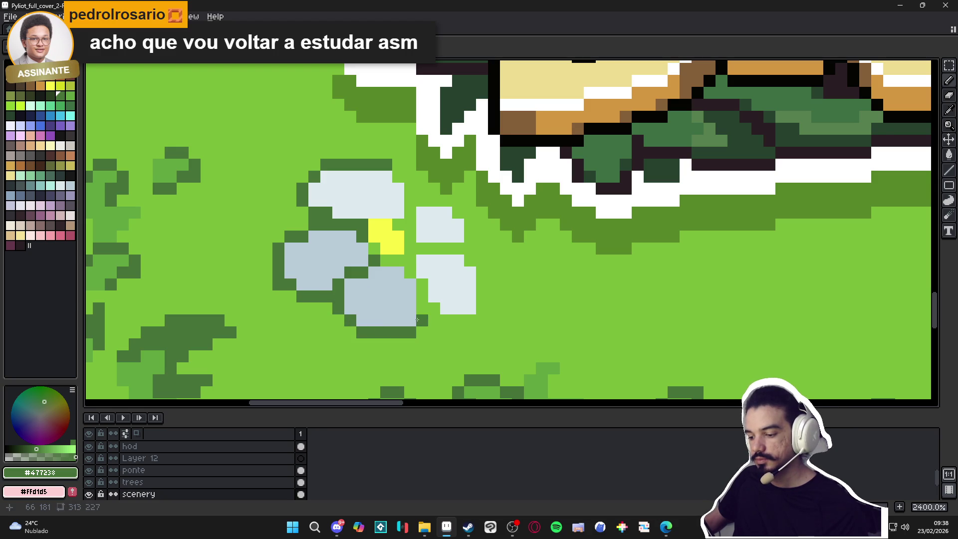
drag(422, 319, 422, 284)
mouse_move(446, 320)
mouse_down()
mouse_move(470, 320)
mouse_move(481, 276)
mouse_up()
click(469, 264)
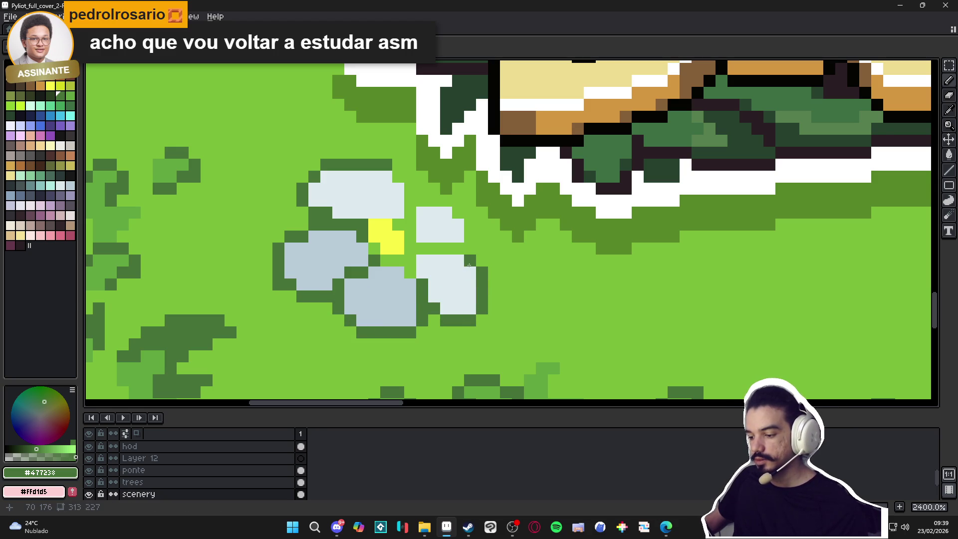
mouse_move(451, 245)
mouse_down()
mouse_move(422, 248)
mouse_move(471, 232)
mouse_move(457, 212)
mouse_move(409, 192)
mouse_up()
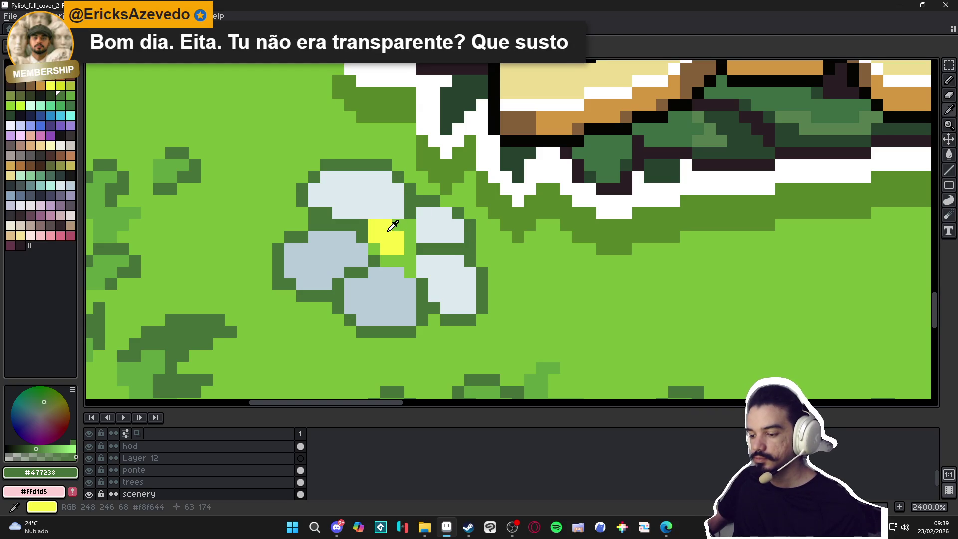
Add two yellow pixels to enlarge the flower's centre
alt+click(387, 229)
click(398, 224)
click(410, 249)
Draw a few dark green pixels just right of the pale flower
scroll(423, 297, down, 7)
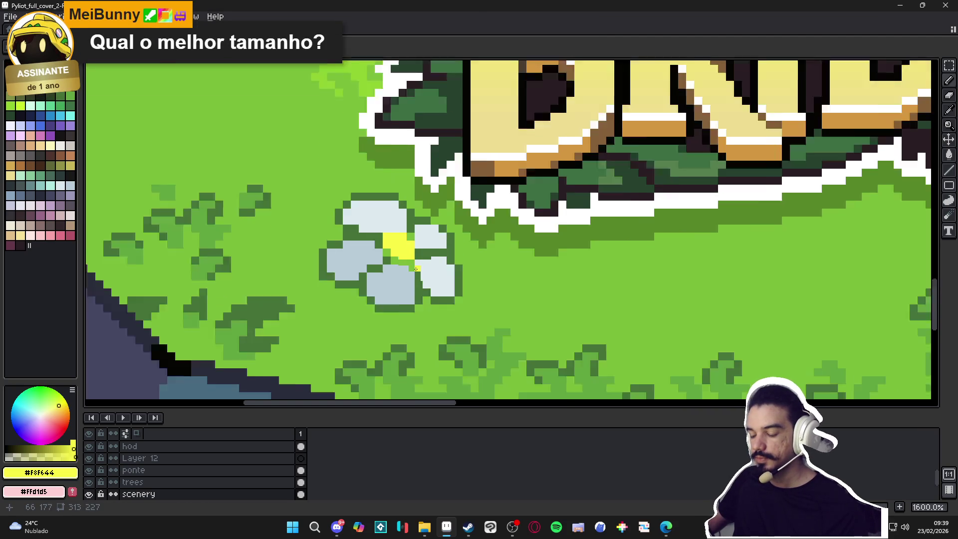
scroll(422, 296, down, 2)
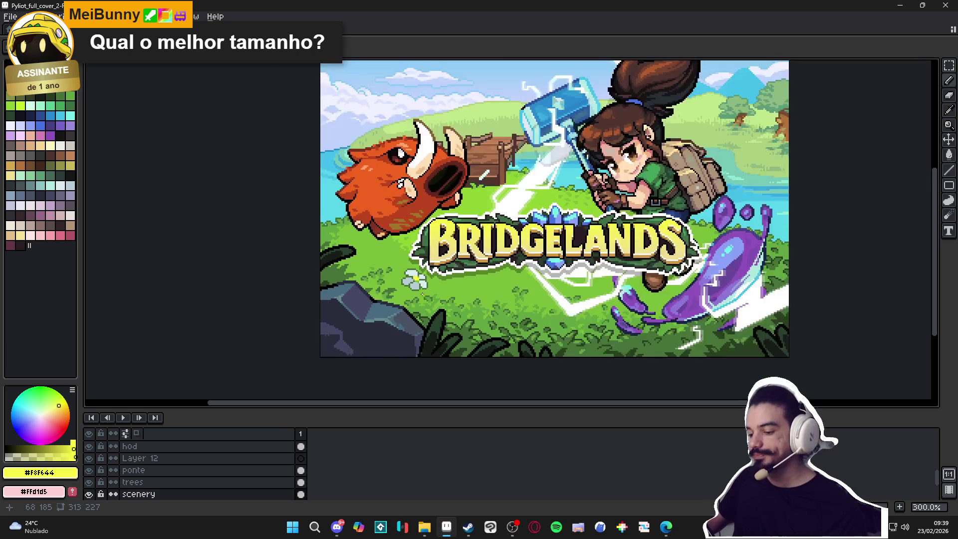
scroll(430, 289, up, 4)
scroll(419, 293, up, 1)
alt+click(430, 284)
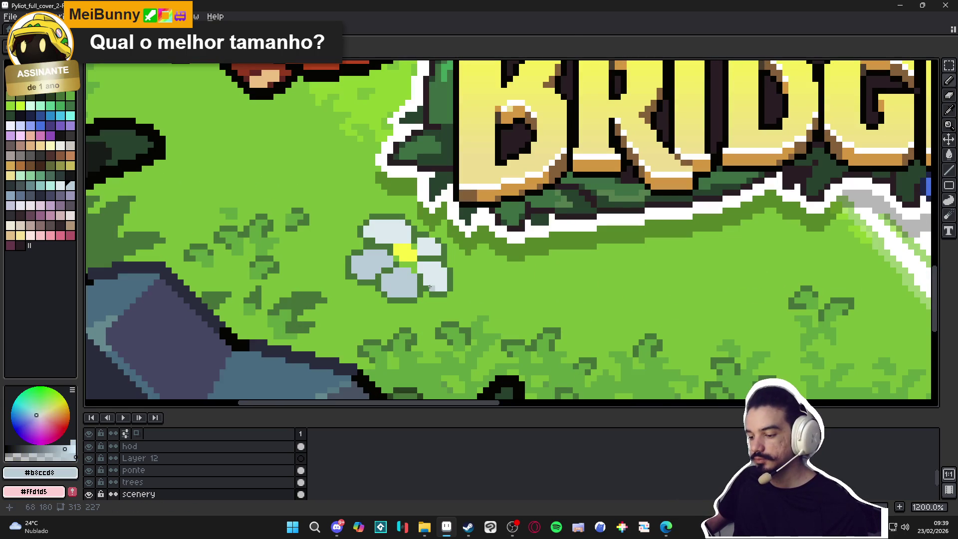
scroll(434, 287, down, 2)
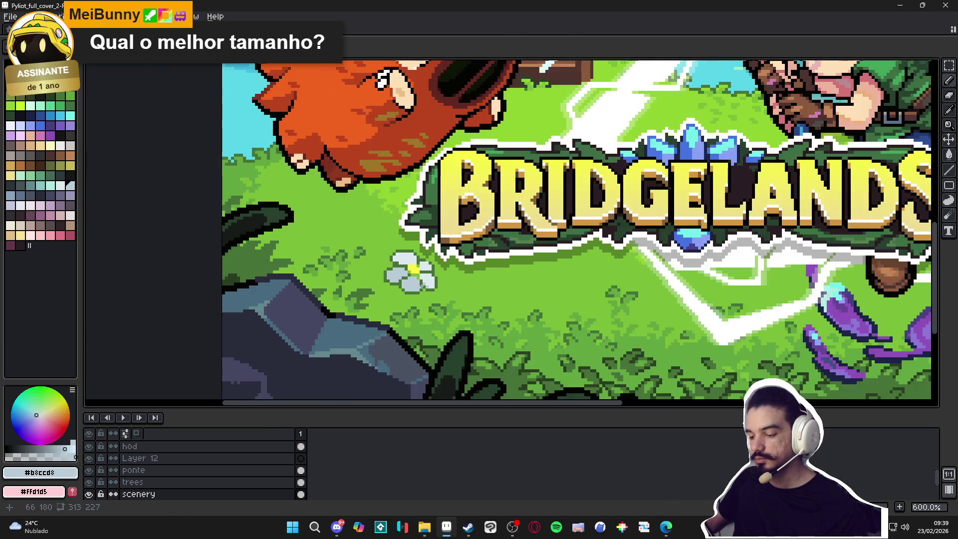
scroll(409, 272, up, 4)
alt+click(404, 270)
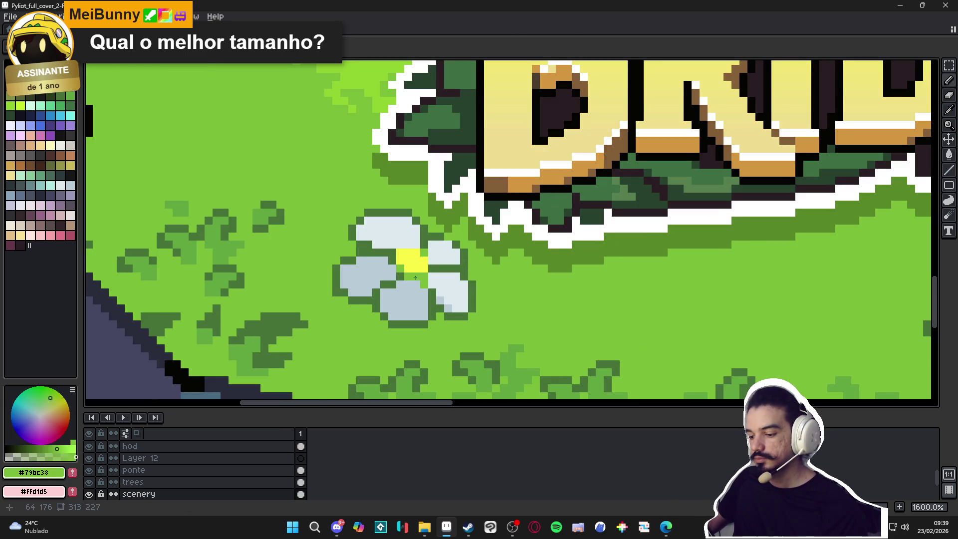
alt+click(404, 270)
drag(408, 276, 422, 280)
Repaint the pixels right of the flower in mid-green to form a grass tuft
scroll(401, 270, down, 3)
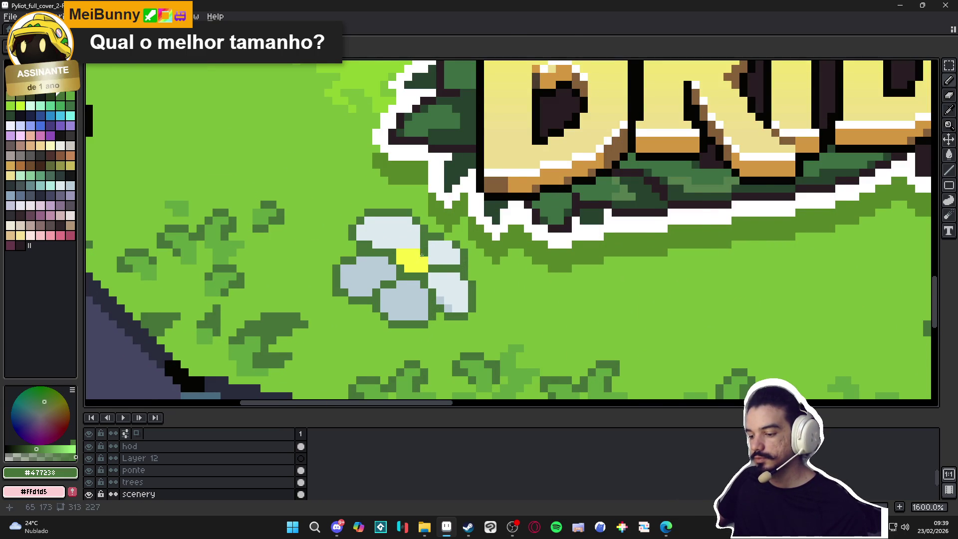
scroll(409, 274, up, 2)
scroll(439, 283, down, 2)
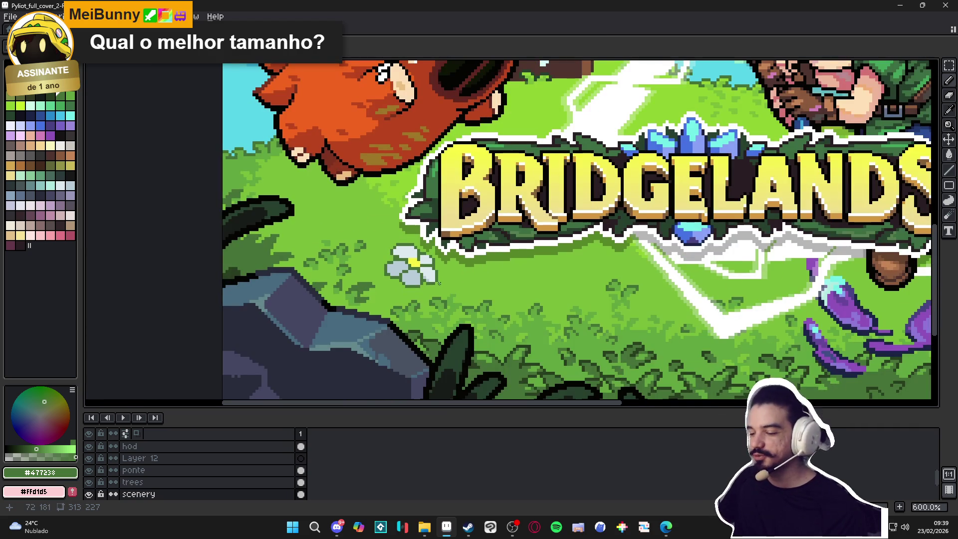
scroll(439, 283, down, 3)
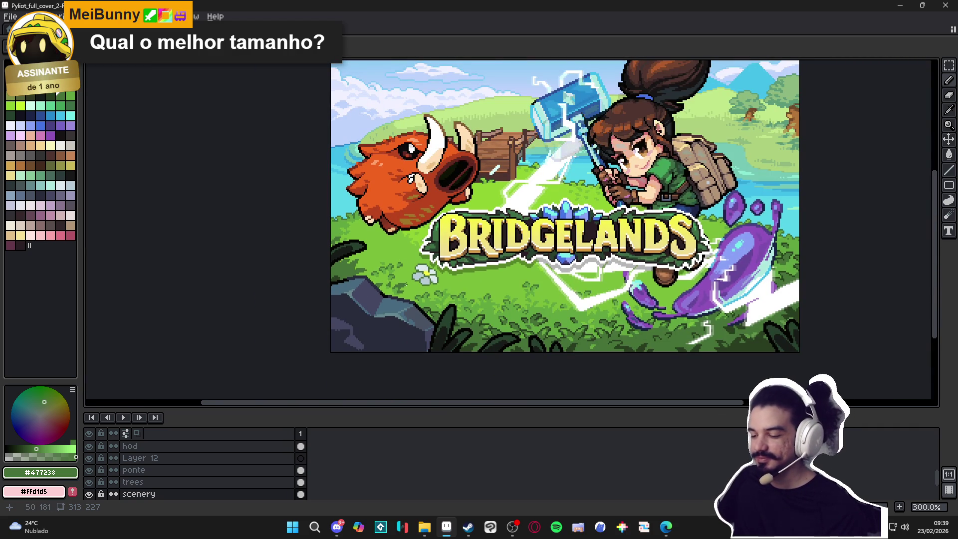
scroll(427, 282, up, 1)
scroll(428, 283, up, 2)
scroll(438, 286, down, 1)
scroll(445, 288, down, 1)
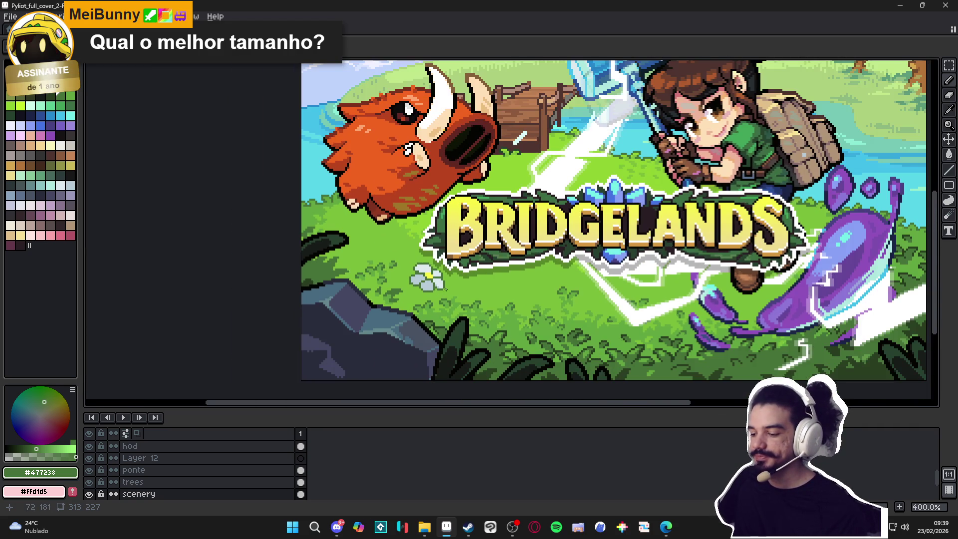
scroll(445, 288, down, 1)
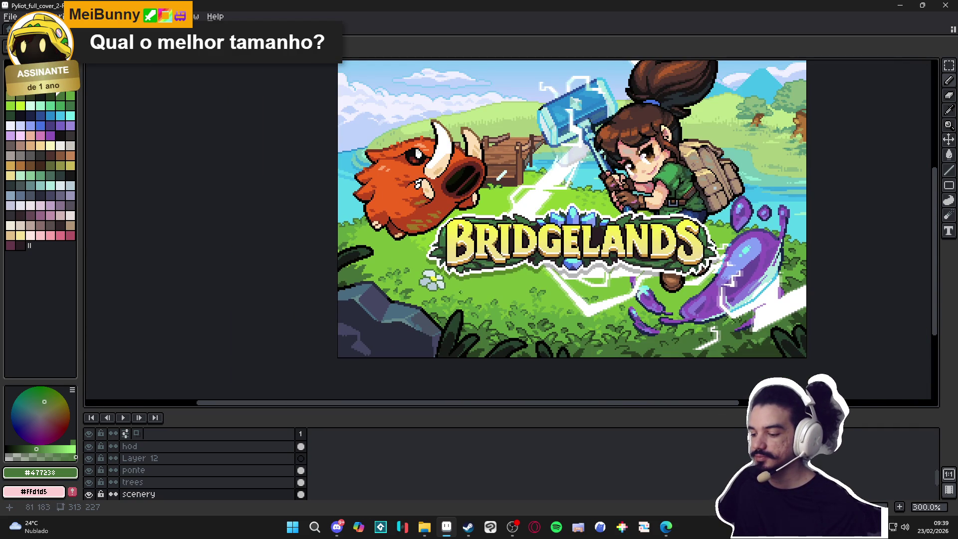
scroll(458, 289, up, 4)
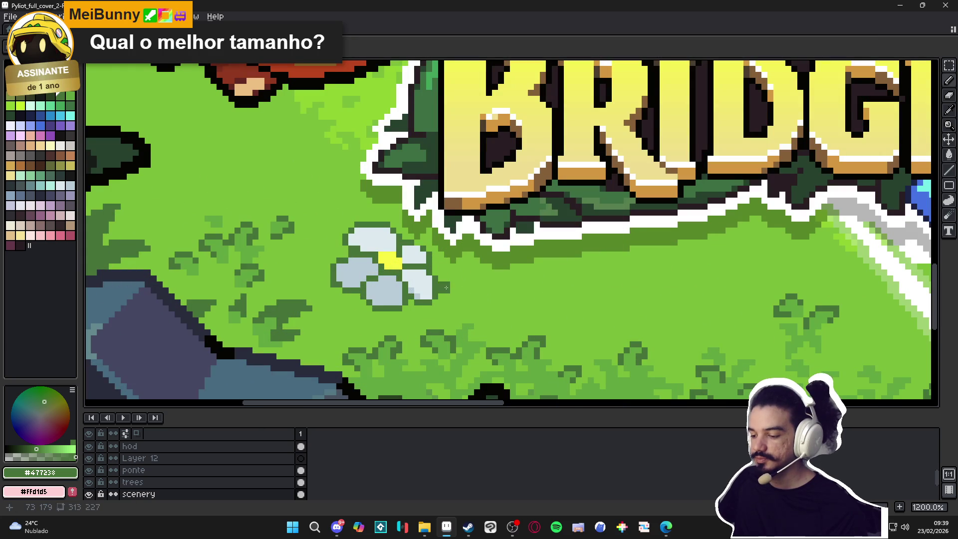
alt+click(472, 336)
mouse_move(459, 274)
mouse_down()
mouse_move(449, 285)
mouse_move(462, 289)
mouse_up()
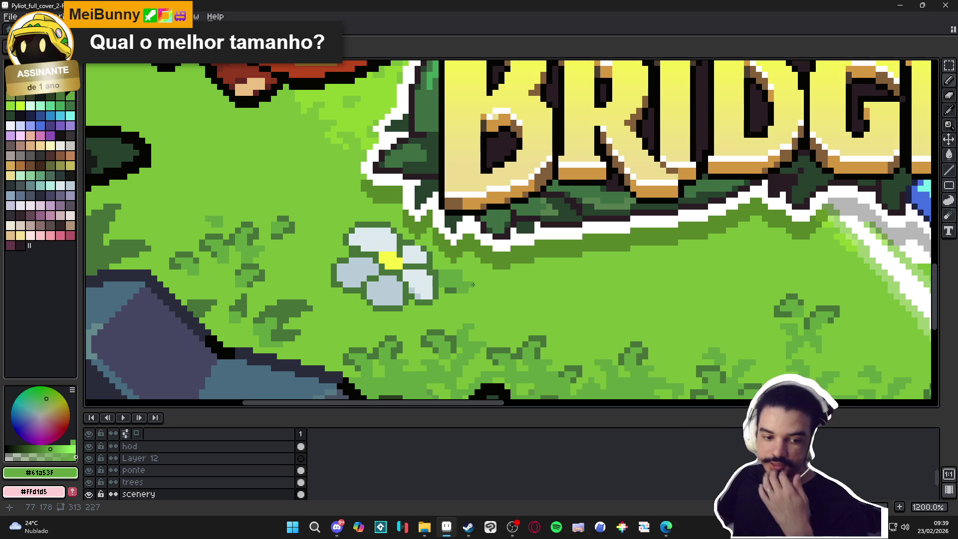
scroll(473, 284, up, 1)
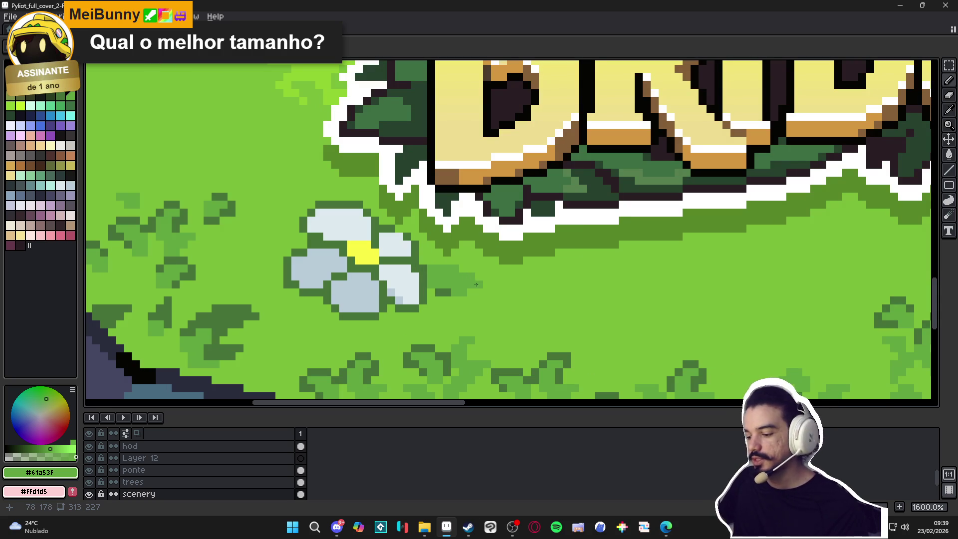
click(448, 292)
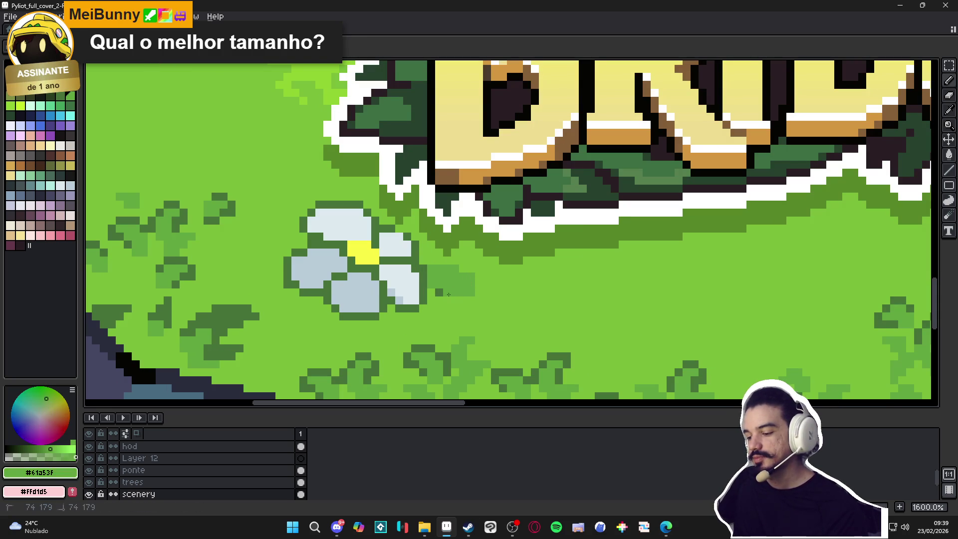
click(439, 292)
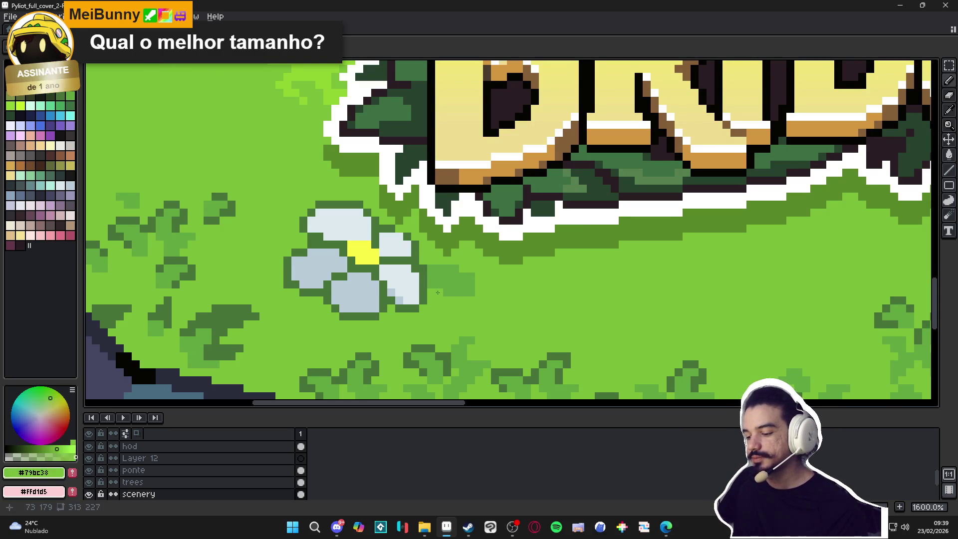
scroll(475, 289, up, 1)
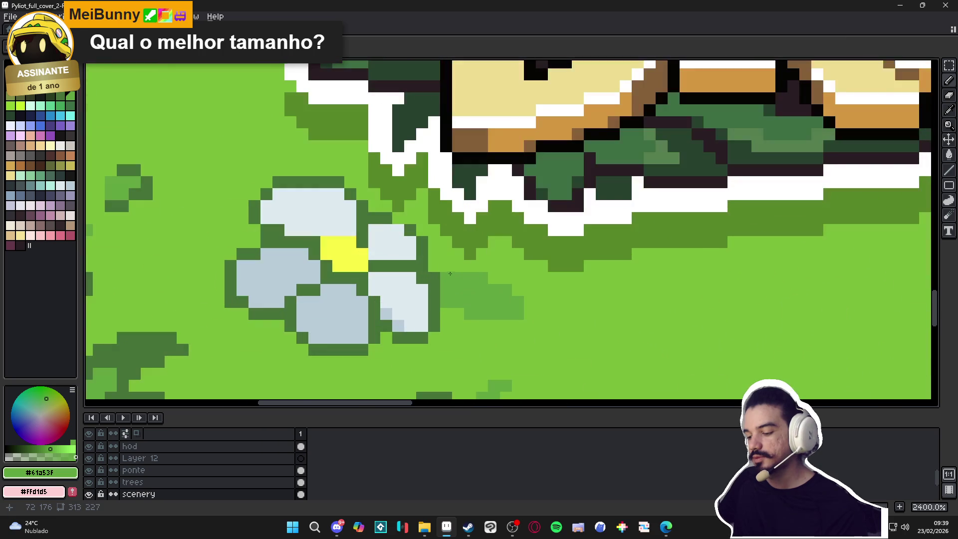
mouse_move(446, 265)
mouse_down()
mouse_move(434, 266)
mouse_move(487, 267)
mouse_move(518, 290)
mouse_move(524, 311)
mouse_up()
Trim stray tuft pixels back to light grass green and save the cover
scroll(525, 311, down, 3)
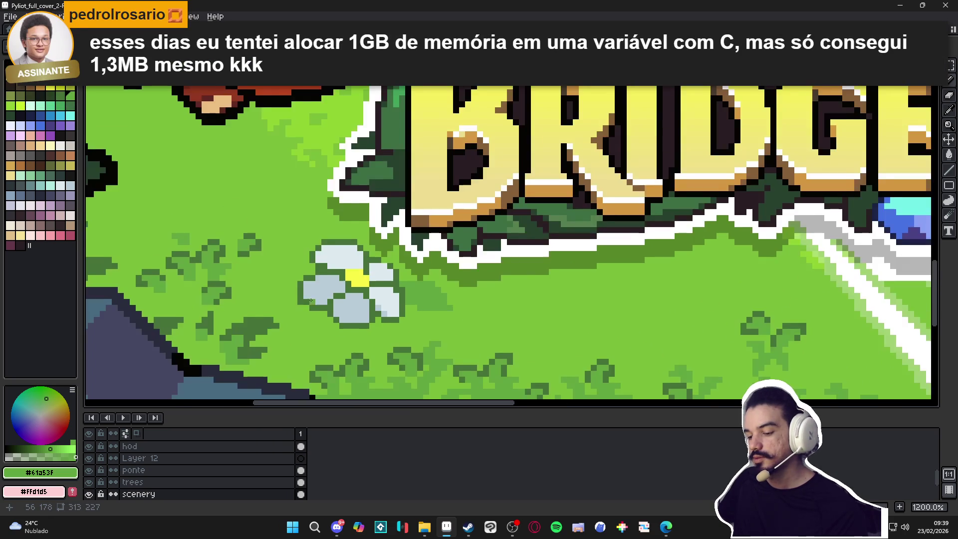
scroll(479, 289, up, 3)
alt+click(441, 270)
drag(441, 270, 477, 321)
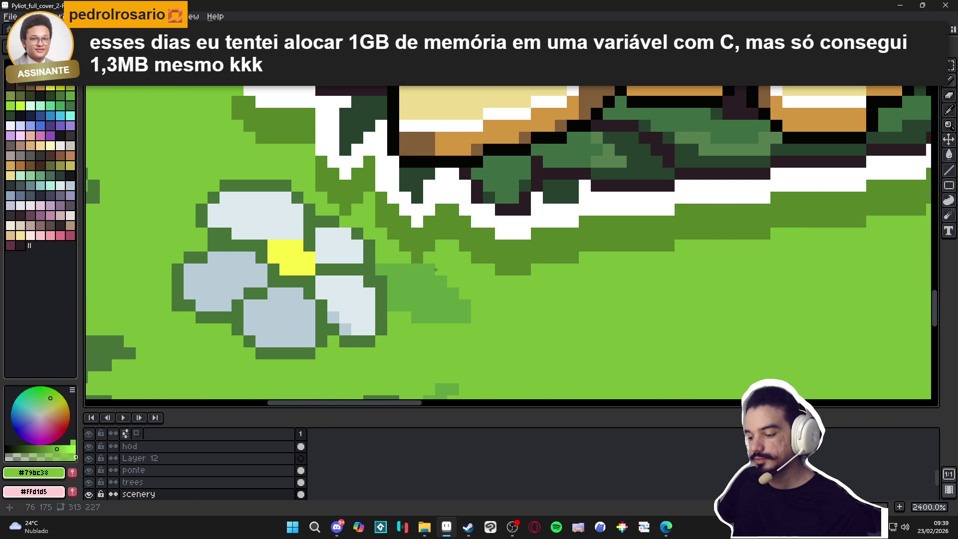
alt+click(419, 310)
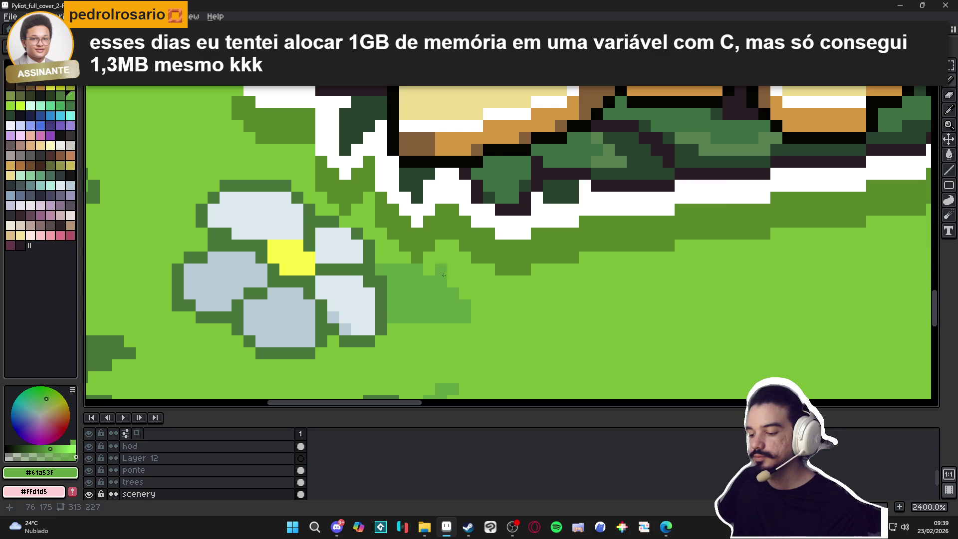
scroll(454, 289, down, 3)
scroll(372, 303, up, 1)
scroll(424, 302, down, 2)
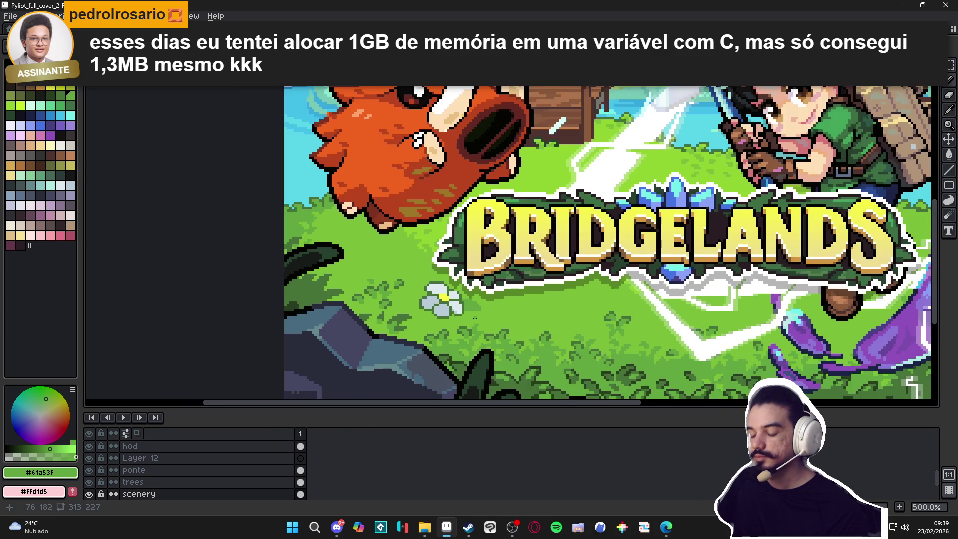
scroll(474, 301, up, 2)
alt+click(474, 302)
scroll(474, 301, up, 3)
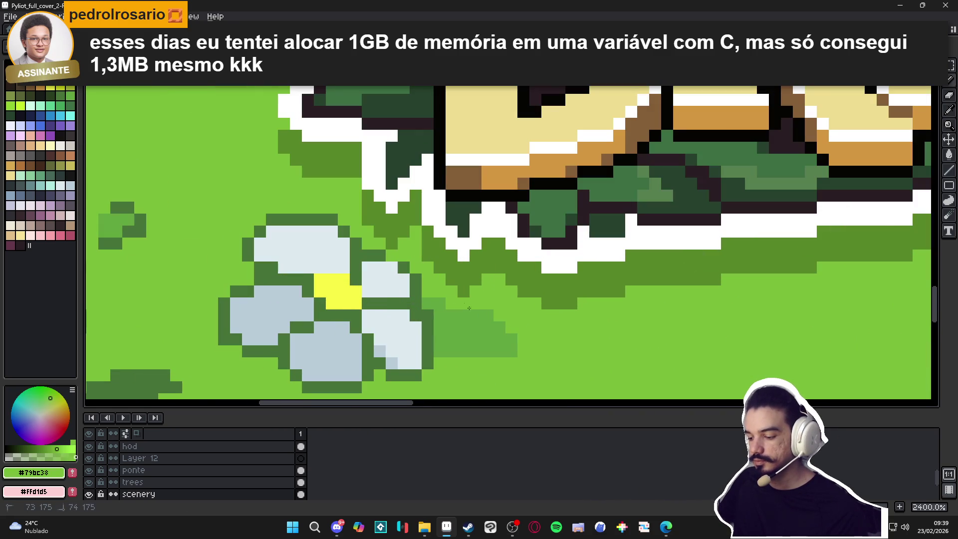
drag(510, 349, 481, 318)
click(500, 327)
click(512, 340)
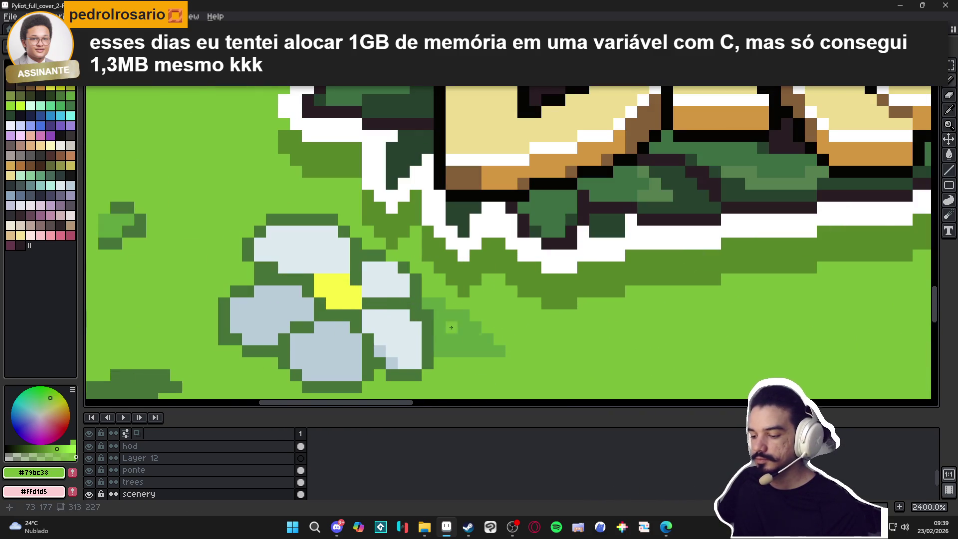
alt+click(449, 317)
mouse_move(452, 313)
mouse_down()
mouse_move(447, 305)
mouse_move(483, 324)
mouse_up()
alt+click(515, 331)
key(ctrl+s)
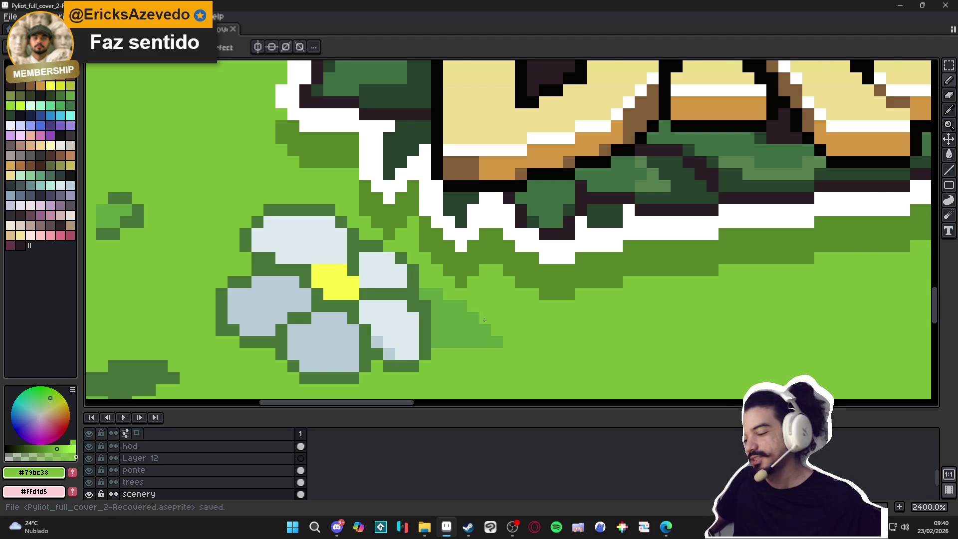
Dab mid-green pixels beside the pale flower, undoing one stray dab
scroll(484, 319, down, 2)
scroll(500, 341, up, 2)
scroll(499, 334, down, 5)
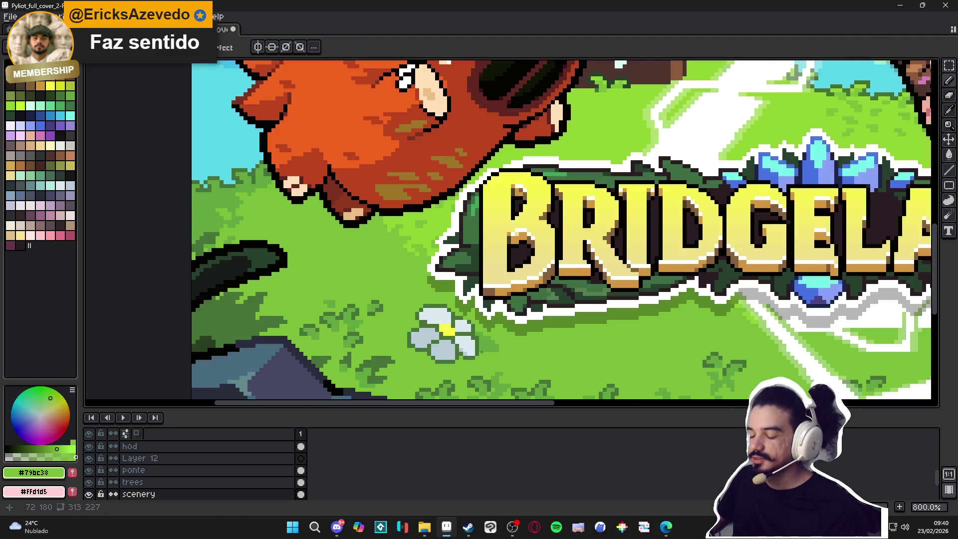
scroll(498, 331, up, 2)
scroll(498, 331, up, 2)
alt+click(338, 297)
scroll(338, 297, up, 3)
click(359, 299)
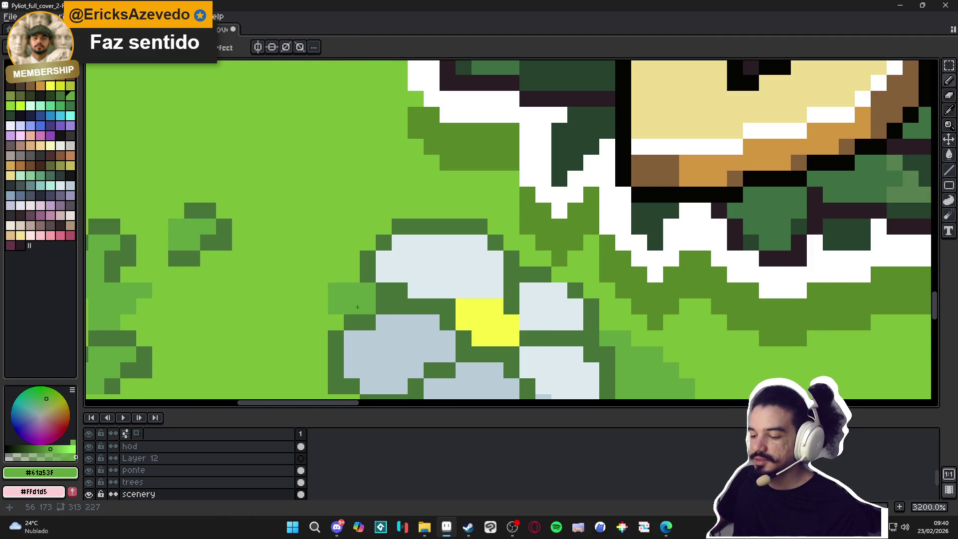
click(343, 274)
click(340, 300)
key(ctrl+z)
Extend a mid-green leaf to the left of the flower and save the cover
drag(320, 274, 335, 258)
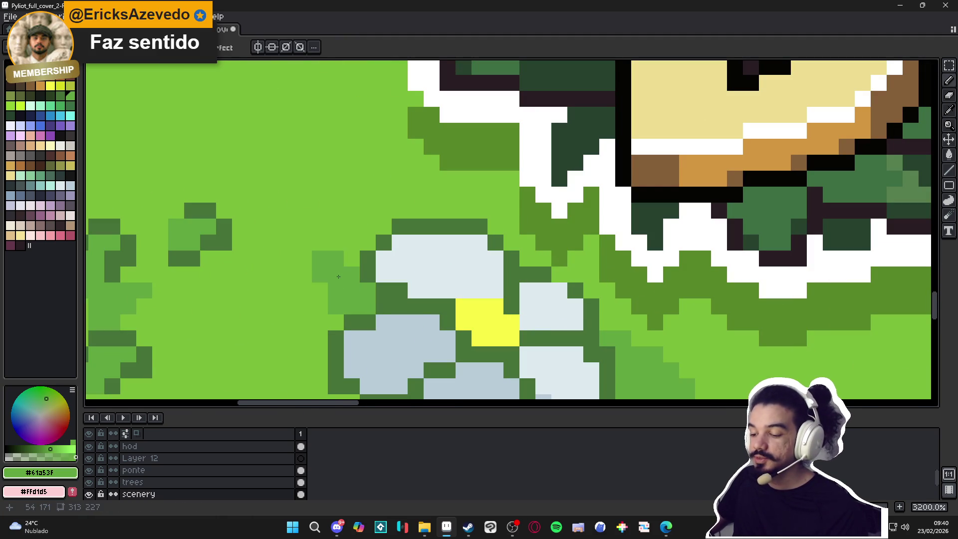
click(351, 259)
click(319, 266)
click(320, 290)
click(303, 258)
click(304, 273)
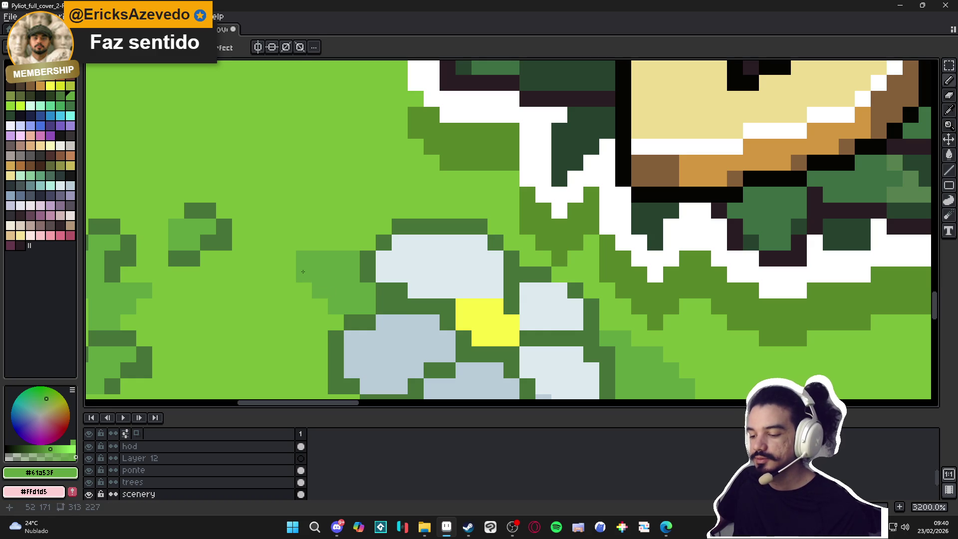
scroll(360, 299, down, 5)
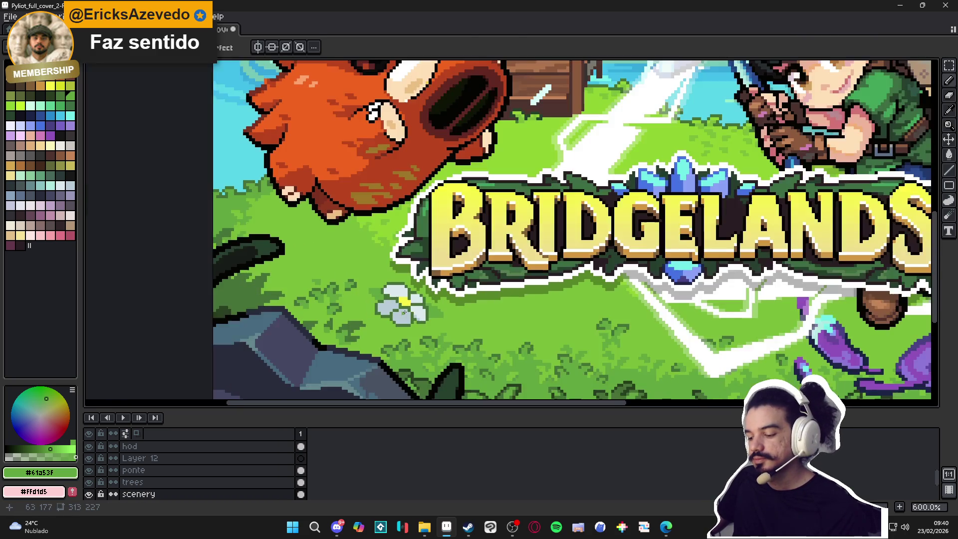
scroll(406, 312, up, 4)
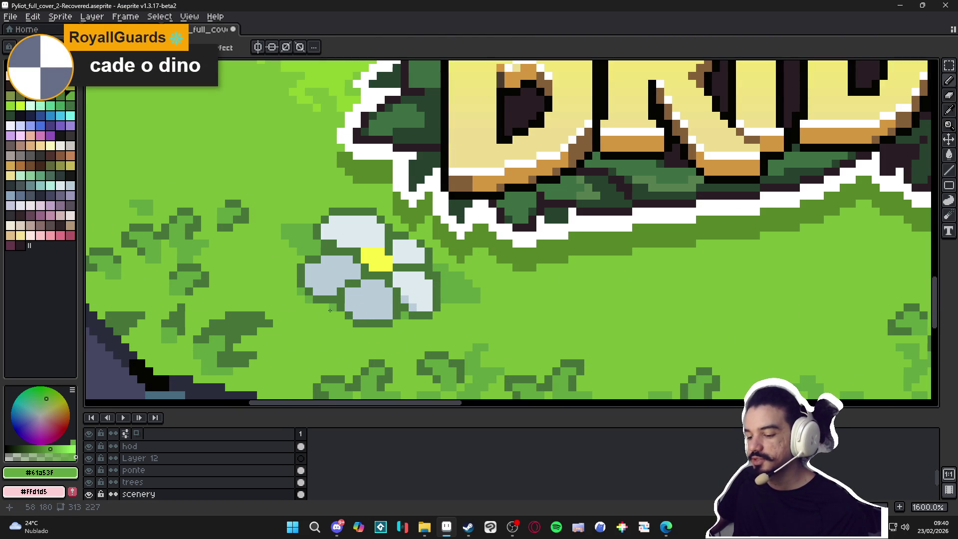
scroll(381, 260, down, 4)
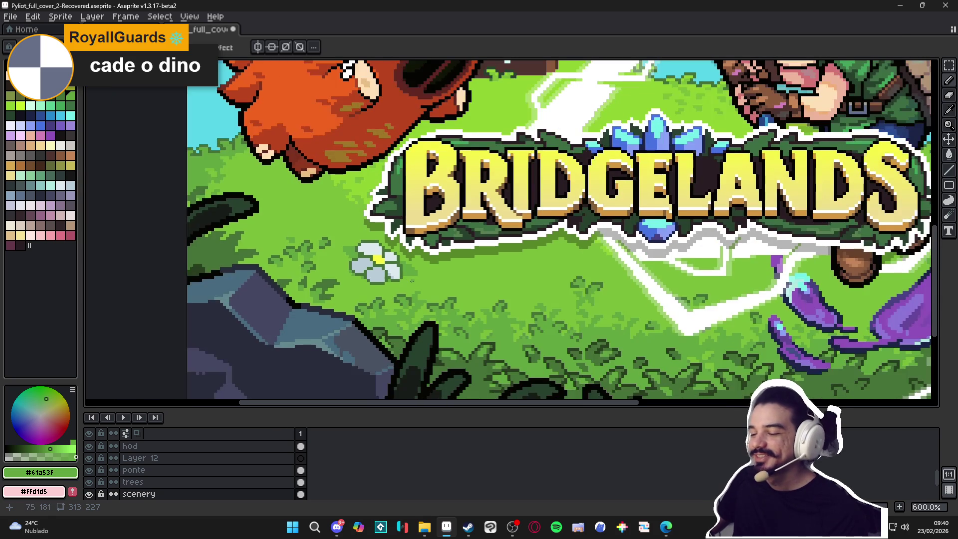
drag(411, 281, 424, 284)
key(ctrl+s)
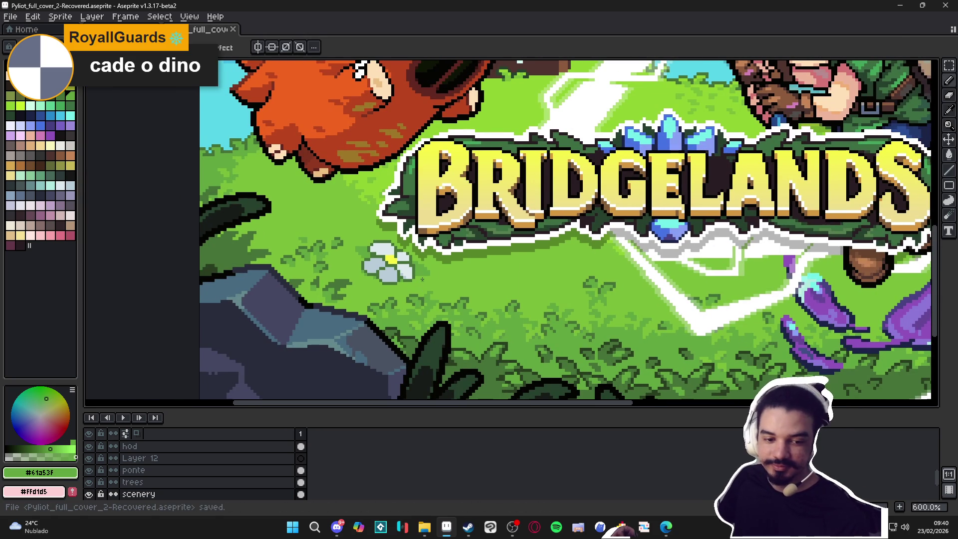
Edge the left leaf with a darker green line above the flower
scroll(421, 279, down, 3)
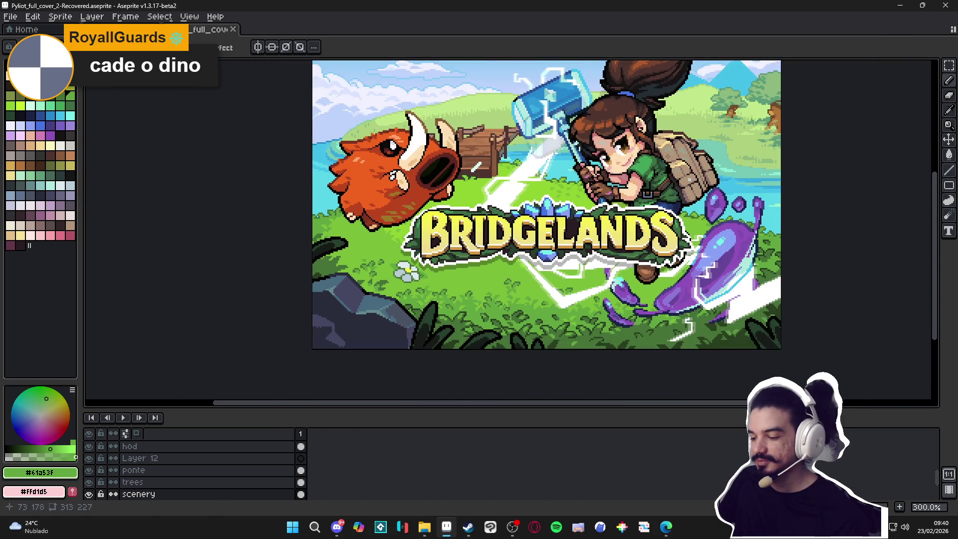
scroll(421, 276, up, 7)
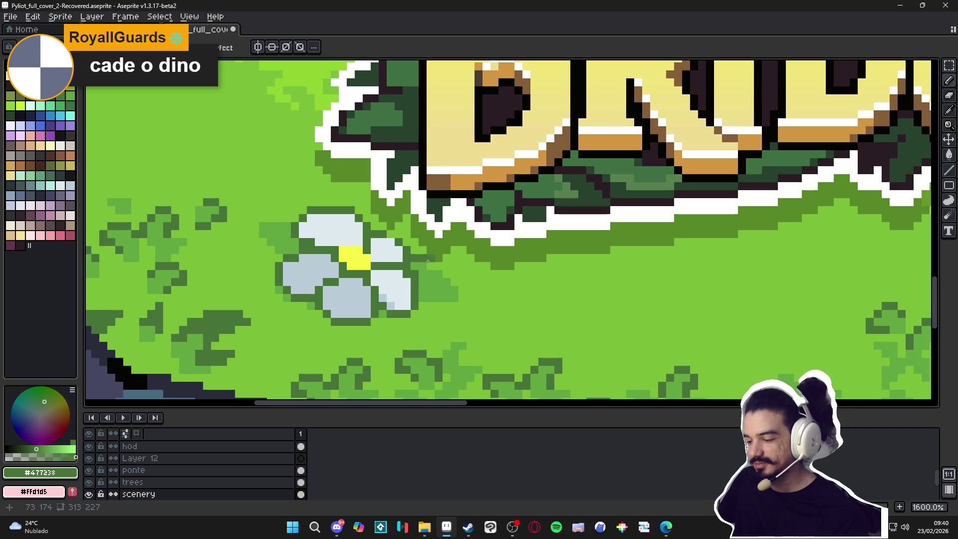
drag(428, 260, 464, 297)
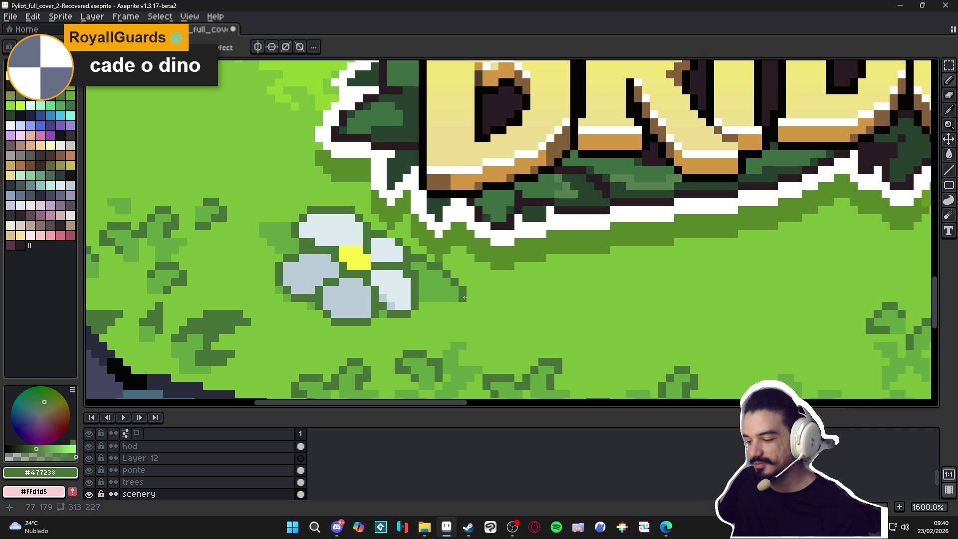
scroll(459, 304, down, 4)
scroll(472, 312, up, 4)
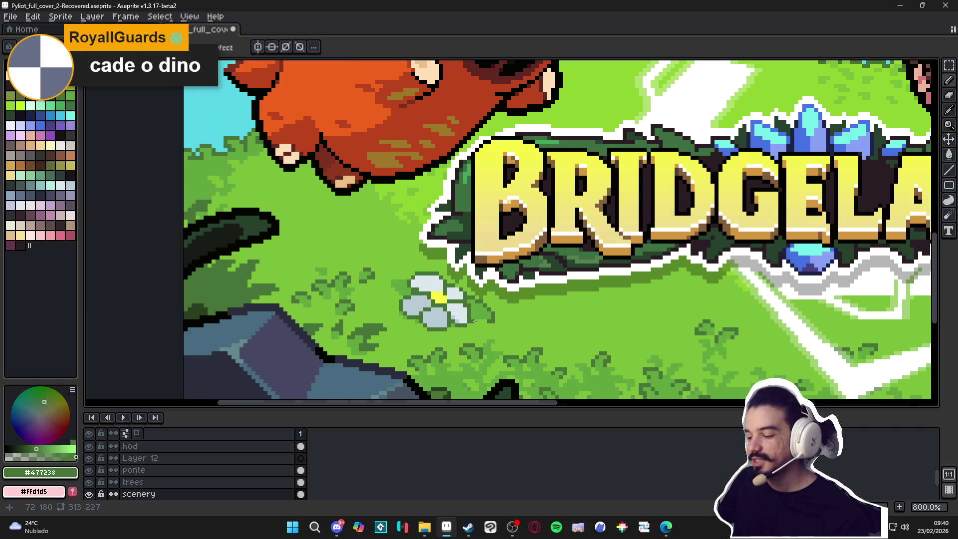
key(ctrl+z)
scroll(389, 216, up, 2)
mouse_move(325, 236)
mouse_down()
mouse_move(265, 237)
mouse_move(268, 256)
mouse_up()
scroll(394, 294, down, 7)
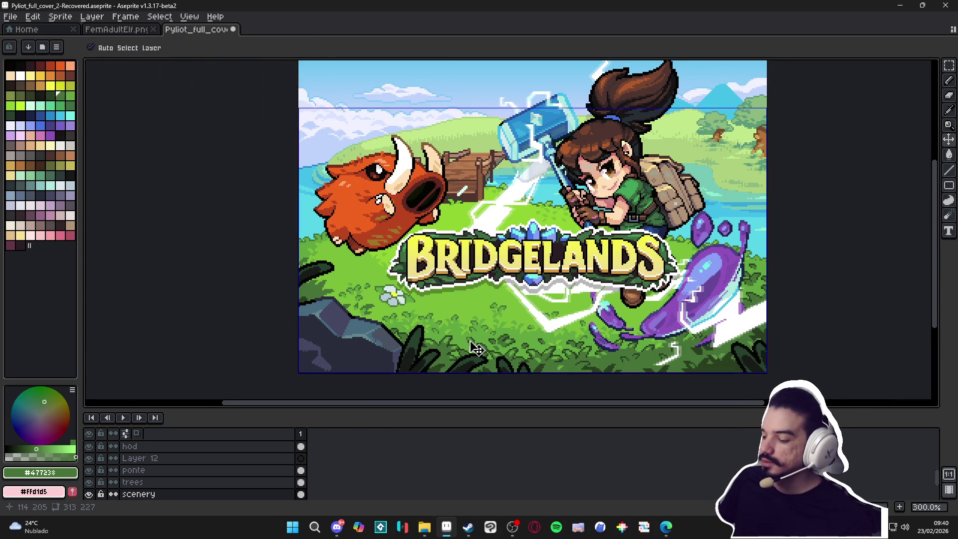
Undo four recent pencil strokes and save Pyliot_full_cover_2-Recovered.aseprite
key(ctrl+z)
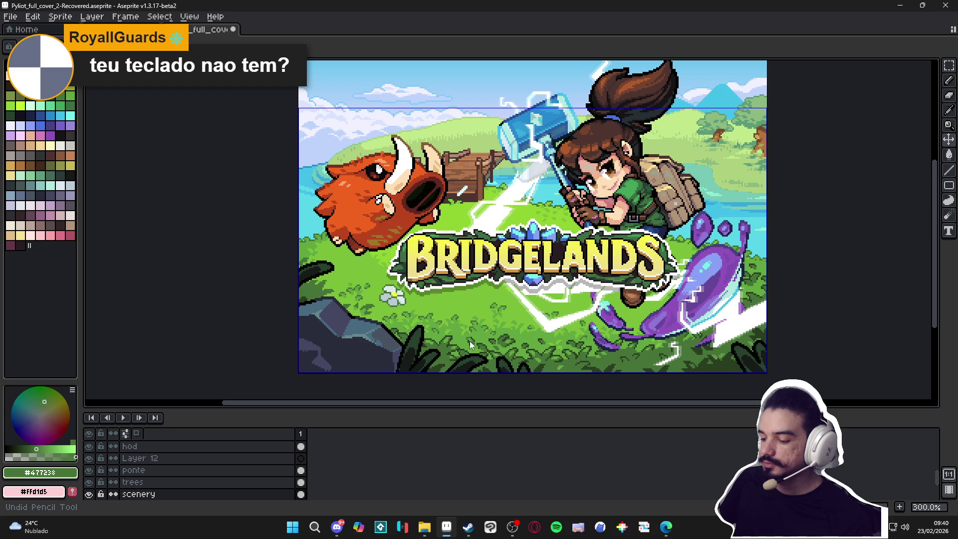
key(ctrl+z)
key(ctrl+z)
key(ctrl+z)
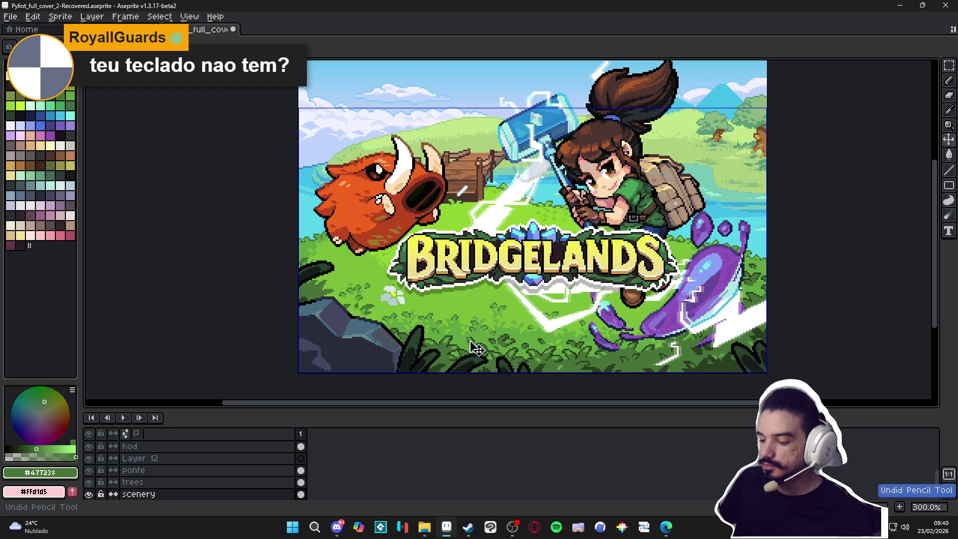
key(ctrl+z)
key(ctrl+z)
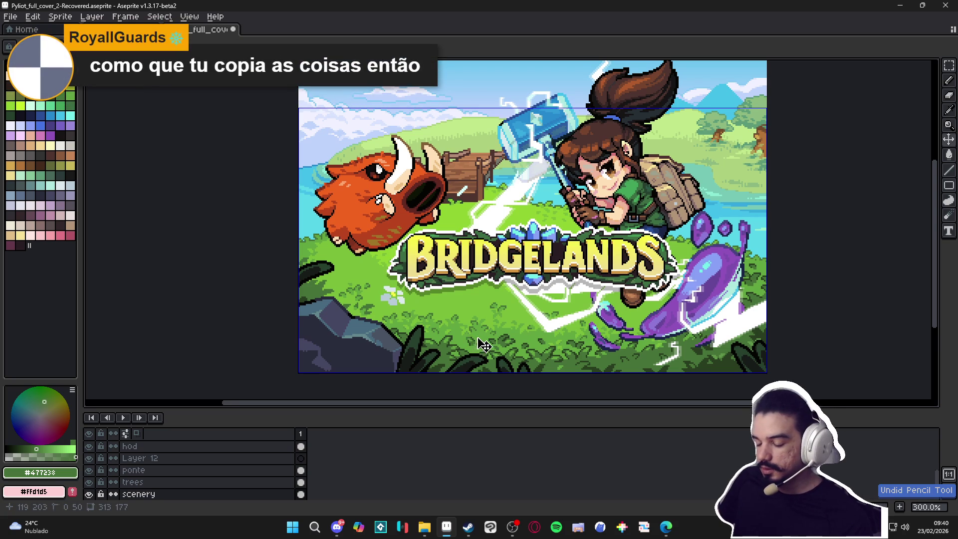
key(ctrl+z)
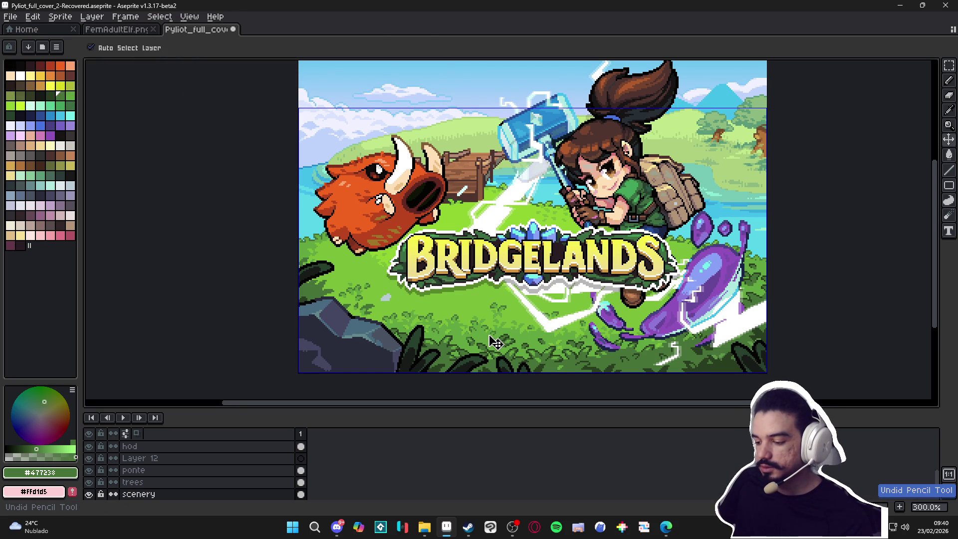
key(ctrl+s)
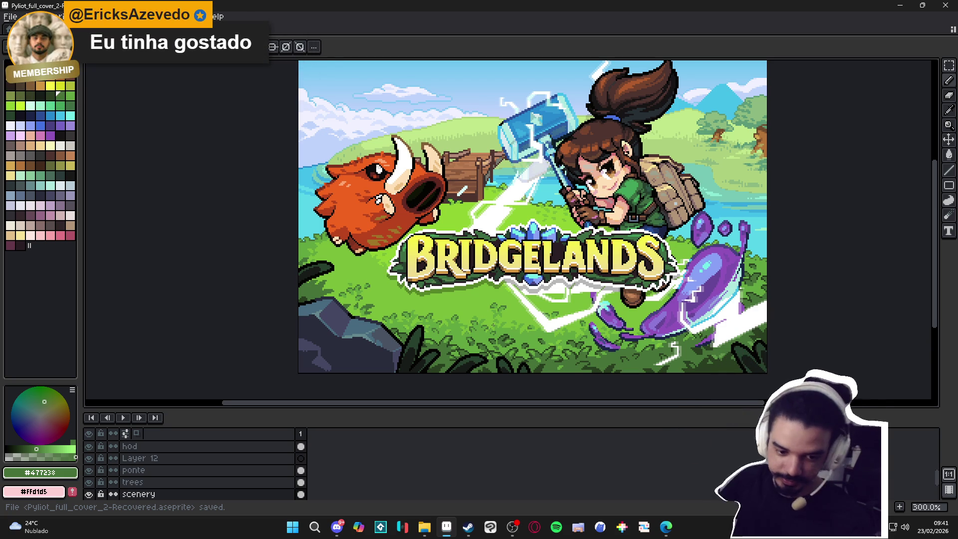
Save the cover as Pyliot_full_cover_2-Recovered.aseprite
drag(434, 318, 416, 322)
key(ctrl+s)
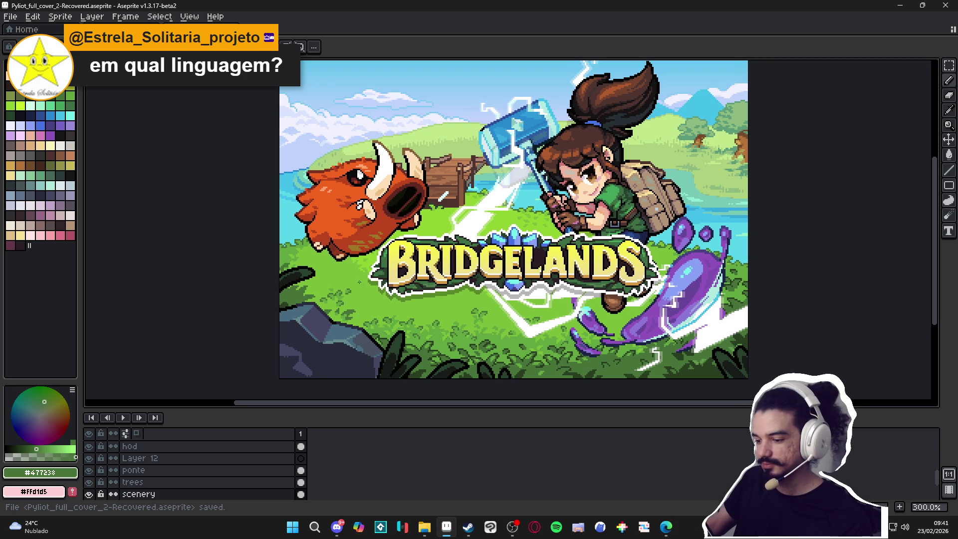
drag(359, 282, 340, 278)
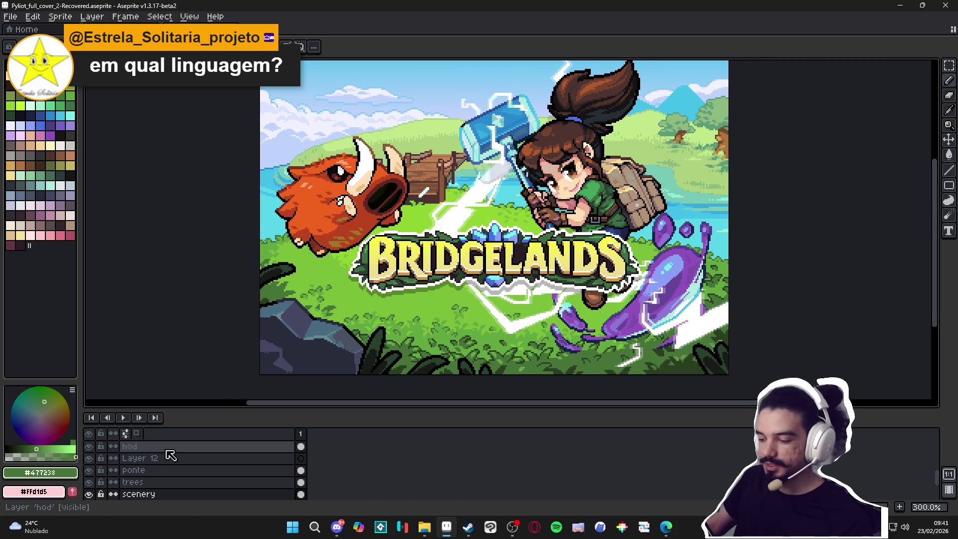
key(ctrl+s)
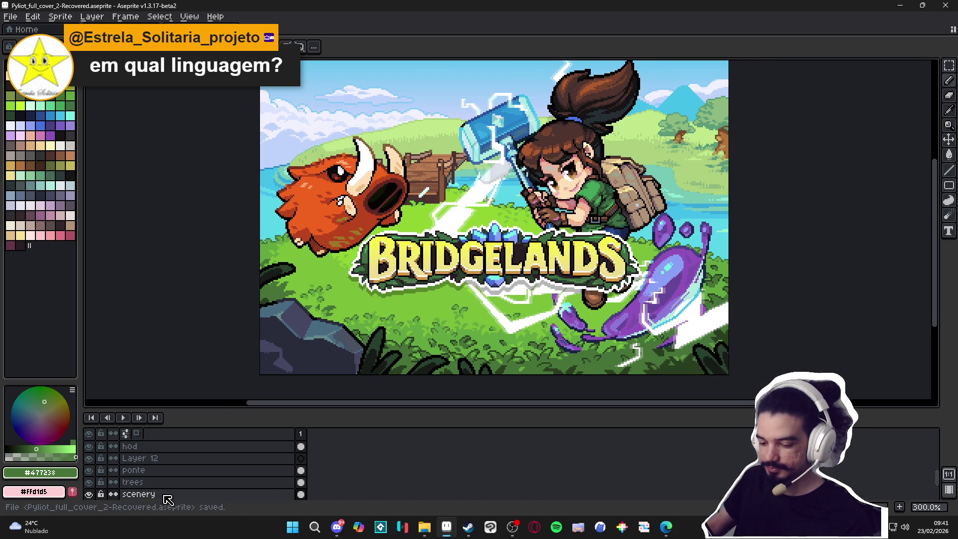
Select the scenery layer and add a new Layer 14 directly above it
click(168, 497)
scroll(431, 219, down, 1)
scroll(457, 263, up, 1)
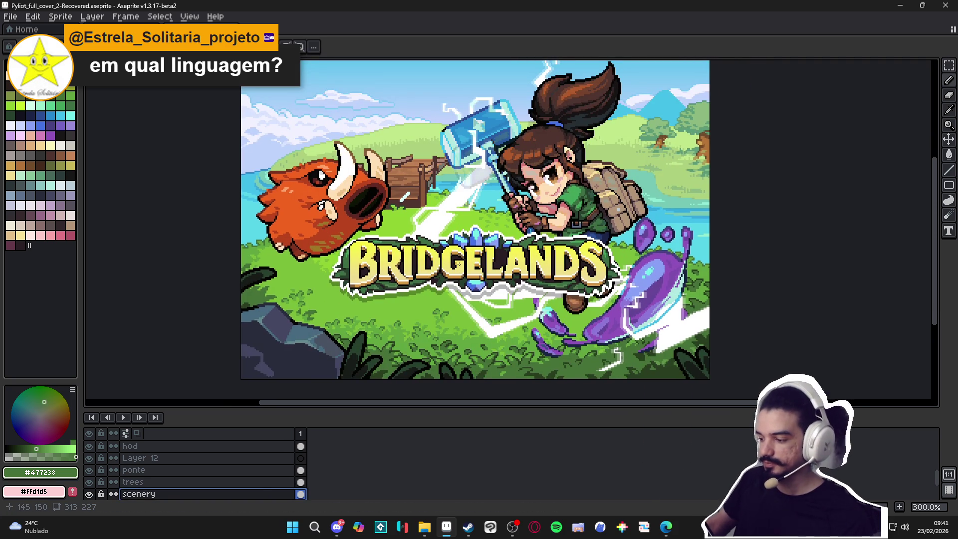
key(shift+n)
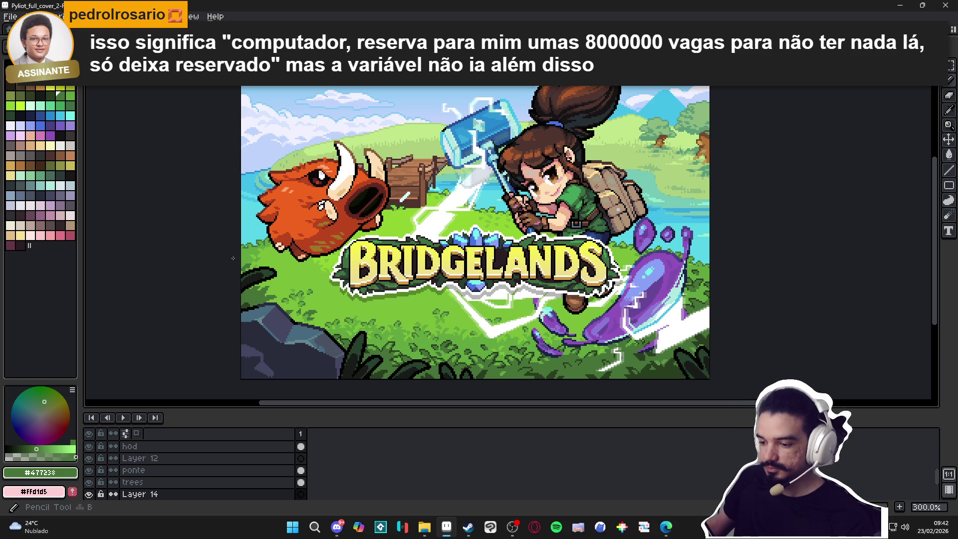
scroll(263, 316, up, 2)
scroll(226, 261, up, 2)
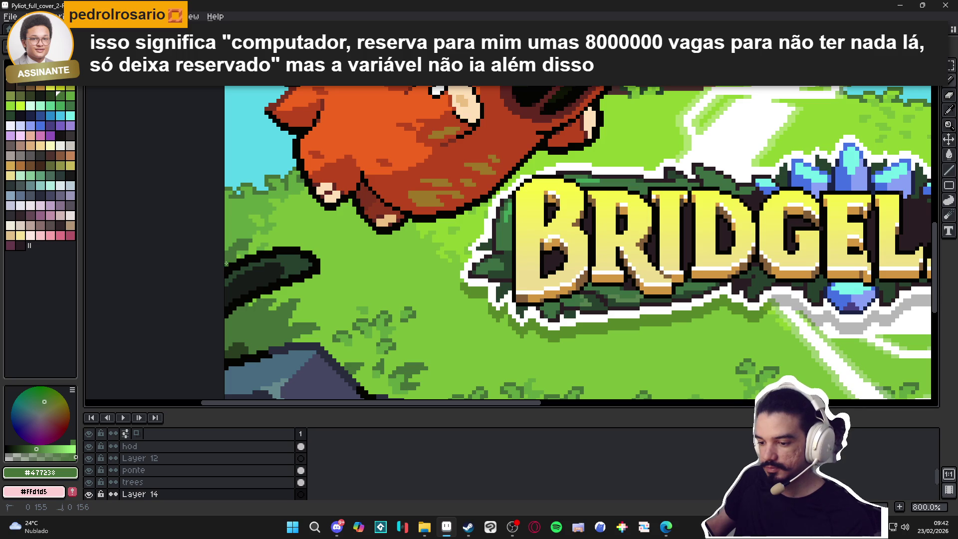
click(226, 263)
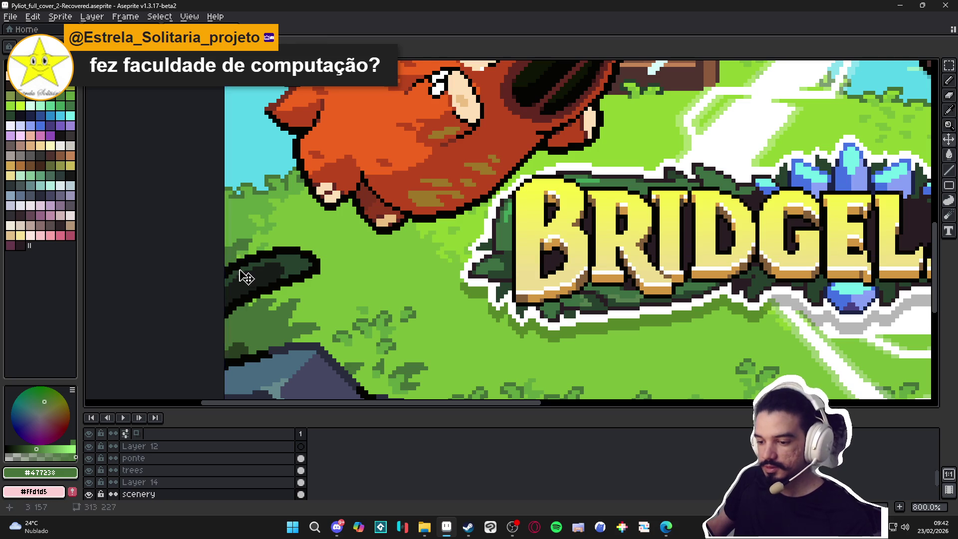
key(ctrl+z)
scroll(244, 264, up, 2)
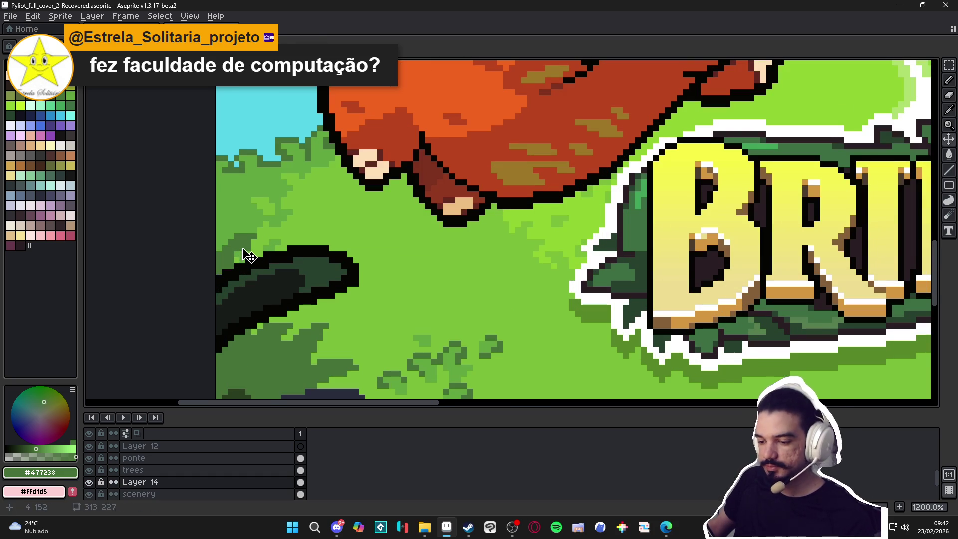
ctrl+click(245, 256)
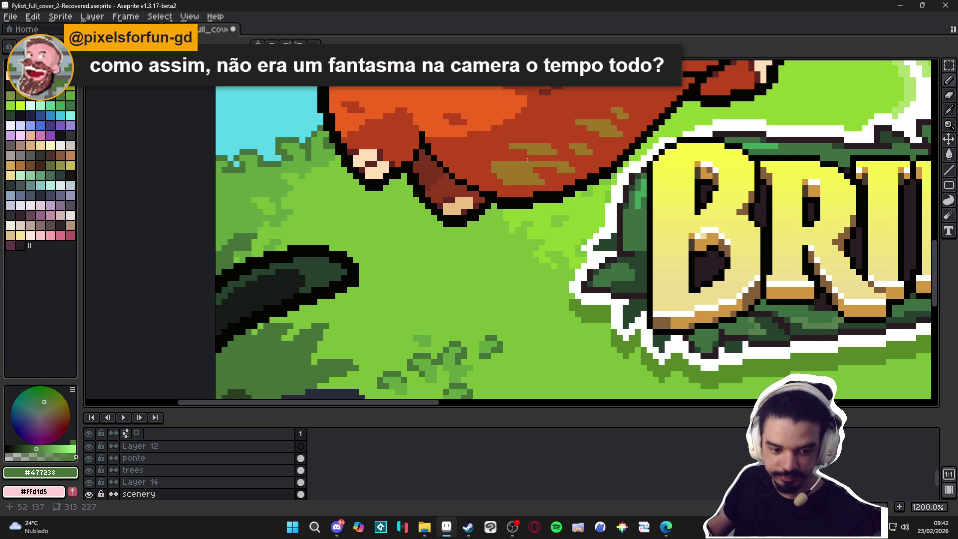
Sample the mid-green grass colour and add mid-green pixels to the grass near the rock
scroll(479, 126, down, 4)
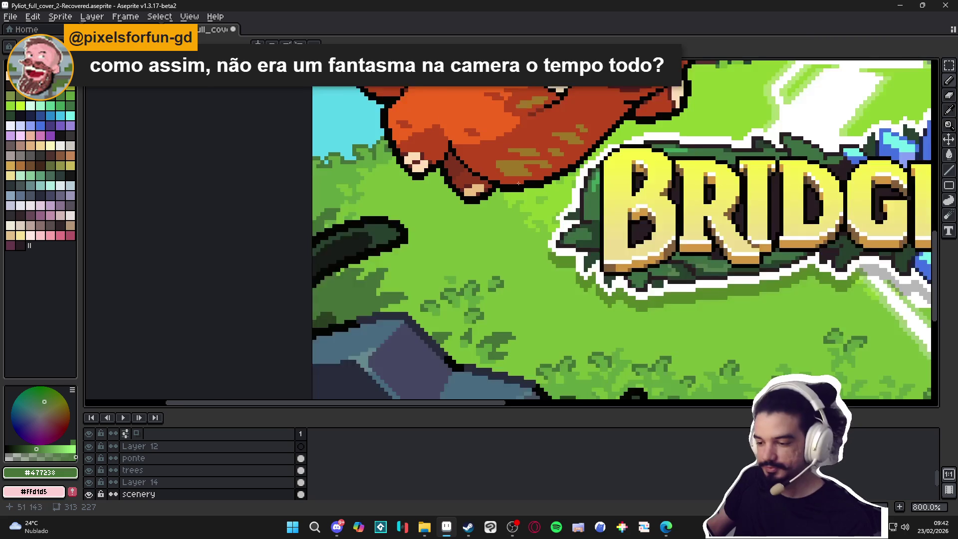
scroll(430, 290, down, 1)
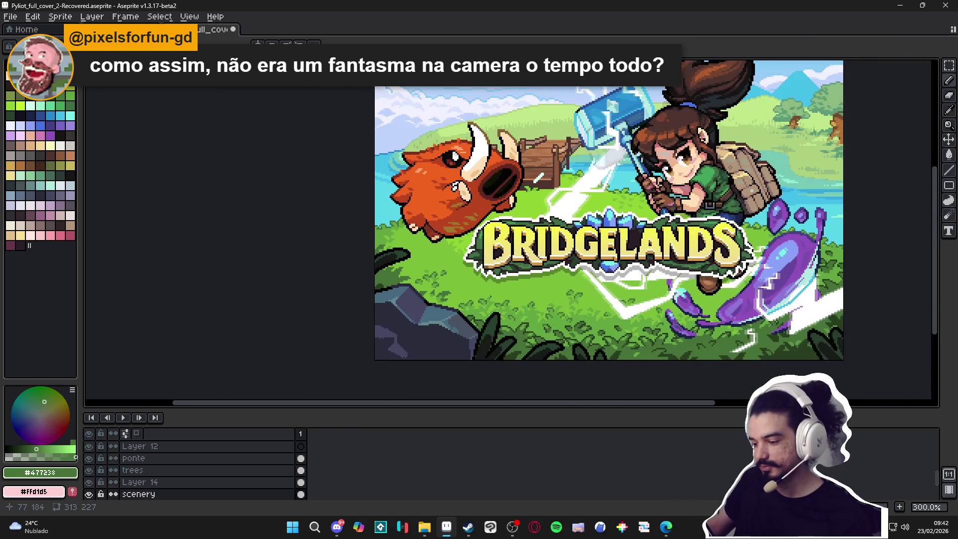
scroll(460, 311, down, 1)
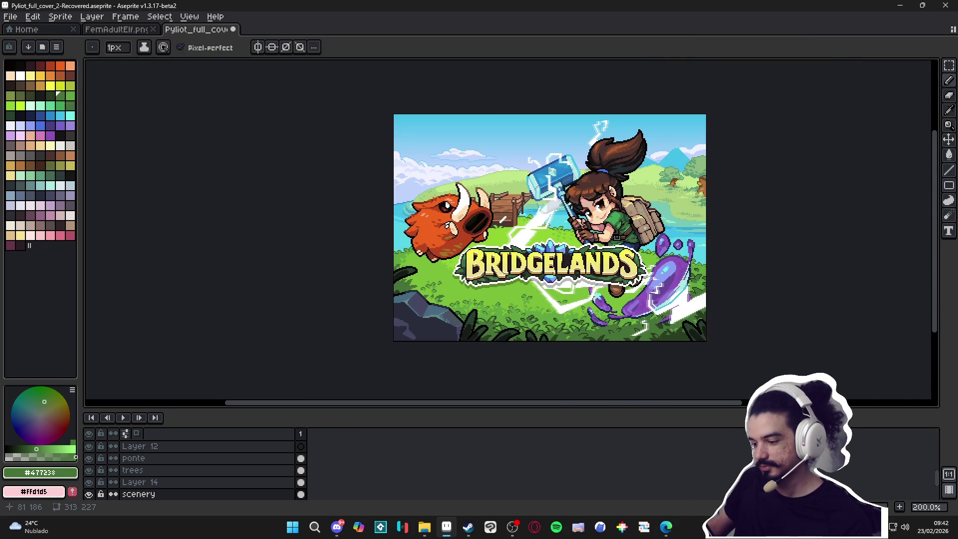
scroll(481, 296, up, 5)
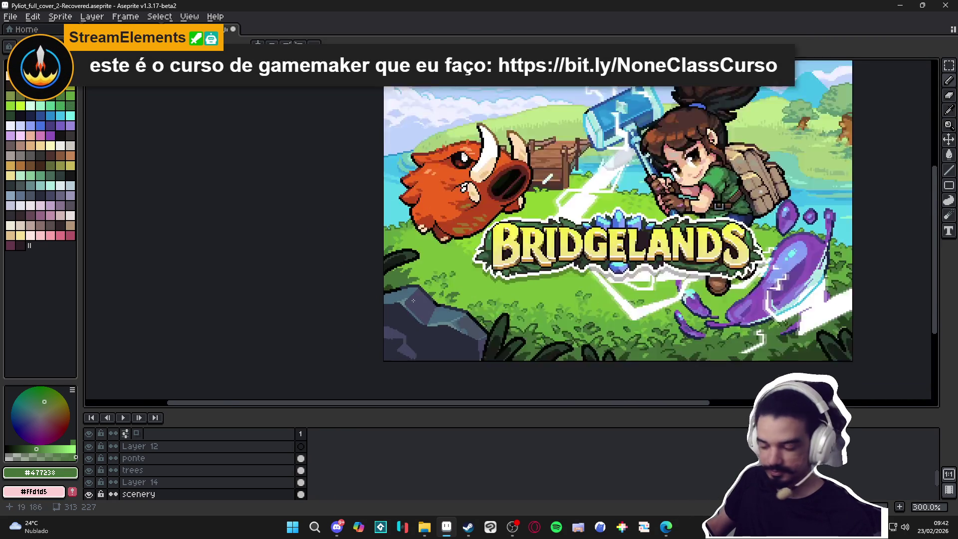
alt+click(452, 251)
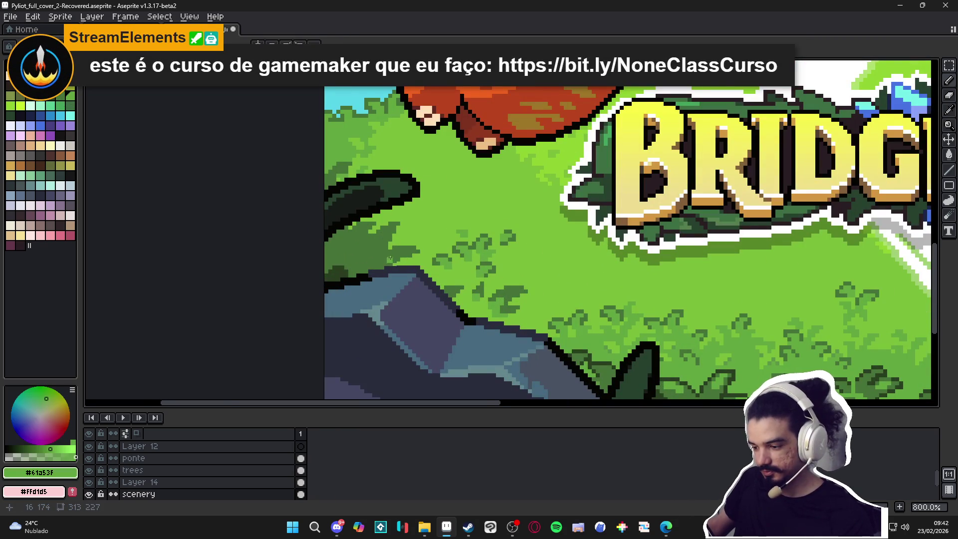
scroll(381, 252, up, 3)
click(383, 214)
click(379, 223)
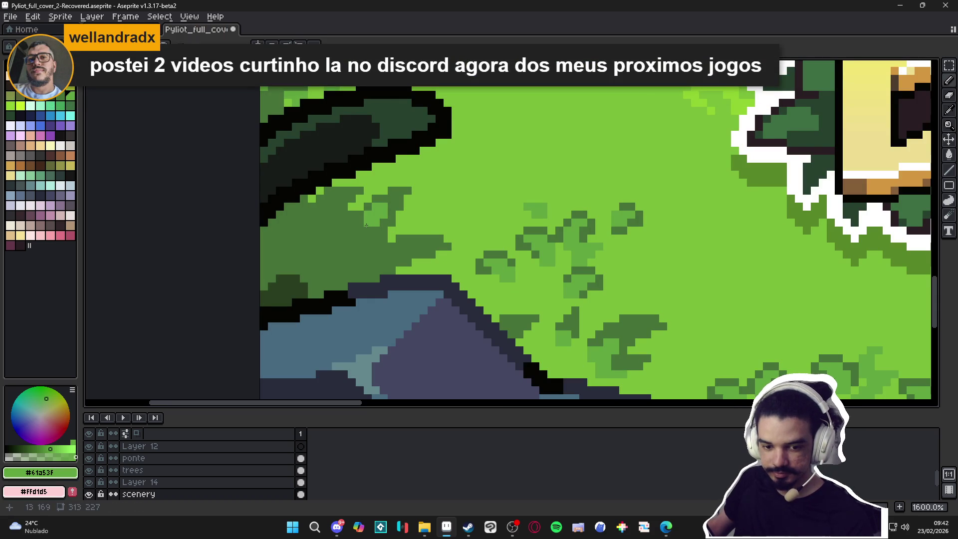
click(359, 223)
click(390, 206)
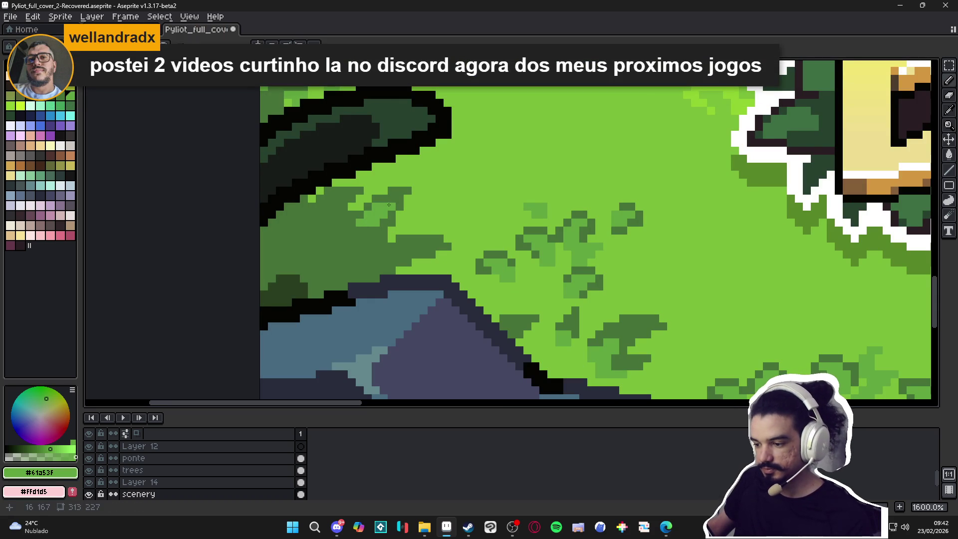
click(327, 207)
click(314, 215)
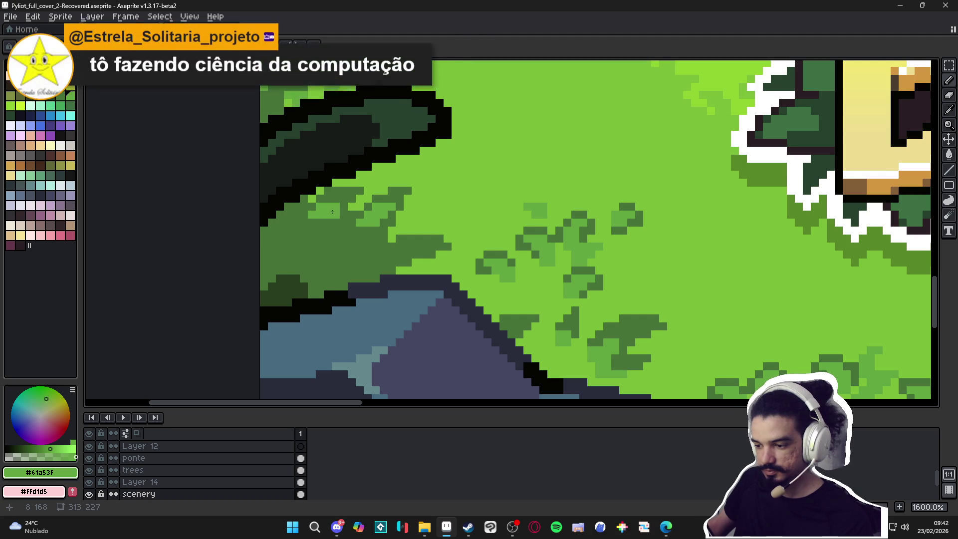
Save the cover and bring the grass below the logo into view
scroll(336, 214, down, 3)
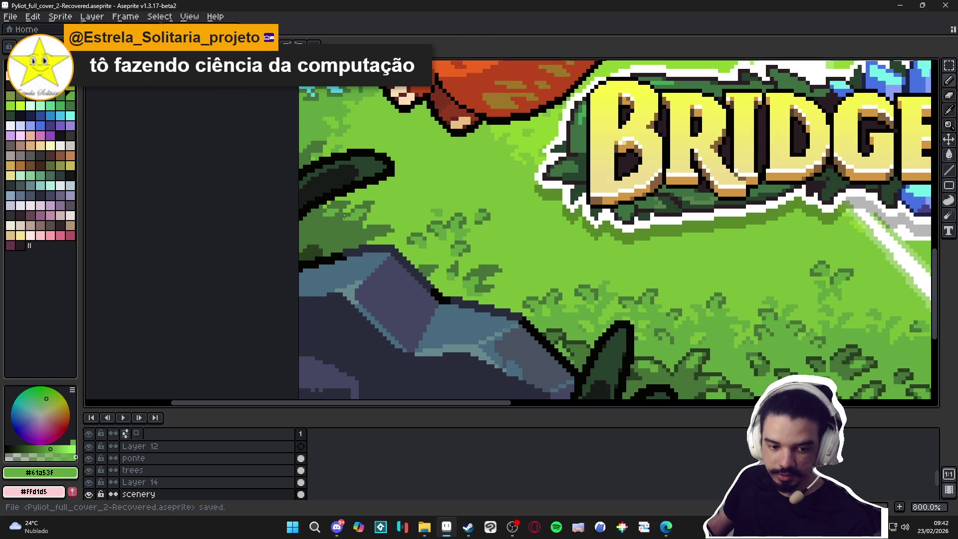
scroll(336, 226, down, 3)
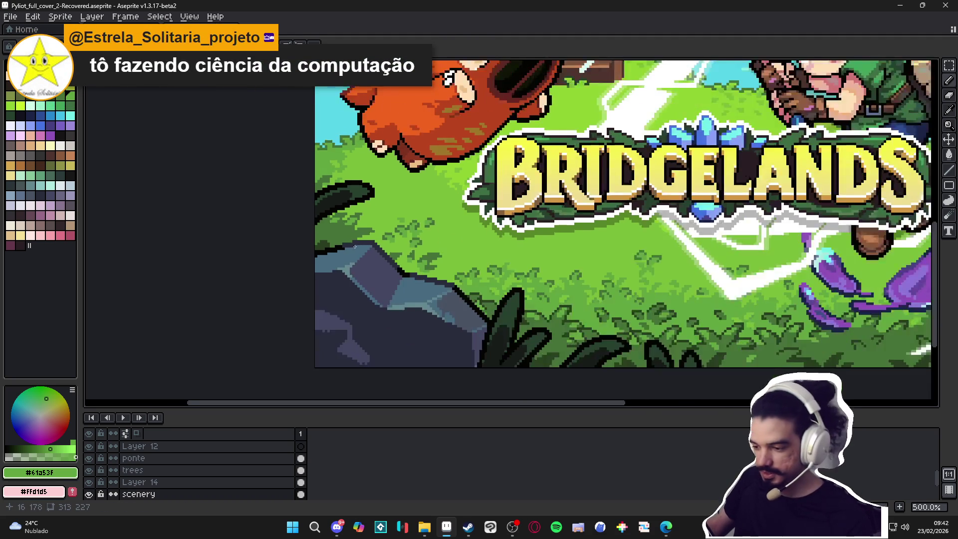
scroll(339, 224, up, 8)
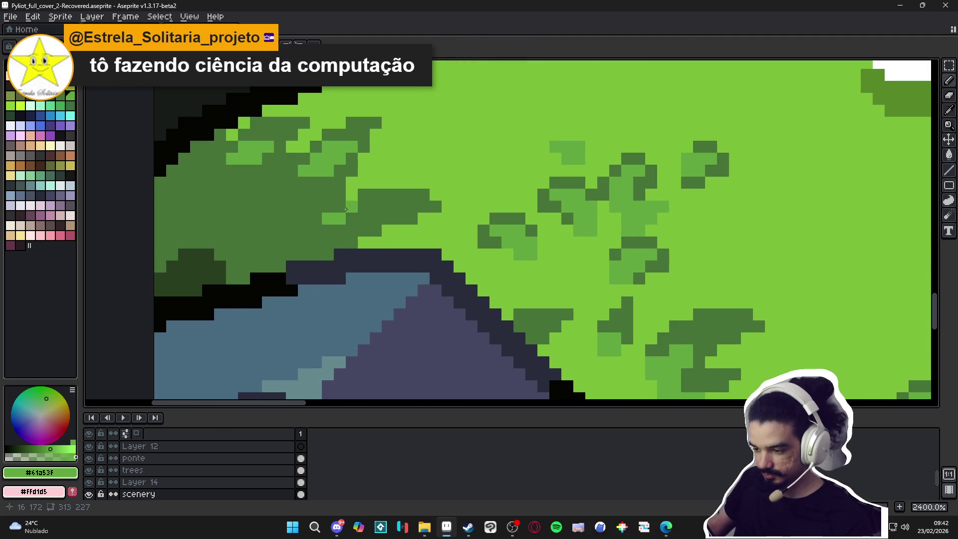
scroll(341, 209, down, 6)
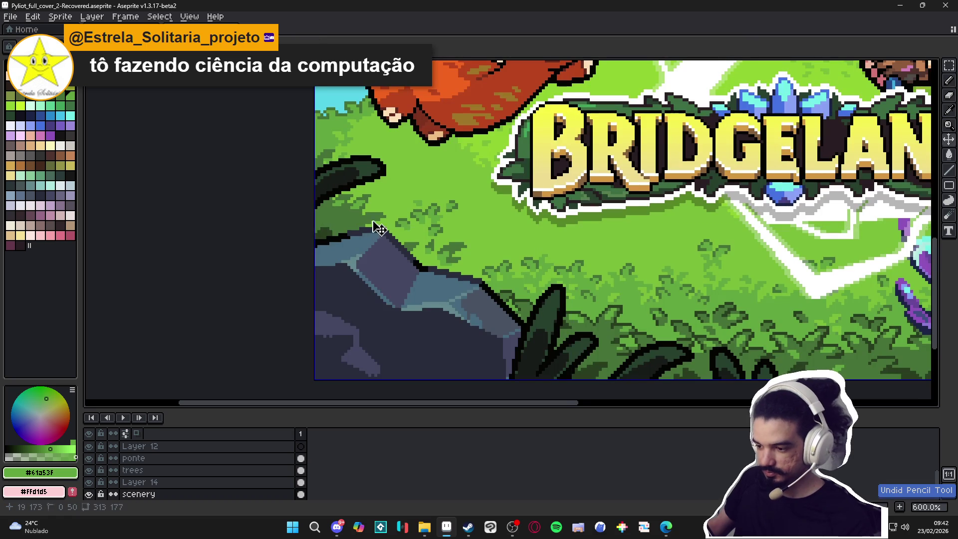
scroll(379, 228, up, 3)
scroll(338, 226, up, 1)
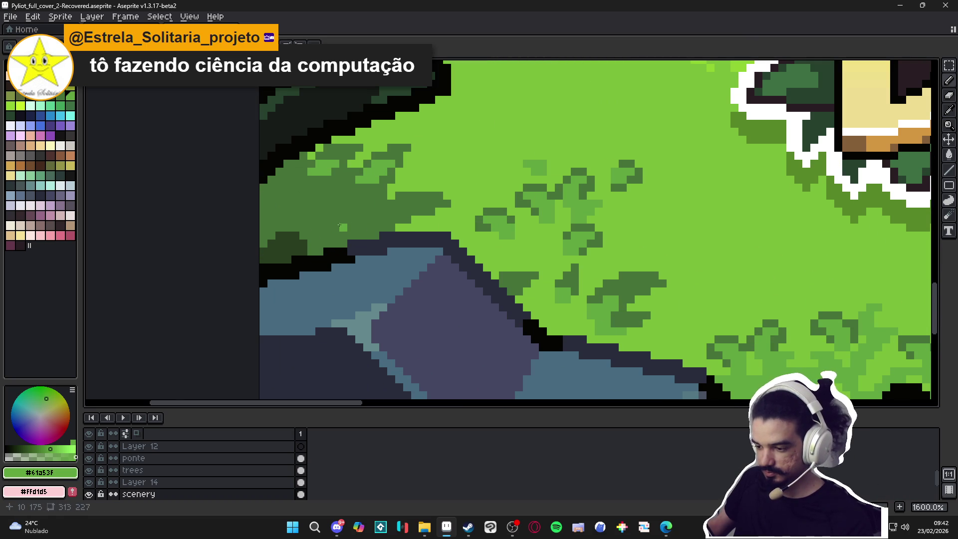
scroll(351, 220, down, 7)
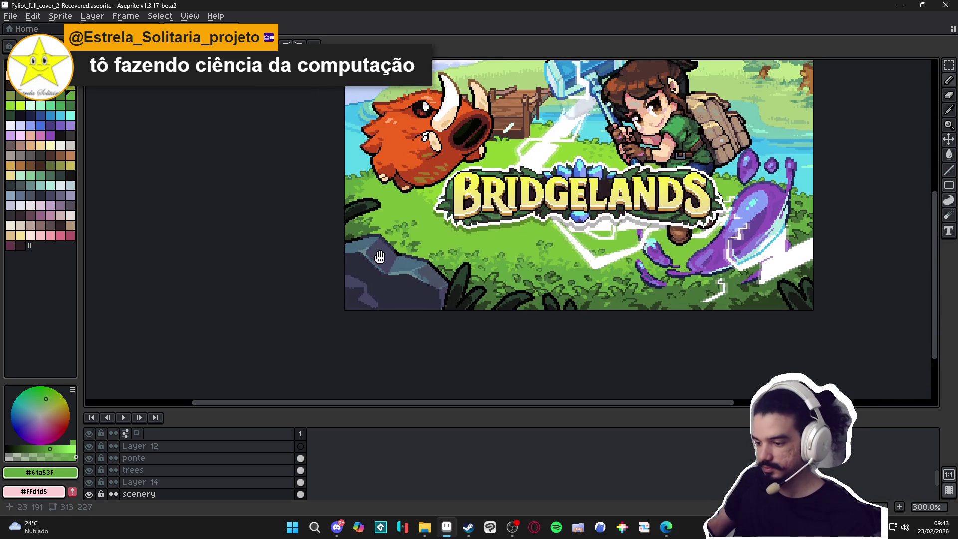
key(ctrl+s)
drag(514, 260, 457, 260)
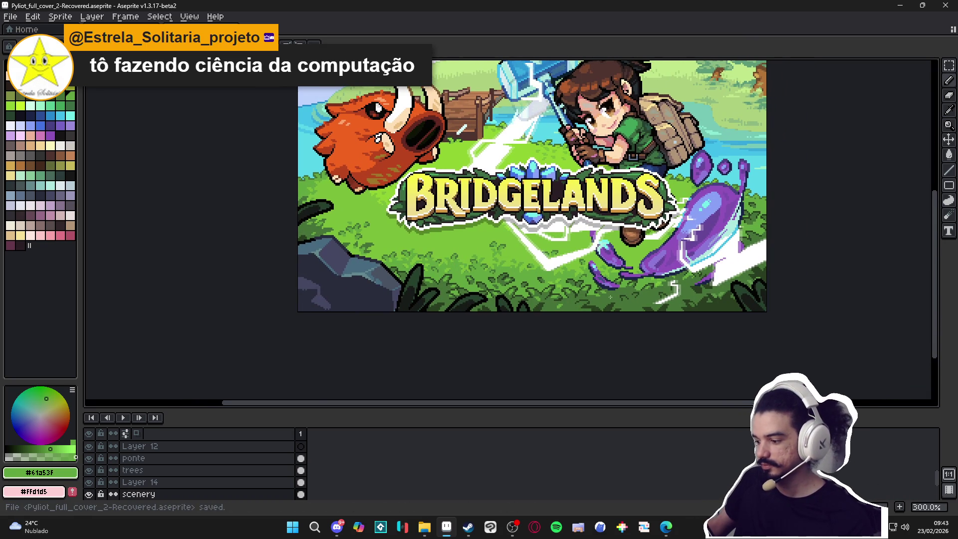
scroll(501, 262, up, 1)
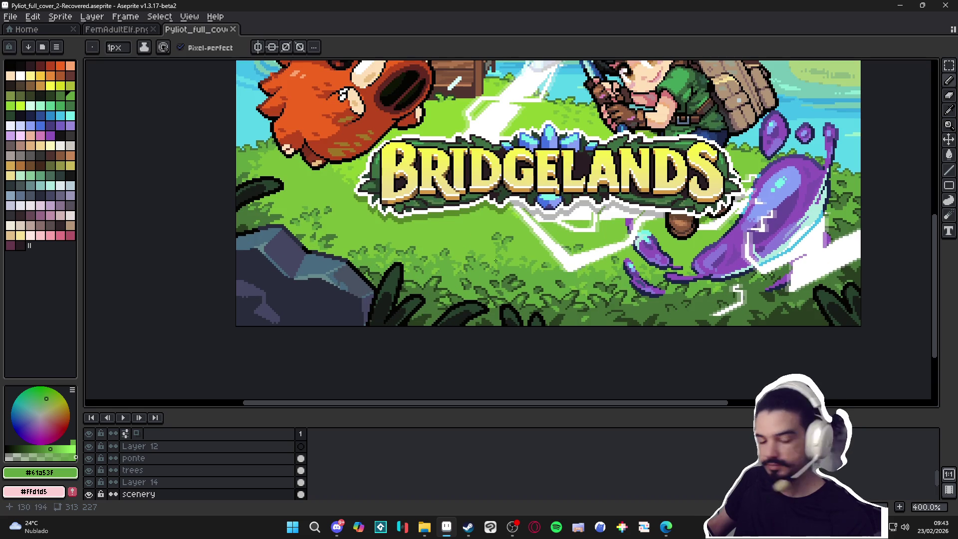
mouse_move(500, 262)
mouse_down()
mouse_move(475, 262)
mouse_move(517, 272)
mouse_move(496, 270)
mouse_up()
scroll(475, 262, up, 6)
key(ctrl+s)
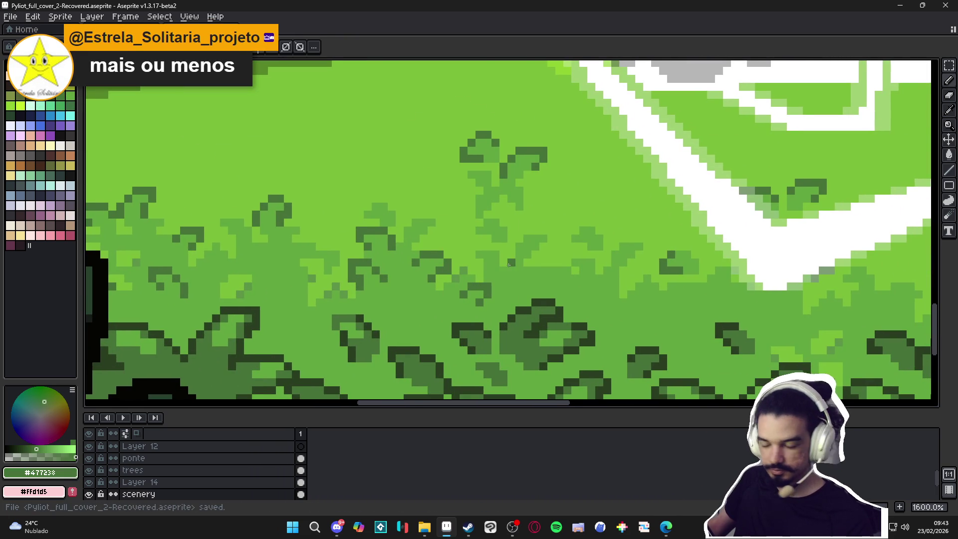
Darken a grass tuft pixel to dark green #477238 and save the cover
scroll(509, 264, up, 2)
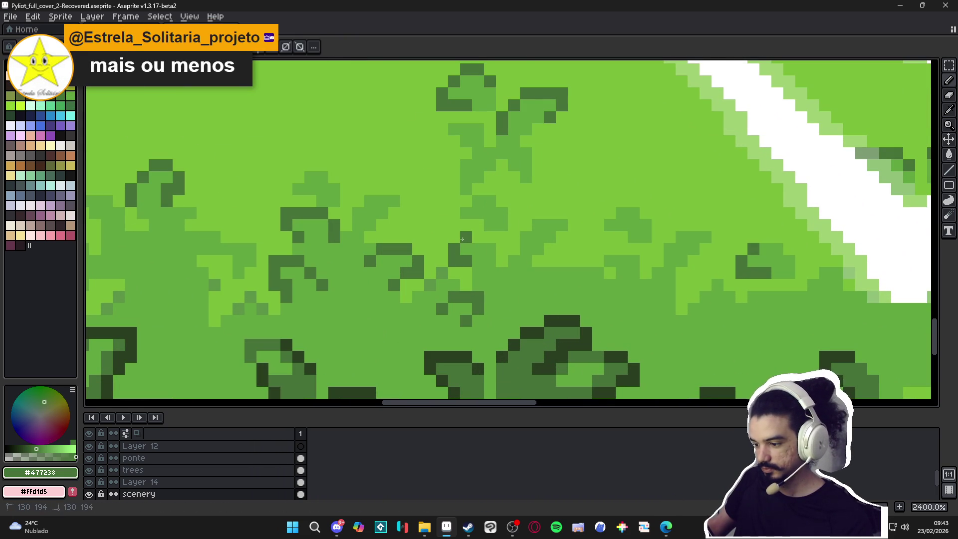
click(478, 237)
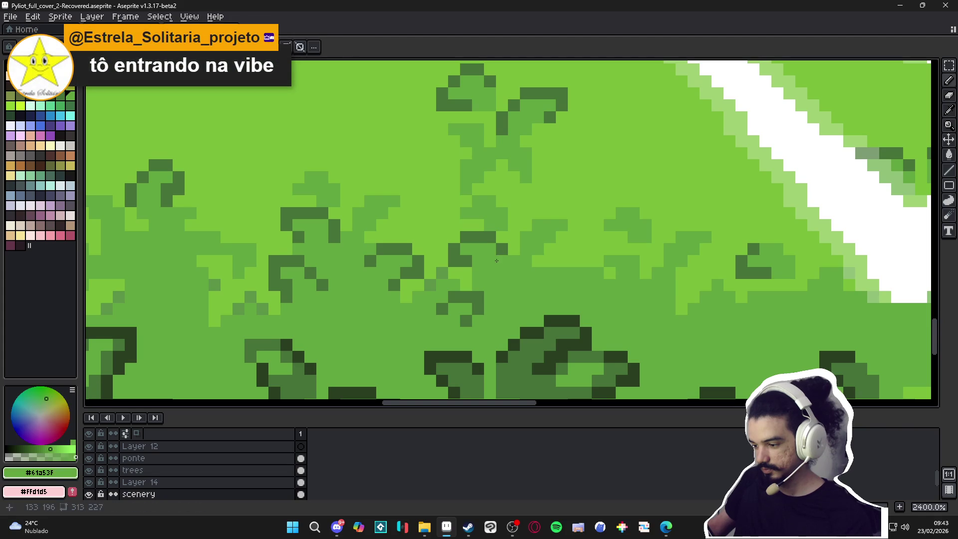
key(alt)
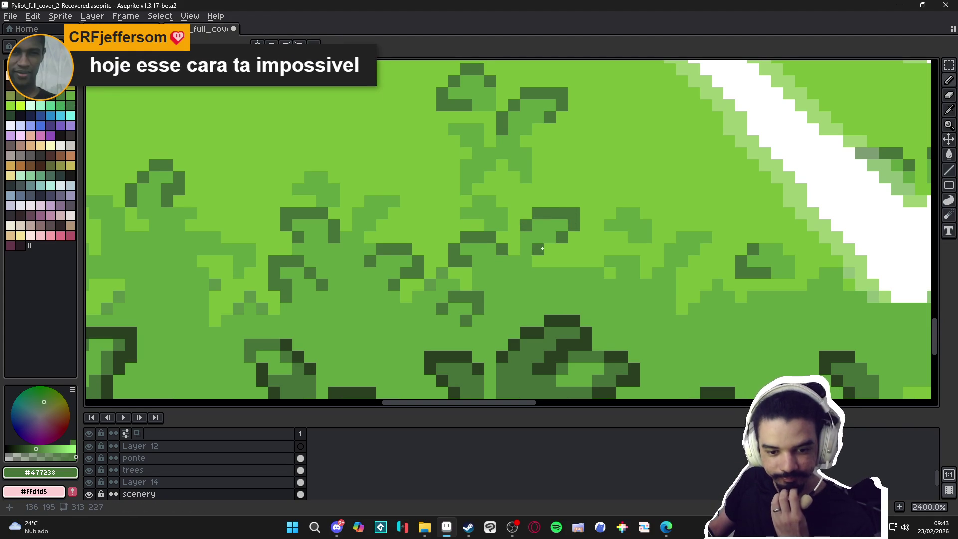
scroll(549, 248, down, 2)
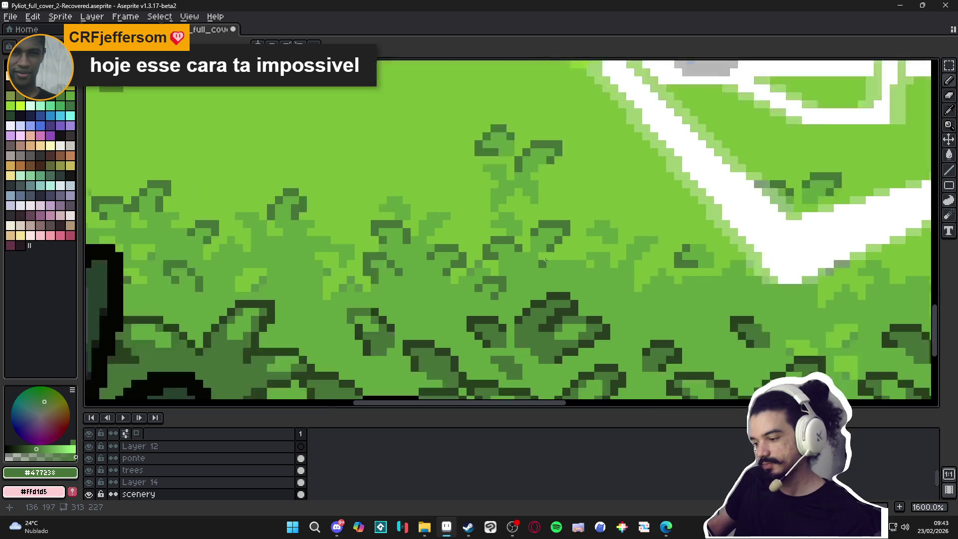
scroll(545, 258, down, 3)
key(ctrl+s)
scroll(538, 260, up, 3)
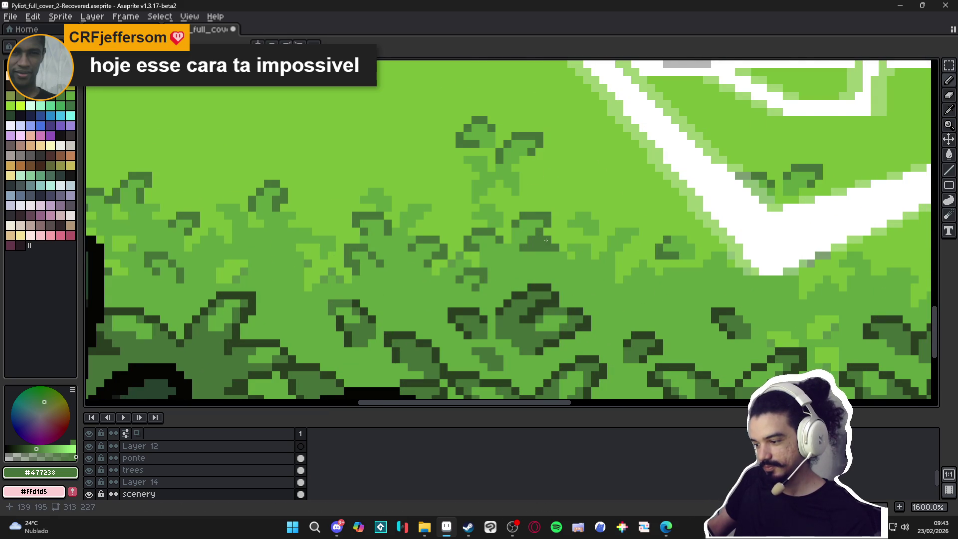
scroll(547, 249, down, 3)
Save the cover and zoom in on the grass left of the boar's foot
key(ctrl+s)
scroll(534, 277, down, 3)
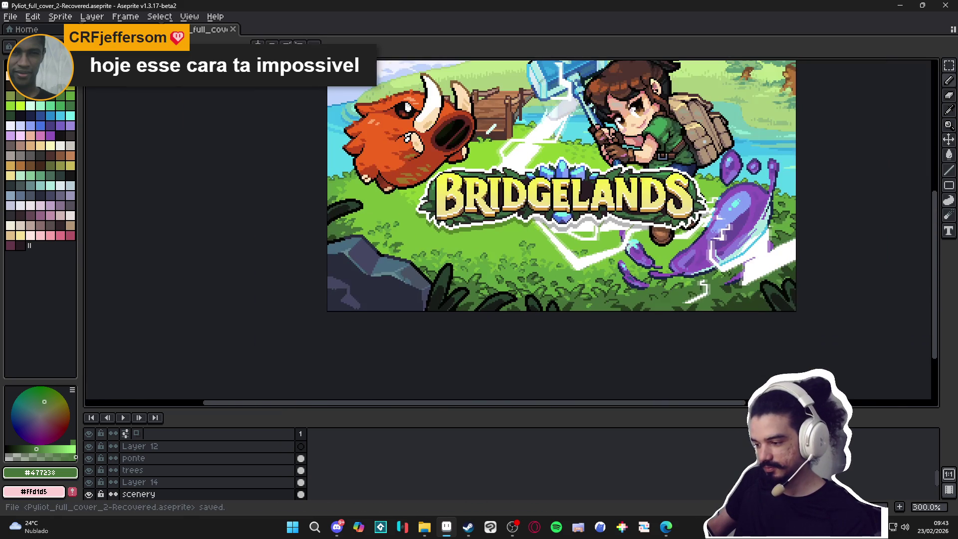
scroll(537, 200, down, 1)
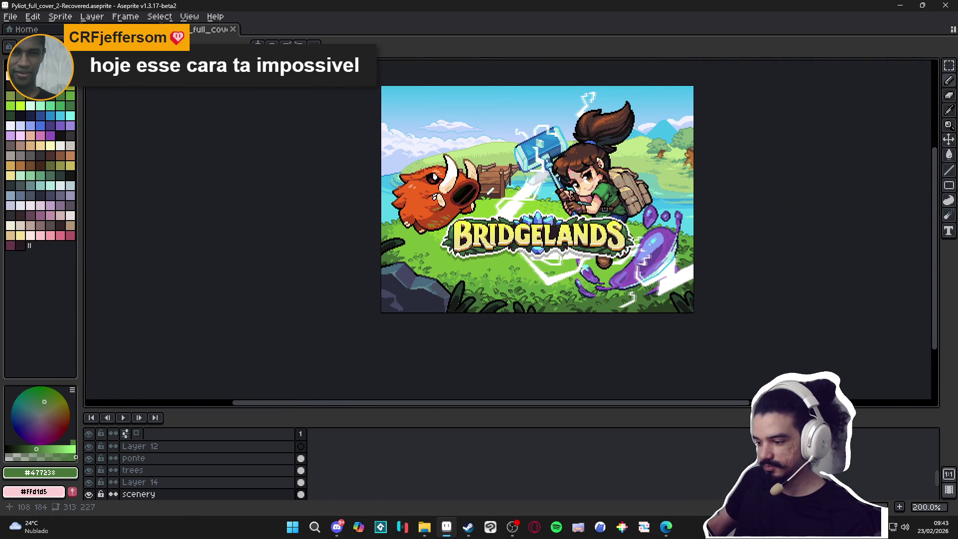
scroll(489, 269, up, 2)
scroll(428, 256, down, 1)
scroll(344, 195, up, 6)
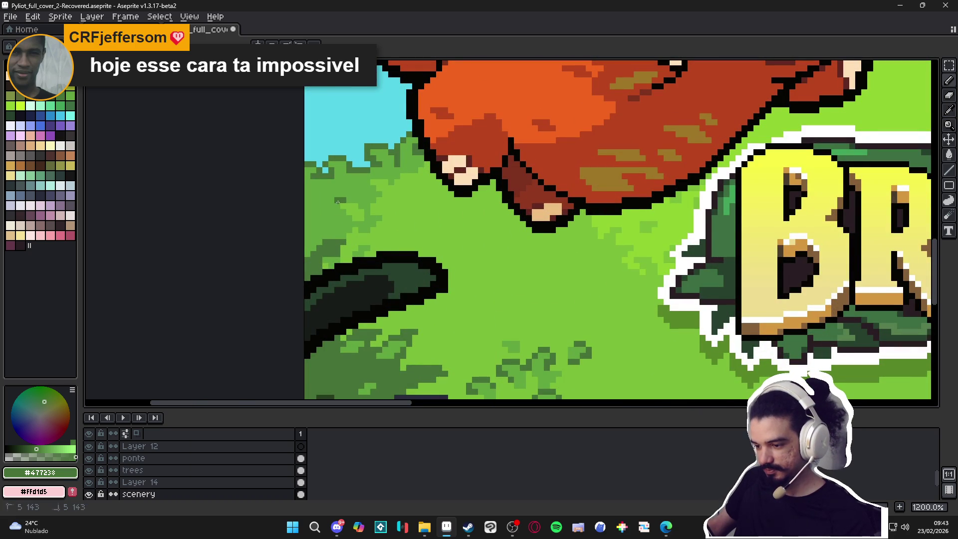
click(337, 205)
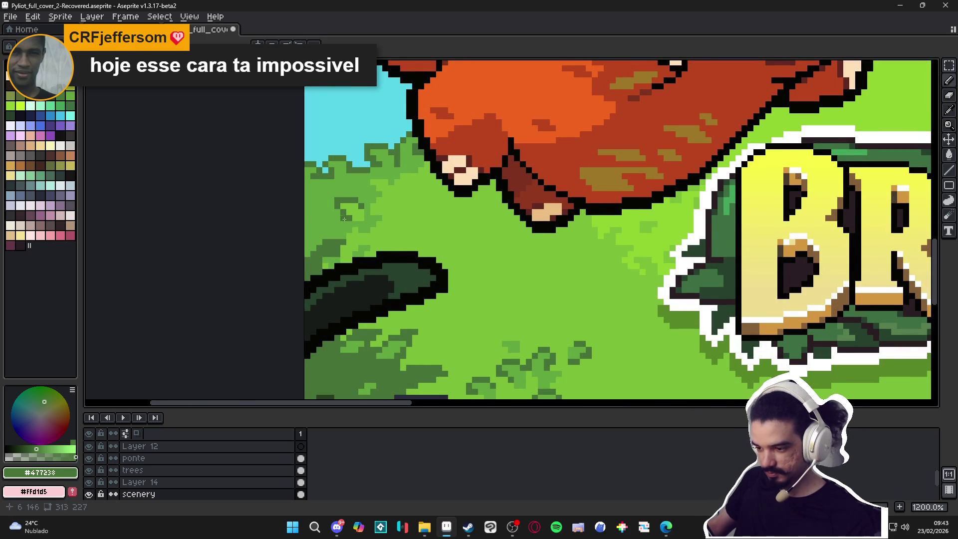
scroll(331, 218, down, 5)
scroll(344, 222, up, 6)
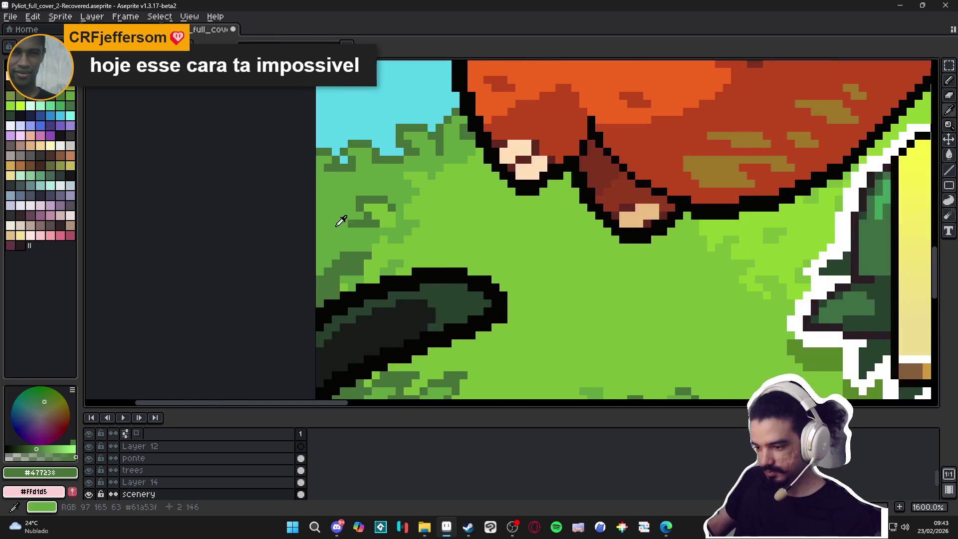
Sample light green #61a53f, switch back to dark green #477238, and save the cover
alt+click(348, 223)
alt+click(375, 217)
scroll(375, 217, down, 6)
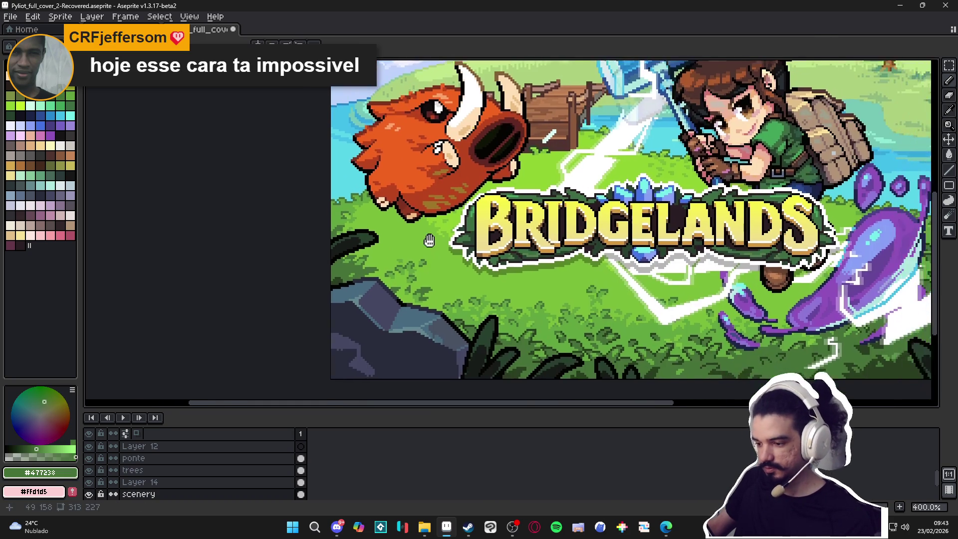
key(ctrl+s)
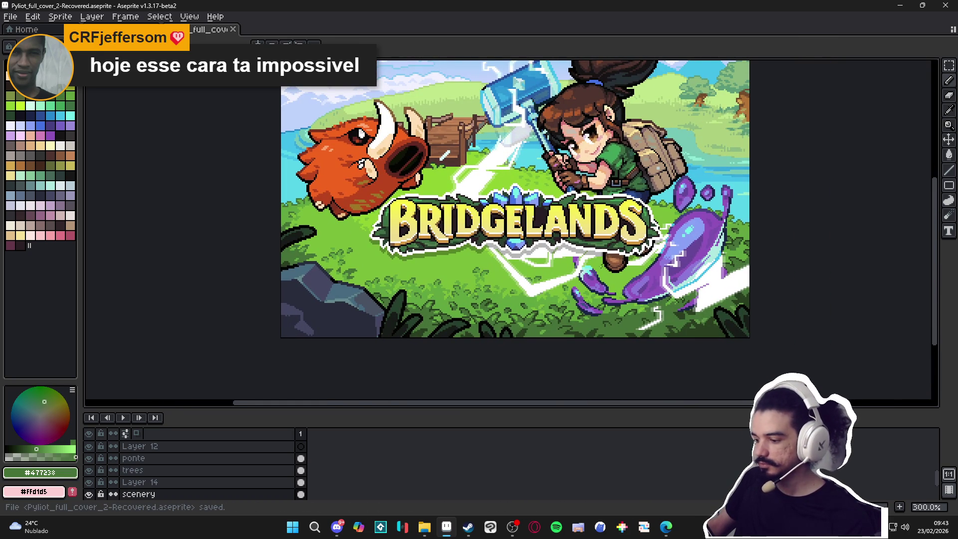
key(ctrl+s)
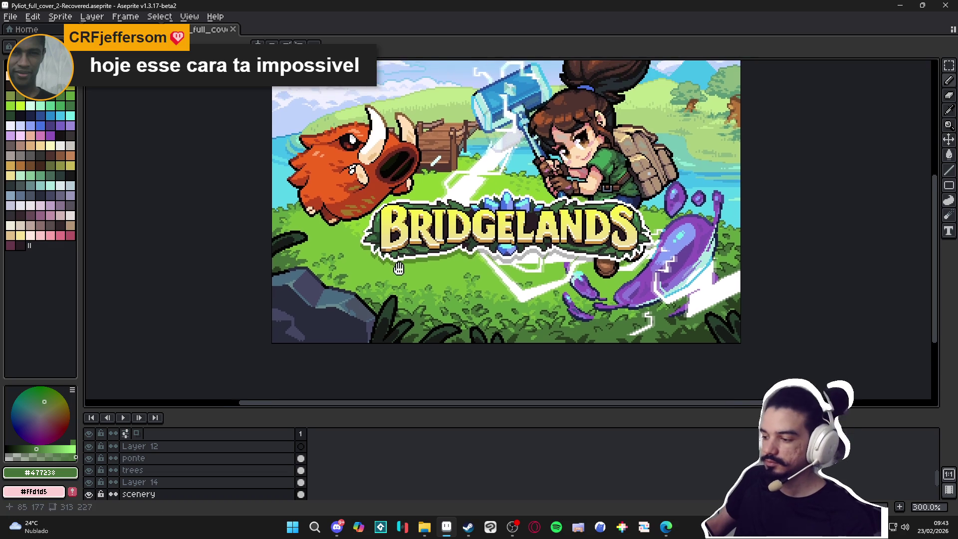
scroll(423, 269, down, 1)
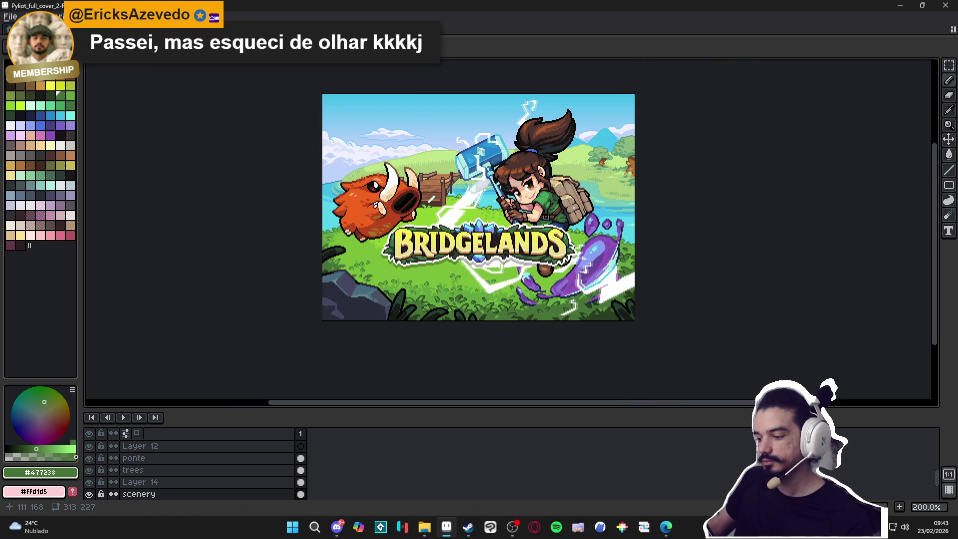
key(ctrl+s)
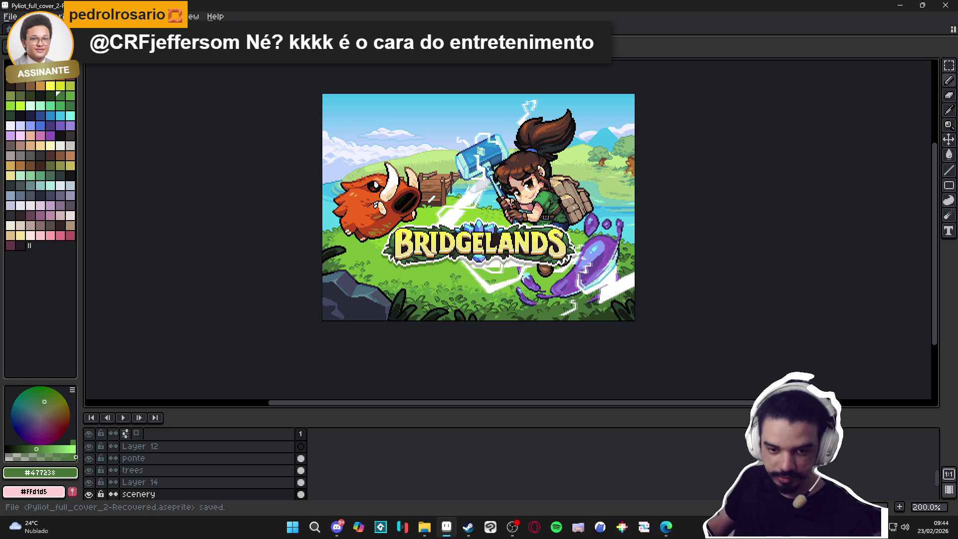
Bring Discord forward and open the #projetos-em-andamento channel
click(338, 527)
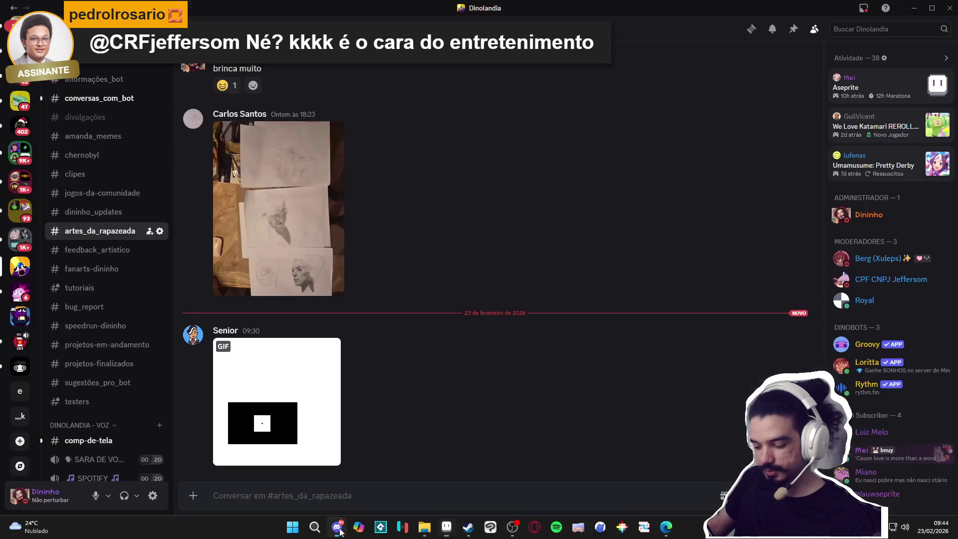
scroll(94, 279, up, 3)
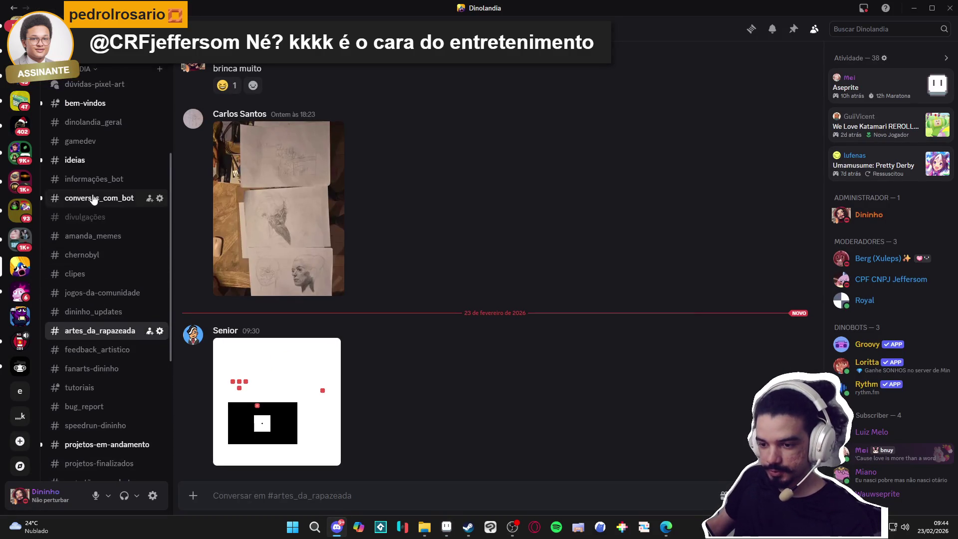
scroll(94, 199, up, 5)
scroll(105, 205, down, 6)
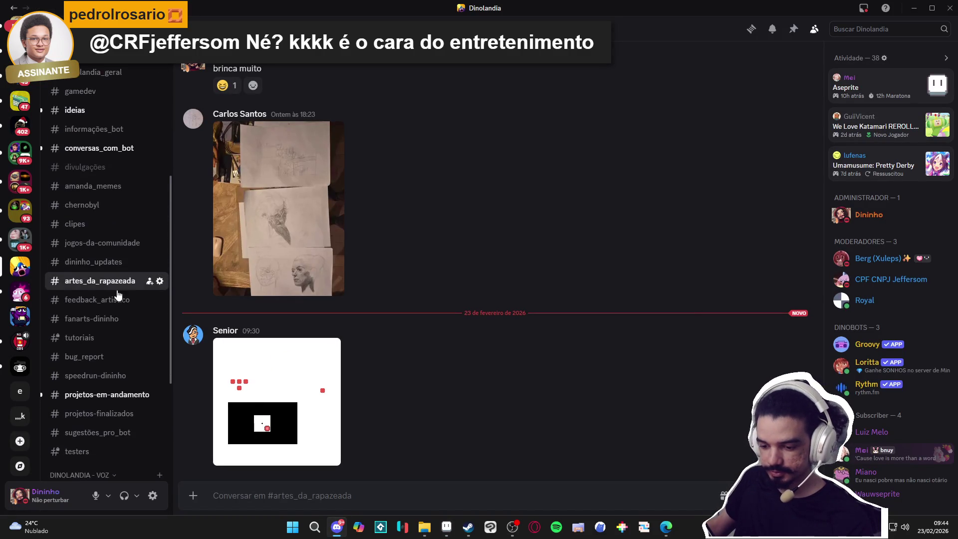
click(102, 394)
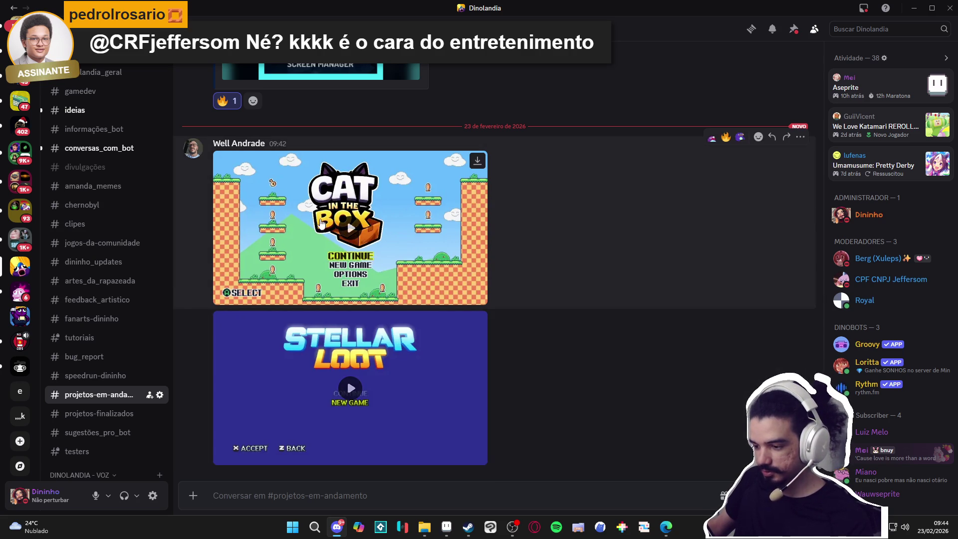
Play the 27-second Cat in the Box clip full screen through to its end
click(349, 228)
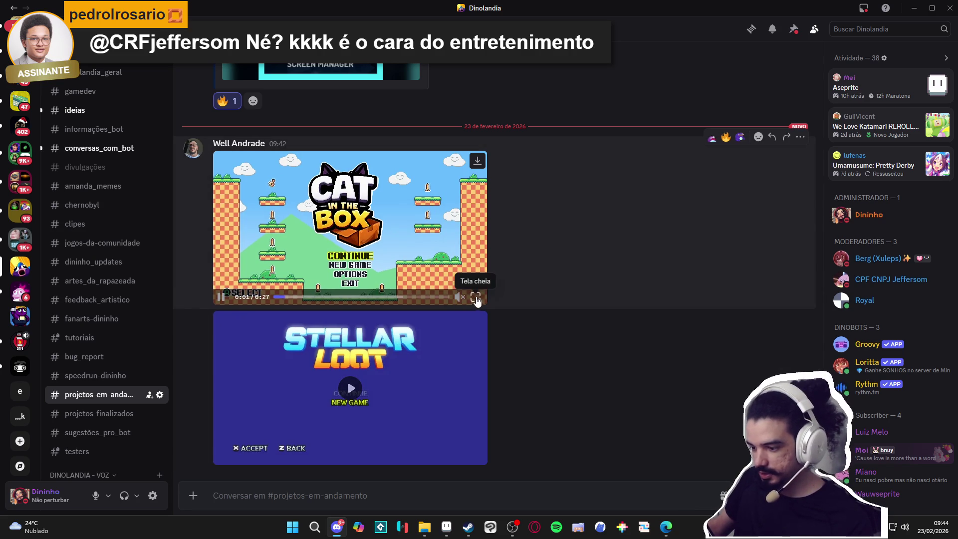
click(475, 298)
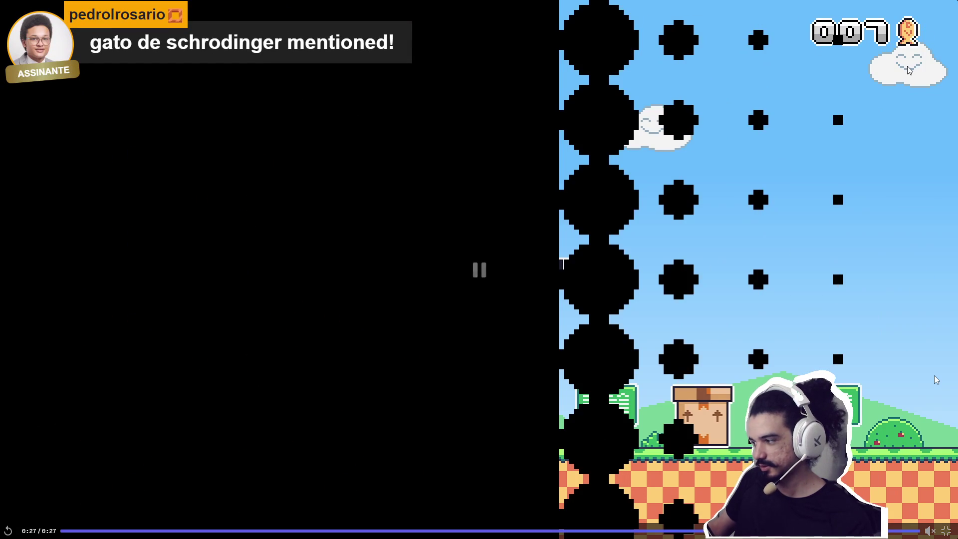
key(Escape)
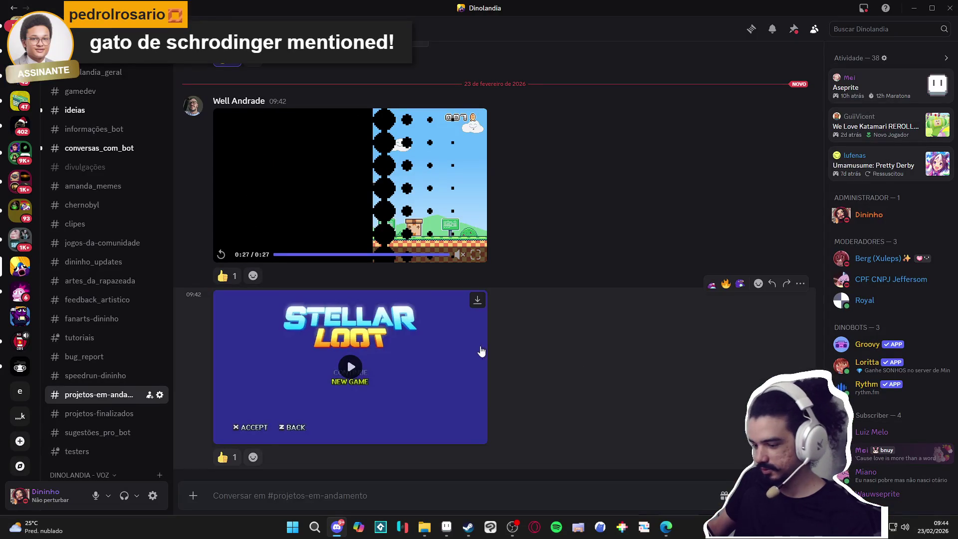
Play the Stellar Loot clip full screen, replay from 0:05, and leave it paused at 0:15
click(359, 361)
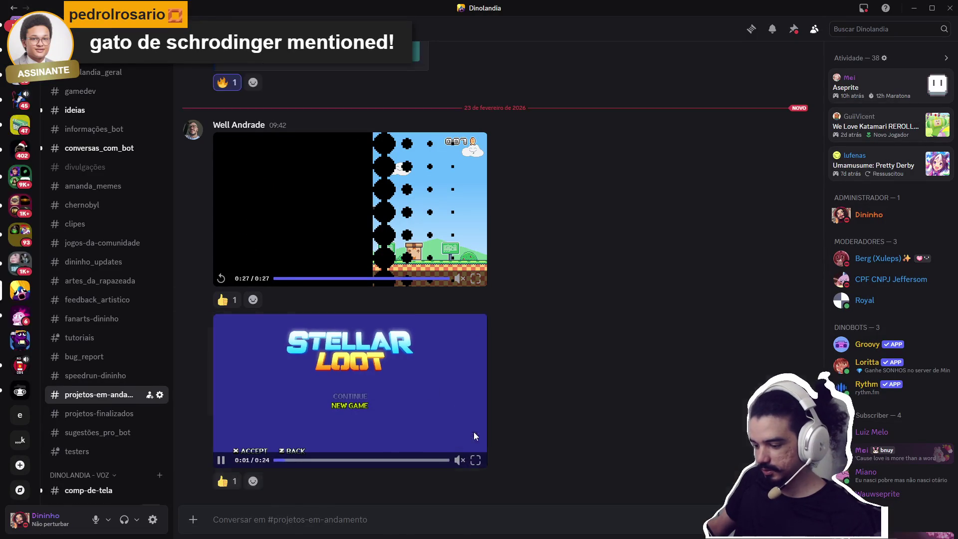
click(474, 456)
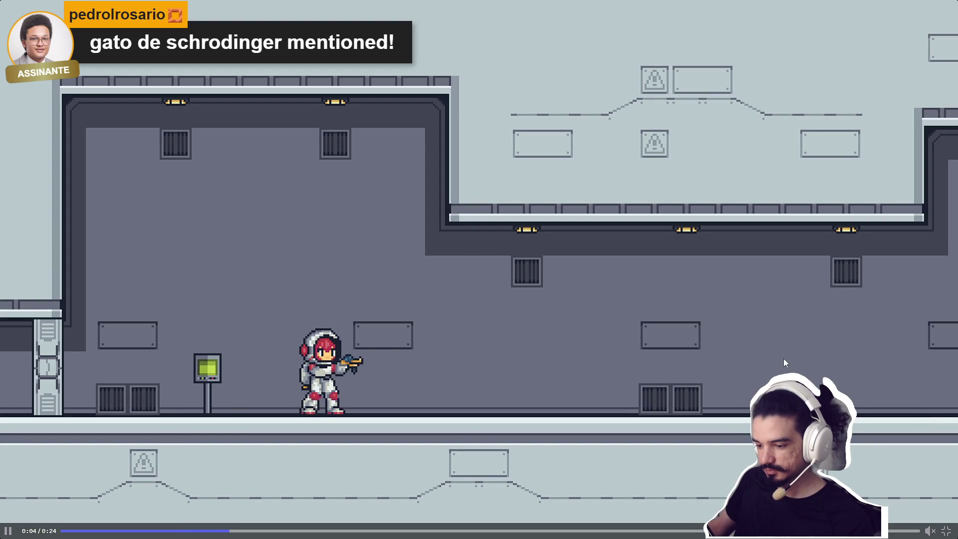
click(763, 352)
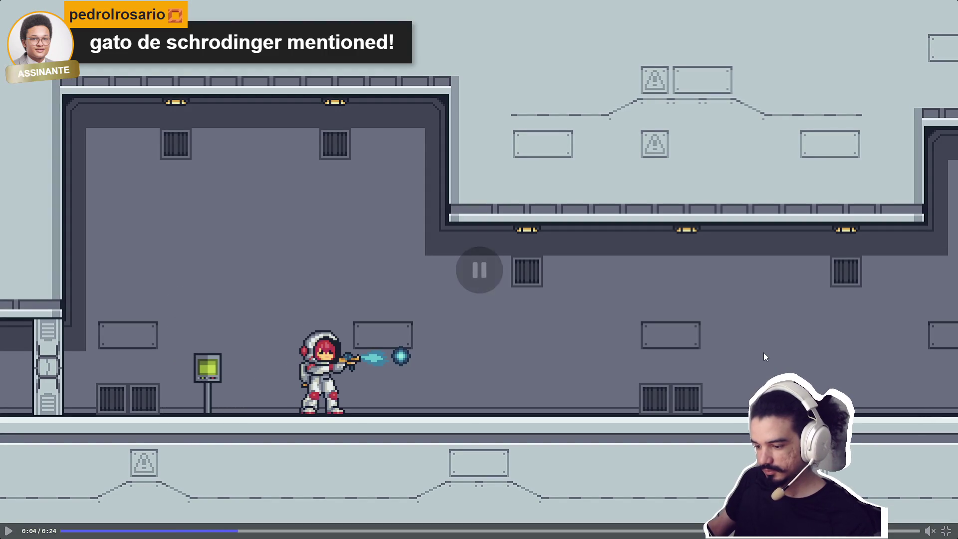
click(763, 352)
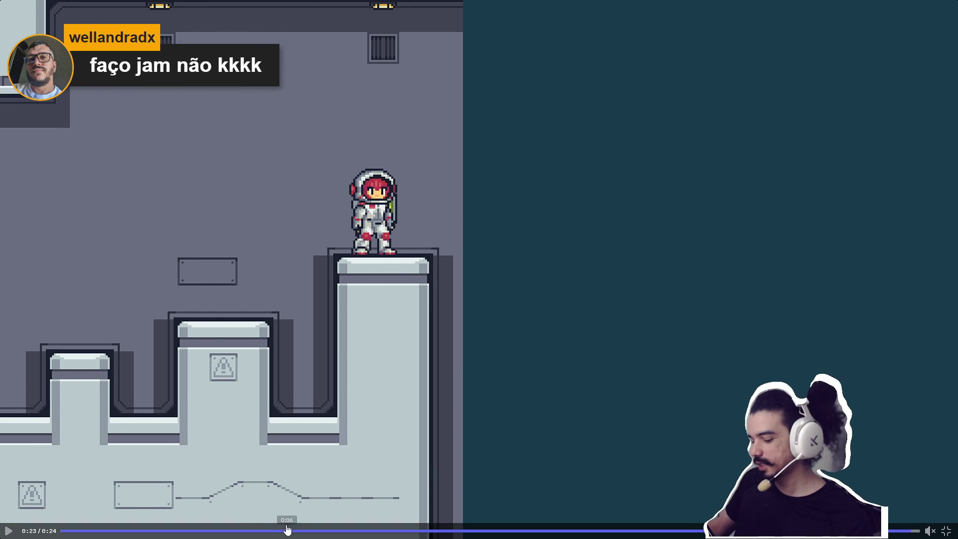
click(243, 531)
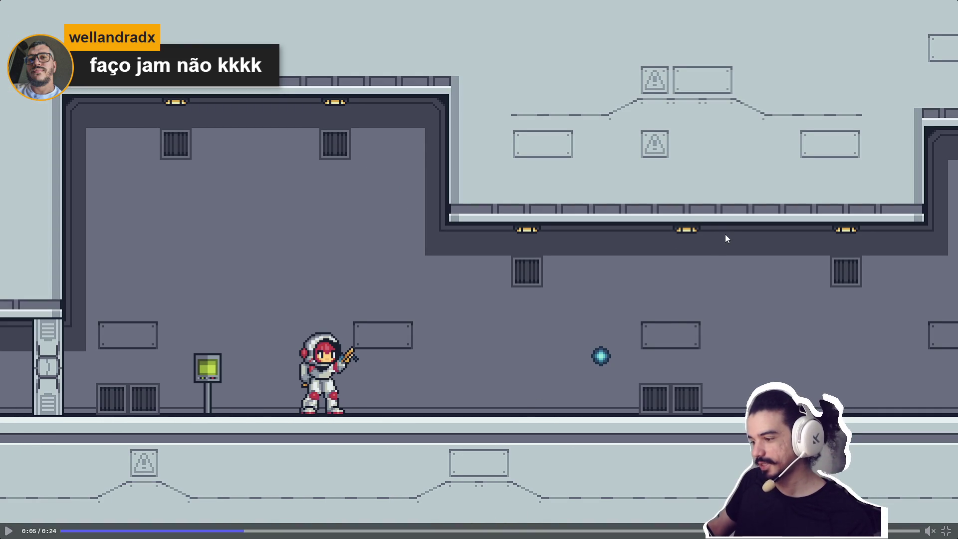
click(616, 242)
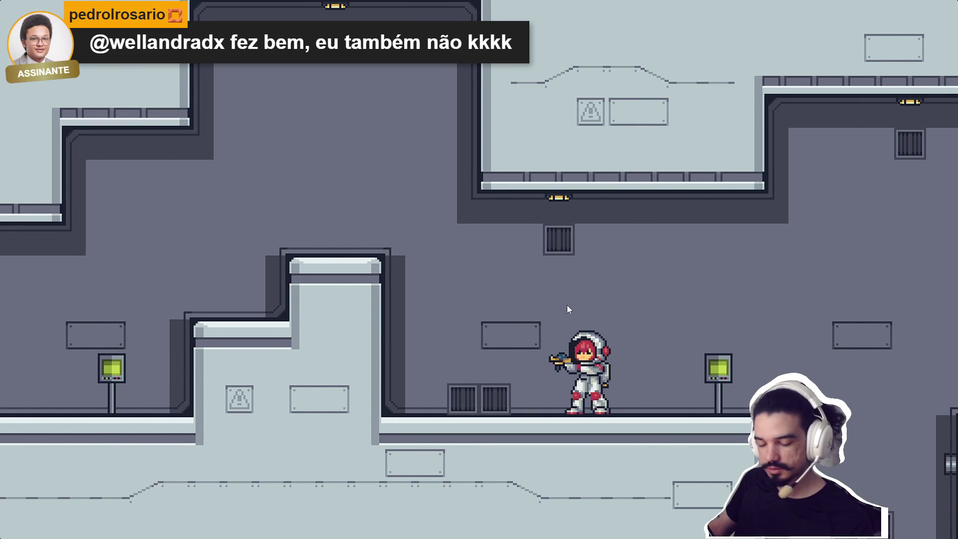
click(574, 332)
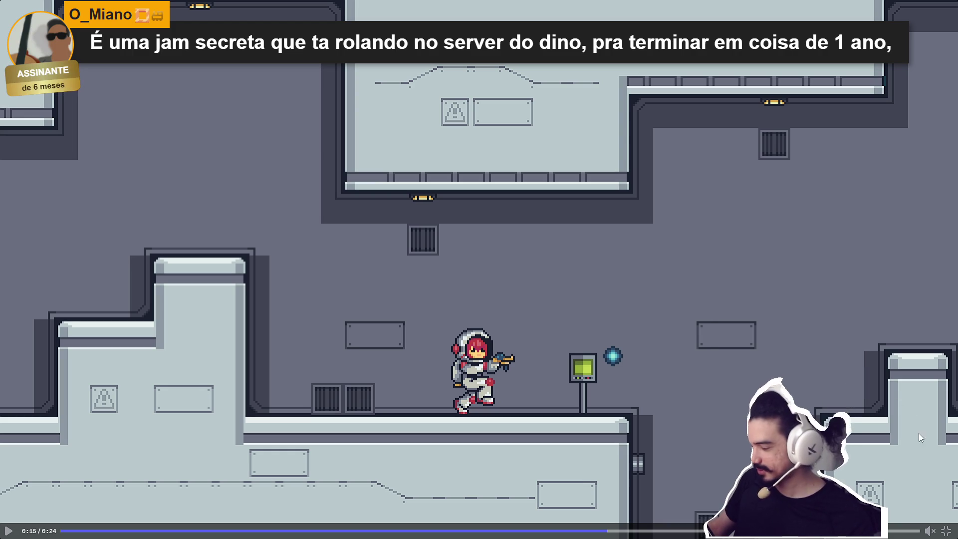
click(946, 531)
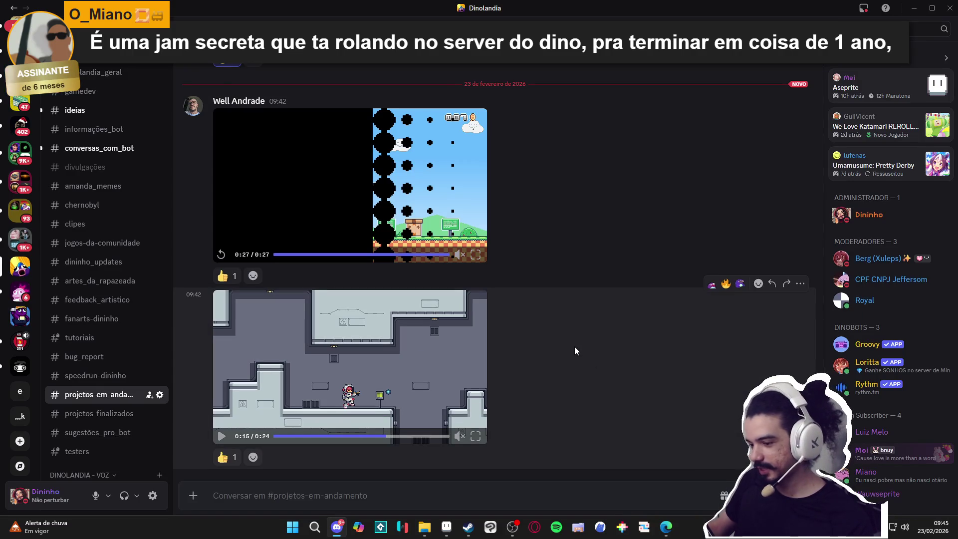
Minimize Discord to glance at the cover art, then restore it
click(921, 6)
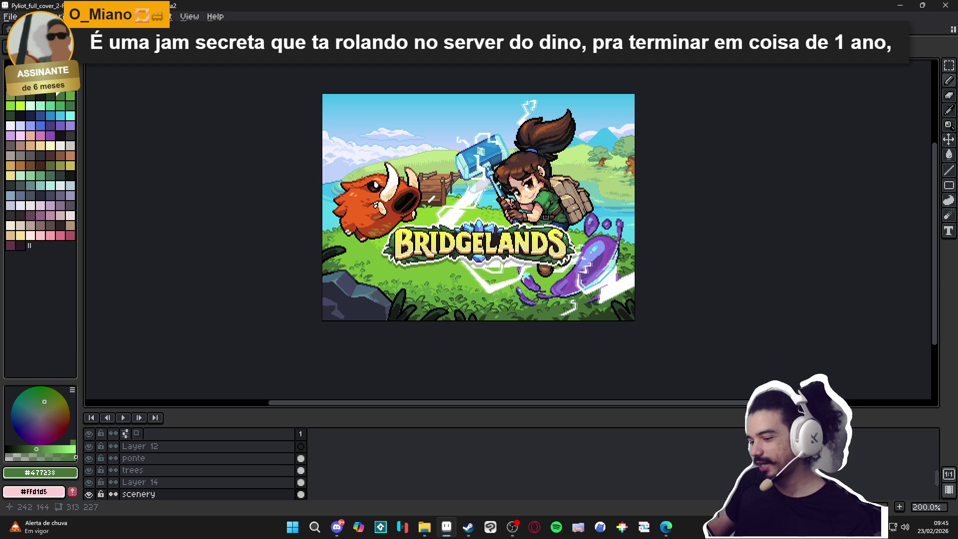
click(337, 526)
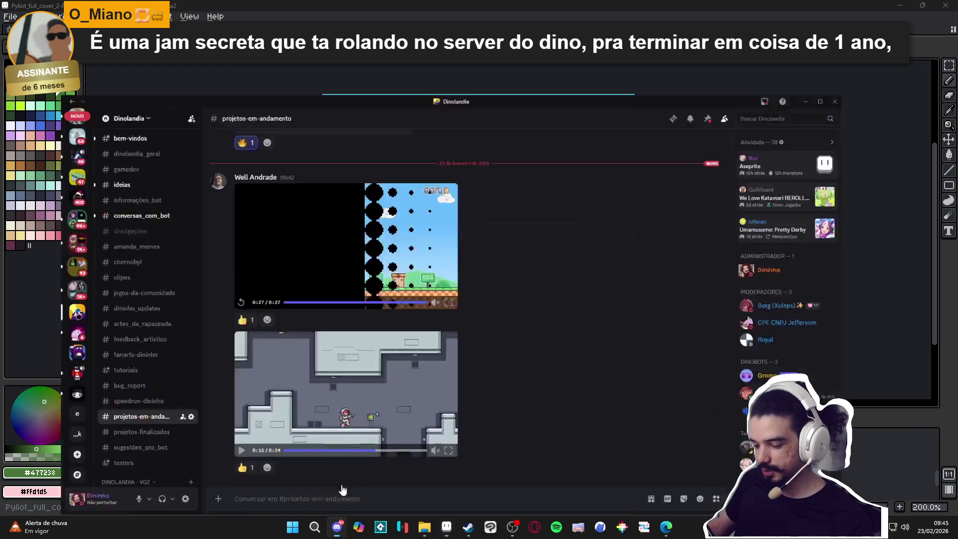
scroll(132, 261, down, 3)
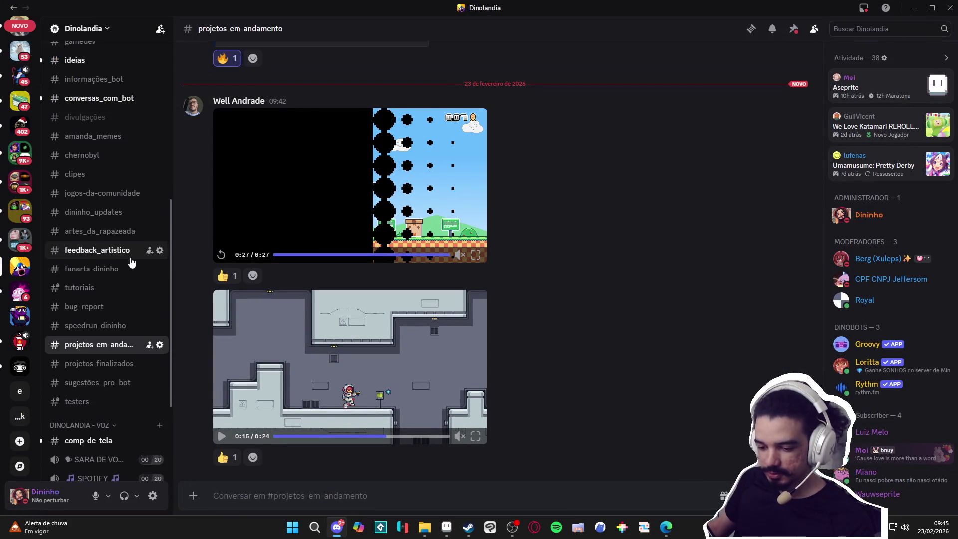
scroll(133, 309, up, 3)
scroll(132, 300, up, 2)
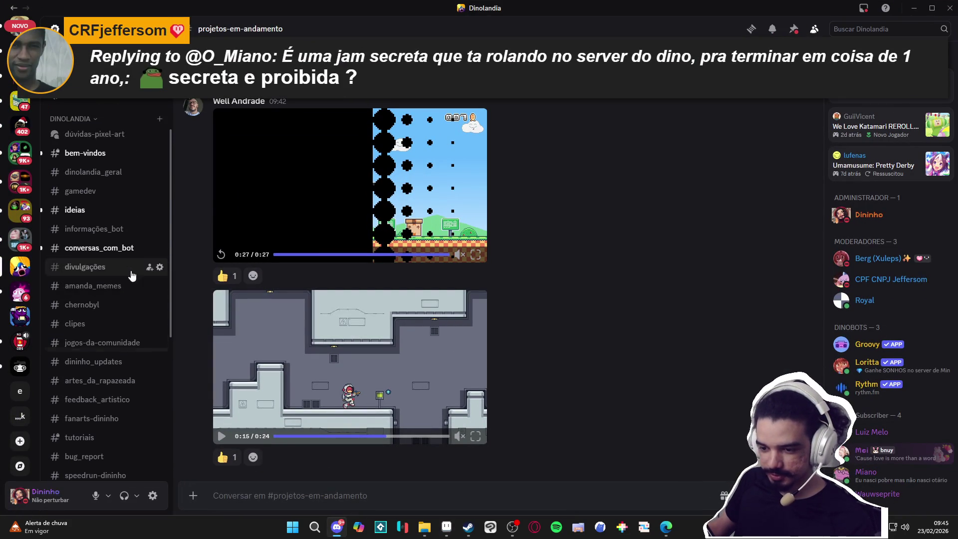
scroll(132, 289, down, 3)
scroll(497, 324, up, 5)
scroll(498, 322, up, 15)
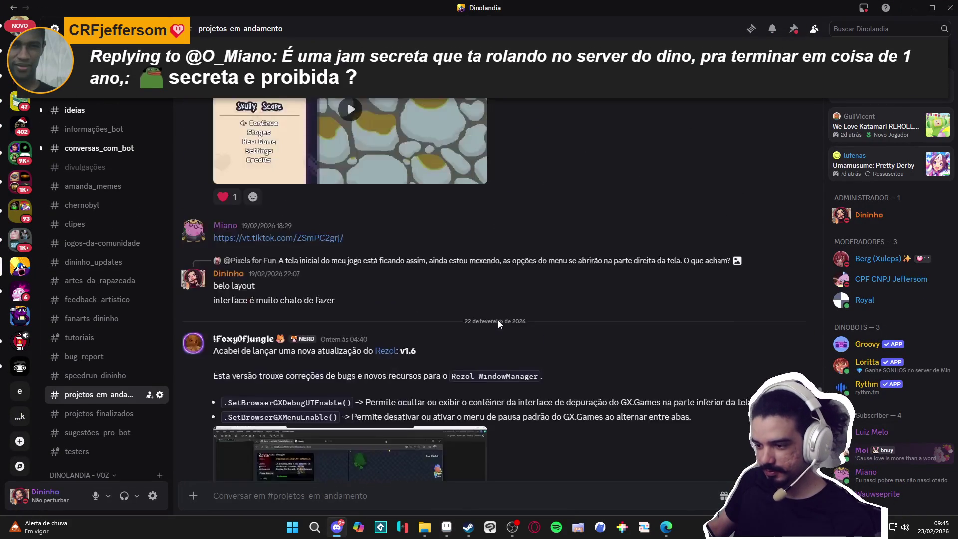
scroll(304, 350, down, 15)
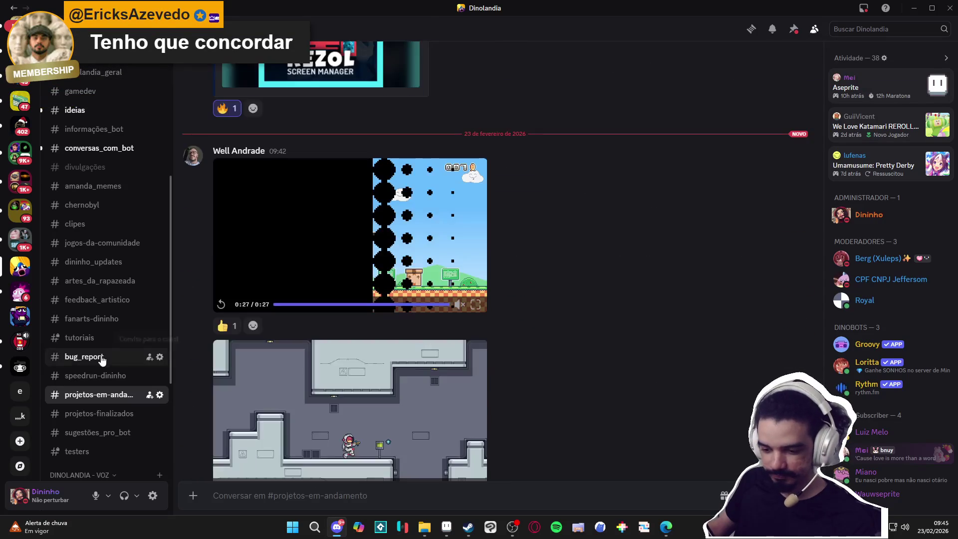
View the mouse platformer image in #feedback_artistico full-size, then bring Steam forward
click(98, 299)
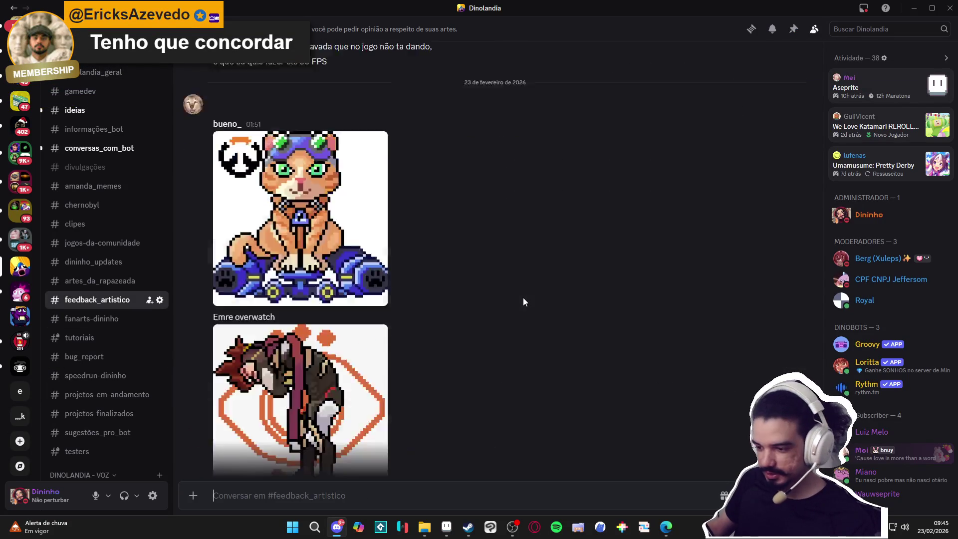
scroll(523, 298, up, 5)
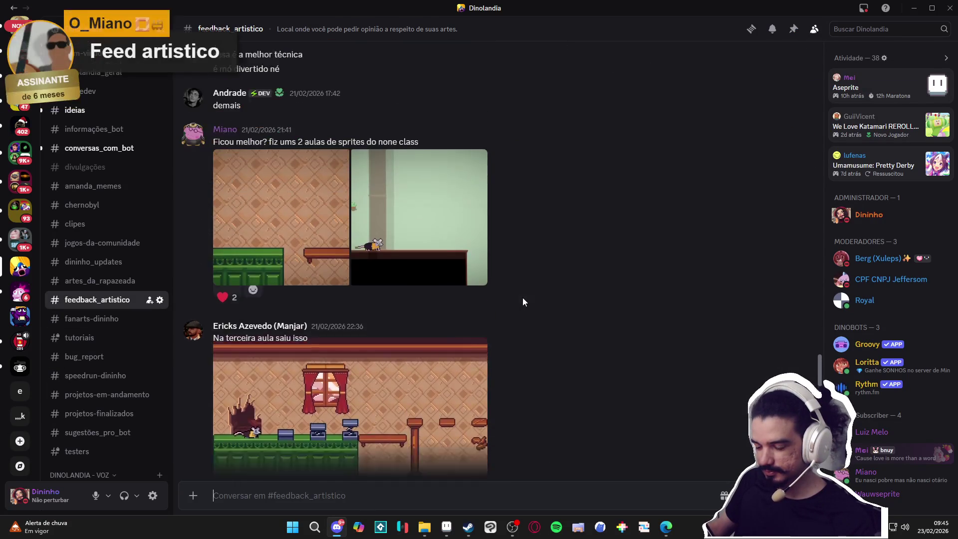
click(455, 277)
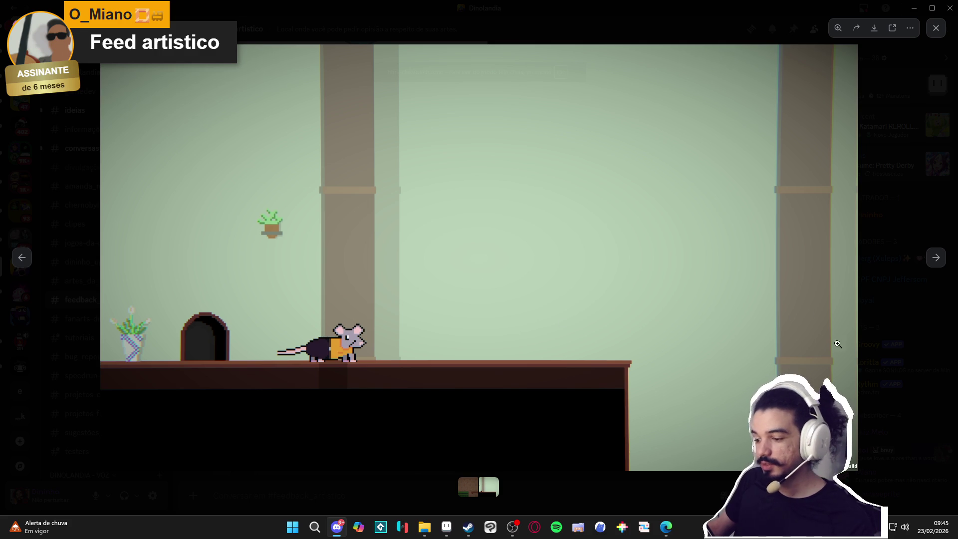
click(463, 531)
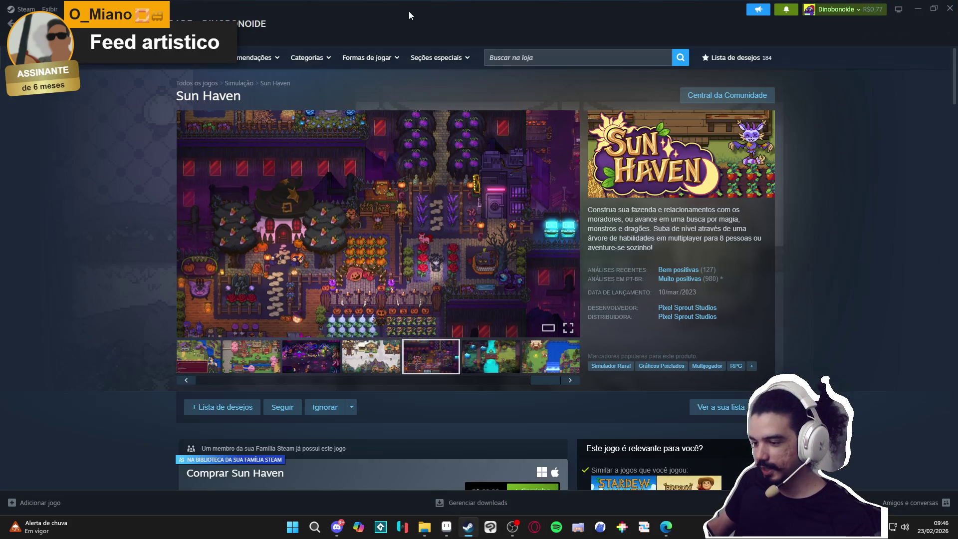
Find Hyper Mice Rescue on Steam via 'mice res' and snip a fullscreen gameplay screenshot
click(553, 53)
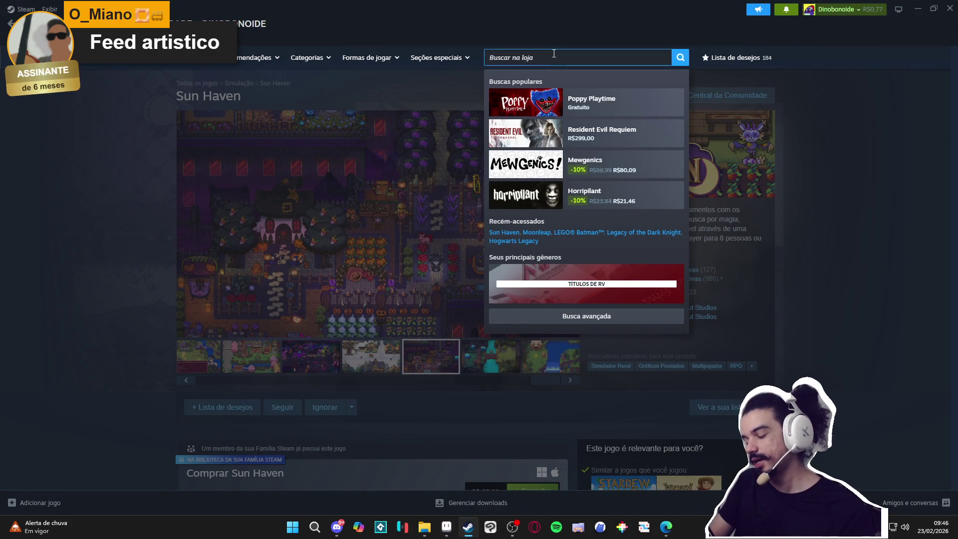
text(mice re)
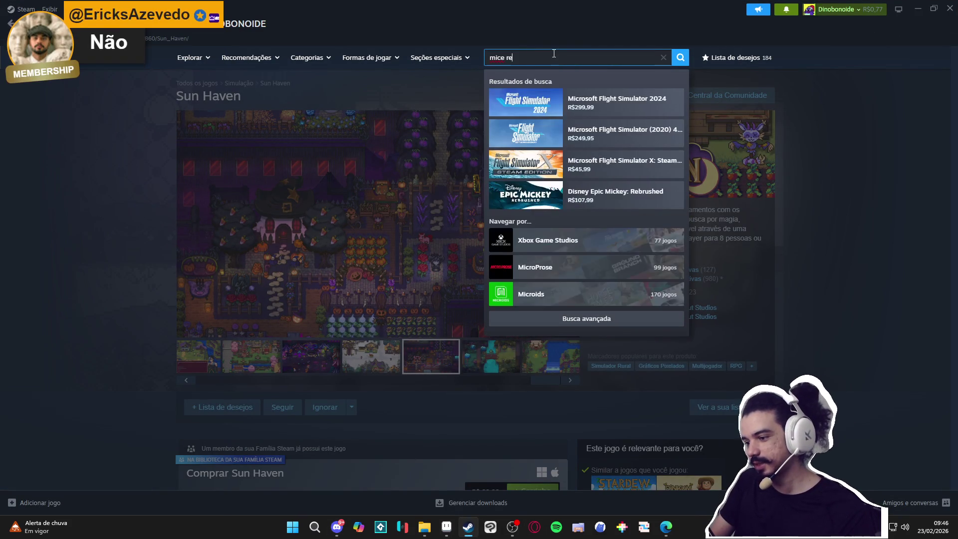
text(s)
click(593, 116)
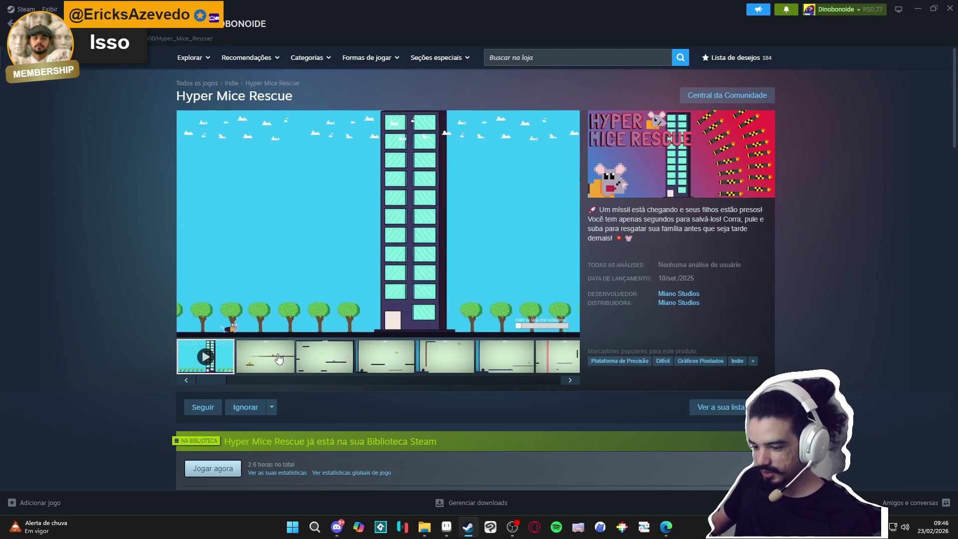
click(278, 359)
click(570, 330)
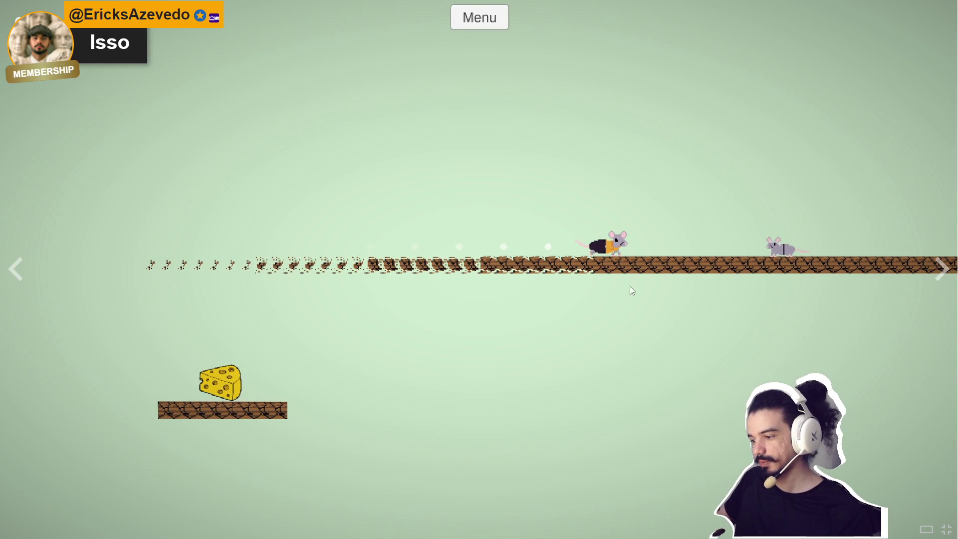
key(Print)
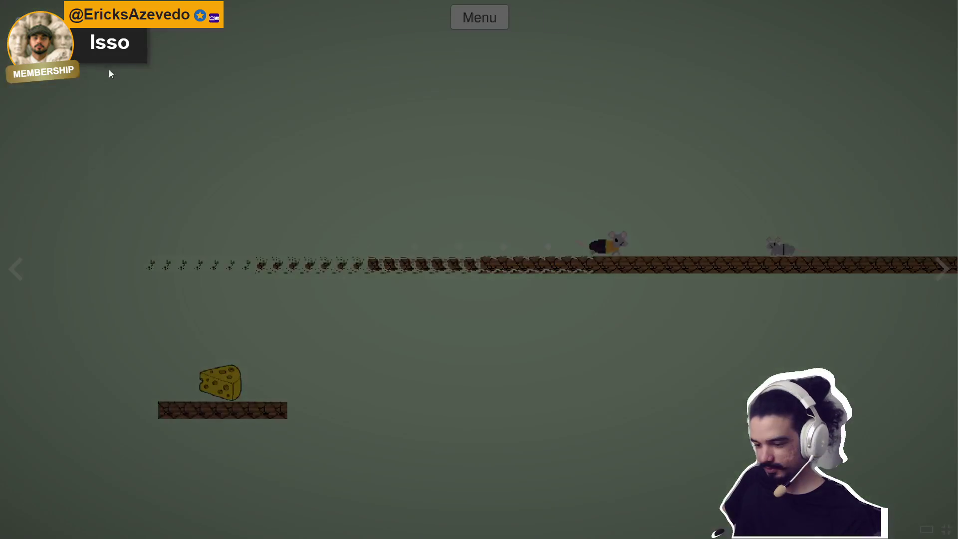
mouse_move(78, 55)
mouse_down()
mouse_move(941, 453)
mouse_move(918, 471)
mouse_up()
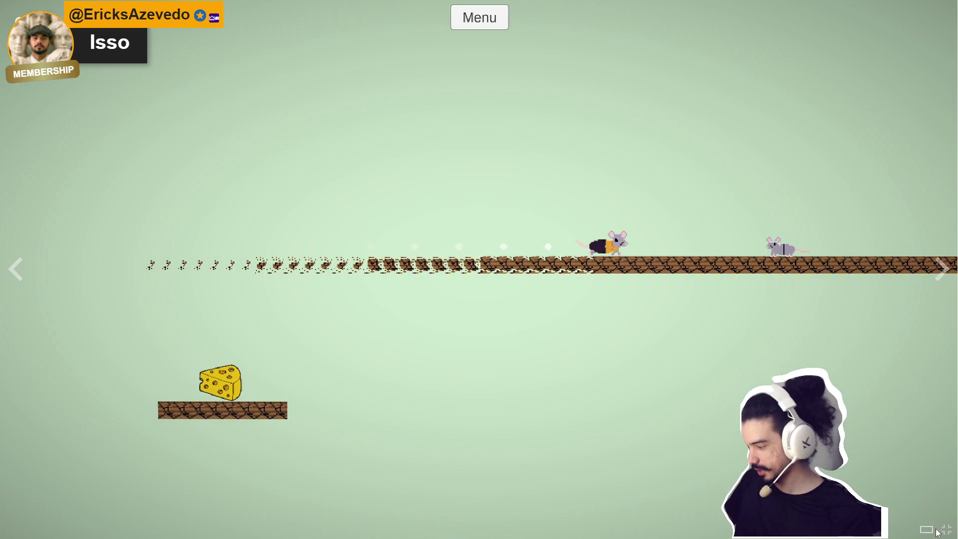
key(Escape)
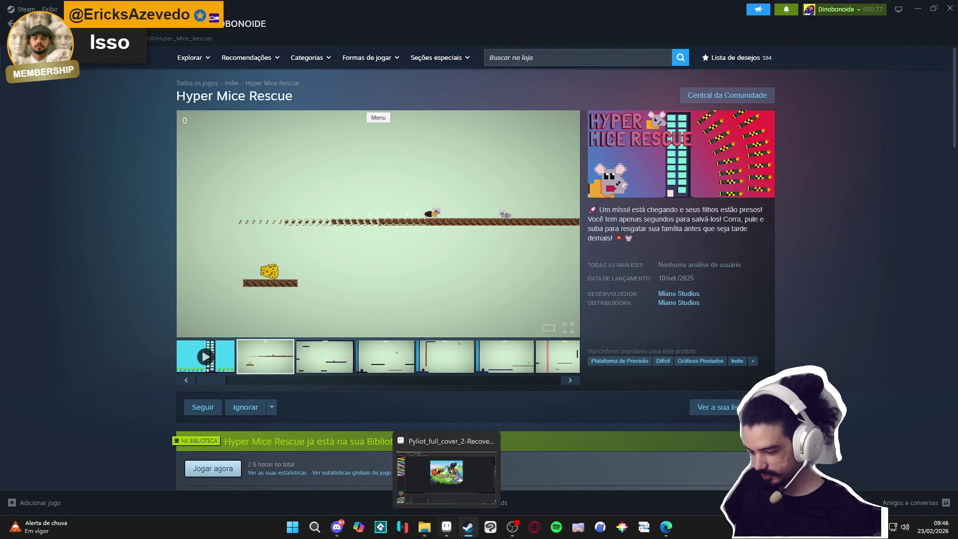
Paste the captured screenshot into a new 1680×820 Sprite-0003 in Aseprite
click(446, 526)
click(10, 17)
click(14, 29)
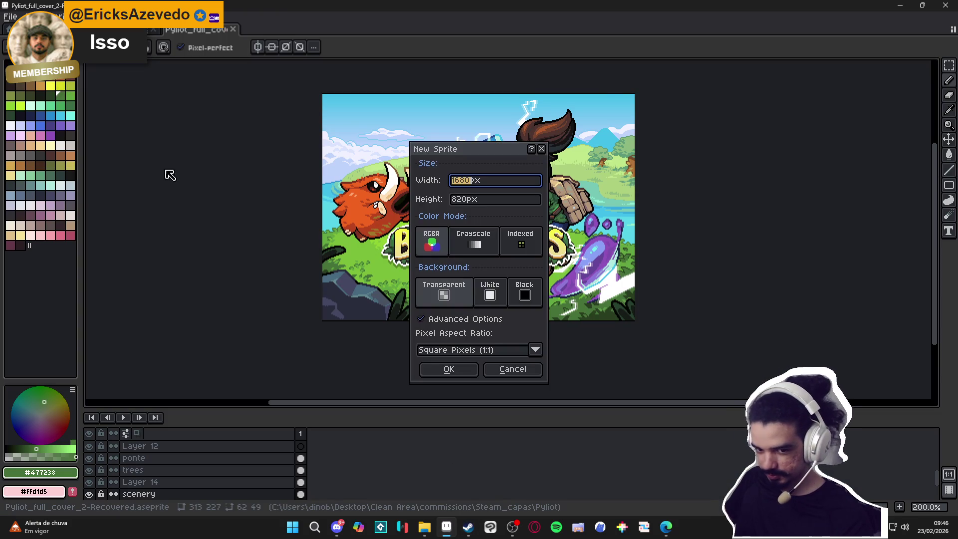
click(443, 368)
key(ctrl+v)
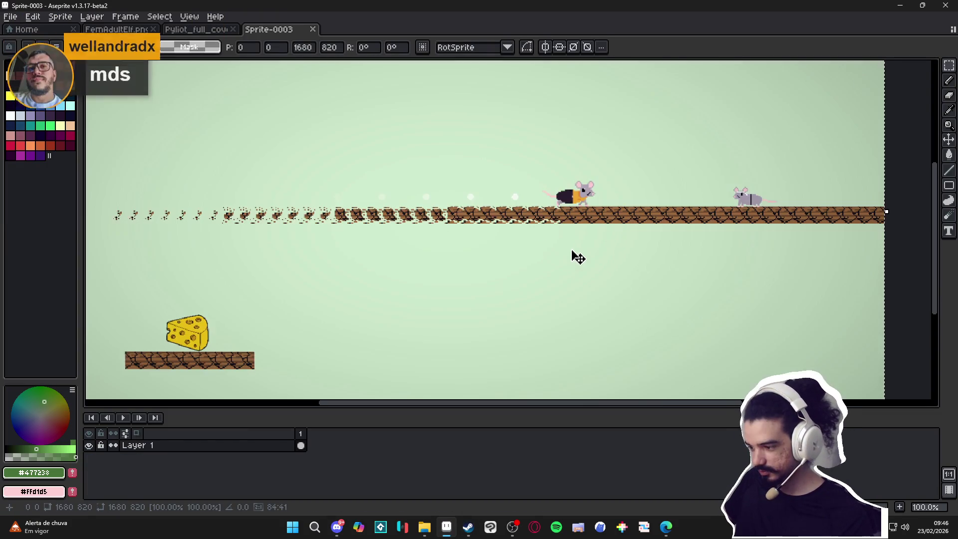
mouse_move(572, 256)
mouse_down()
mouse_move(527, 218)
mouse_move(530, 235)
mouse_move(552, 242)
mouse_move(468, 246)
mouse_move(429, 411)
mouse_up()
key(Return)
Copy the room-level image from Discord to the clipboard
click(344, 529)
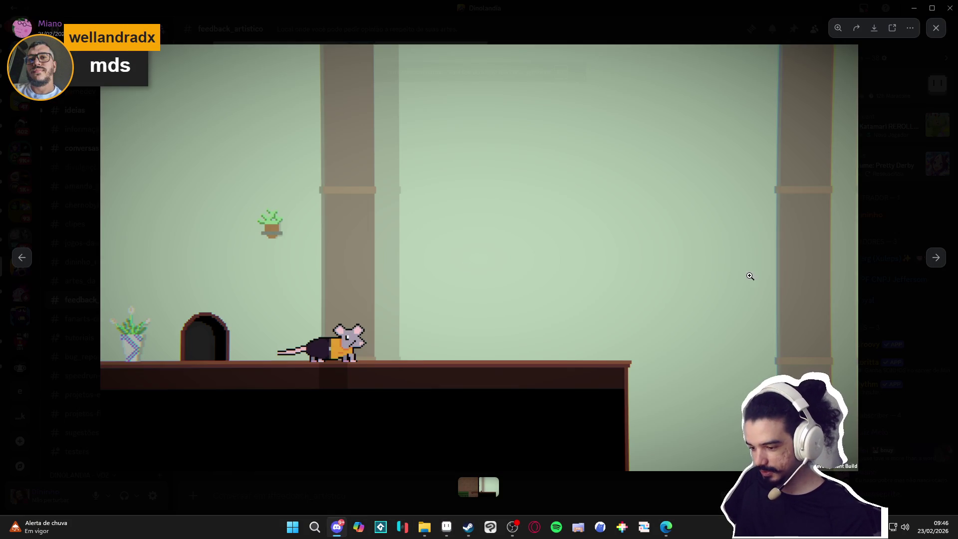
scroll(489, 336, down, 4)
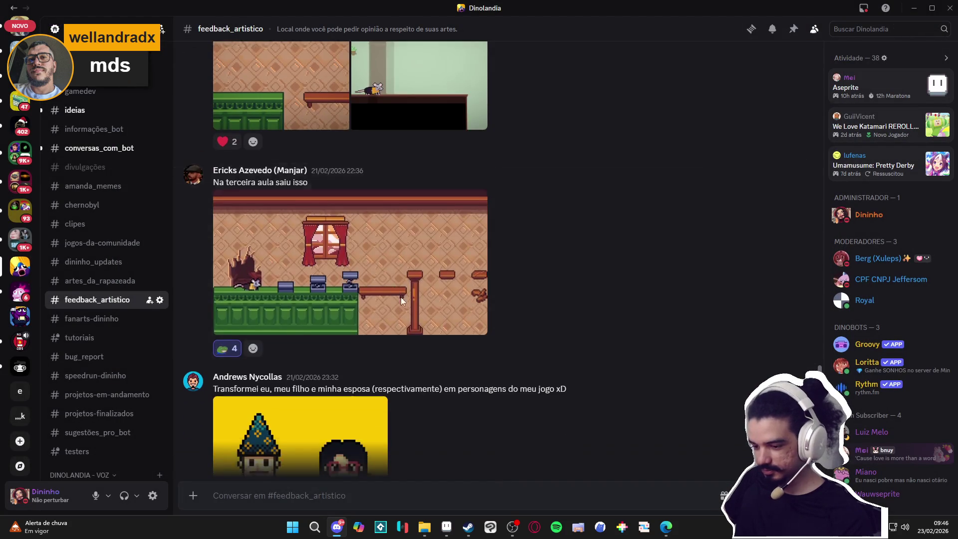
scroll(400, 297, down, 3)
click(399, 149)
right_click(425, 202)
click(482, 214)
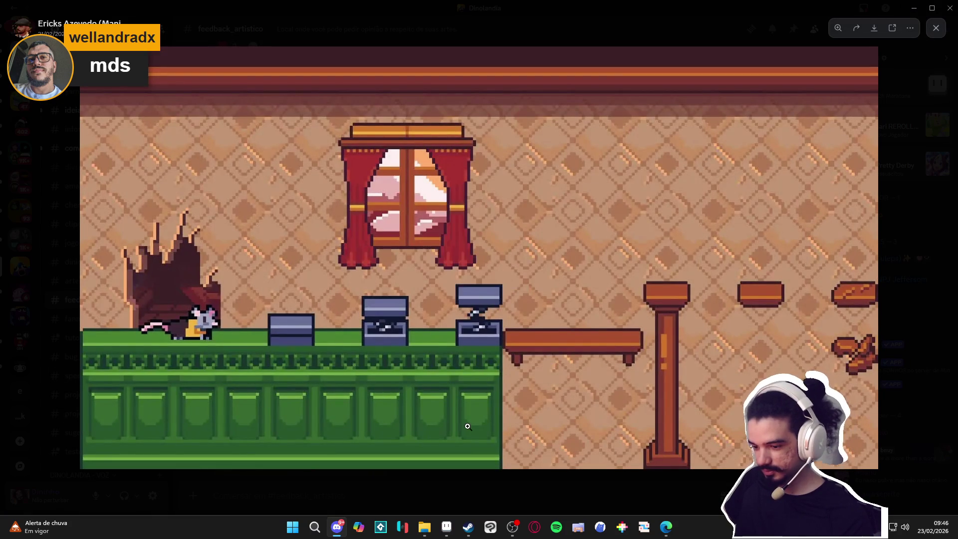
click(446, 526)
Paste the copied room image into a new 1600×847 Sprite-0004
click(10, 17)
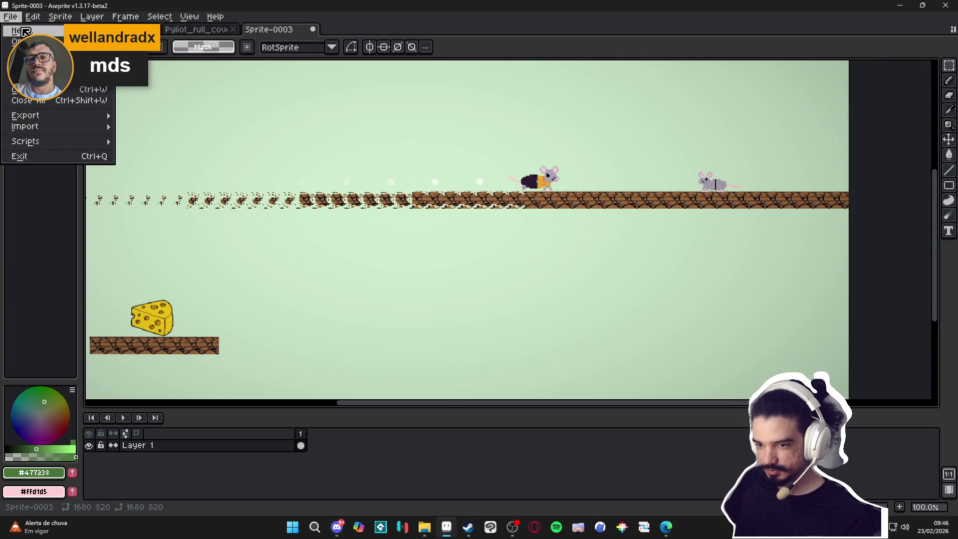
click(25, 33)
click(428, 365)
key(ctrl+v)
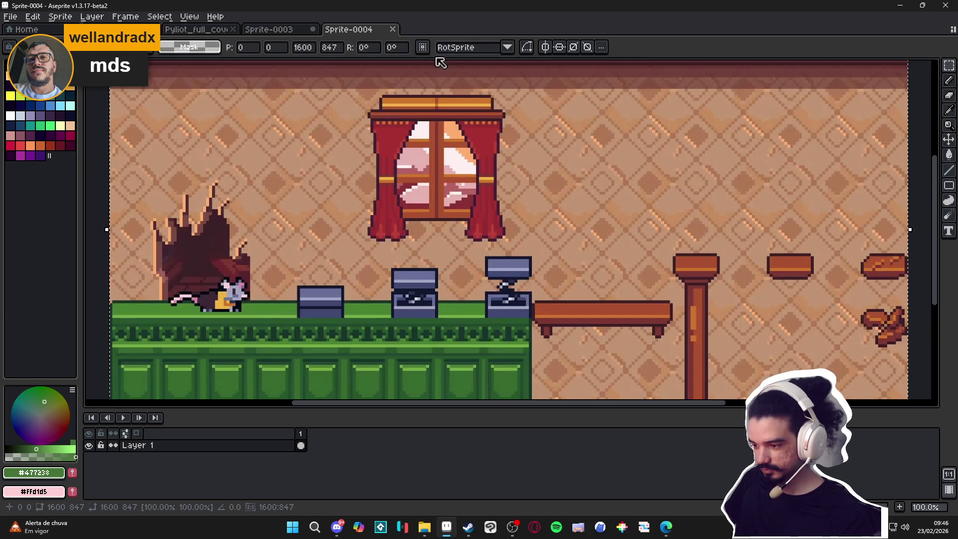
Dock Sprite-0004 beside Sprite-0003 in a split view and adjust both views
drag(945, 241, 863, 250)
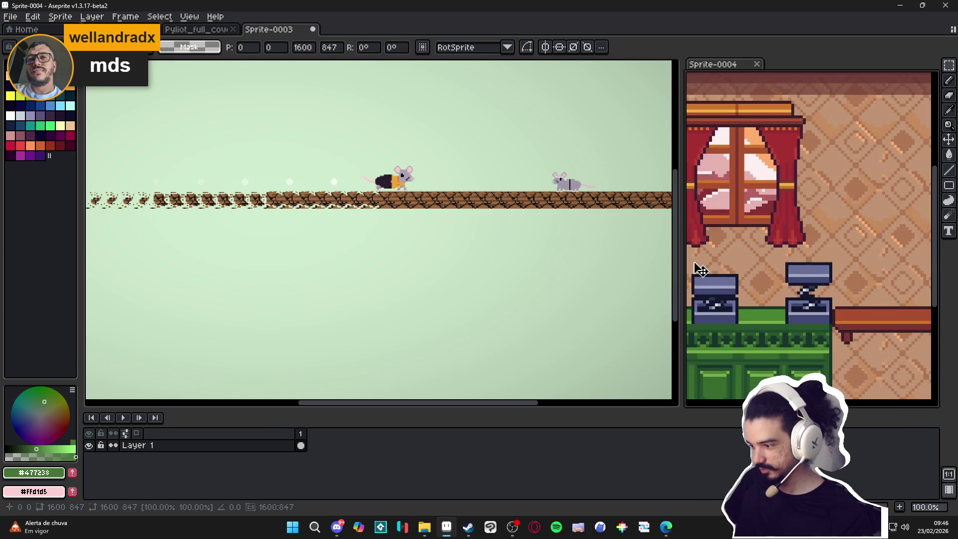
drag(681, 269, 368, 249)
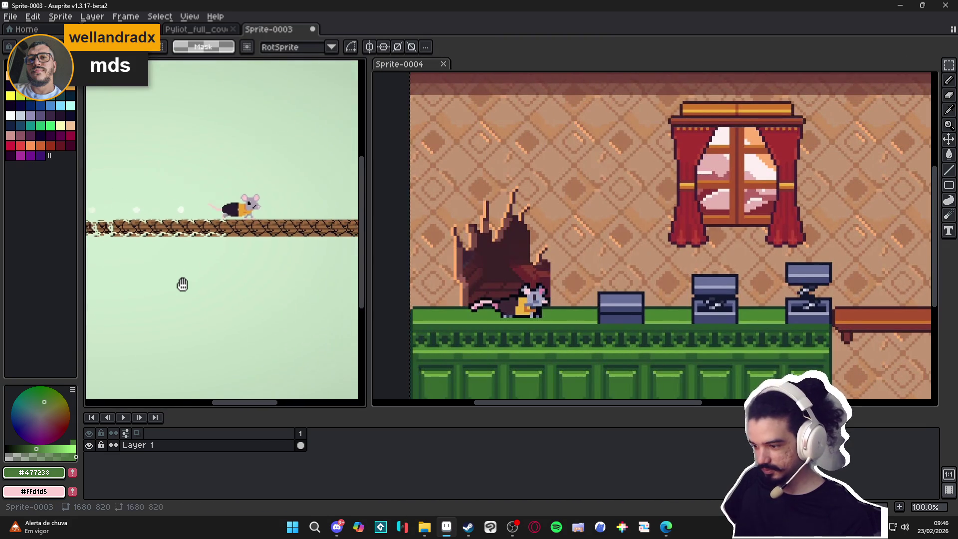
scroll(182, 284, down, 2)
scroll(246, 288, up, 1)
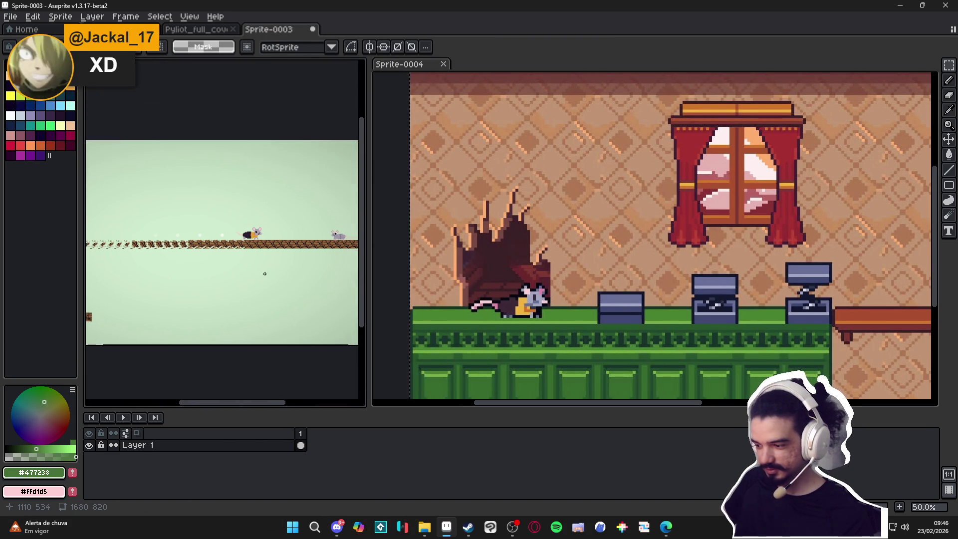
scroll(610, 316, down, 2)
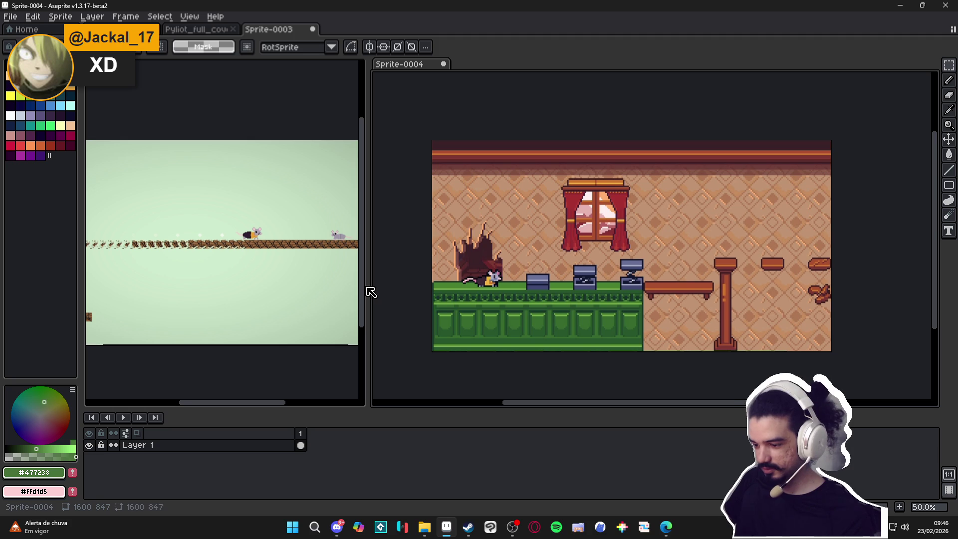
drag(370, 286, 531, 280)
mouse_move(276, 265)
mouse_down()
mouse_move(321, 274)
mouse_move(368, 259)
mouse_move(357, 265)
mouse_up()
scroll(361, 262, up, 2)
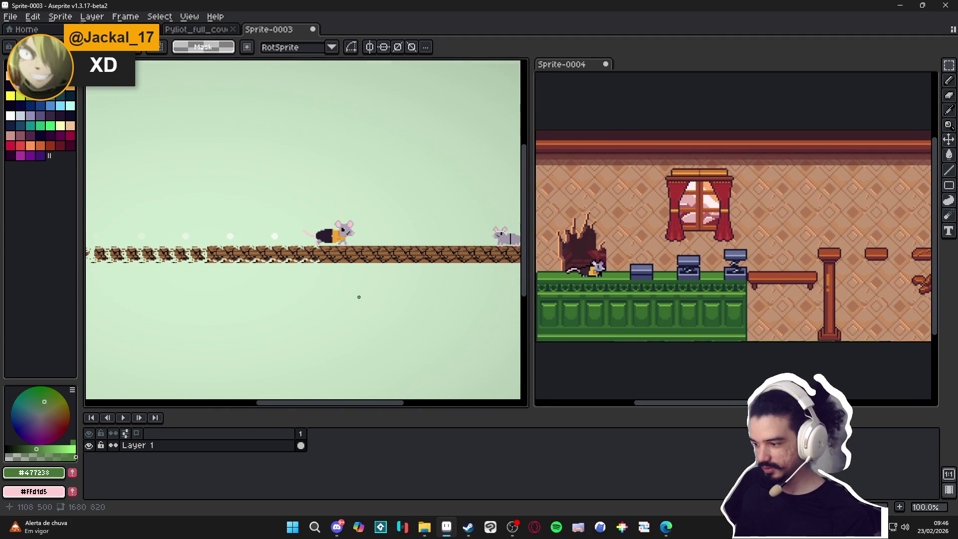
drag(697, 306, 708, 305)
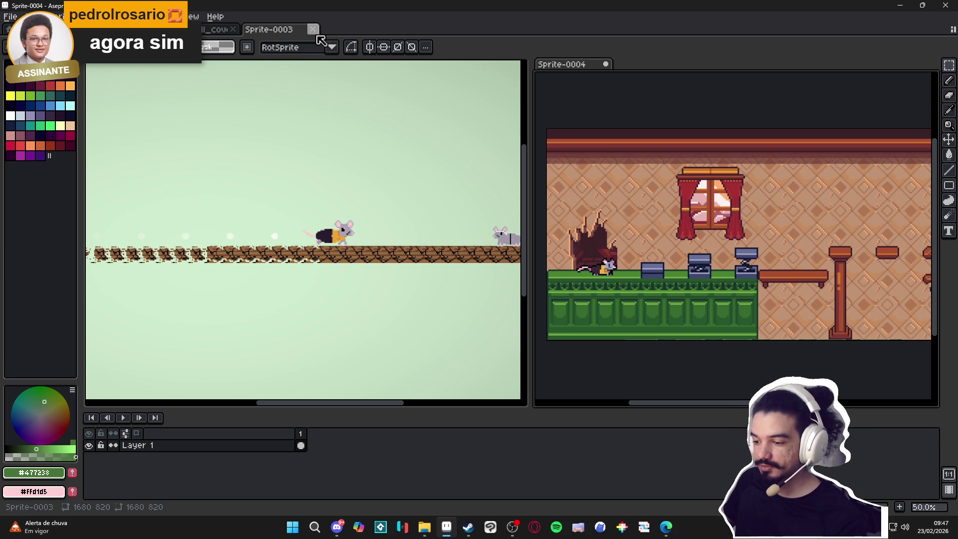
Close Sprite-0003 and Sprite-0004 without saving their changes
click(312, 29)
click(492, 289)
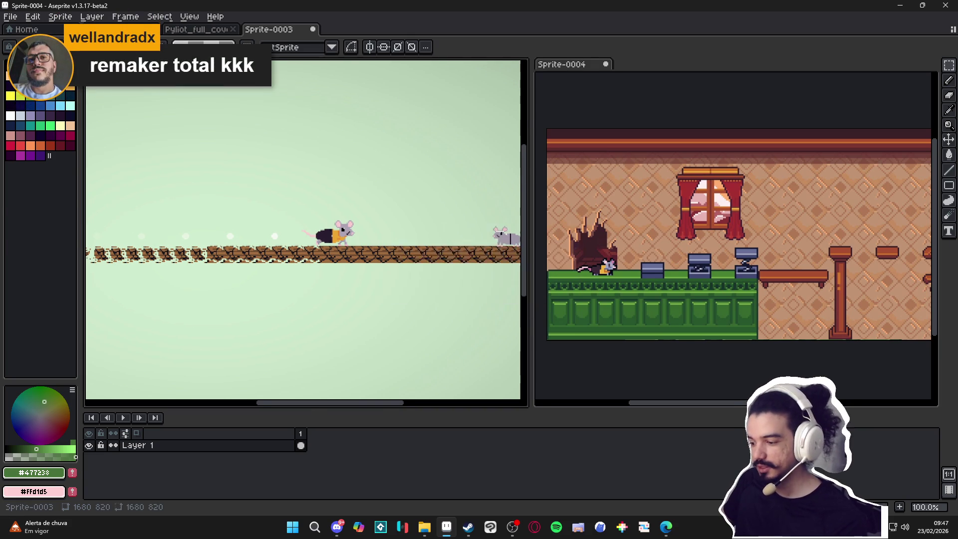
click(605, 63)
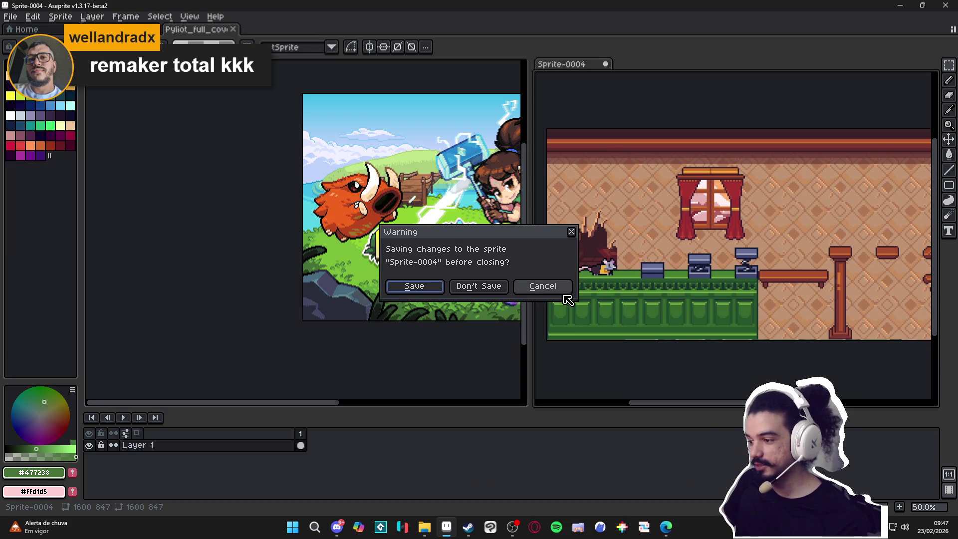
click(493, 287)
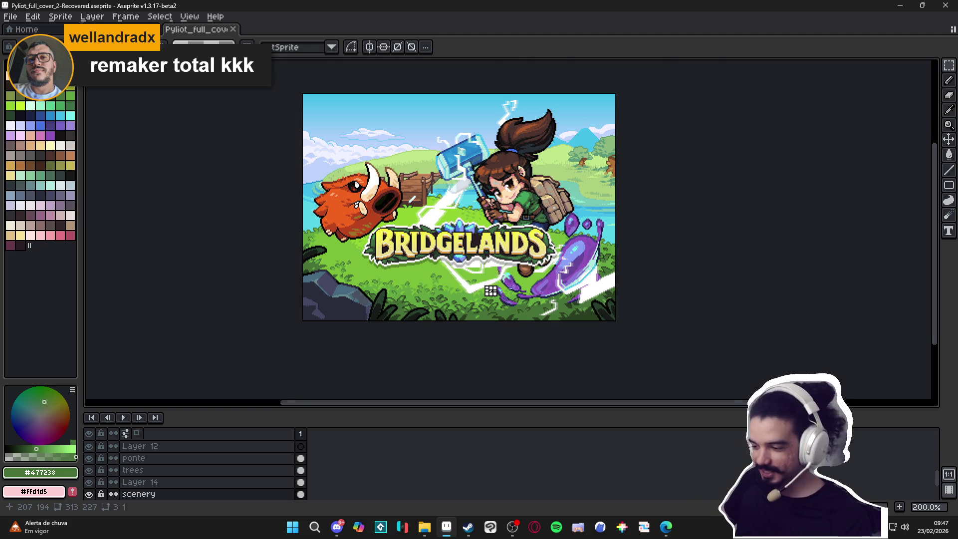
Zoom around the Bridgelands cover, then switch to the Instagram post in Edge
scroll(490, 290, up, 2)
scroll(466, 282, down, 2)
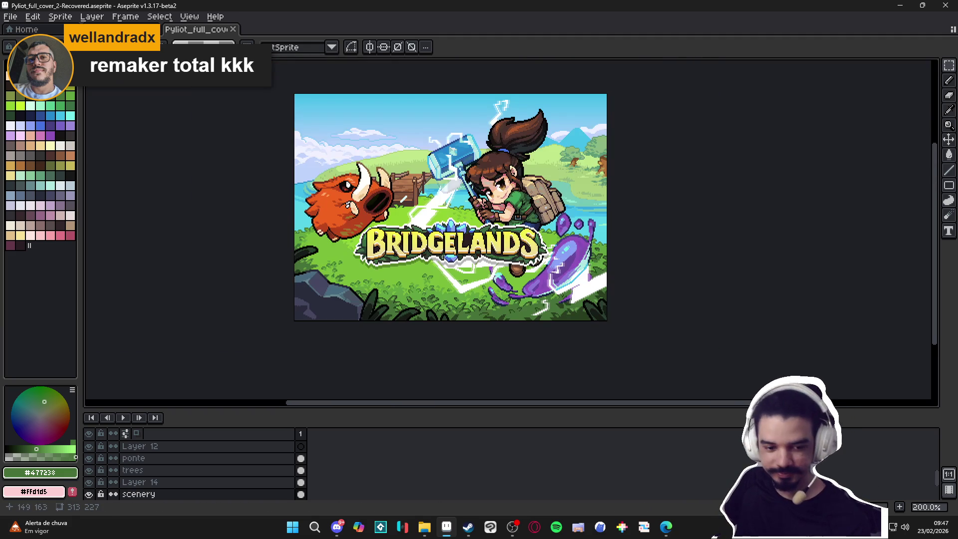
scroll(443, 256, up, 1)
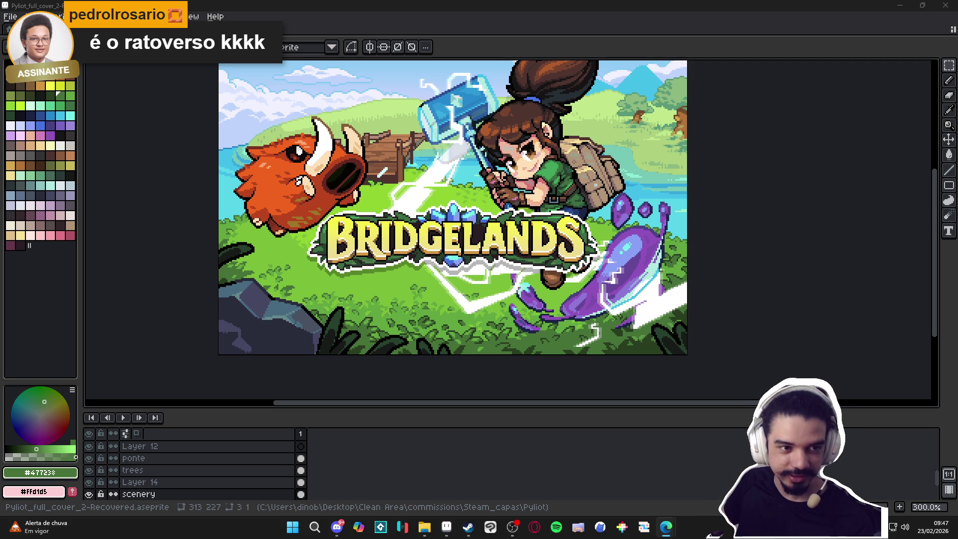
key(alt+Tab)
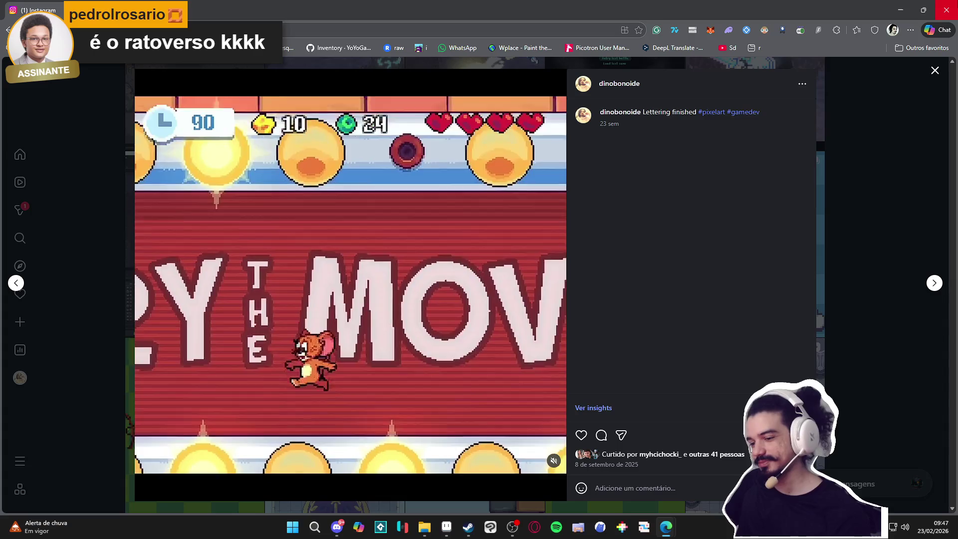
Close the Edge window showing the Instagram post
click(946, 10)
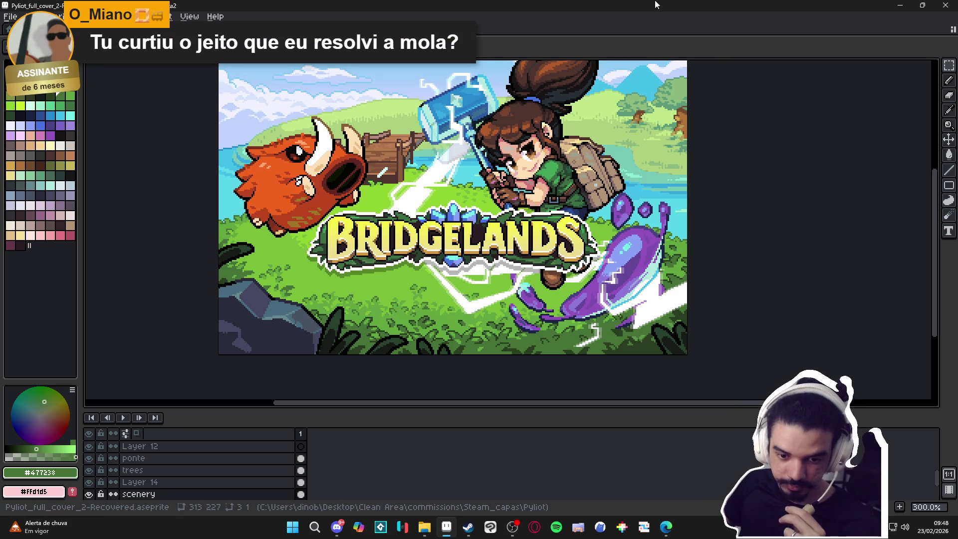
Switch to Discord, close the enlarged pixel-art room image, and scroll the chat
key(alt+Tab)
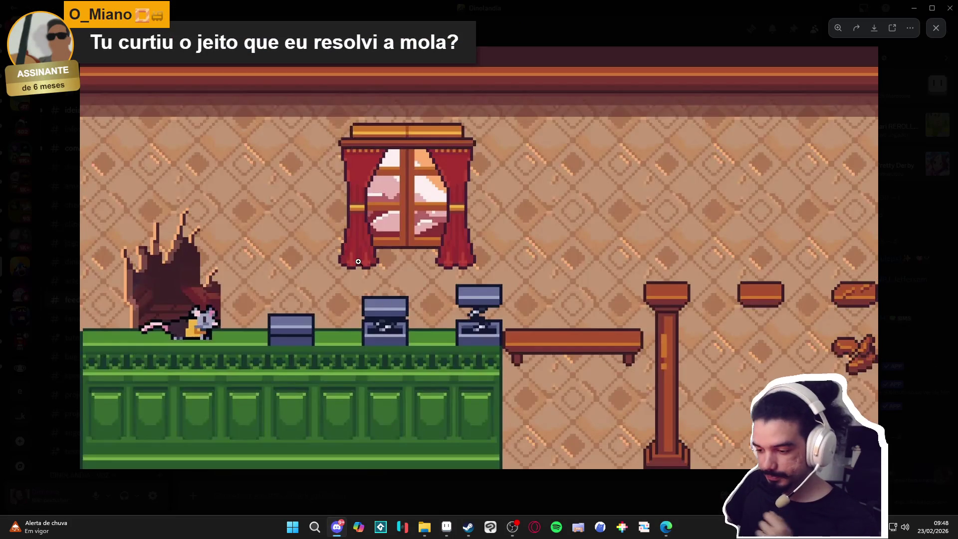
click(932, 478)
scroll(436, 320, down, 10)
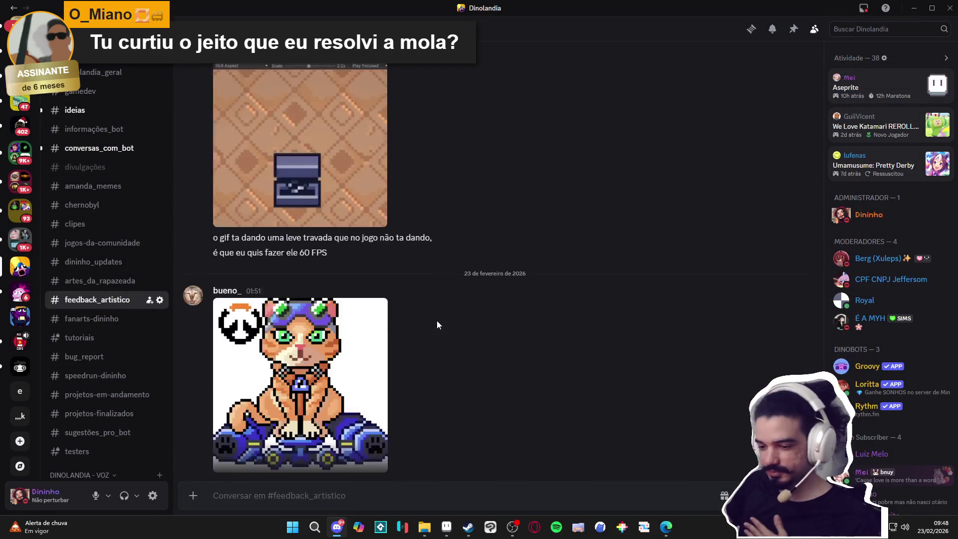
scroll(107, 260, up, 3)
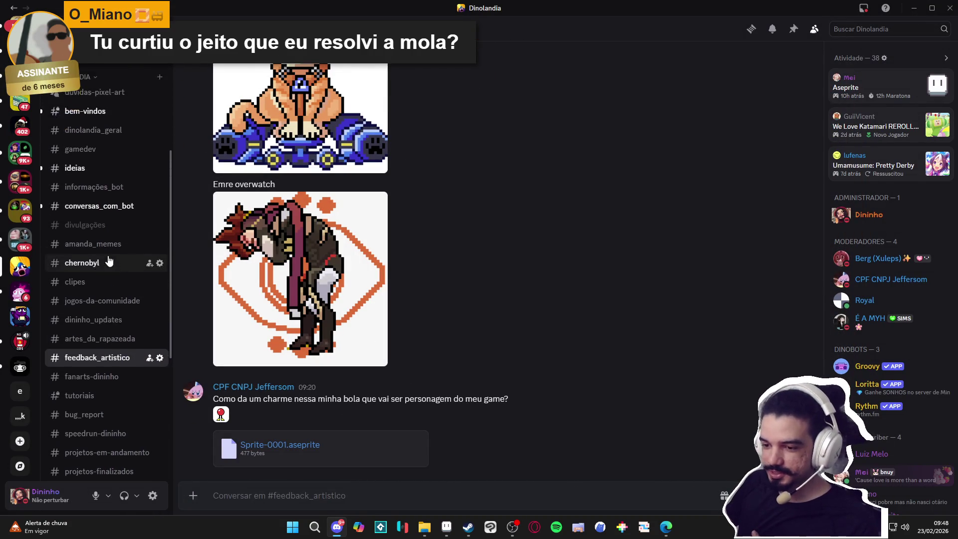
scroll(86, 325, down, 5)
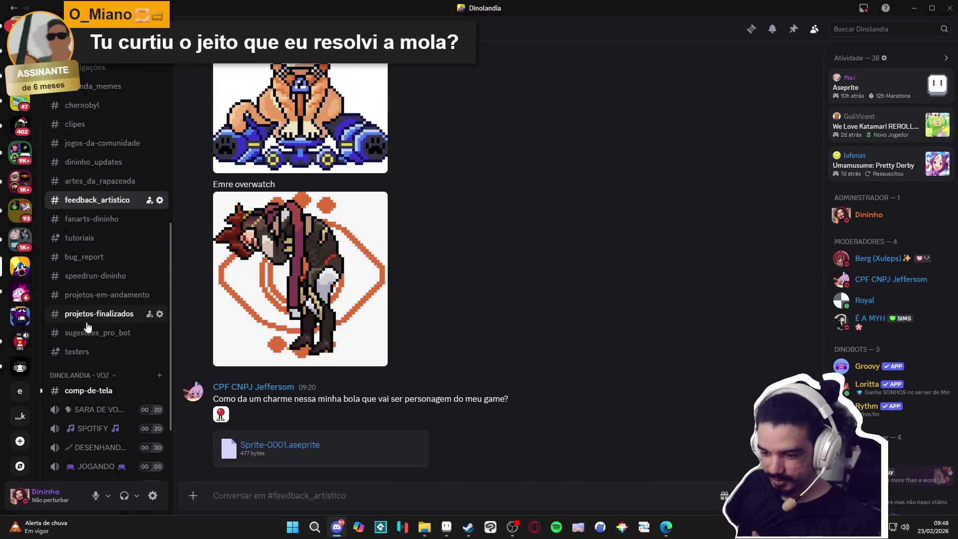
Browse the #projetos-em-andamento channel's messages
click(94, 295)
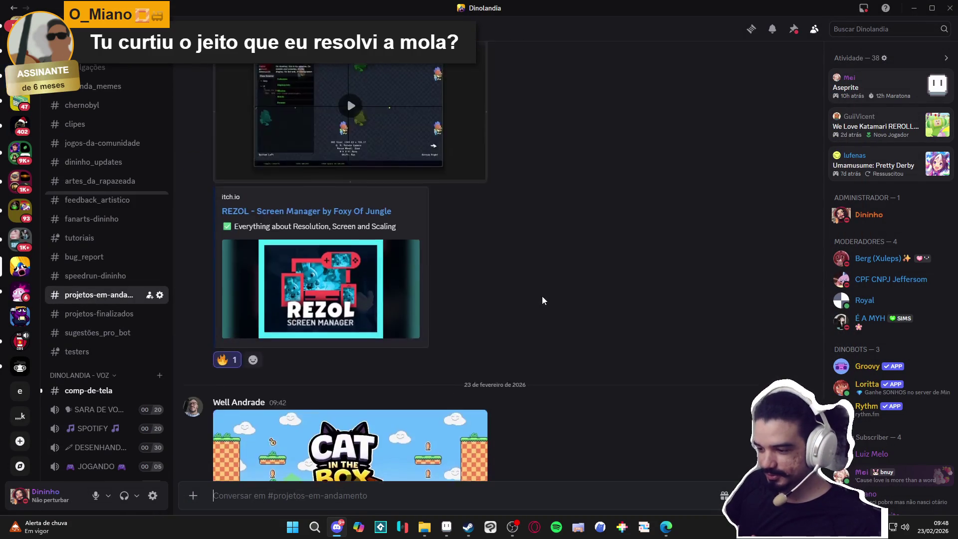
scroll(364, 272, up, 10)
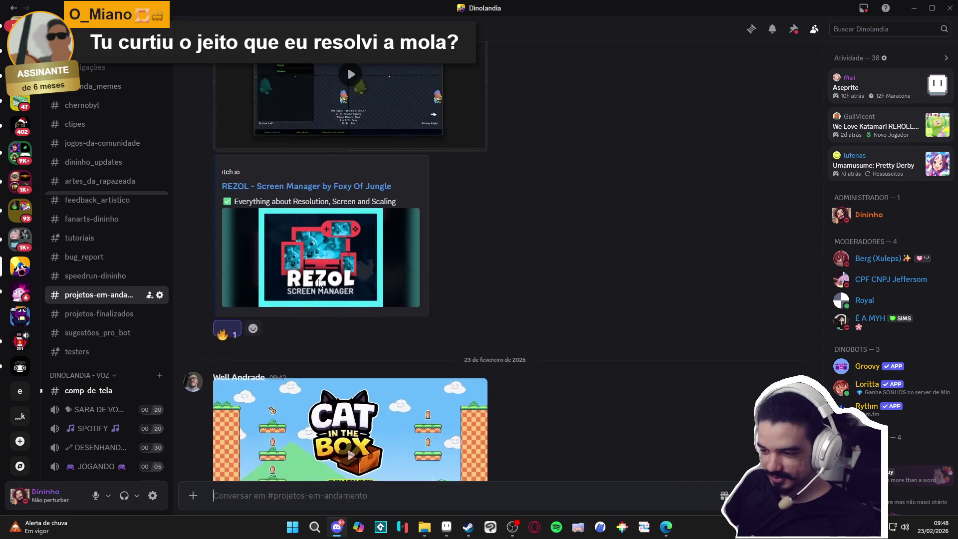
scroll(381, 293, down, 10)
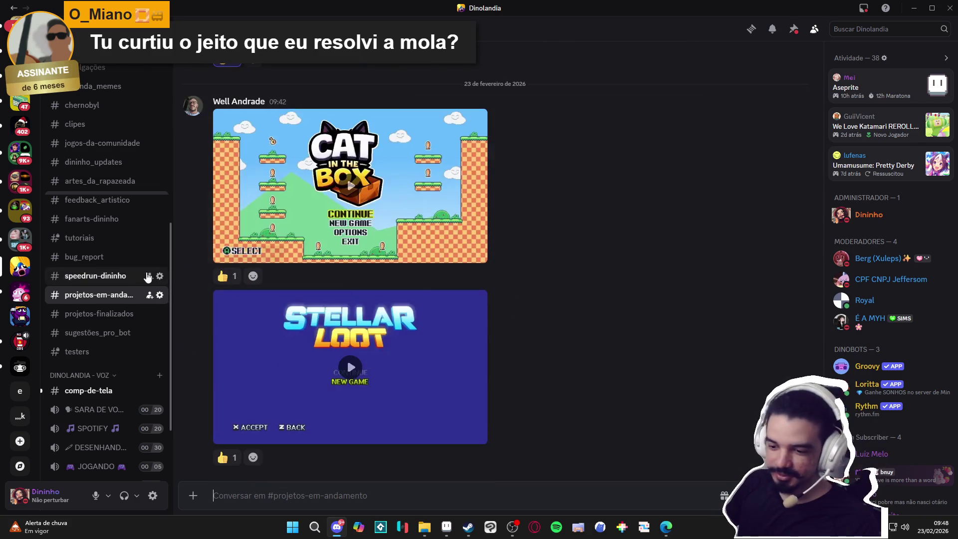
scroll(96, 311, up, 4)
Return to #feedback_artistico and scroll to the 'Animação da mola' spring GIF post
click(96, 309)
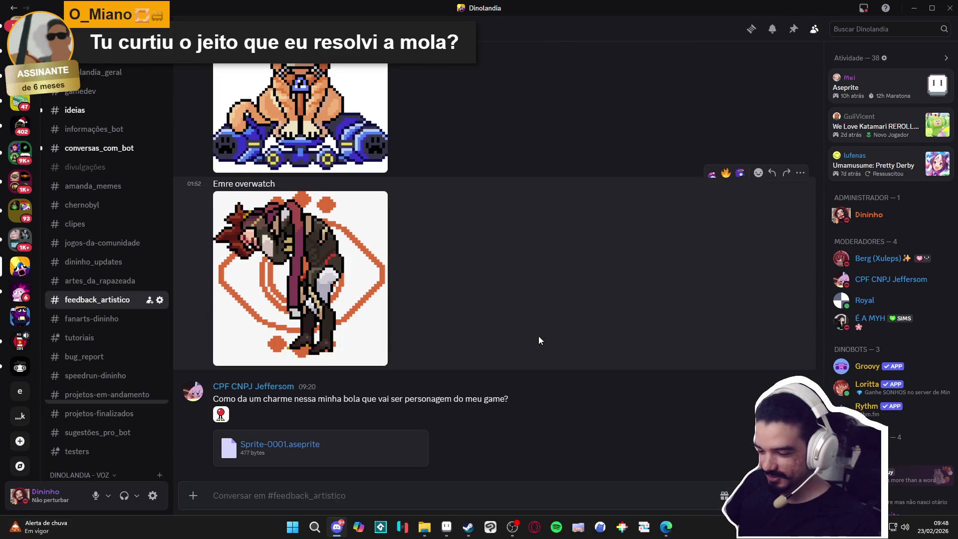
scroll(538, 336, up, 10)
scroll(406, 349, down, 3)
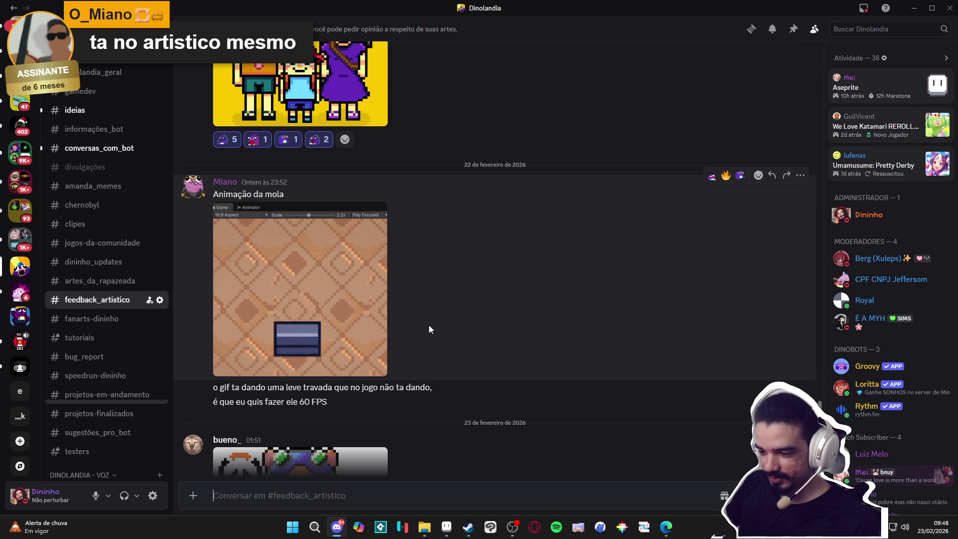
mouse_move(379, 320)
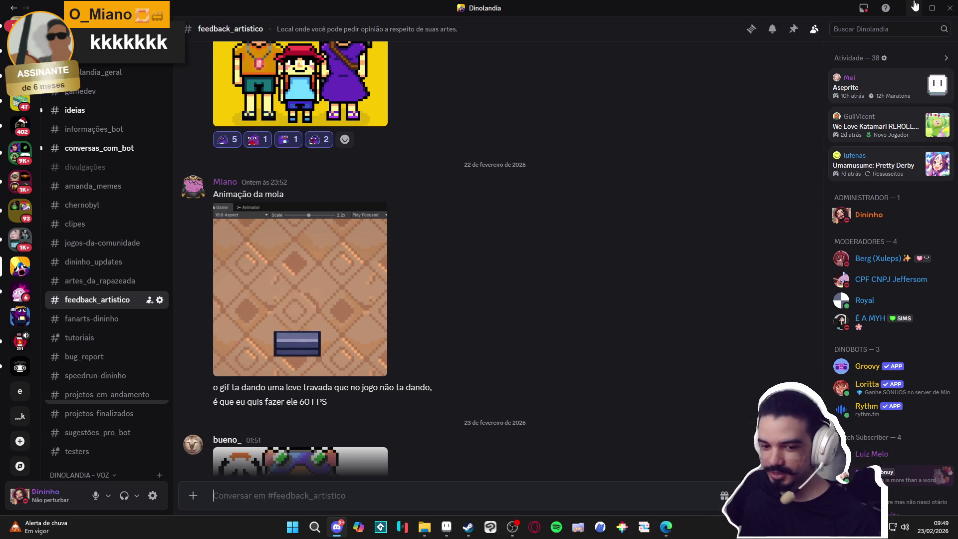
Minimize Discord, select the Pencil, and zoom and pan around the Bridgelands cover's grass
click(914, 6)
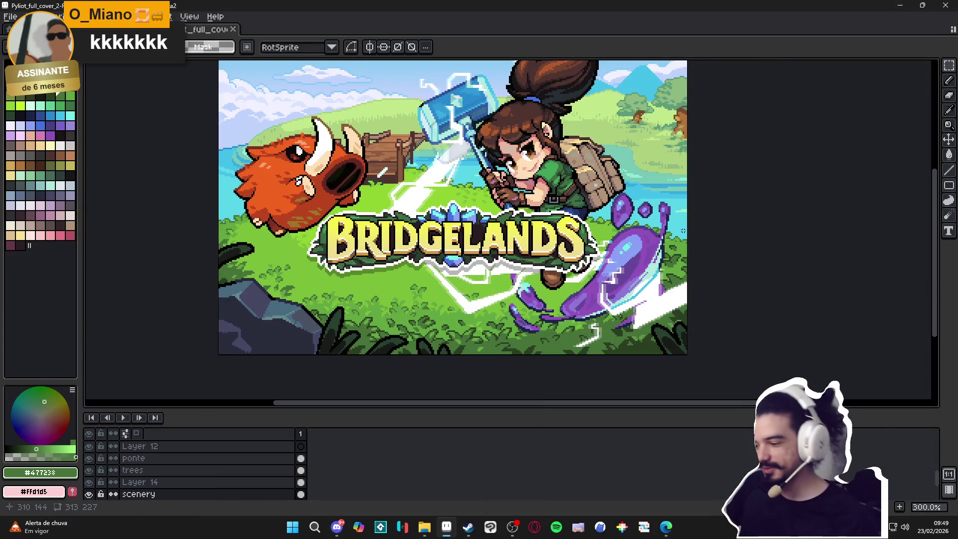
drag(456, 256, 461, 265)
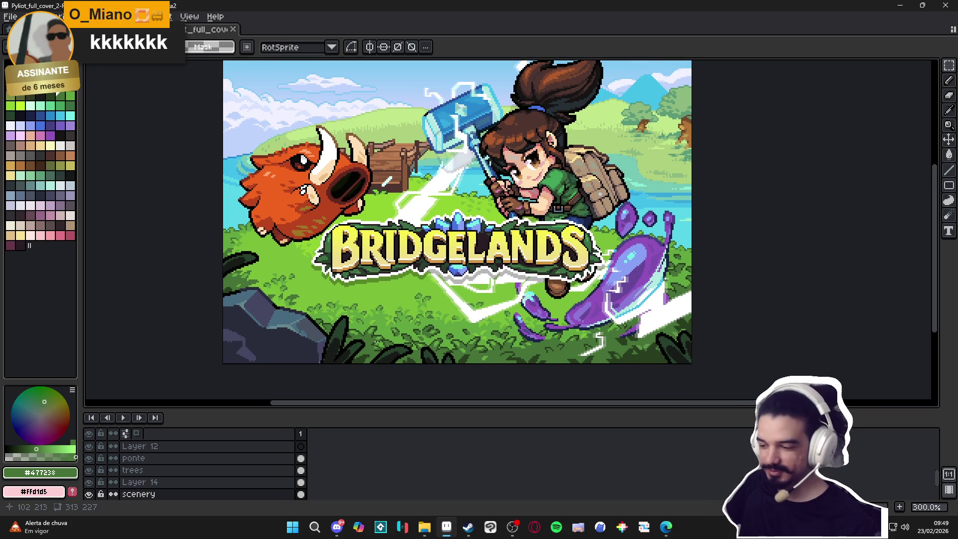
scroll(372, 343, up, 2)
key(b)
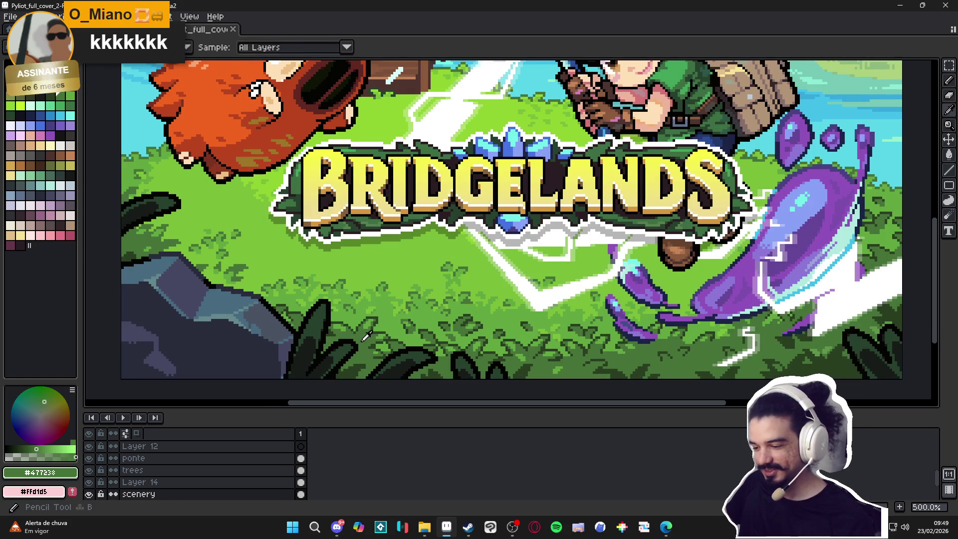
scroll(366, 337, up, 1)
drag(309, 299, 316, 302)
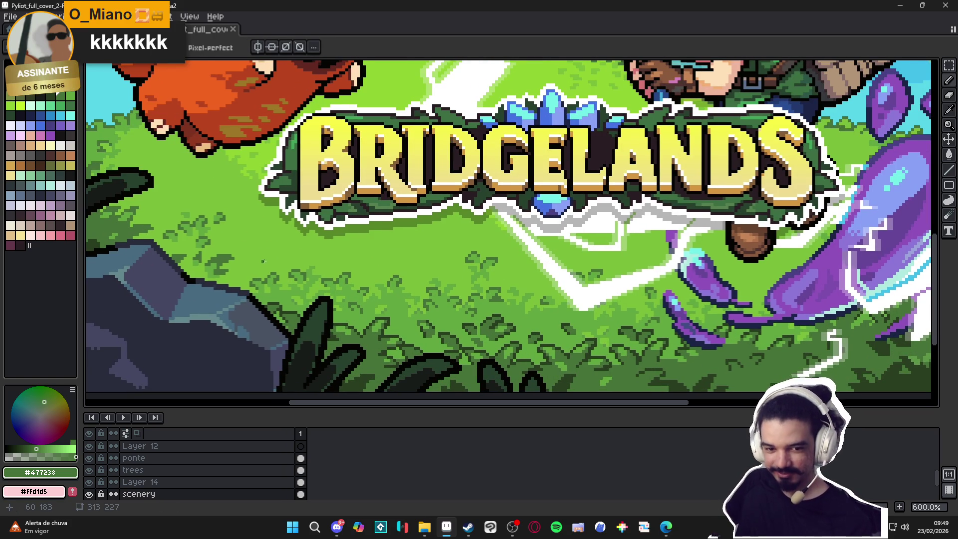
scroll(262, 261, down, 2)
drag(274, 262, 281, 272)
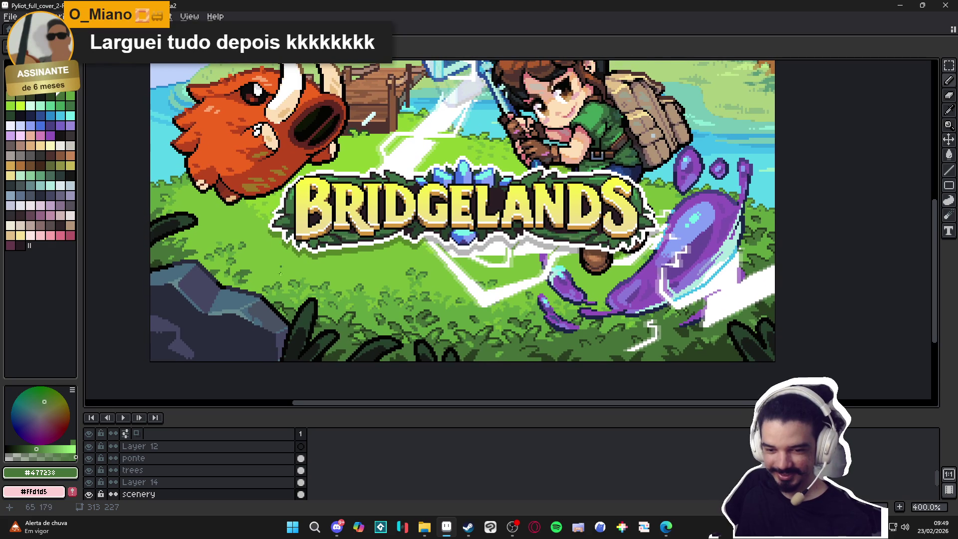
scroll(177, 246, up, 1)
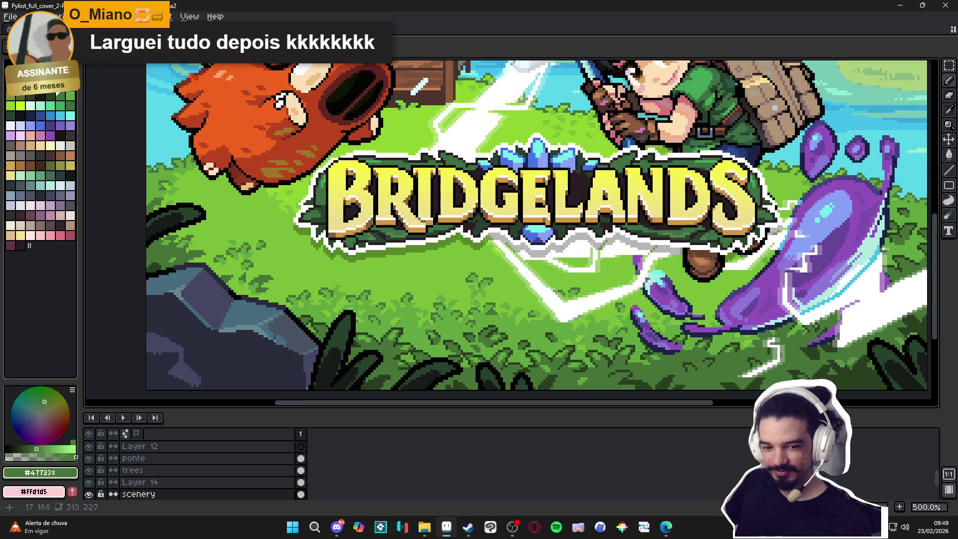
scroll(191, 241, up, 3)
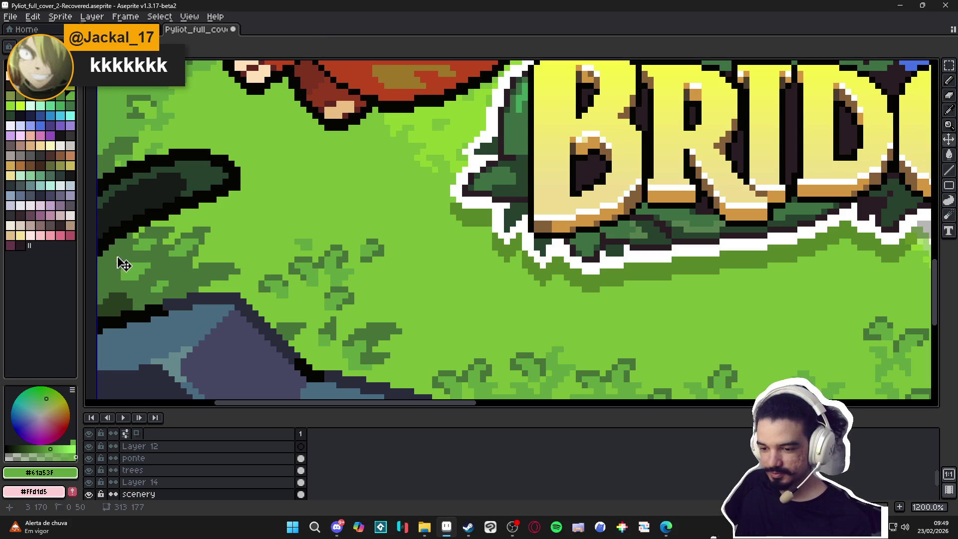
scroll(111, 266, down, 6)
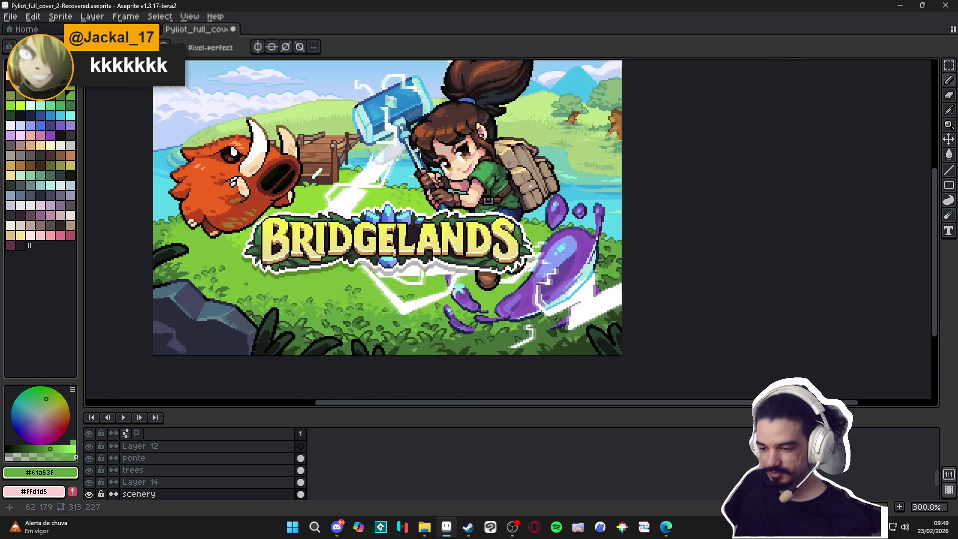
Undo the last pencil stroke, save the cover, and make Layer 14 visible
key(ctrl+z)
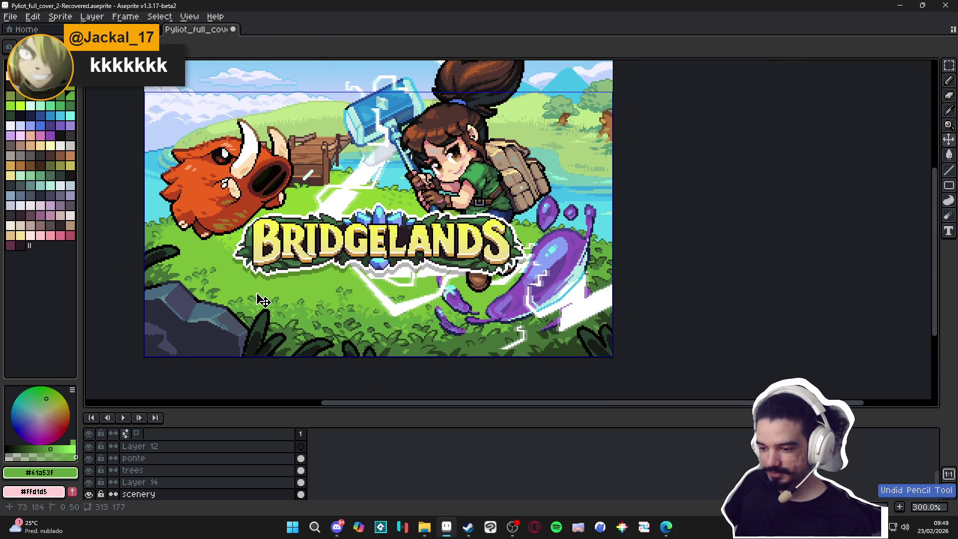
key(ctrl+s)
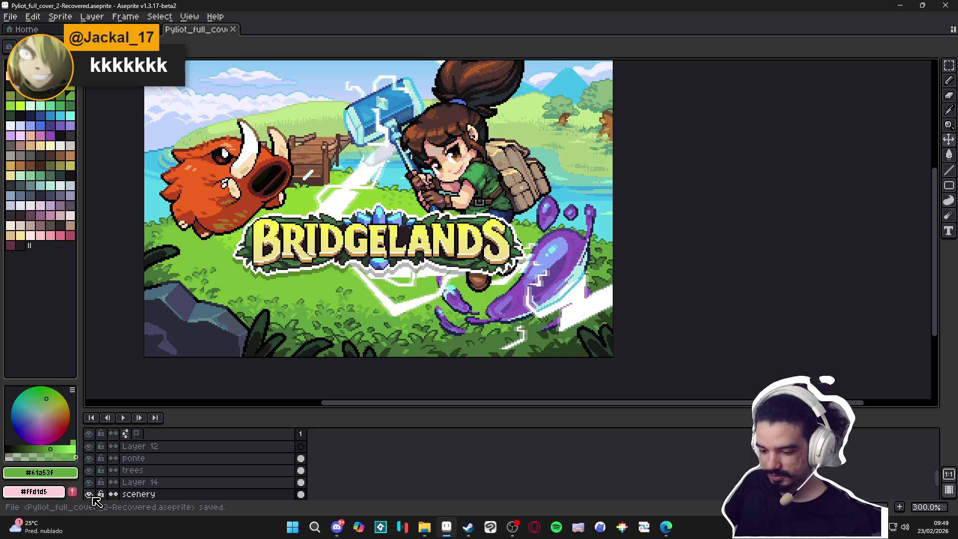
double_click(90, 493)
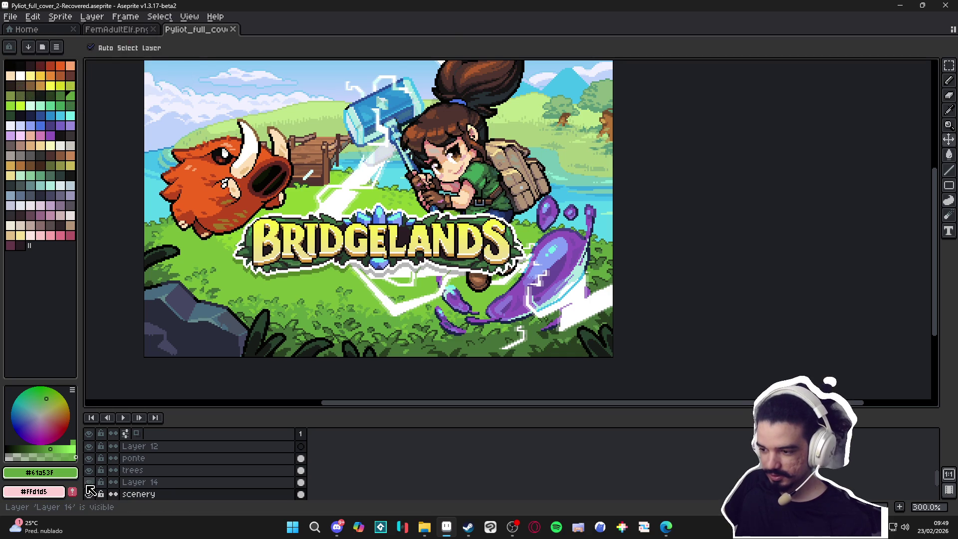
Make Layer 14 active and visible, save, and choose yellow for the flower petals
click(145, 481)
key(ctrl+s)
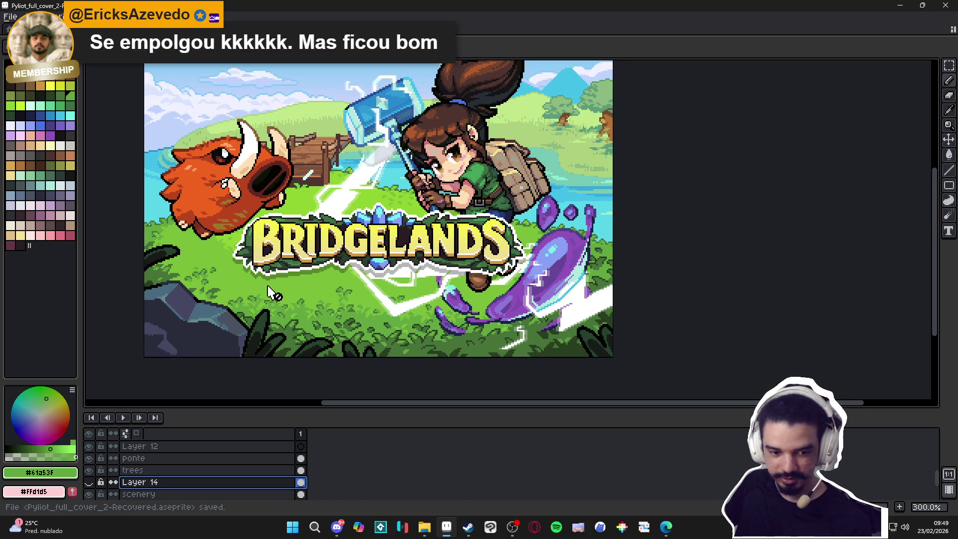
click(88, 481)
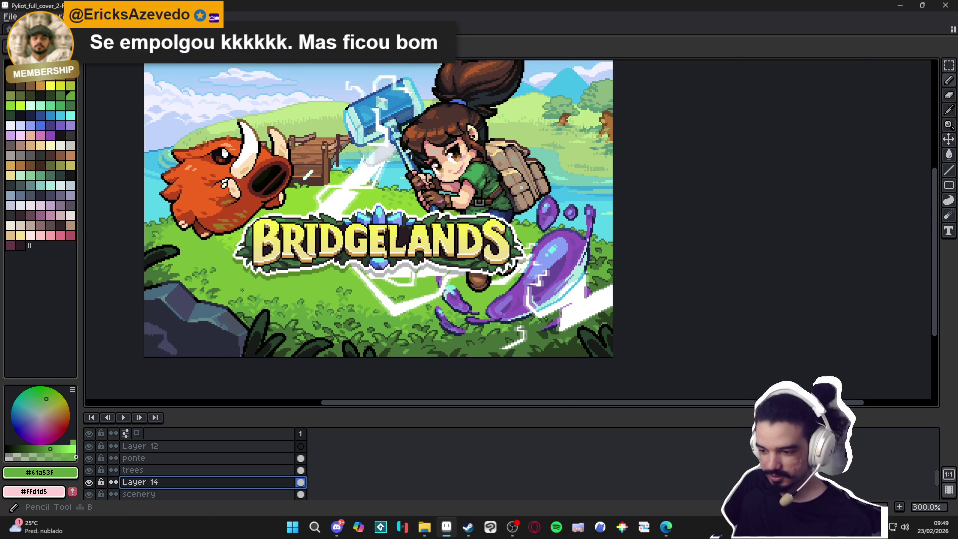
scroll(224, 299, up, 2)
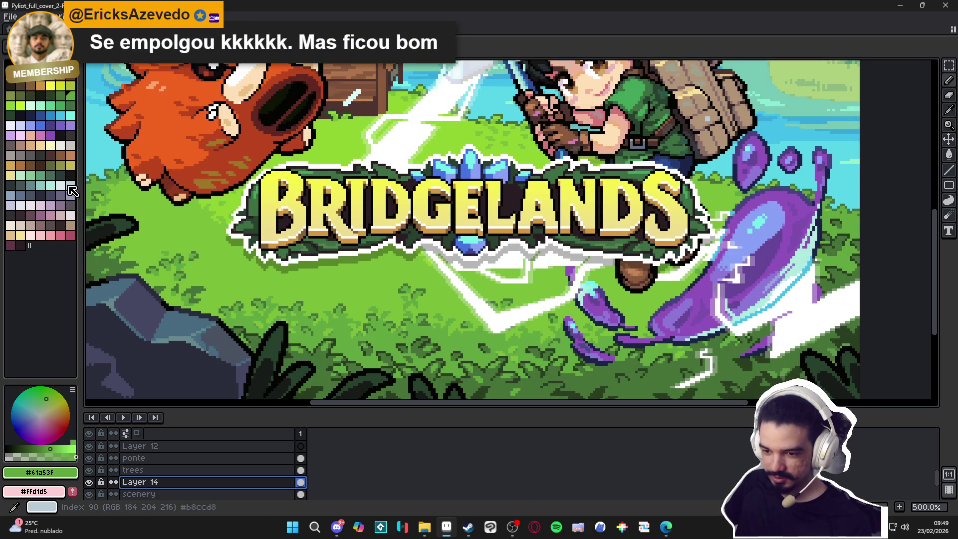
click(29, 107)
key(4)
click(20, 105)
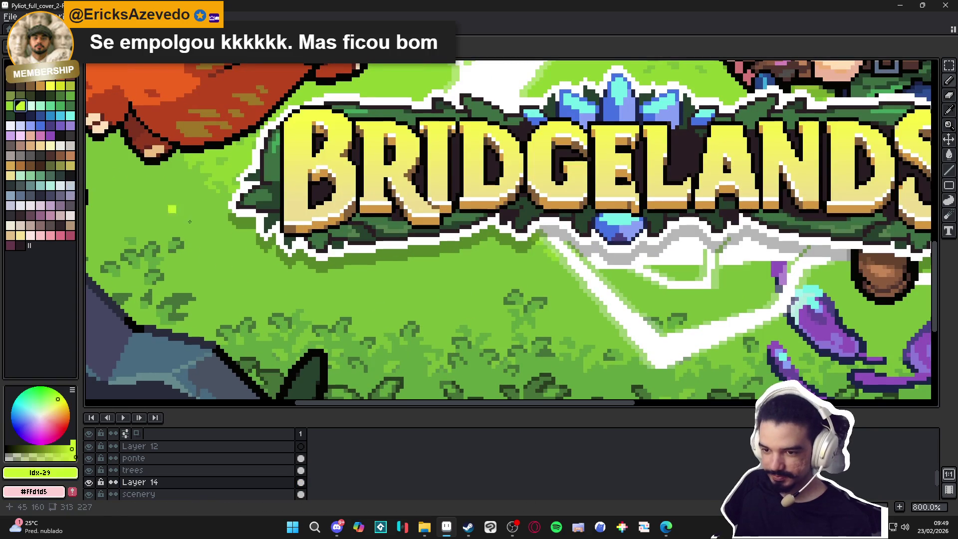
click(51, 87)
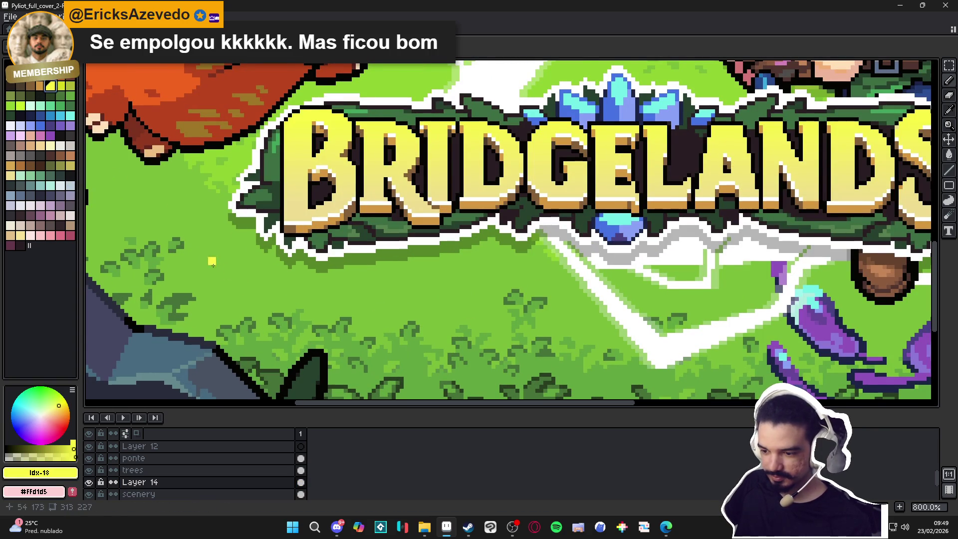
scroll(218, 276, up, 1)
Paint the yellow flower petals on the grass below the logo's left end
drag(229, 277, 240, 278)
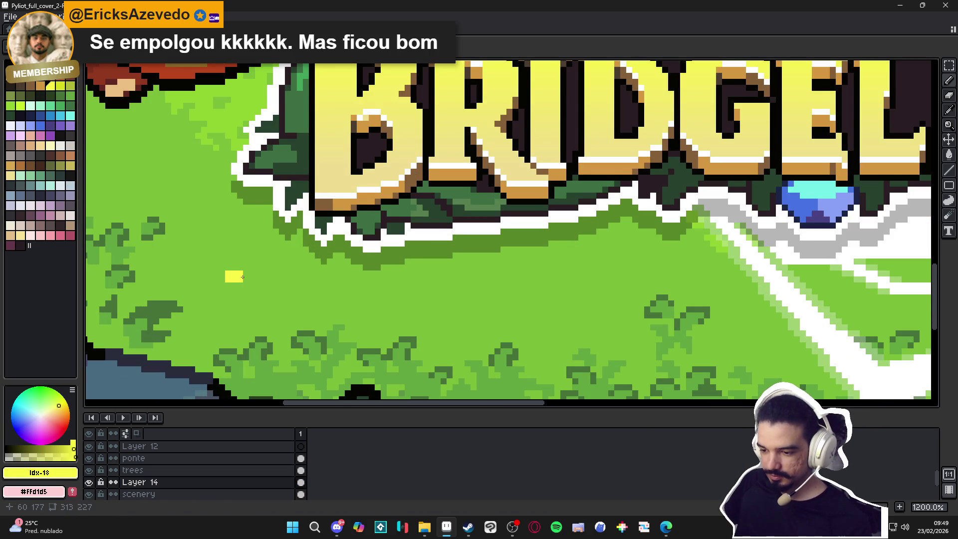
click(251, 275)
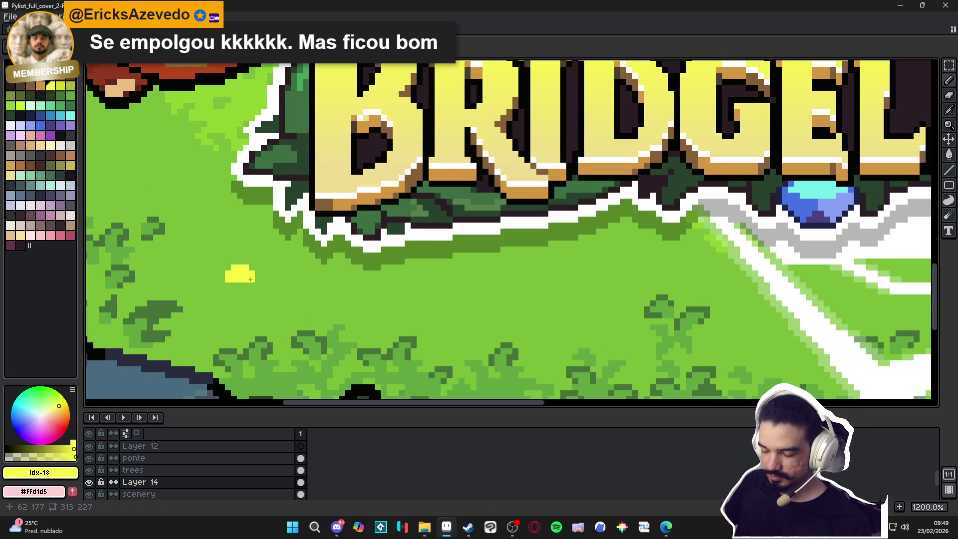
click(263, 290)
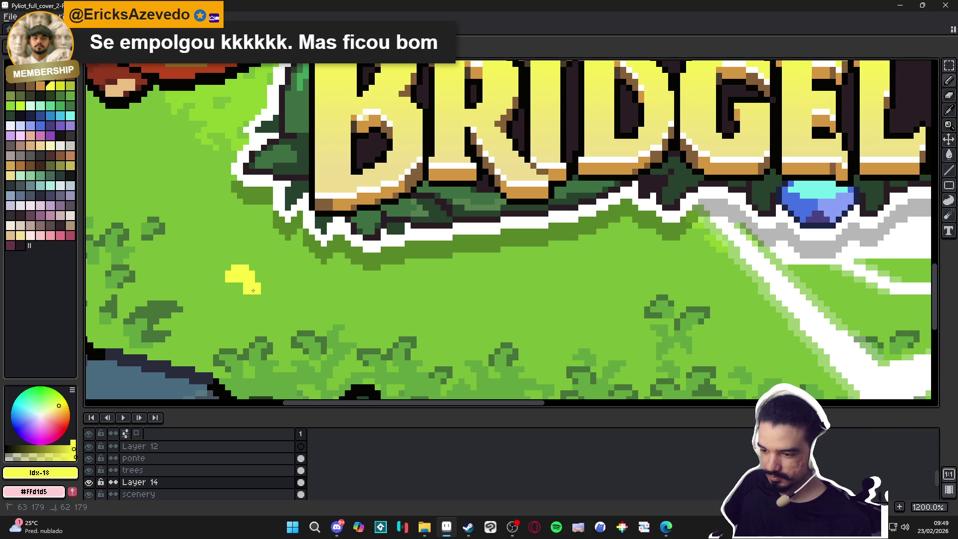
click(277, 282)
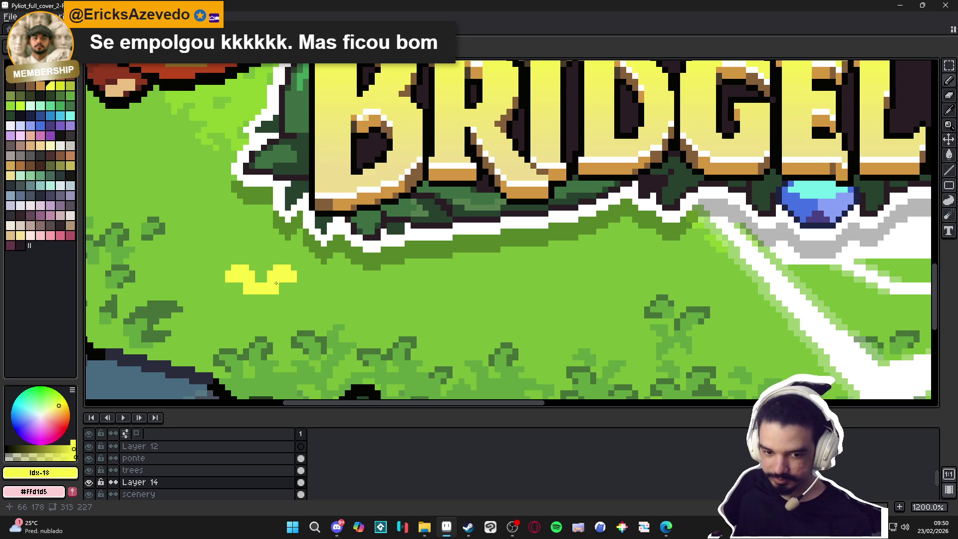
click(262, 271)
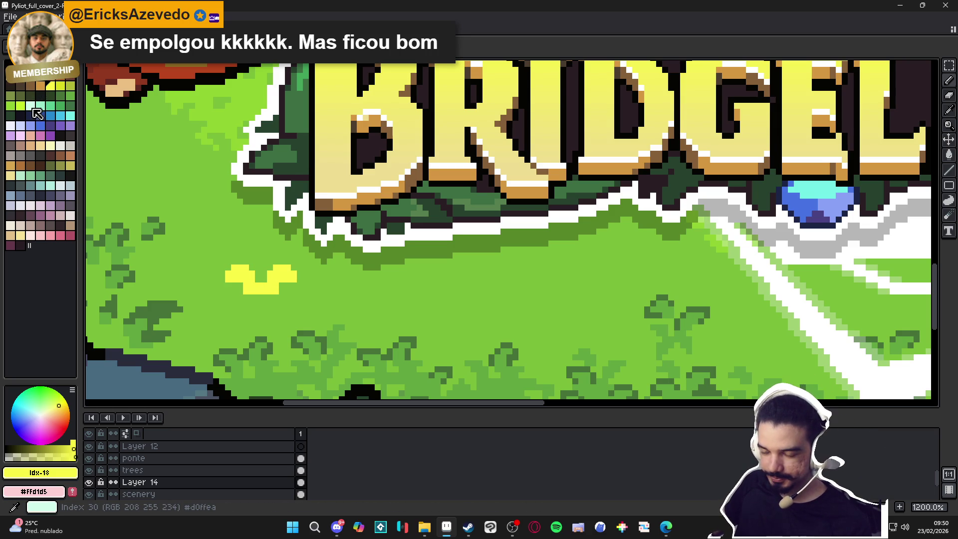
Test a light cyan centre pixel, revert it to yellow, then paint an orange centre
click(37, 113)
click(261, 276)
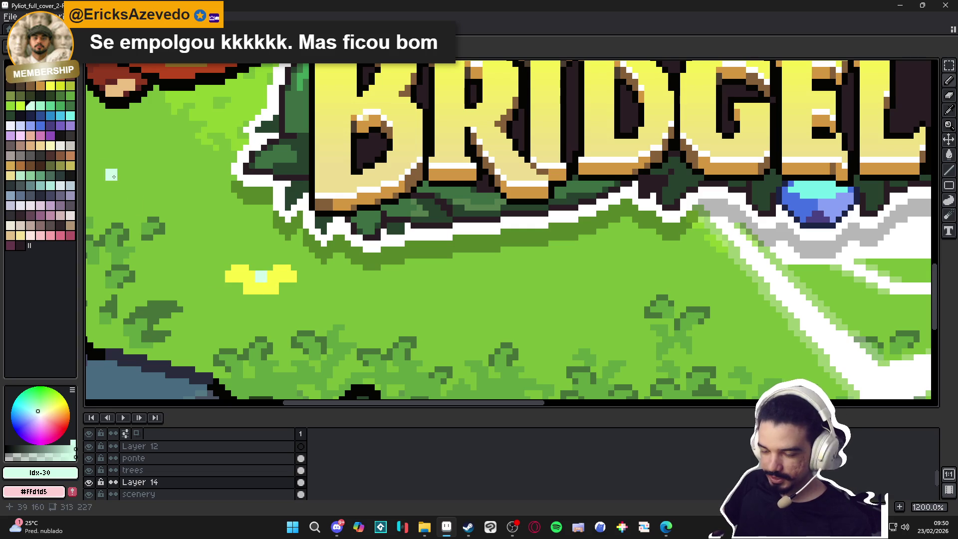
click(50, 85)
click(261, 275)
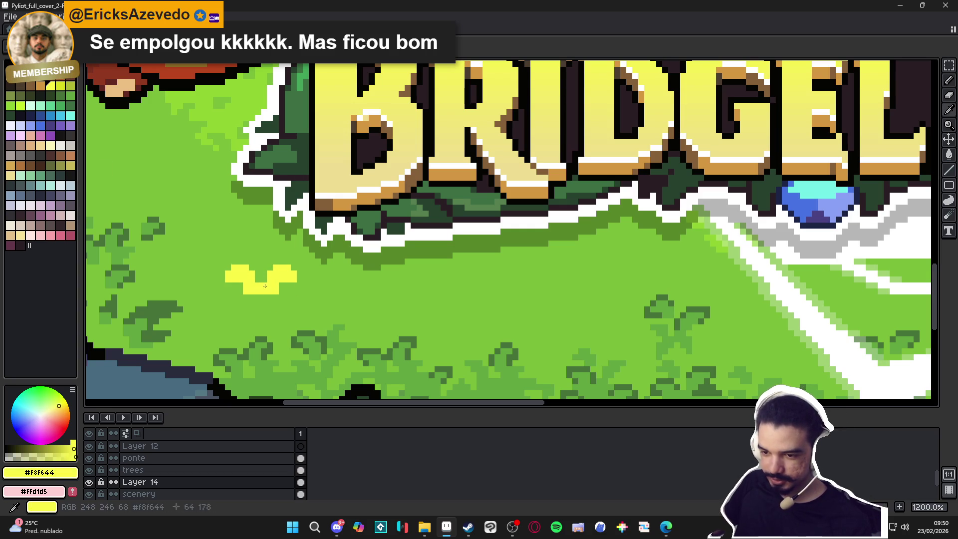
click(40, 85)
click(256, 279)
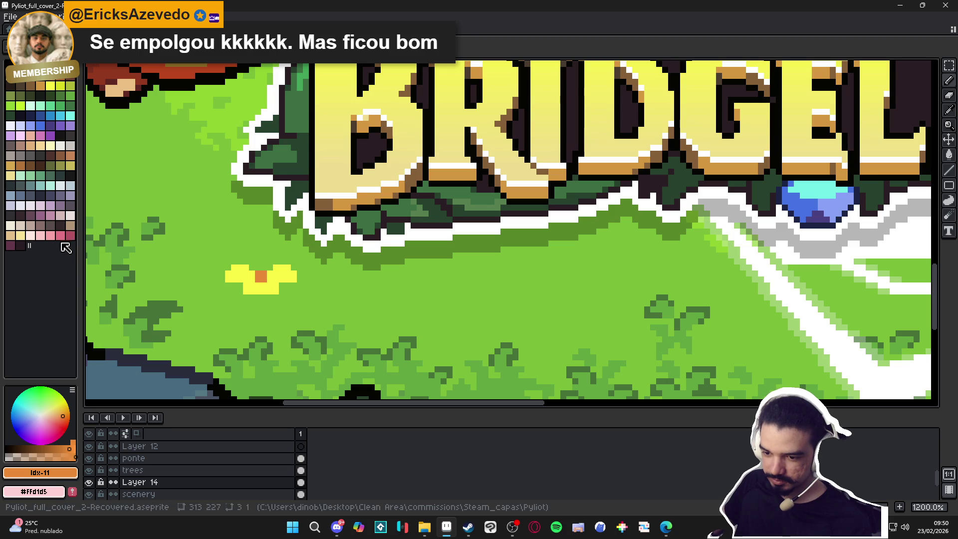
Try pink and tan shades, then paint tan pixels above the orange centre
click(60, 235)
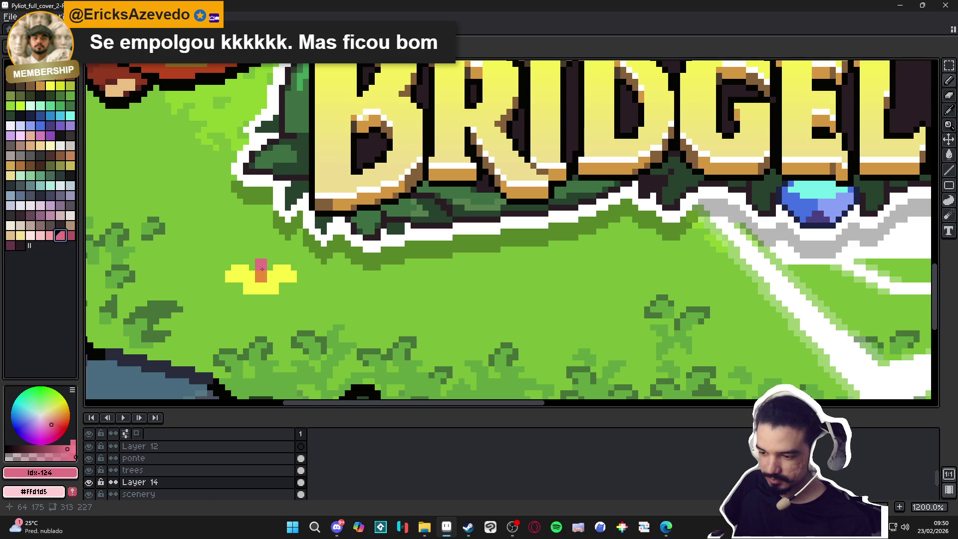
alt+click(258, 272)
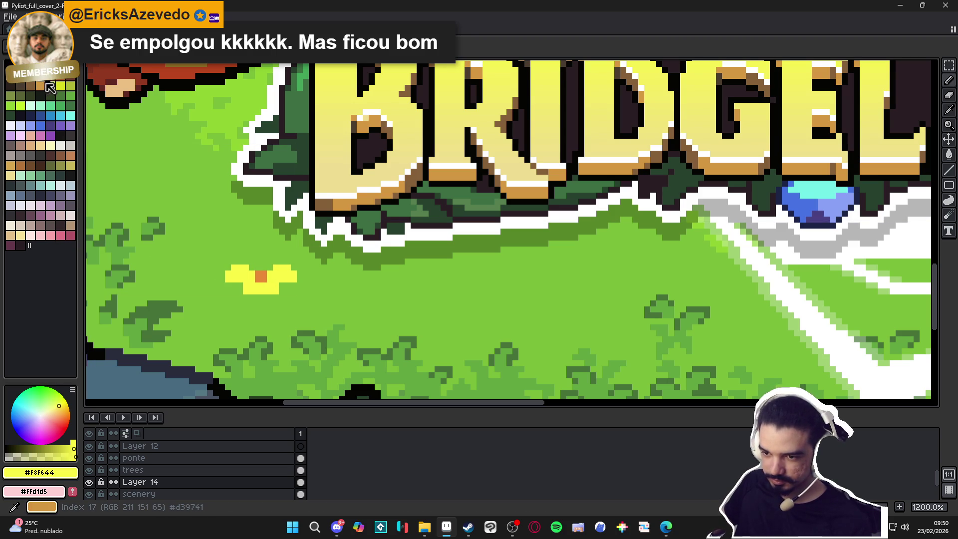
click(40, 86)
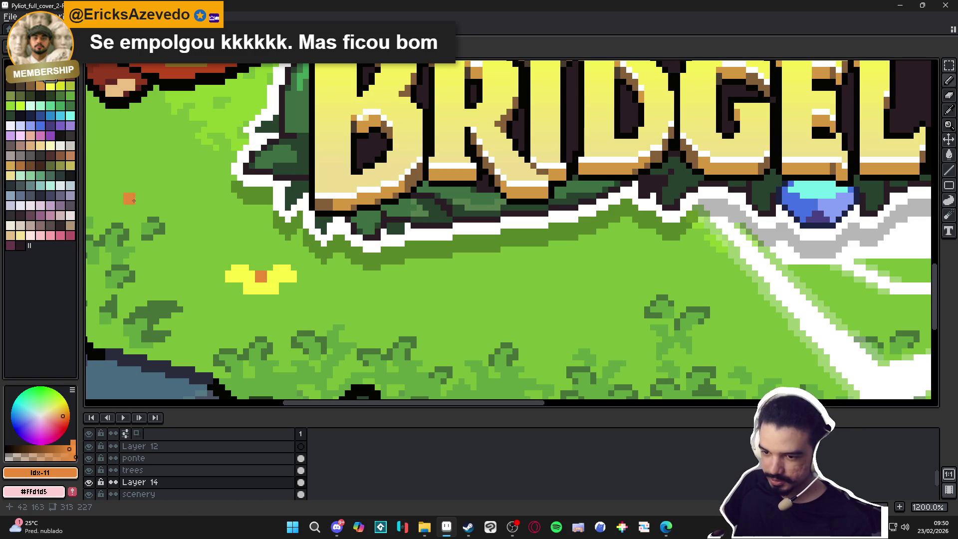
click(10, 166)
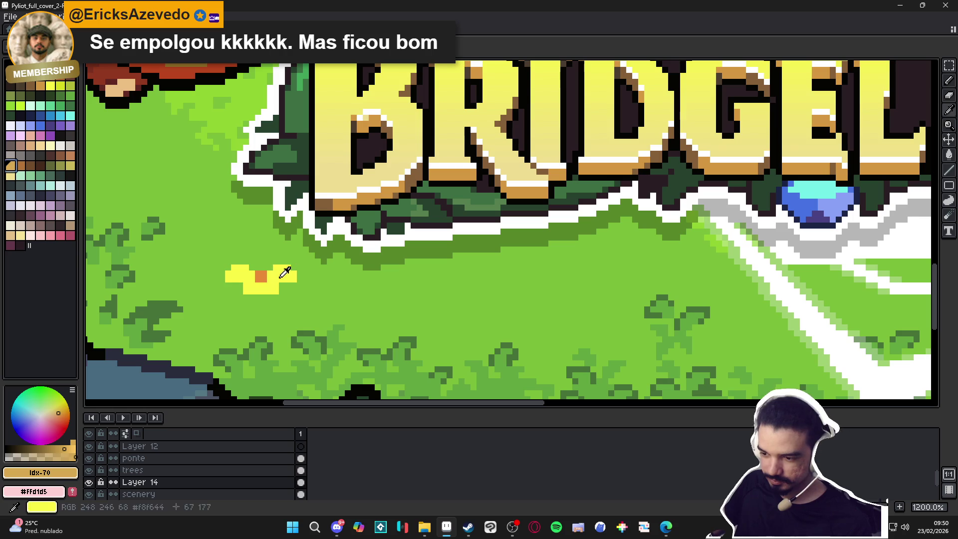
click(41, 86)
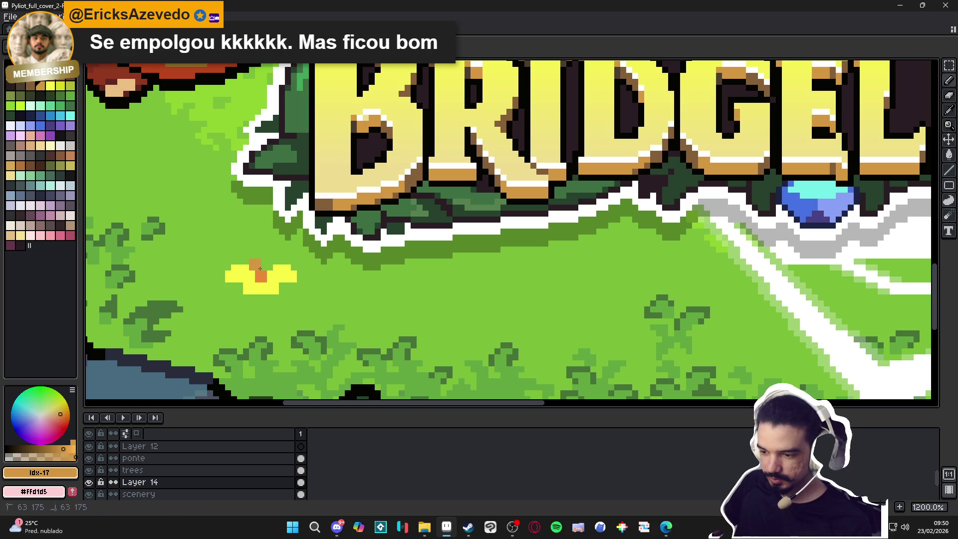
drag(260, 265, 258, 255)
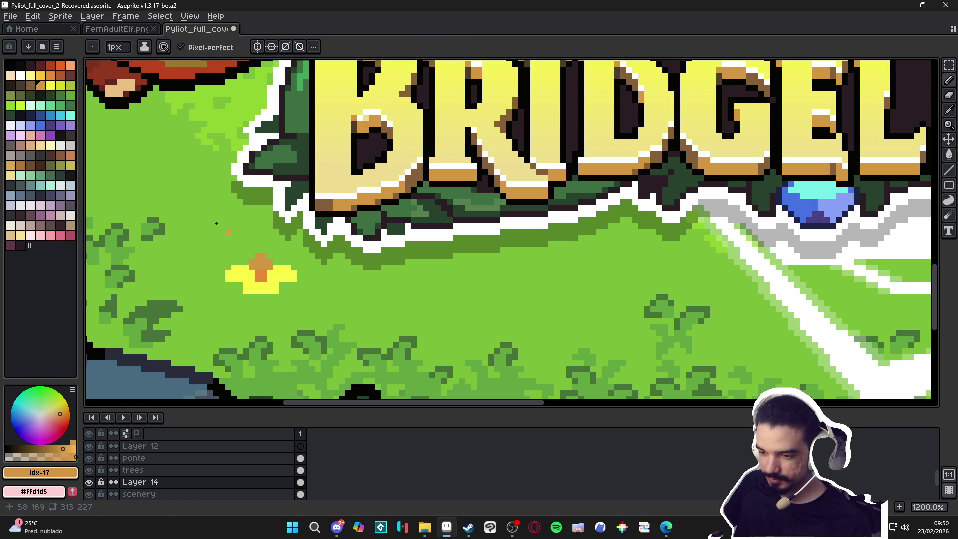
Outline the yellow flower's top, left and lower right in dark brown
scroll(239, 285, down, 3)
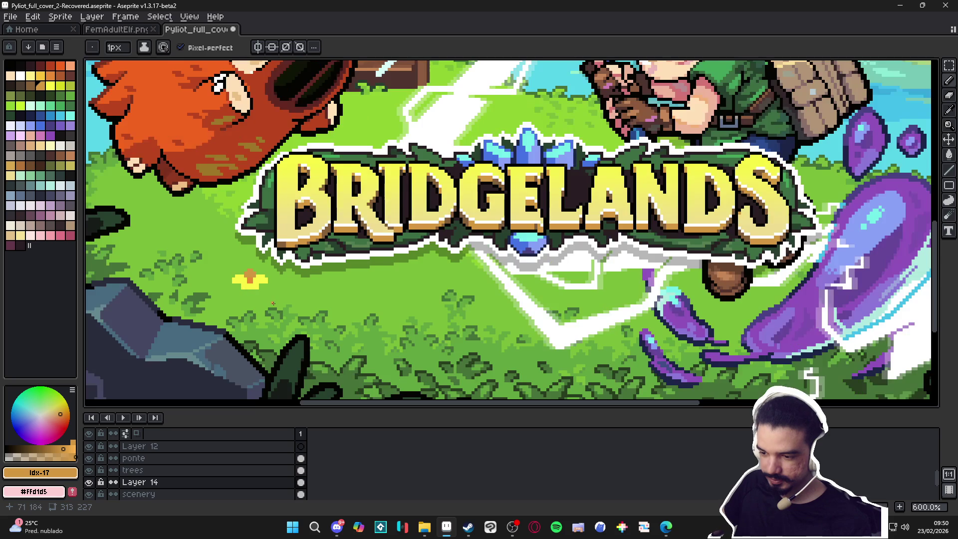
scroll(274, 302, down, 2)
scroll(249, 287, up, 4)
alt+click(242, 276)
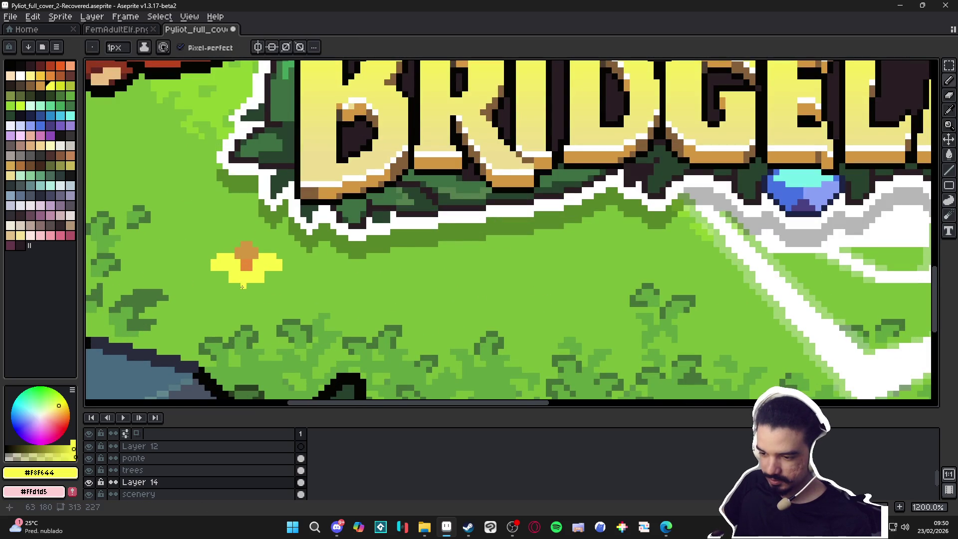
scroll(239, 284, down, 5)
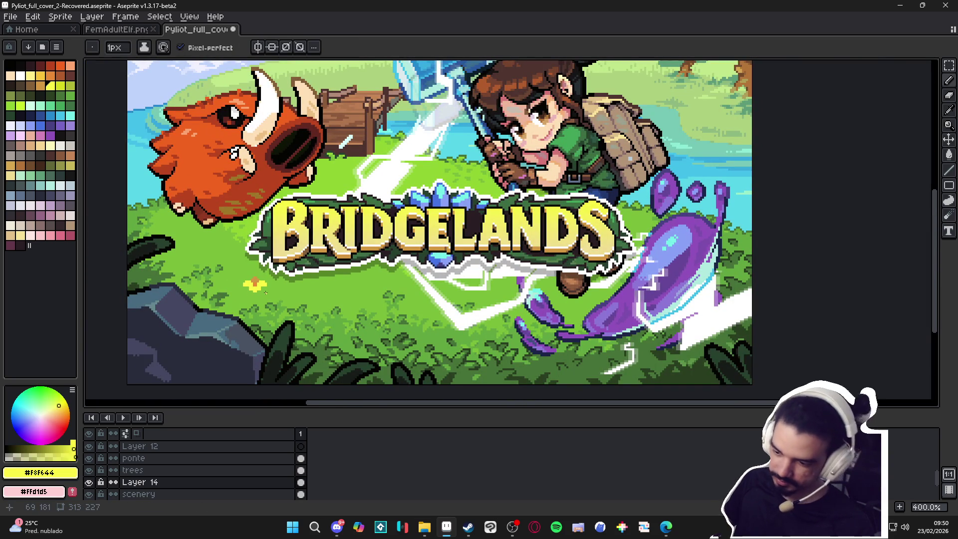
scroll(249, 288, up, 3)
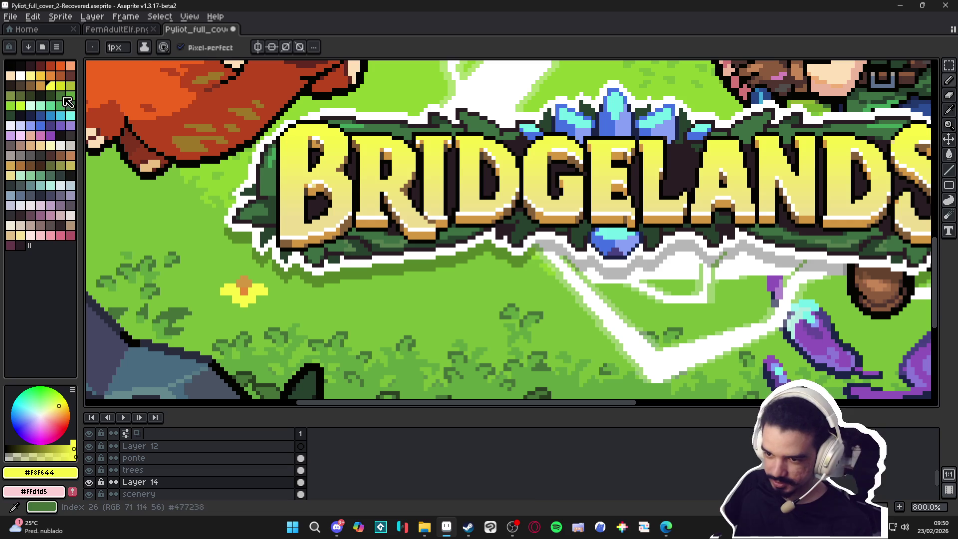
click(70, 74)
scroll(242, 265, up, 5)
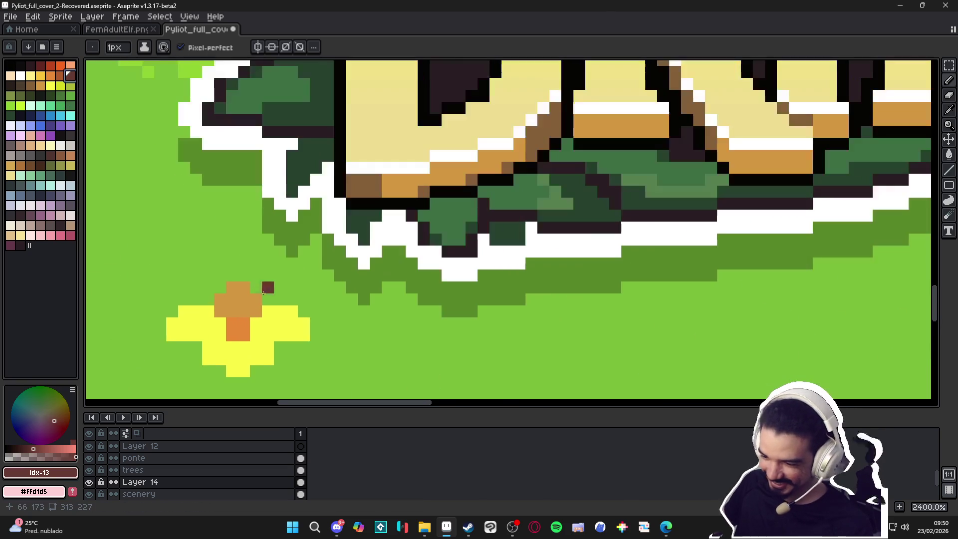
mouse_move(246, 282)
mouse_down()
mouse_move(231, 275)
mouse_move(208, 300)
mouse_move(214, 312)
mouse_move(170, 308)
mouse_move(160, 335)
mouse_move(169, 353)
mouse_move(238, 385)
mouse_up()
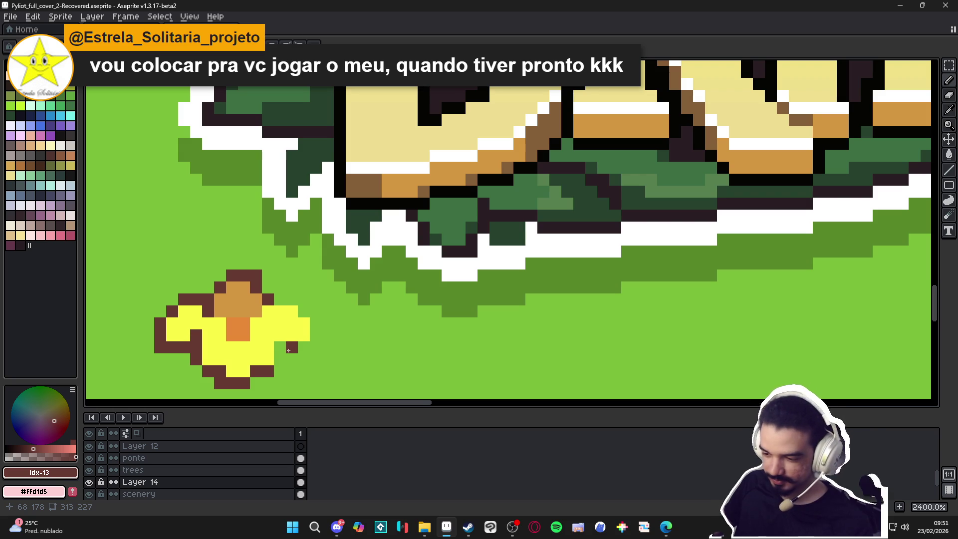
click(276, 354)
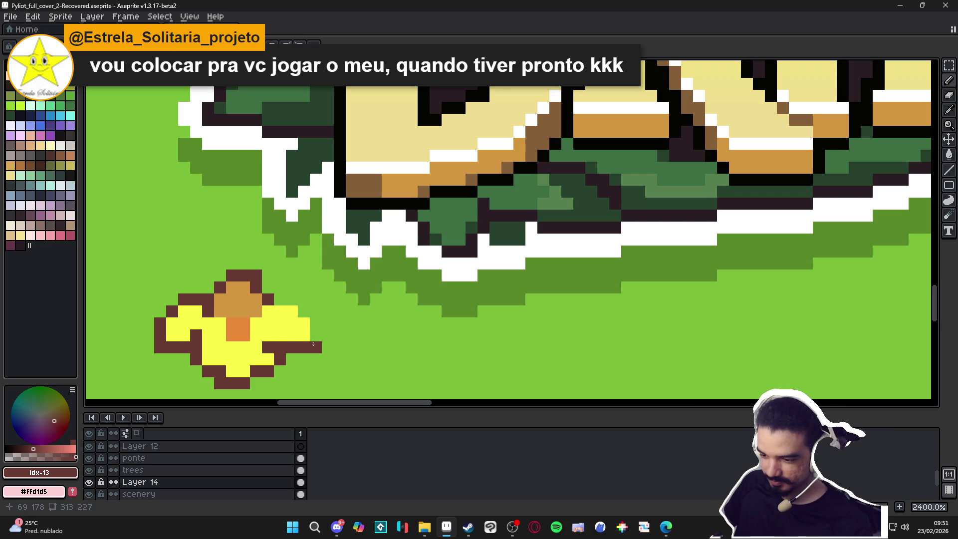
Eyedrop the tan centre colour and add tan shading pixels to the petals
scroll(274, 313, down, 4)
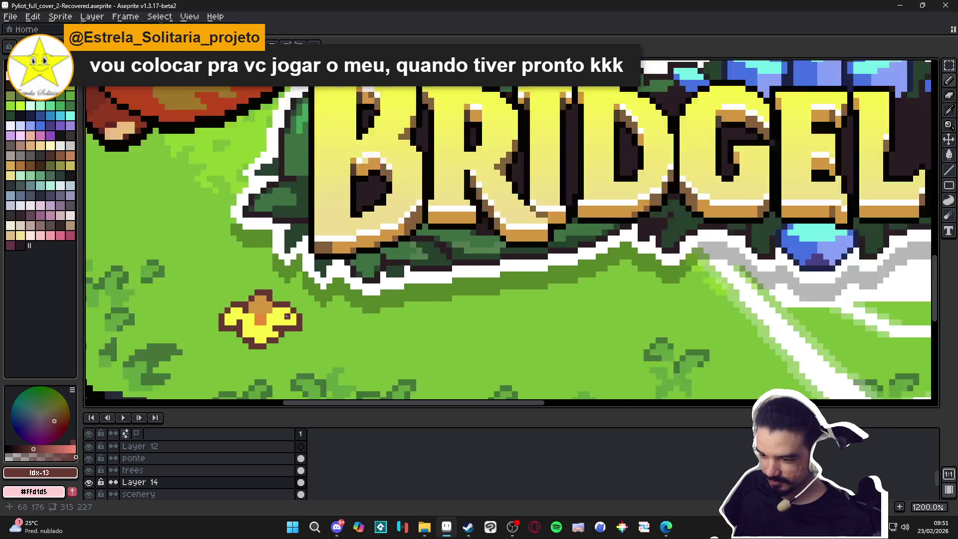
scroll(244, 315, up, 4)
alt+click(243, 314)
alt+click(257, 278)
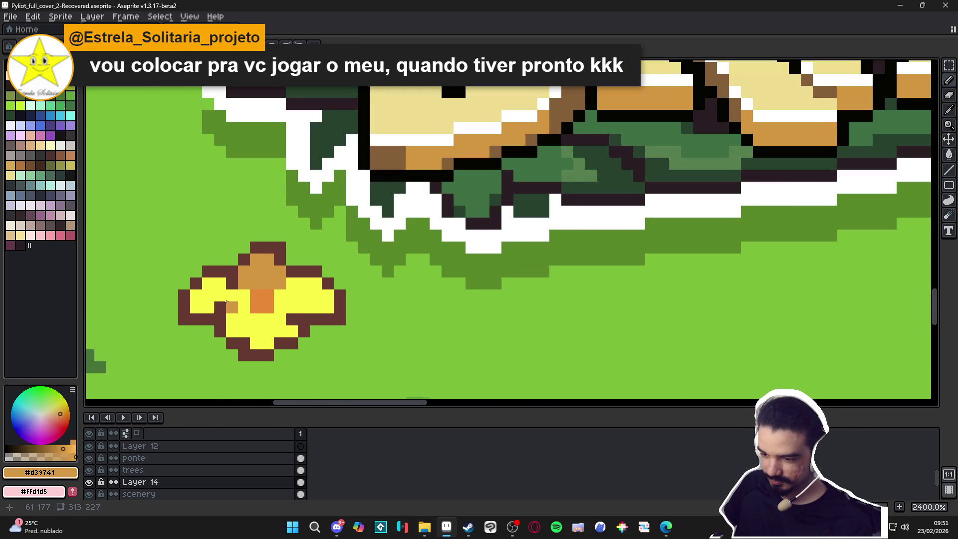
click(219, 306)
click(292, 319)
scroll(296, 319, down, 4)
scroll(284, 325, up, 3)
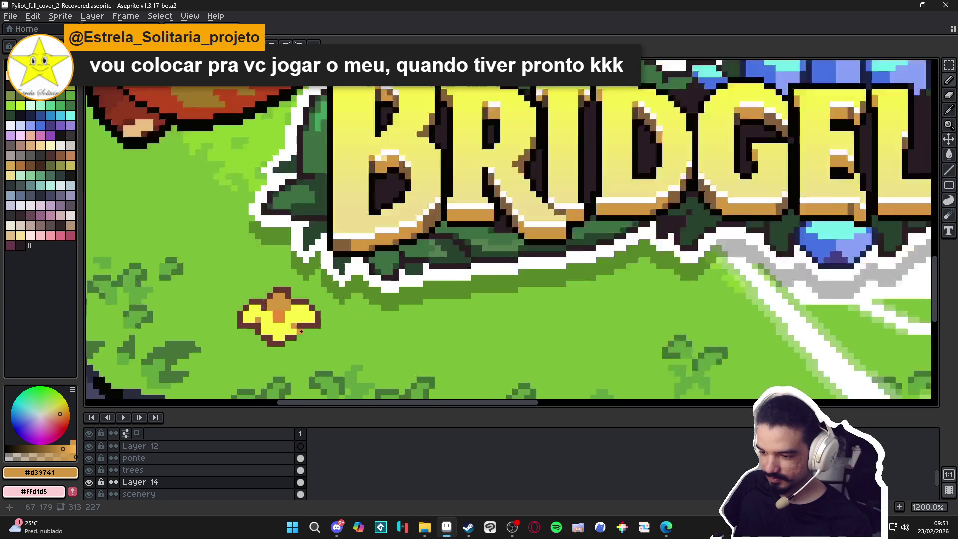
alt+click(284, 324)
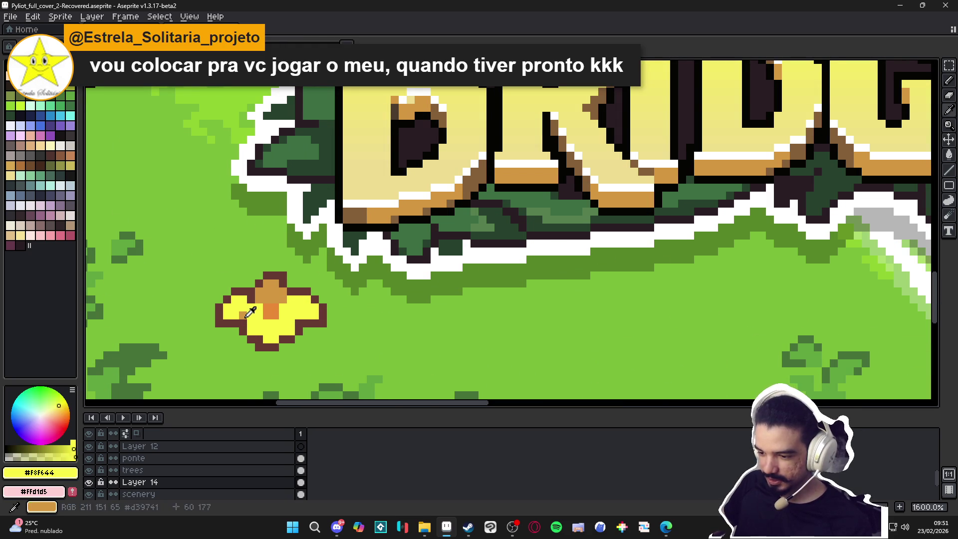
alt+click(293, 320)
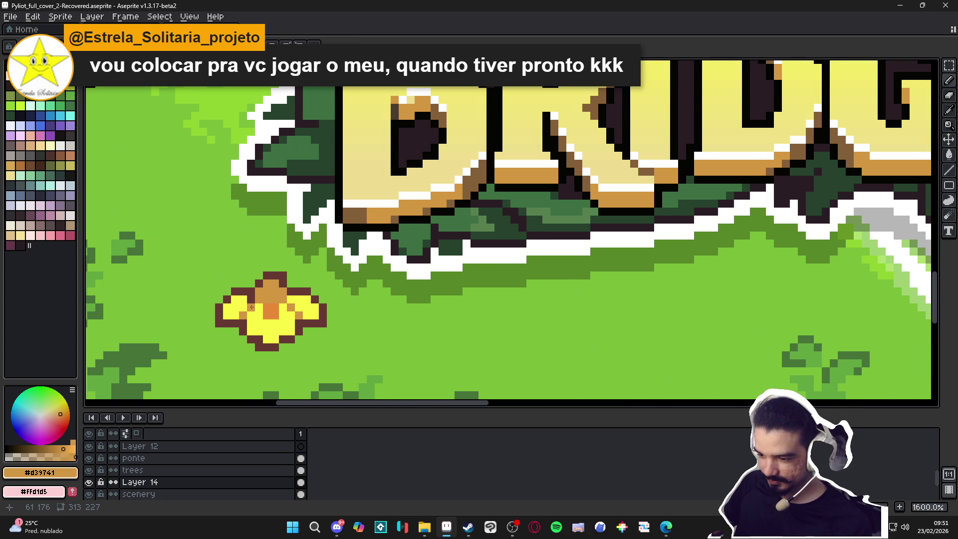
scroll(257, 308, down, 4)
scroll(255, 305, up, 4)
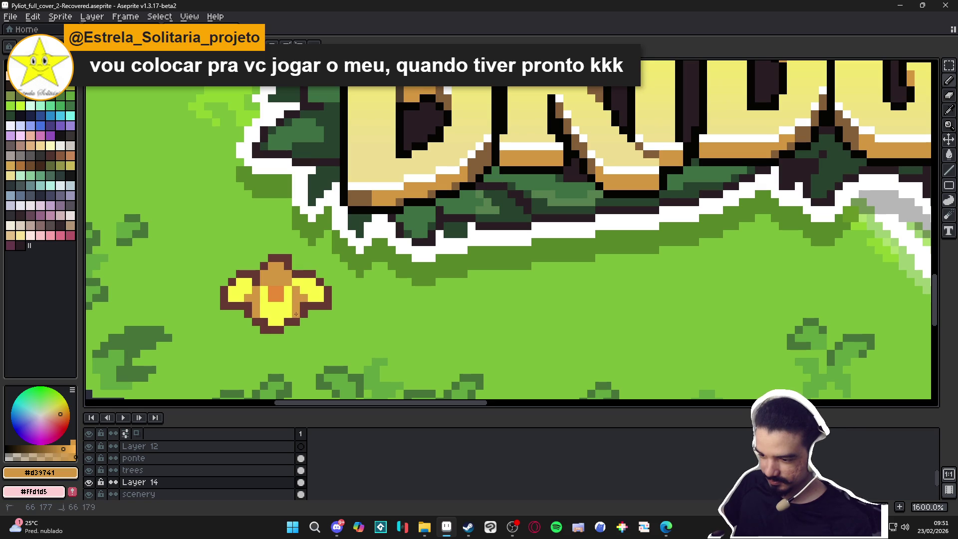
scroll(319, 344, down, 4)
scroll(318, 330, down, 1)
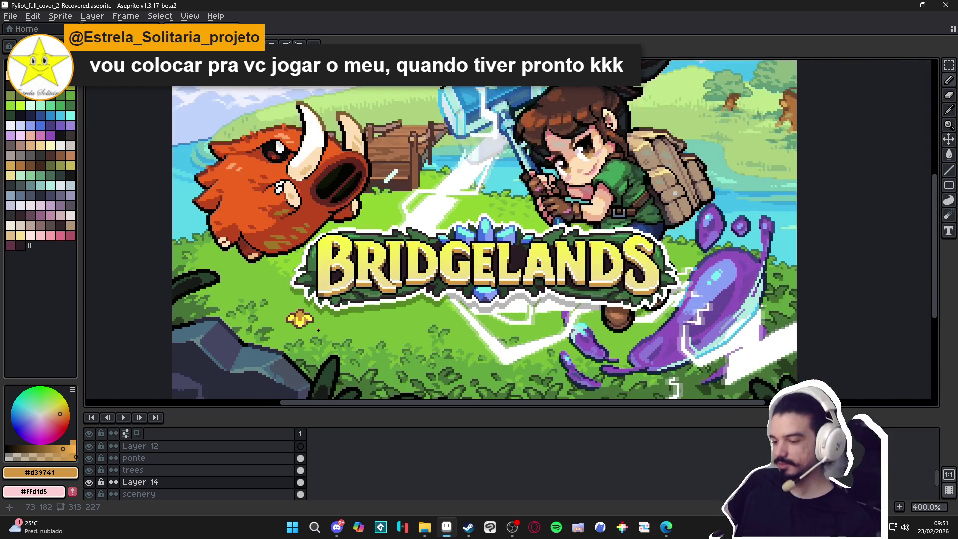
scroll(302, 319, up, 6)
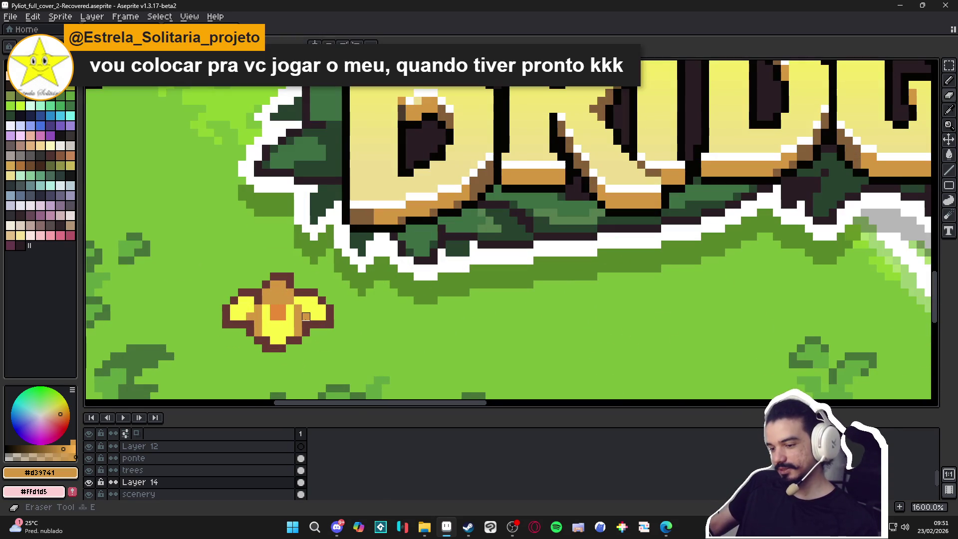
Erase the shaded flower and start a new one with yellow petal pixels
click(267, 311)
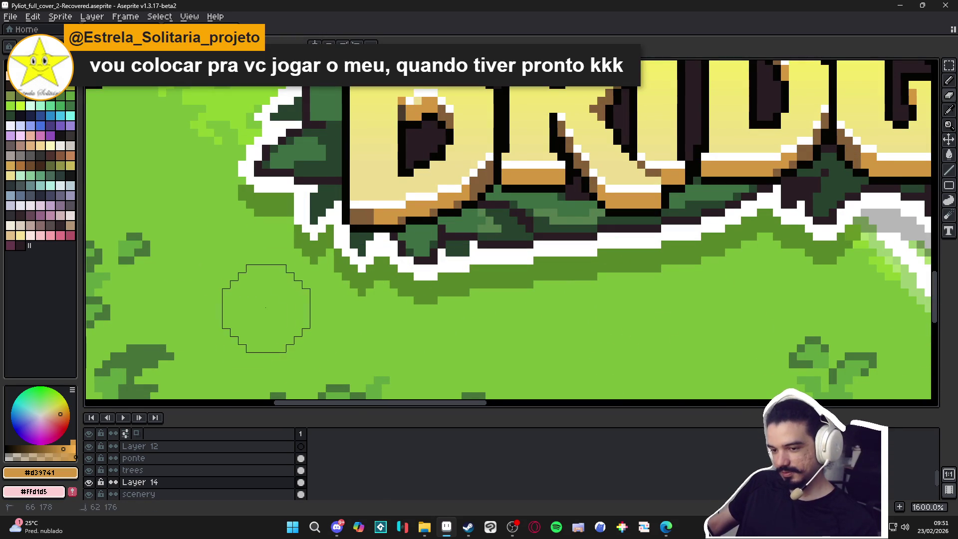
click(56, 95)
click(286, 337)
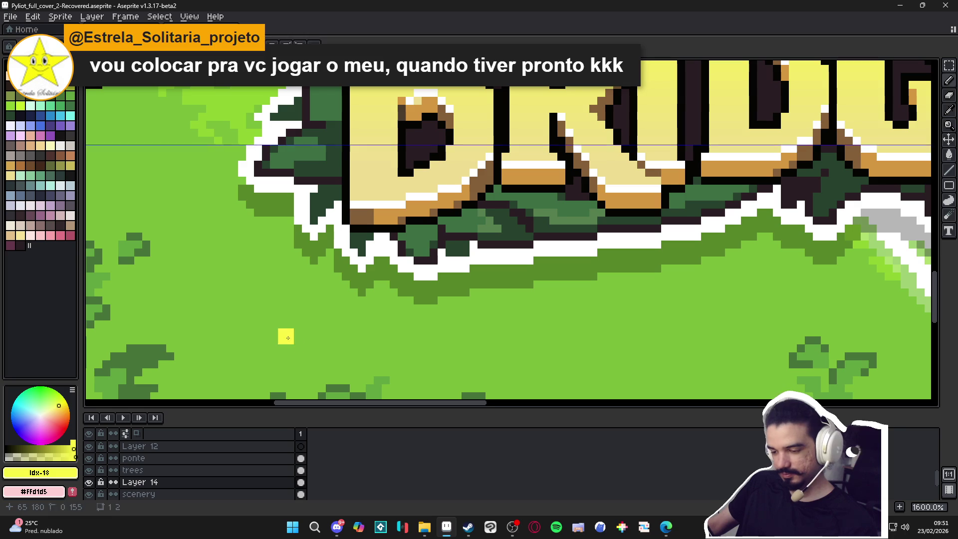
click(270, 331)
click(278, 313)
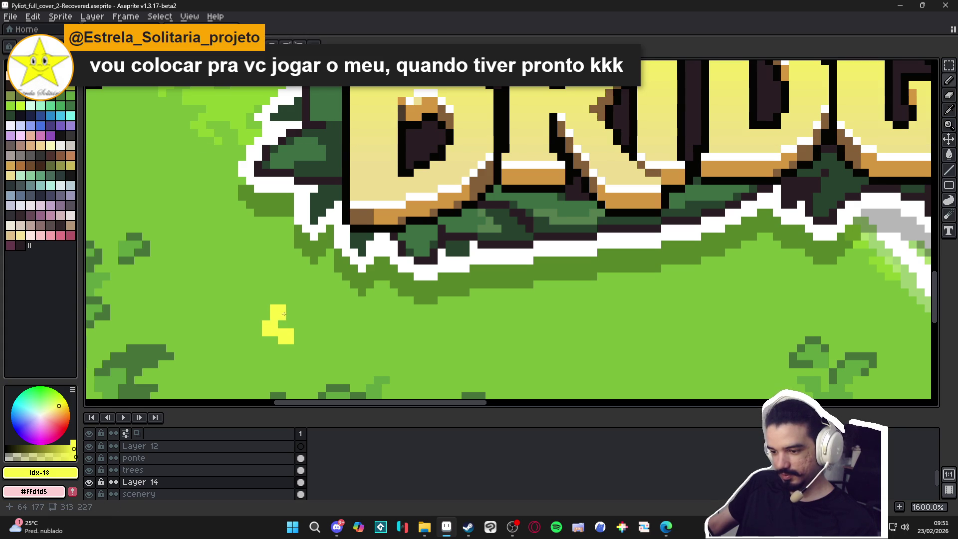
scroll(299, 322, down, 5)
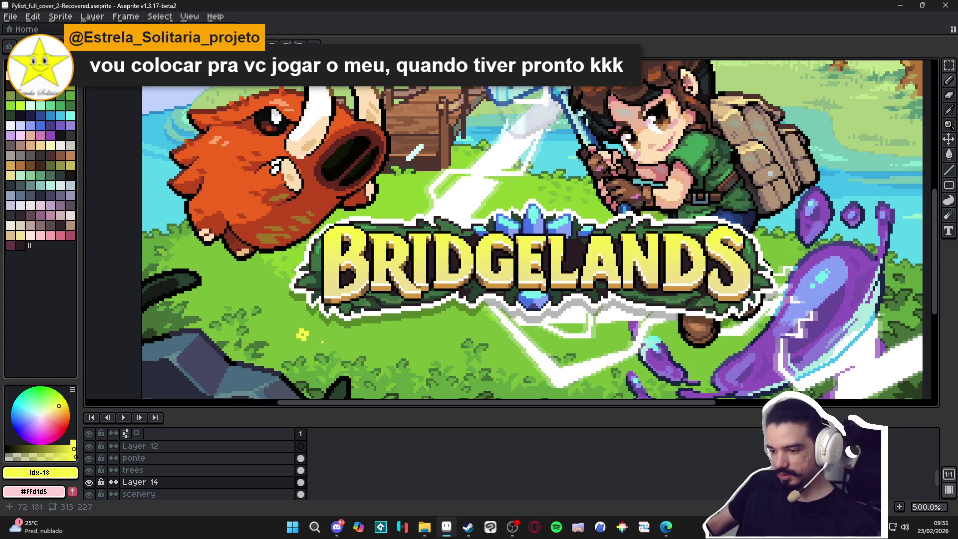
scroll(323, 342, down, 2)
scroll(273, 318, up, 9)
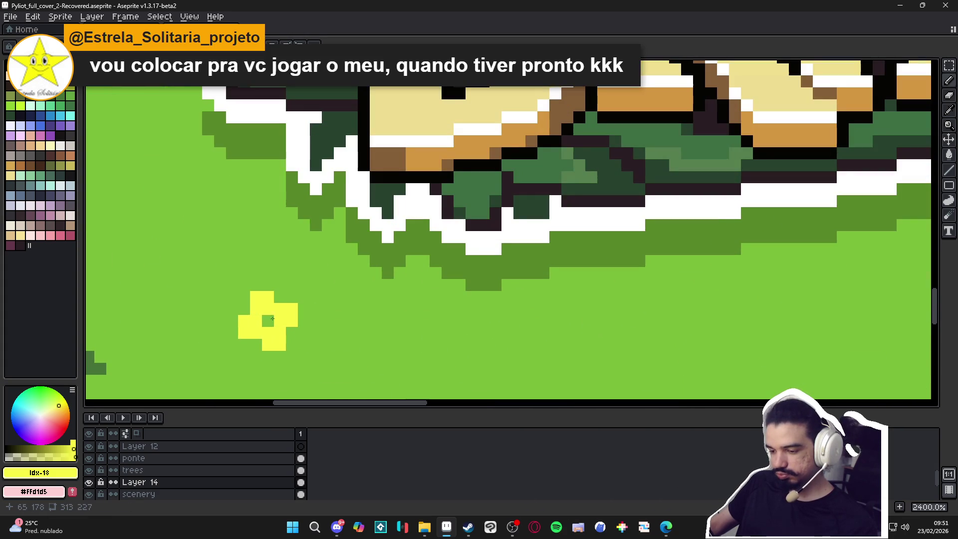
Marquee-select the small yellow flower and scale it up
key(m)
mouse_move(301, 353)
mouse_down()
mouse_move(252, 295)
mouse_move(189, 252)
mouse_up()
key(b)
click(304, 308)
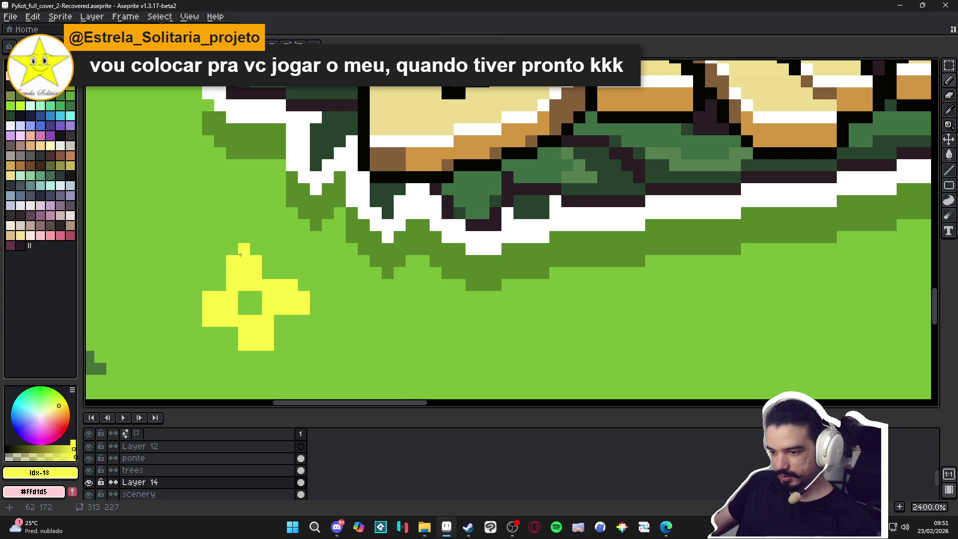
Fill the flower's lower-left and upper-left notches with yellow, then pick pale green and brown
click(232, 332)
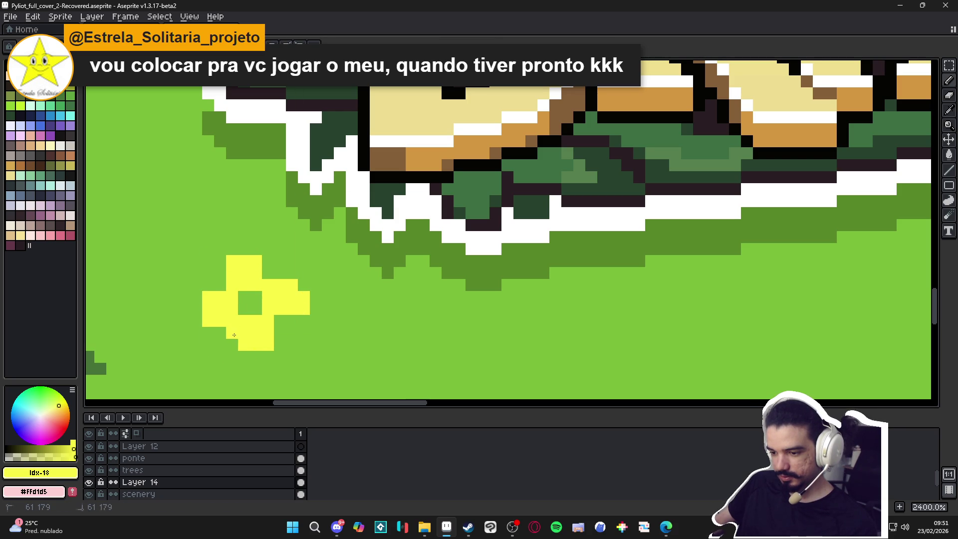
click(220, 285)
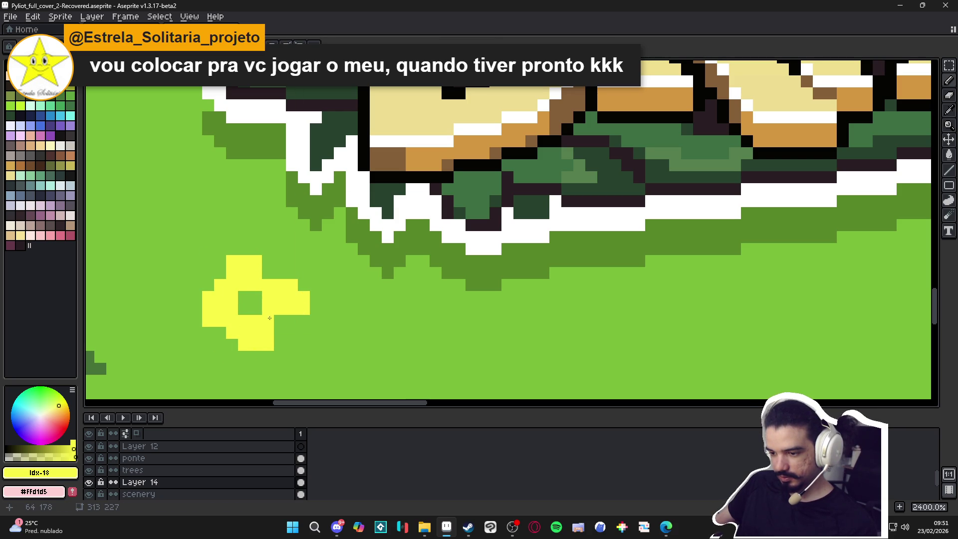
scroll(180, 318, down, 3)
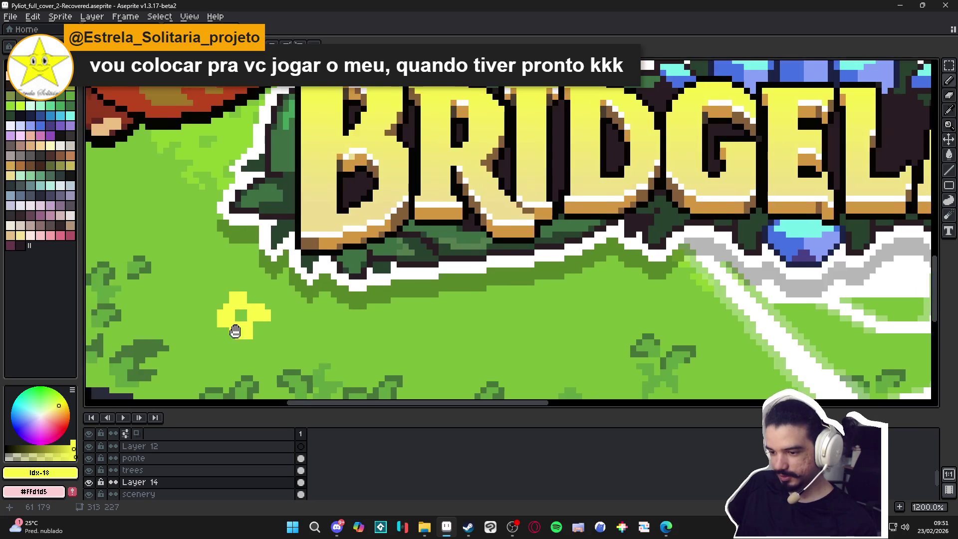
scroll(228, 324, up, 3)
scroll(235, 322, down, 4)
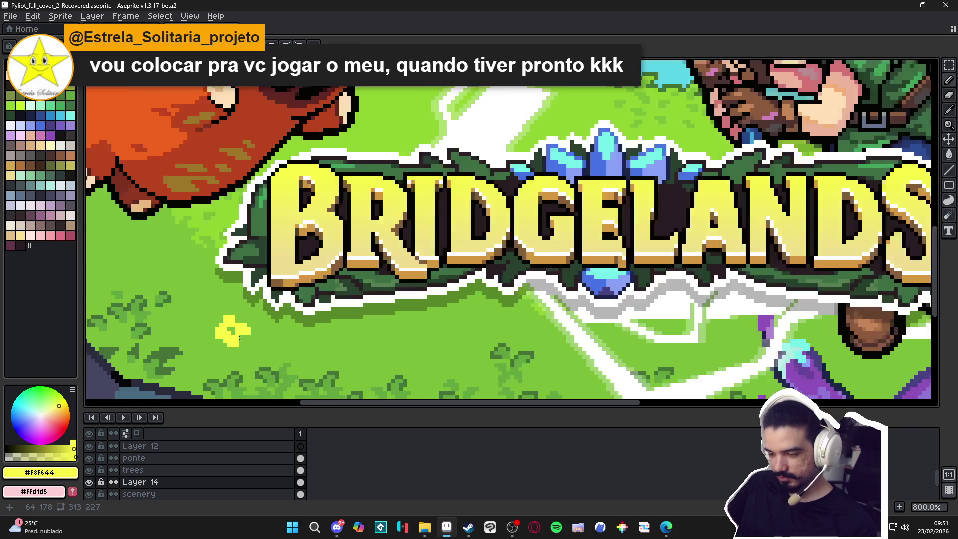
scroll(234, 332, up, 3)
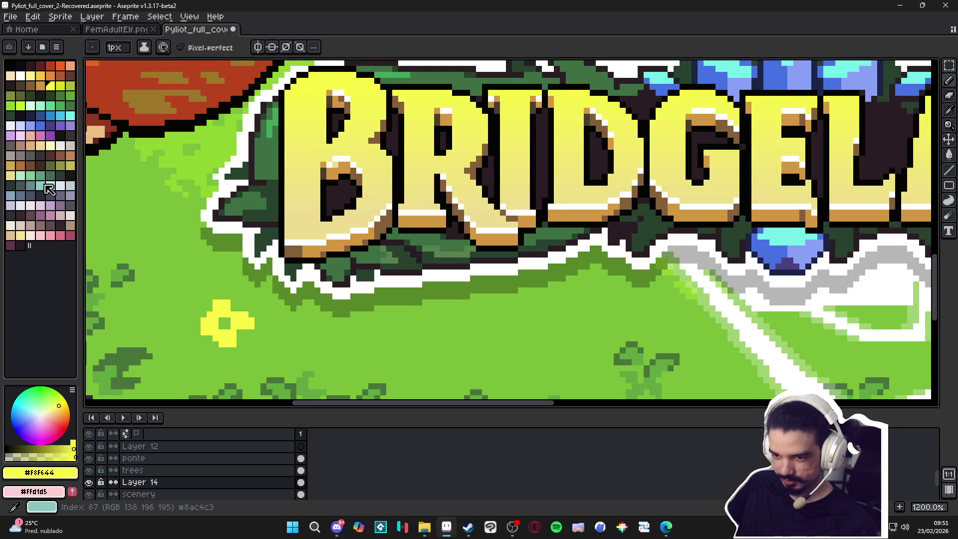
click(20, 175)
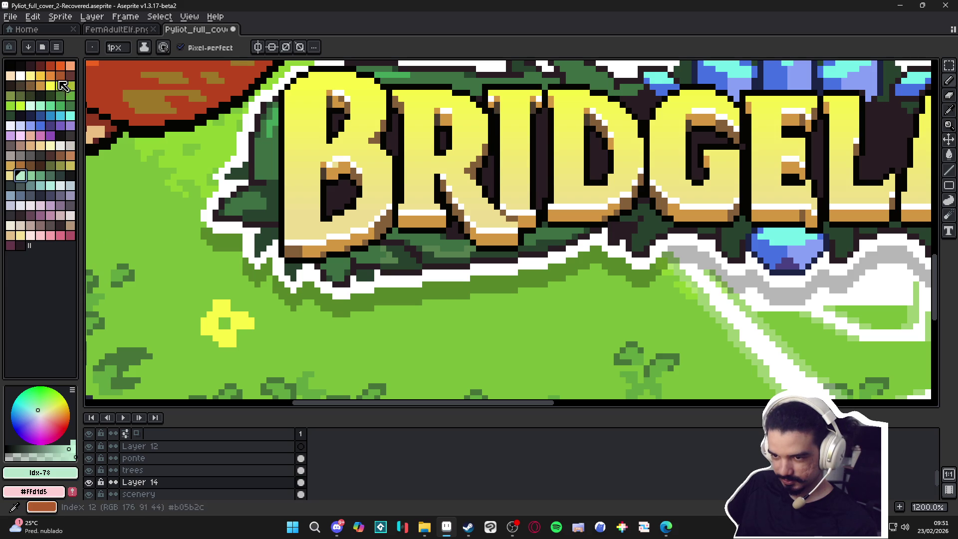
click(70, 76)
Set up the pencil with a 2px brush, picking the grass green
key(v)
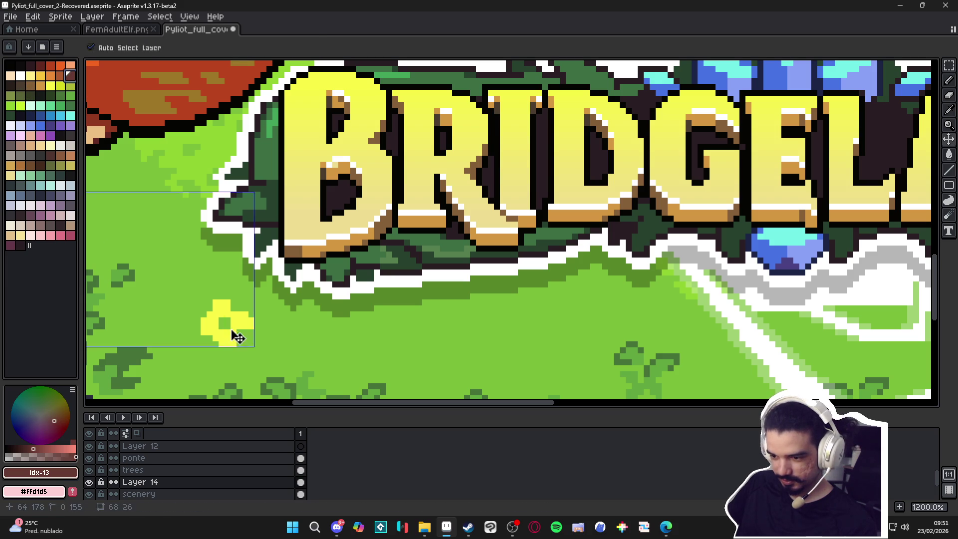
key(b)
scroll(238, 338, down, 4)
scroll(245, 326, up, 1)
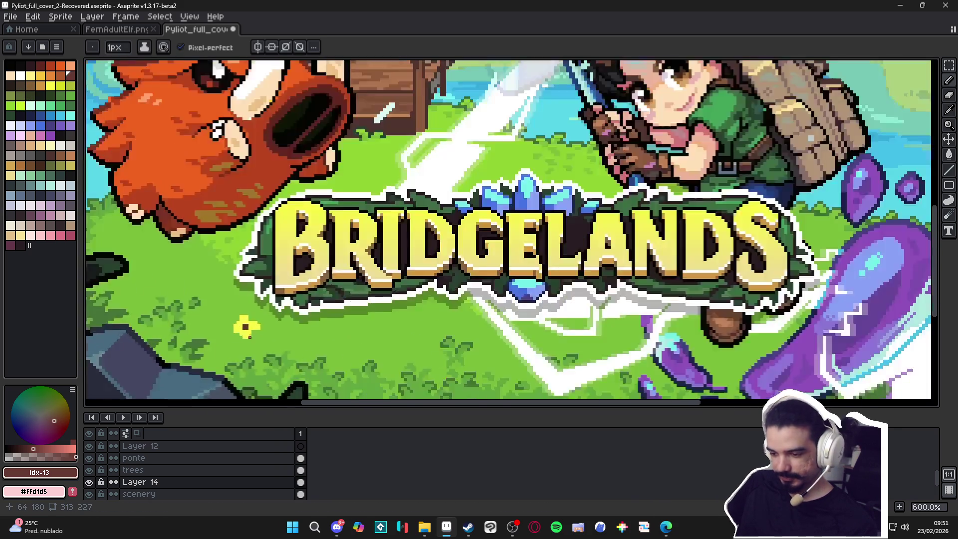
scroll(249, 336, up, 2)
scroll(279, 349, down, 2)
alt+click(297, 357)
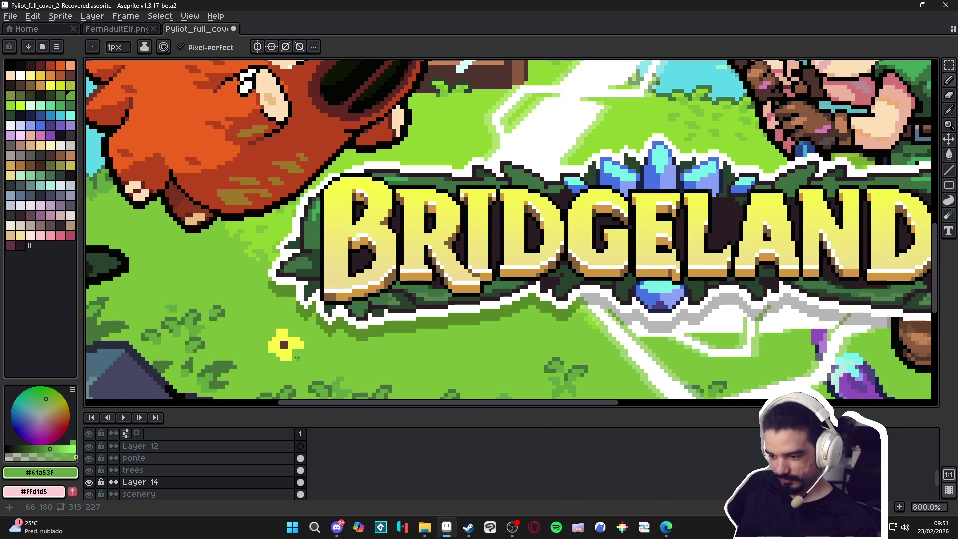
scroll(297, 357, up, 3)
key(plus)
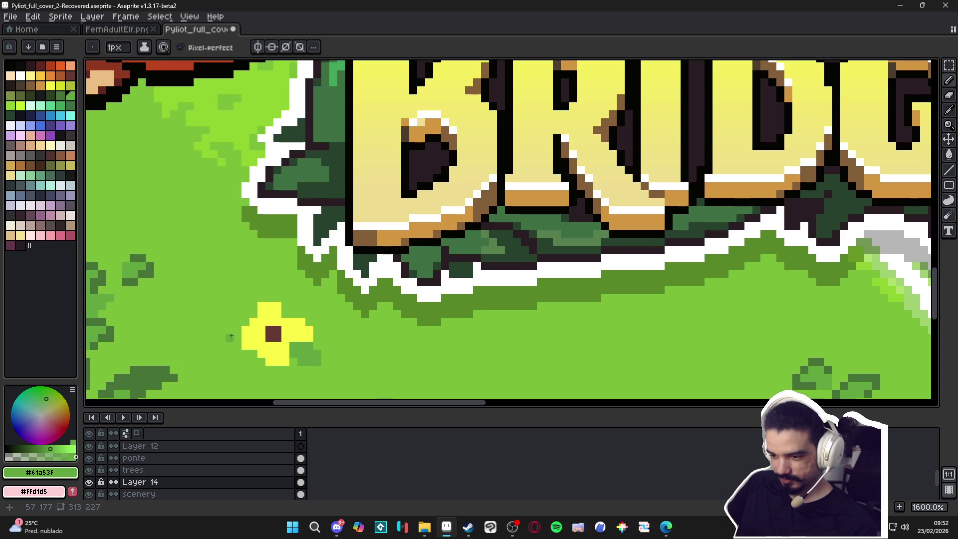
Outline the flower's left, lower-left and right edges with tan pixels
click(41, 85)
scroll(227, 304, up, 2)
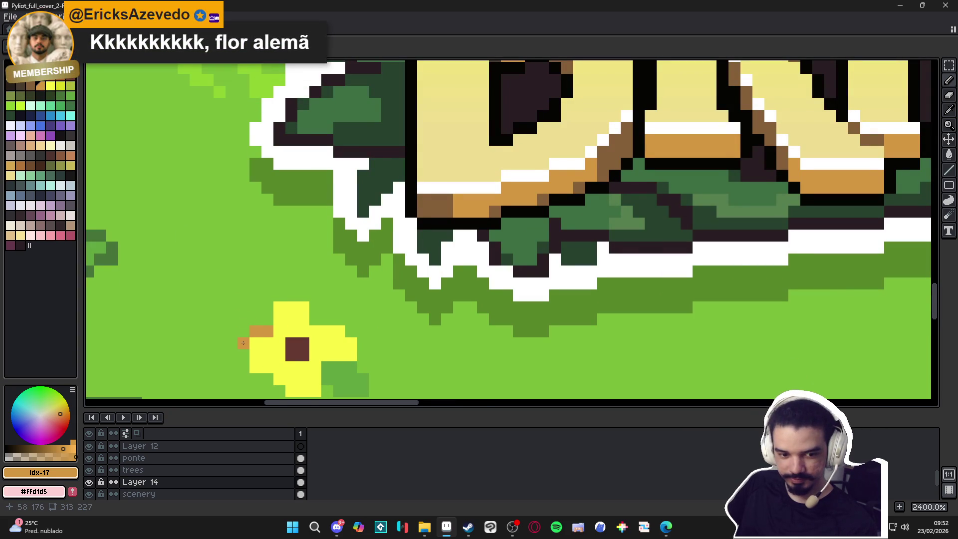
click(237, 311)
mouse_move(258, 334)
mouse_down()
mouse_move(250, 297)
mouse_move(232, 329)
mouse_up()
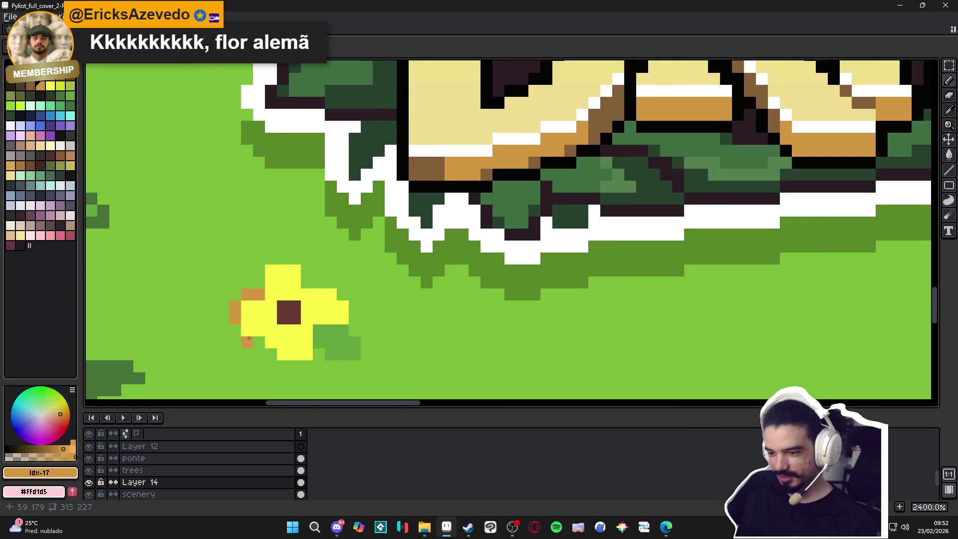
click(247, 330)
click(259, 329)
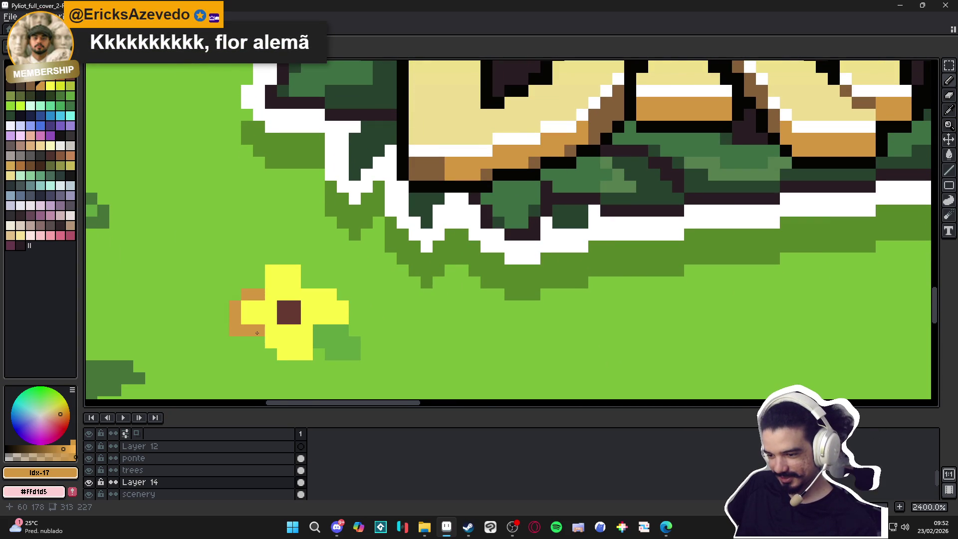
click(288, 364)
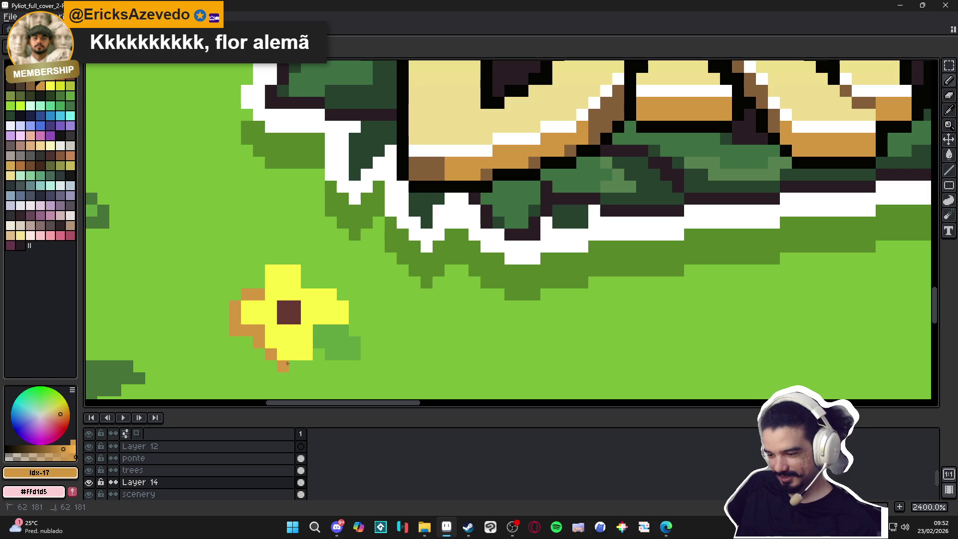
mouse_move(319, 330)
mouse_down()
mouse_move(314, 353)
mouse_move(354, 310)
mouse_move(340, 295)
mouse_up()
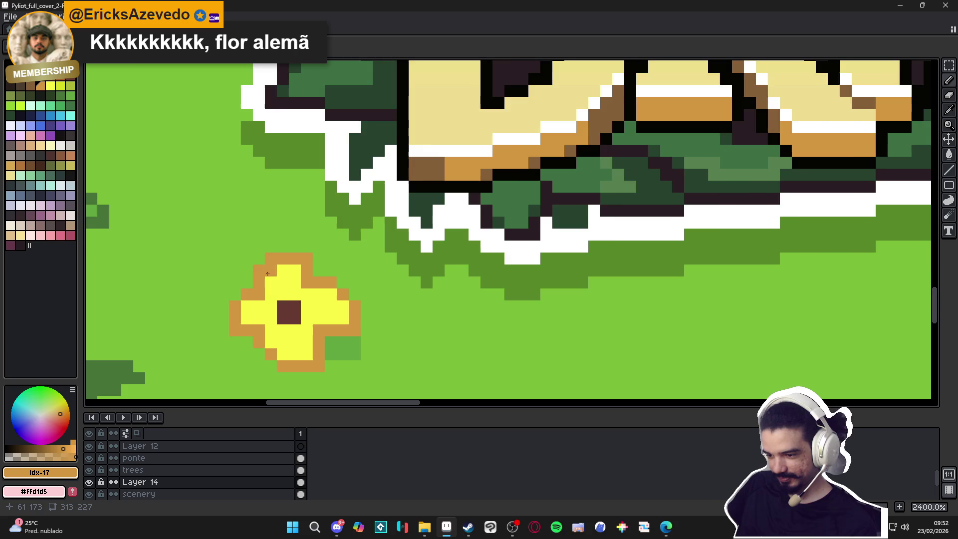
Choose an orange next to the red-brown swatch; a trial orange fill of the flower is undone
scroll(279, 304, down, 1)
scroll(280, 304, up, 1)
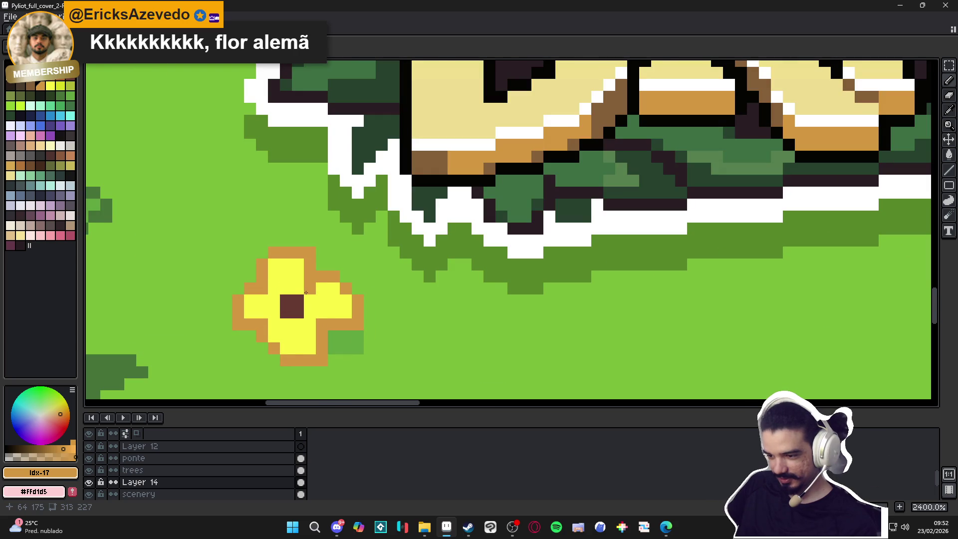
scroll(305, 292, down, 5)
scroll(319, 352, up, 3)
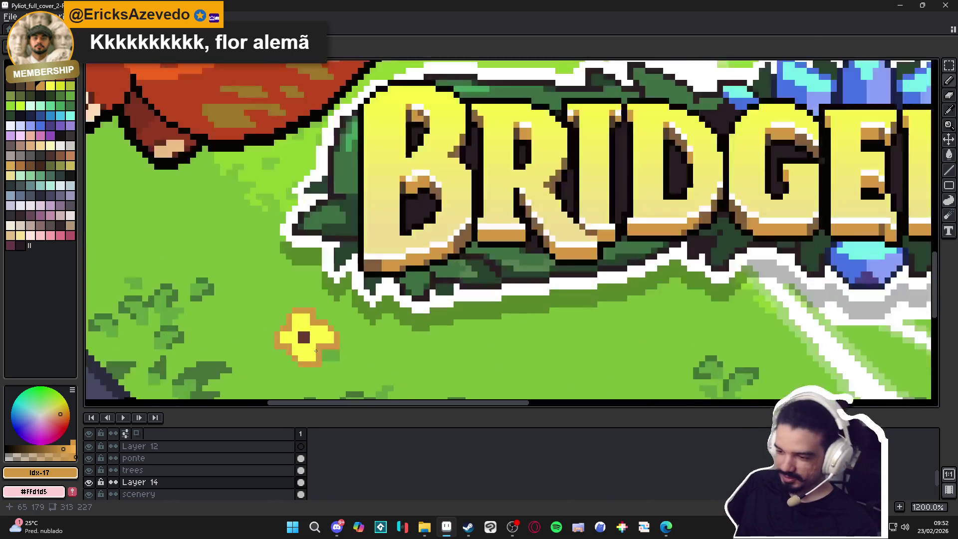
click(39, 95)
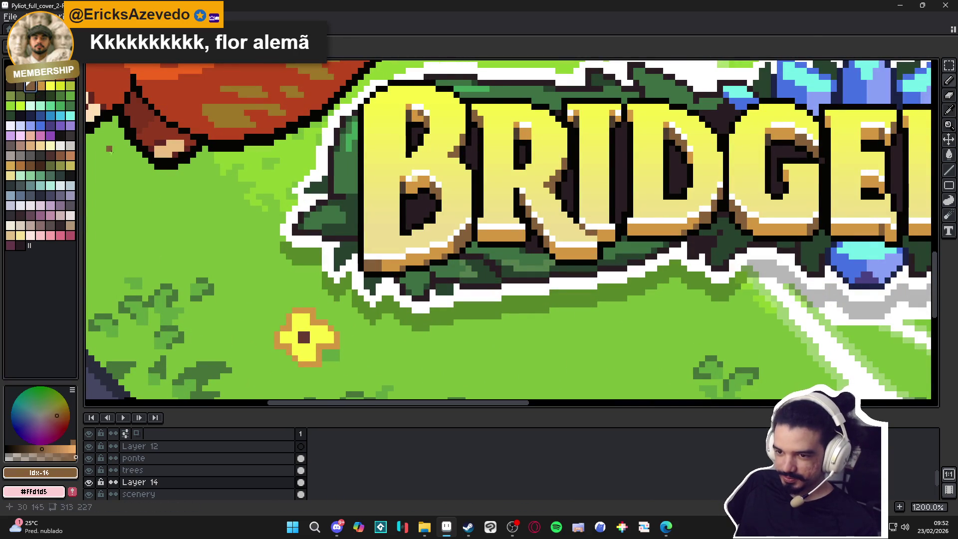
click(61, 78)
key(bracketleft)
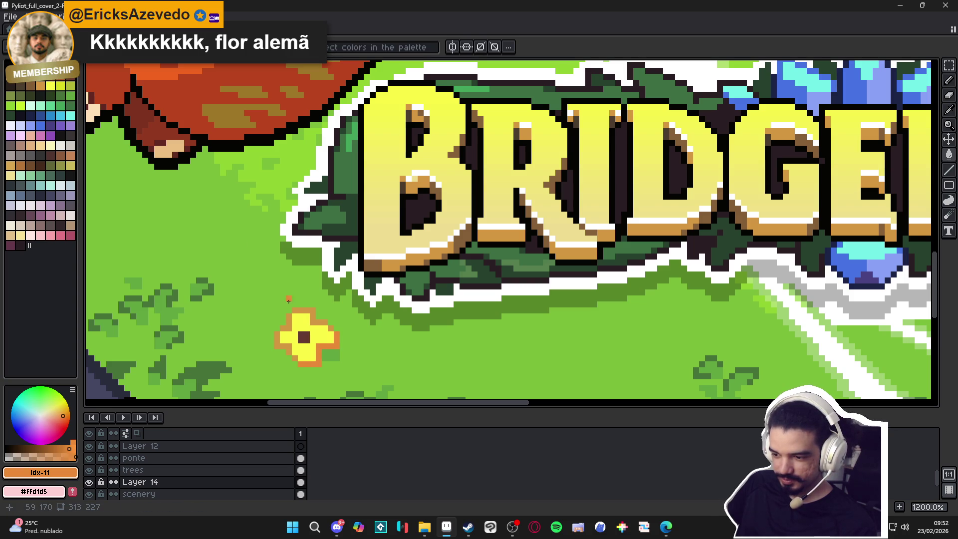
scroll(289, 346, up, 3)
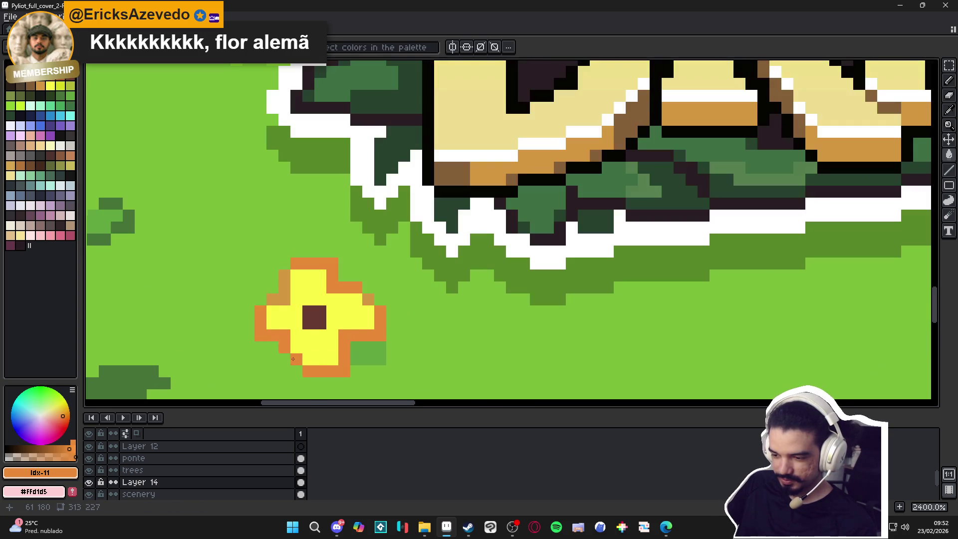
key(g)
click(293, 304)
key(ctrl+z)
scroll(293, 304, down, 6)
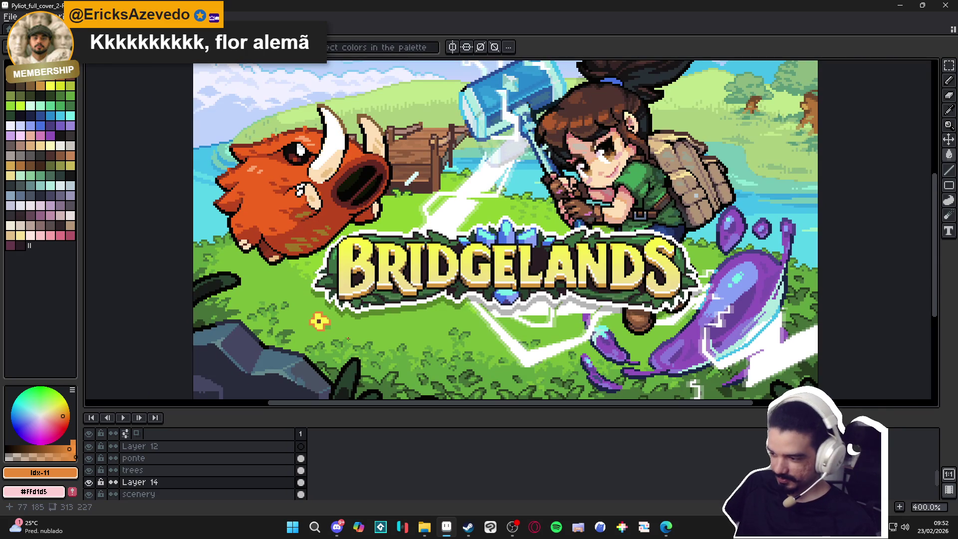
Shade the flower's edges with sampled dark orange, removing a stray top-left pixel
key(i)
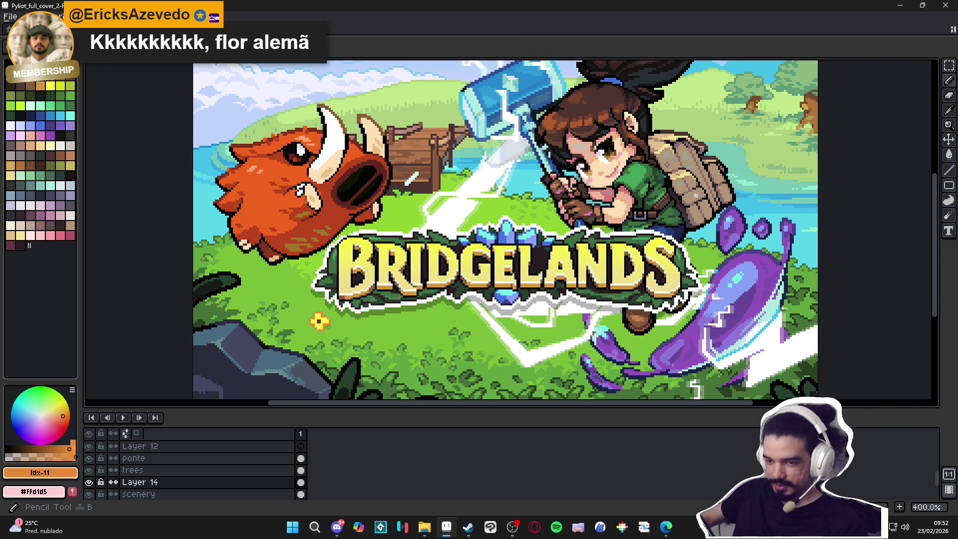
scroll(348, 339, up, 6)
click(323, 314)
click(319, 323)
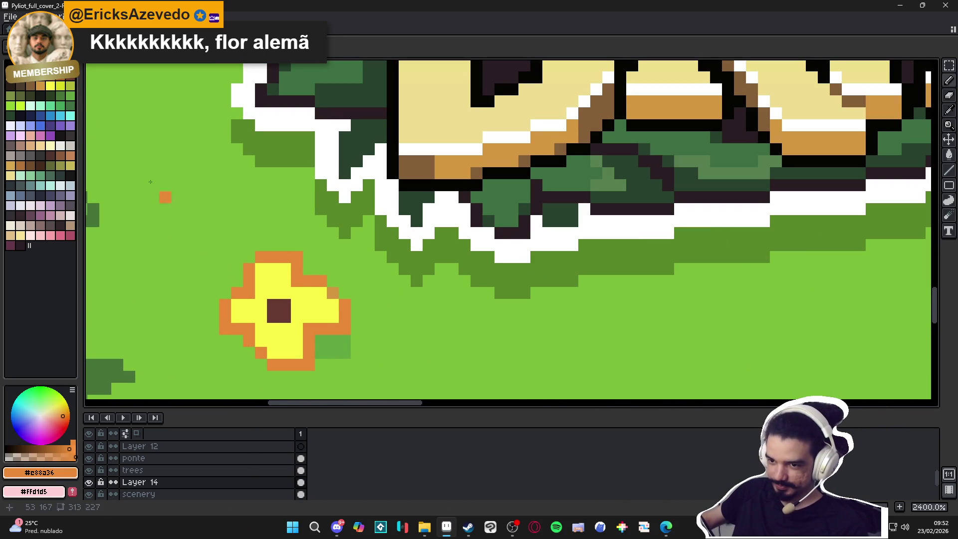
key(b)
click(309, 329)
click(320, 329)
click(309, 340)
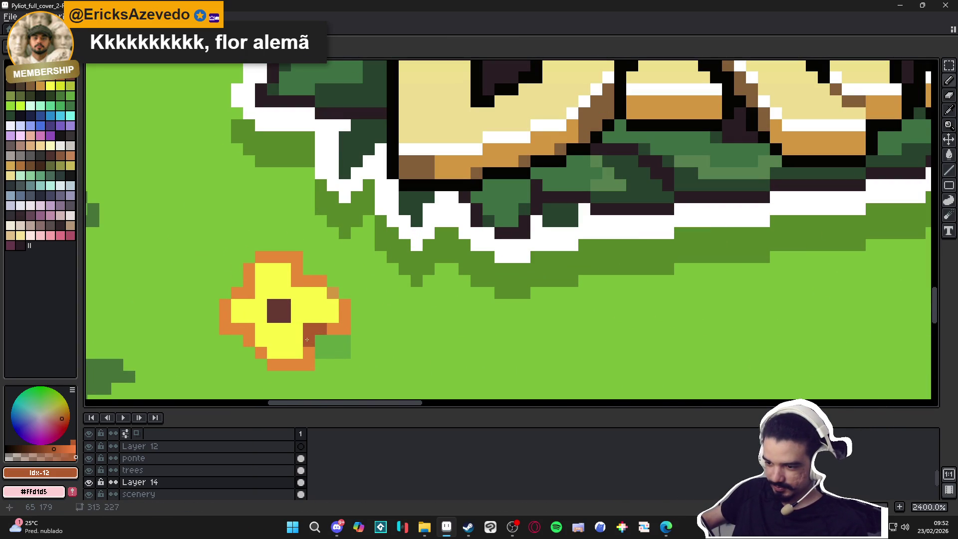
click(249, 293)
drag(237, 281, 242, 272)
key(ctrl+z)
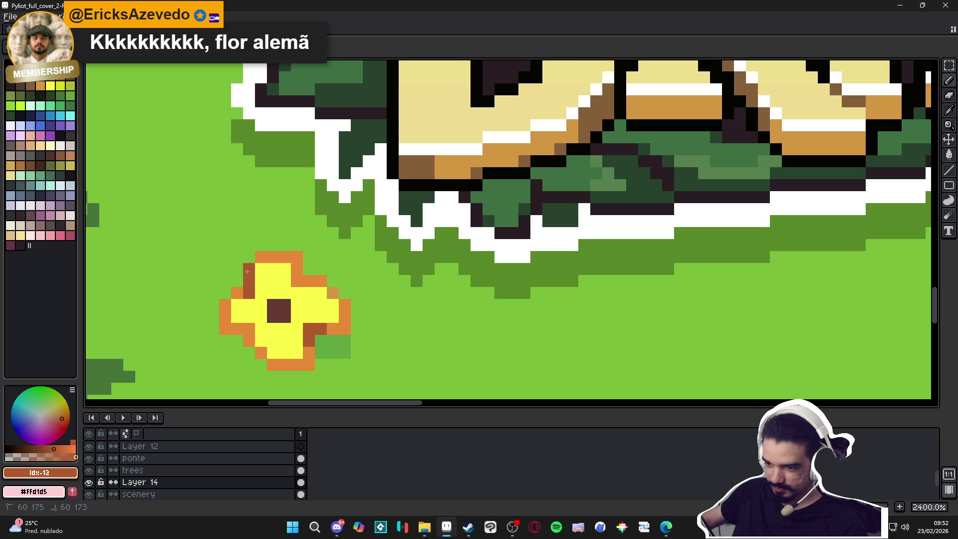
mouse_move(249, 329)
mouse_down()
mouse_move(236, 328)
mouse_move(251, 337)
mouse_up()
Sample the flower's orange and add more orange pixels along its left side
scroll(250, 337, down, 2)
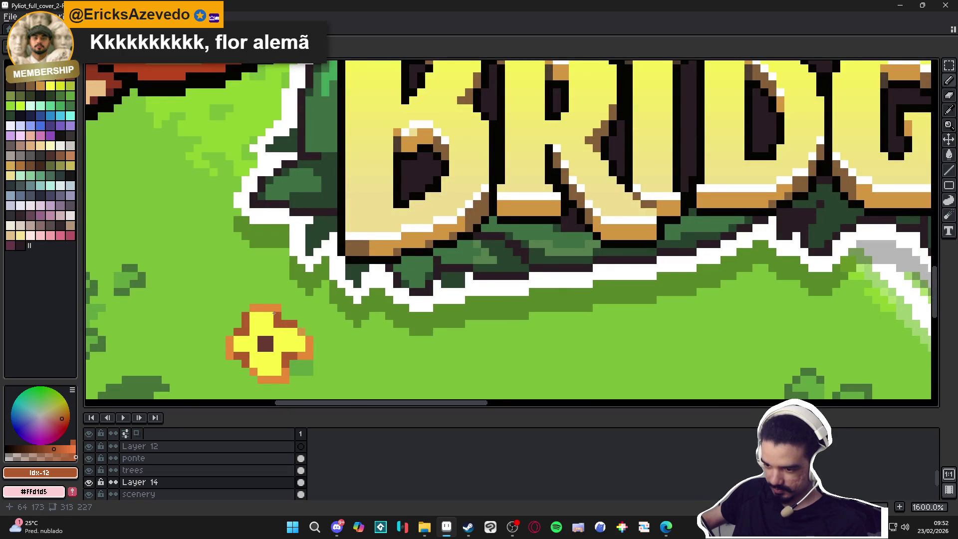
scroll(309, 359, down, 5)
scroll(310, 359, up, 5)
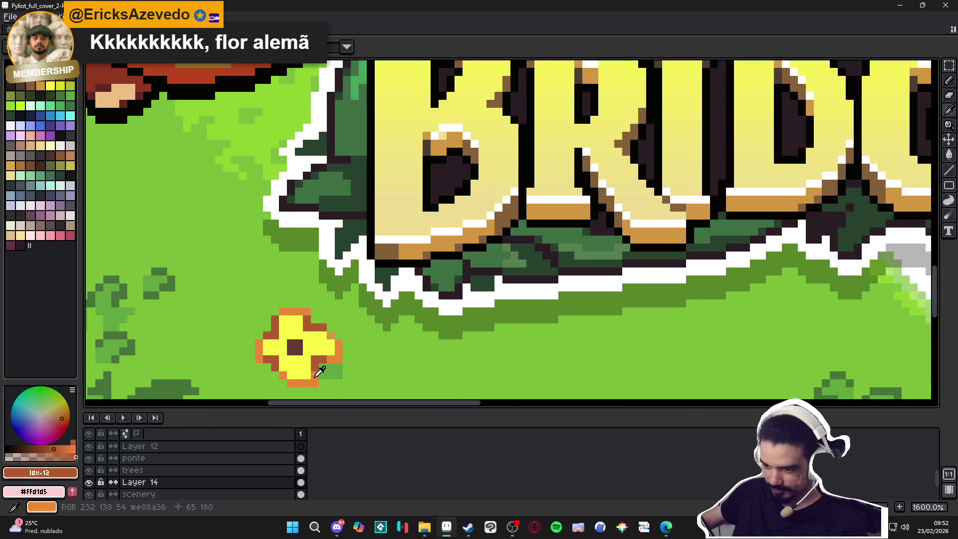
alt+click(316, 375)
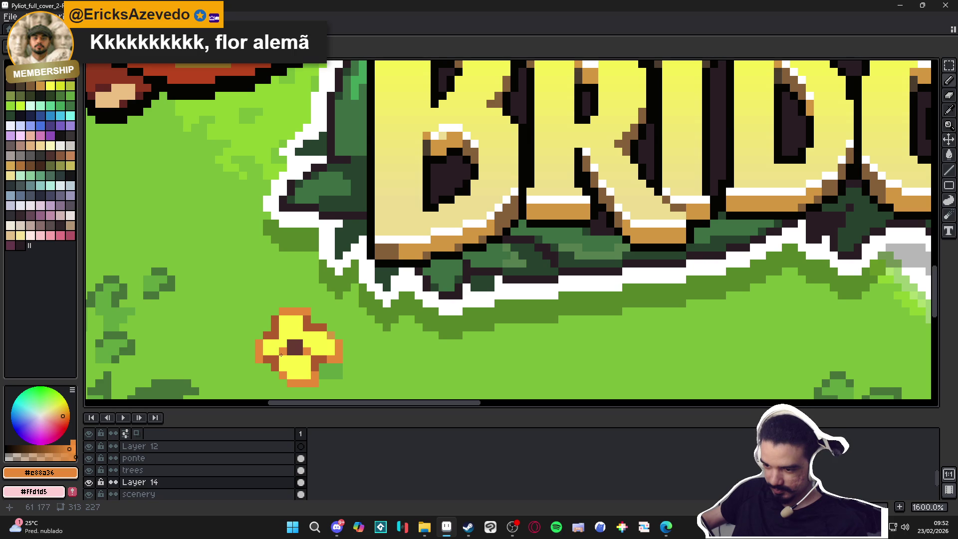
alt+click(269, 346)
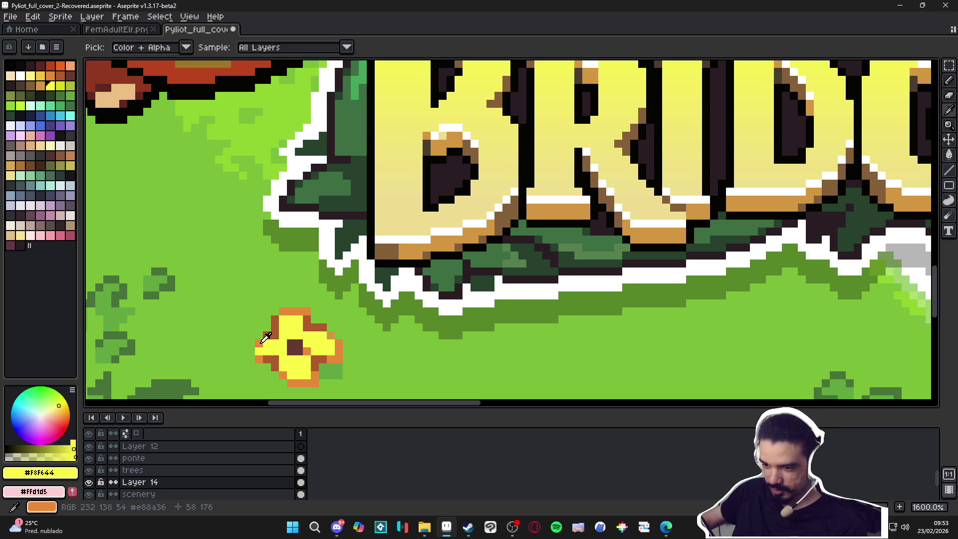
alt+click(263, 342)
click(250, 350)
click(251, 358)
alt+click(283, 335)
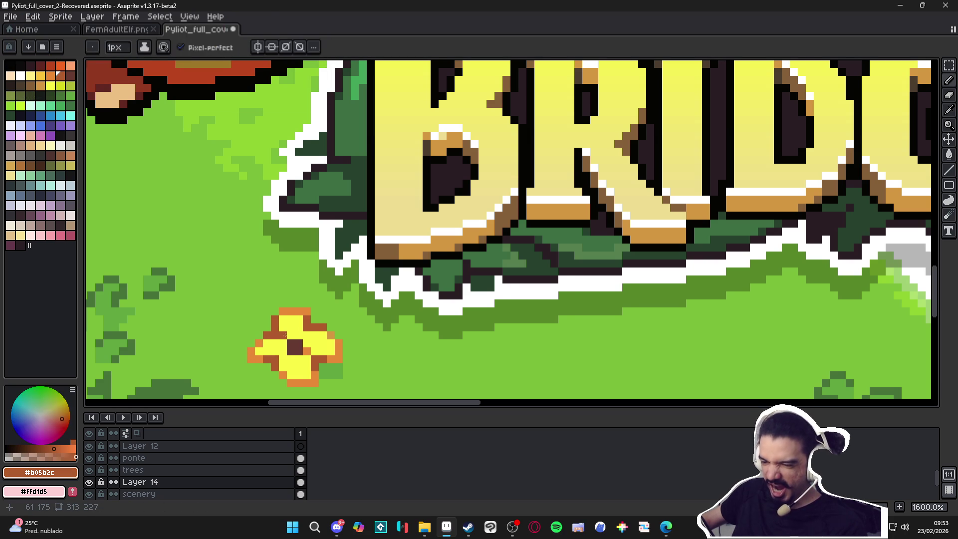
alt+click(285, 334)
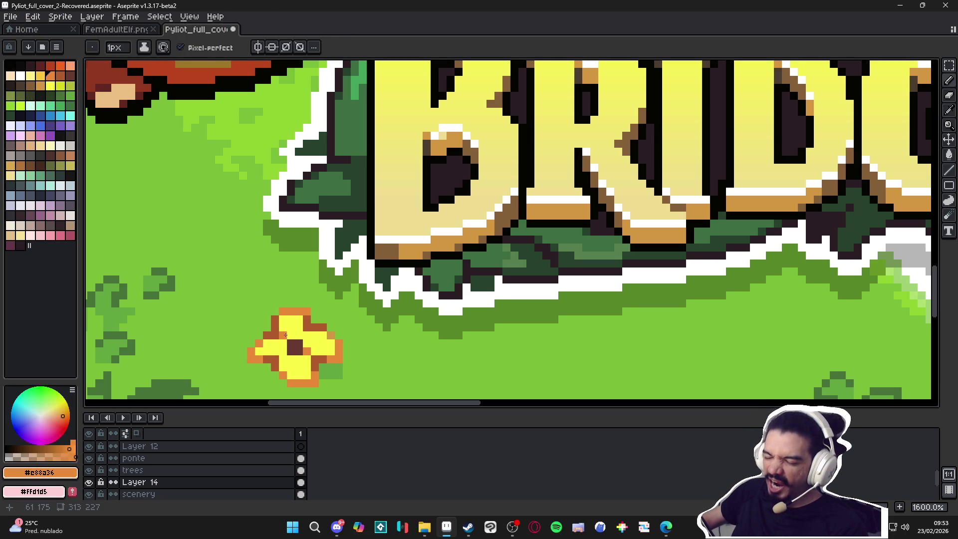
click(290, 351)
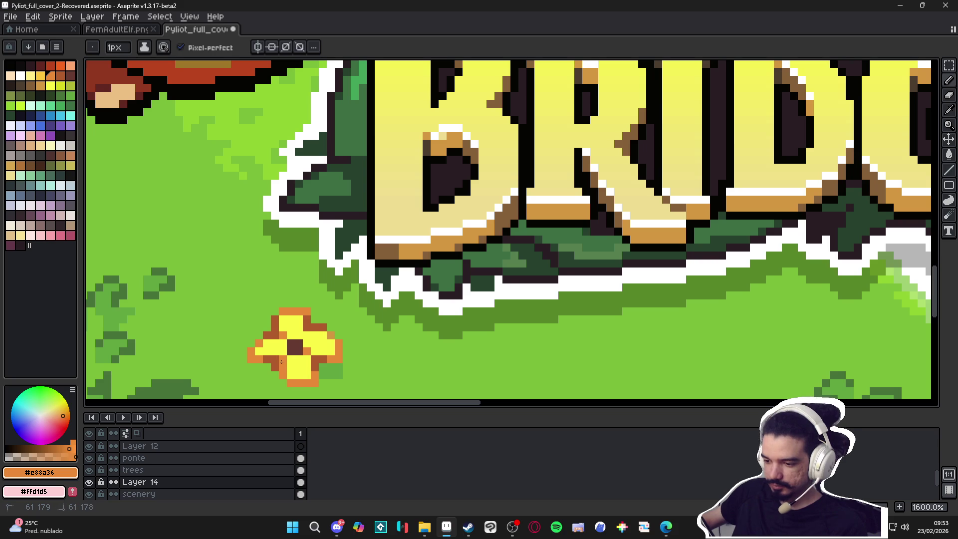
scroll(292, 376, down, 5)
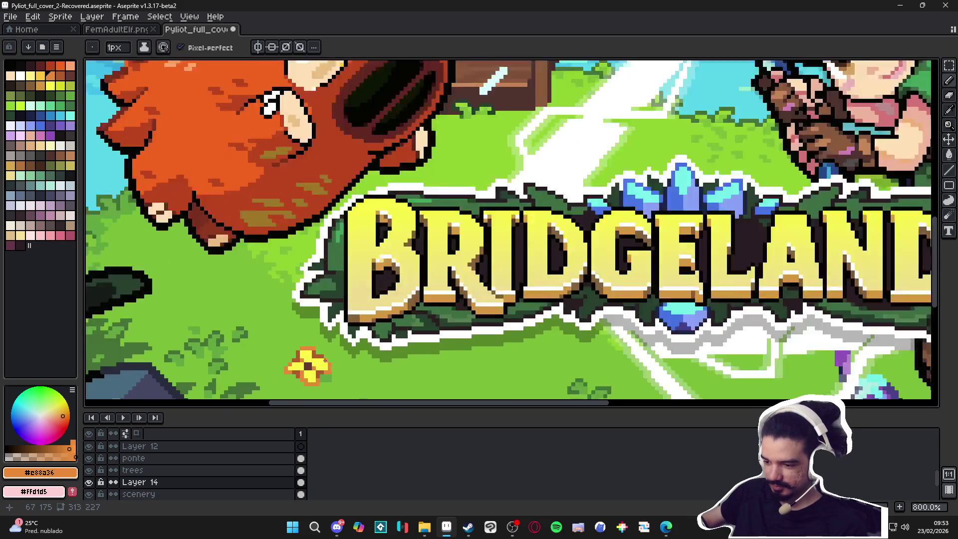
scroll(296, 360, up, 5)
scroll(293, 360, down, 4)
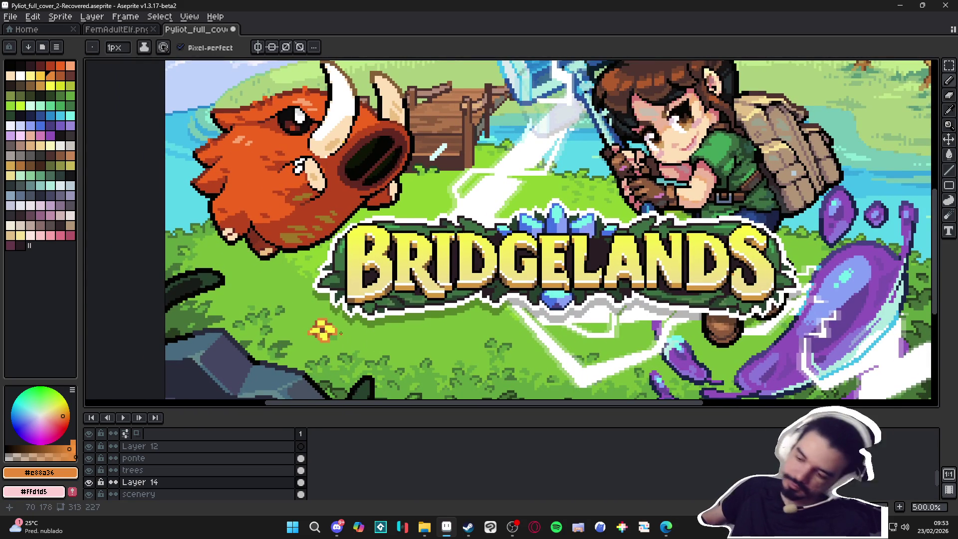
Paint the flower's edge pixel in grass green to blend it into the grass
scroll(323, 325, up, 6)
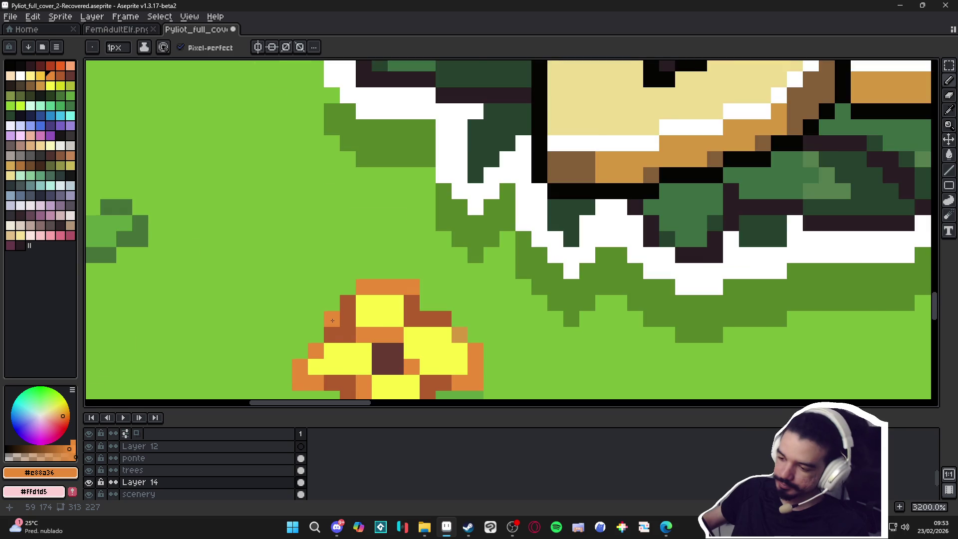
scroll(332, 320, down, 1)
alt+click(439, 376)
click(320, 322)
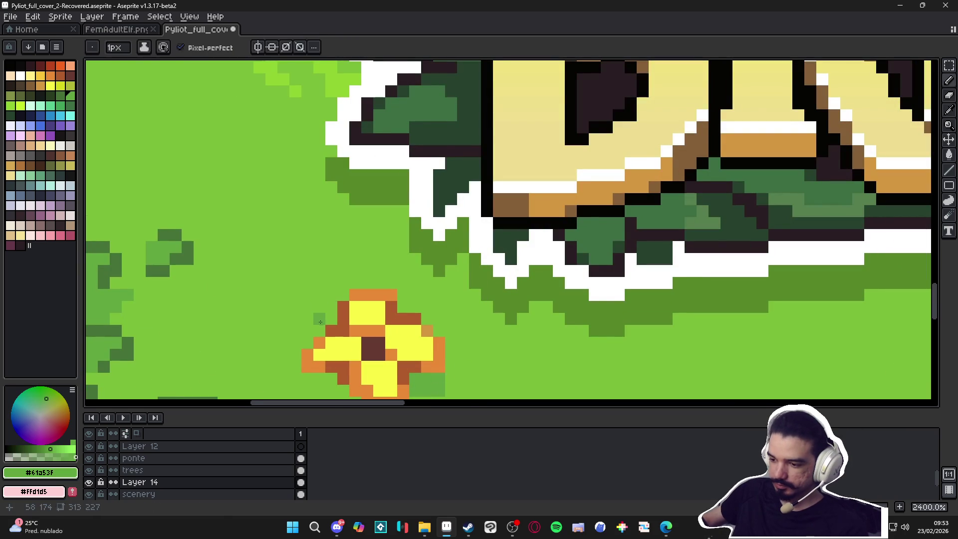
scroll(332, 334, down, 4)
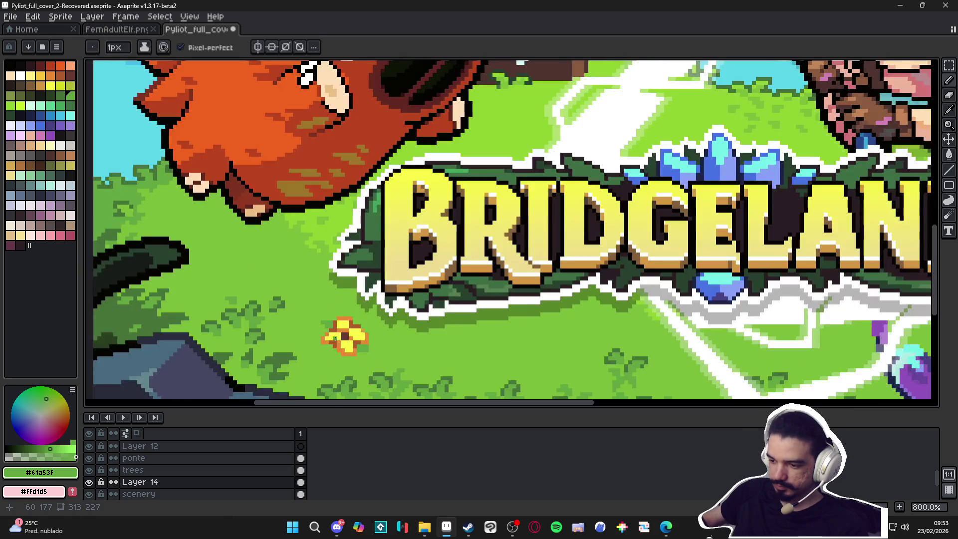
scroll(350, 326, up, 2)
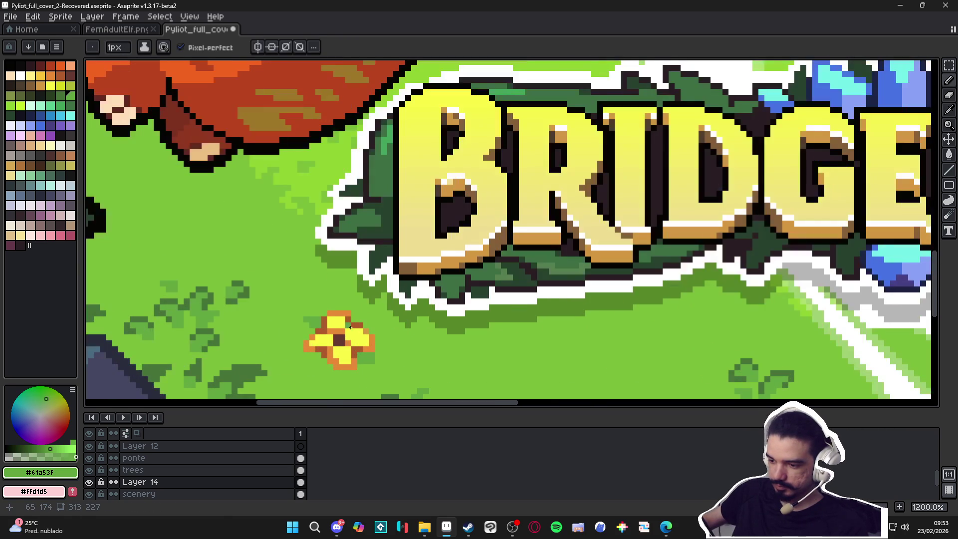
Paint a dark-green leaf beside the flower's lower right with the sampled leaf green
alt+click(319, 318)
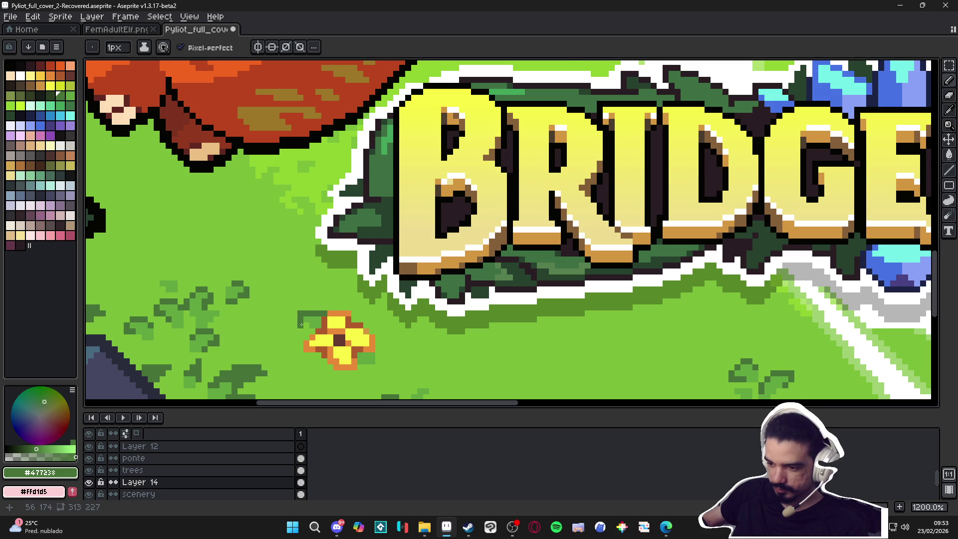
scroll(302, 324, down, 1)
scroll(349, 340, up, 1)
scroll(349, 340, up, 1)
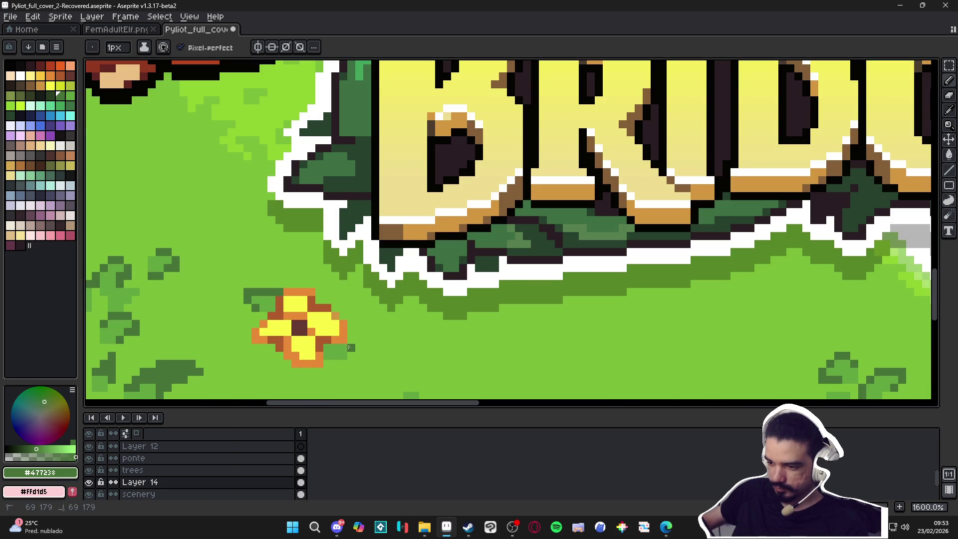
drag(350, 350, 350, 362)
scroll(339, 361, down, 4)
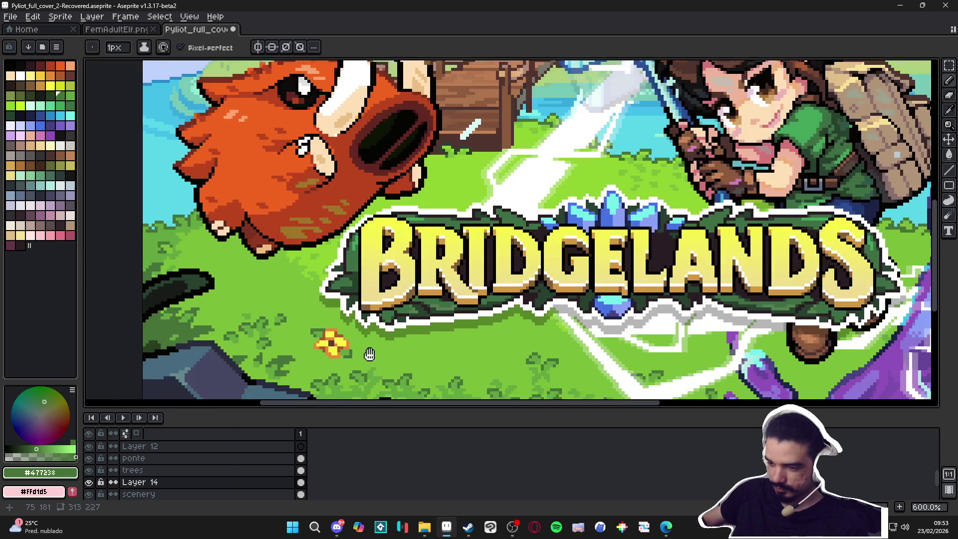
scroll(389, 319, up, 5)
alt+click(436, 331)
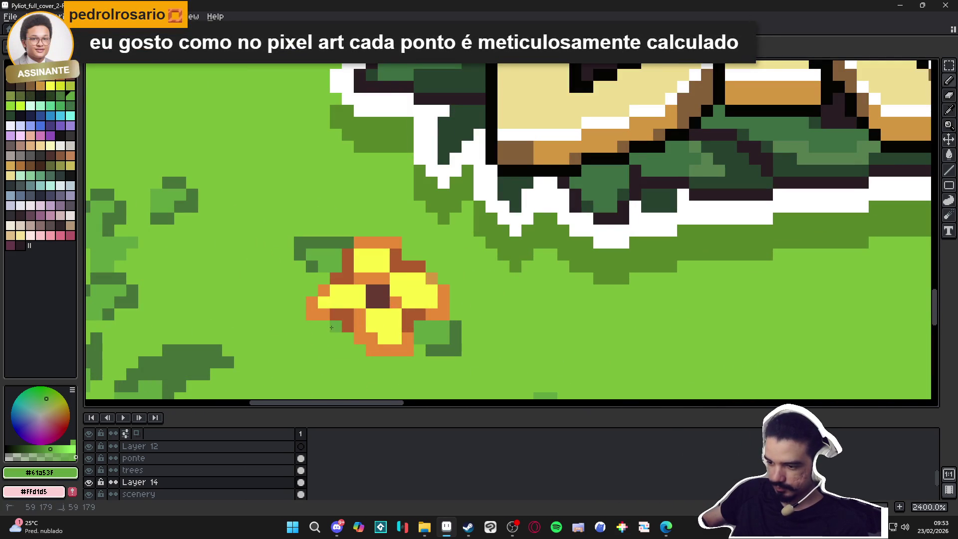
scroll(407, 276, down, 5)
scroll(407, 276, up, 4)
scroll(407, 276, down, 6)
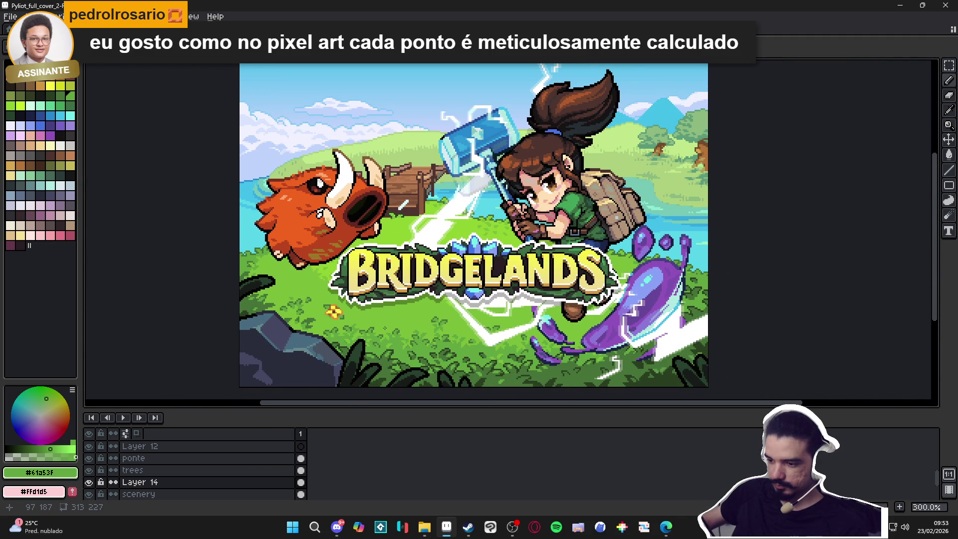
scroll(358, 319, up, 2)
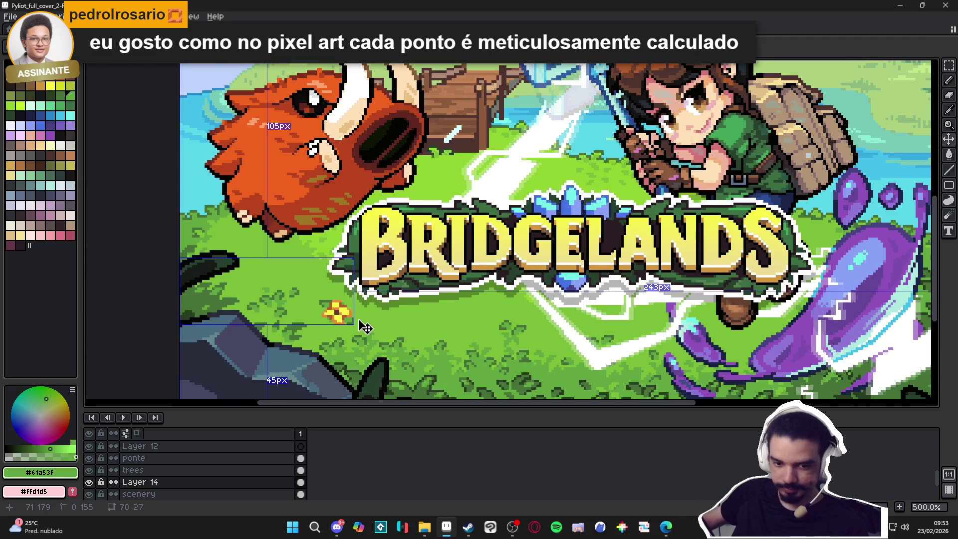
scroll(321, 302, up, 4)
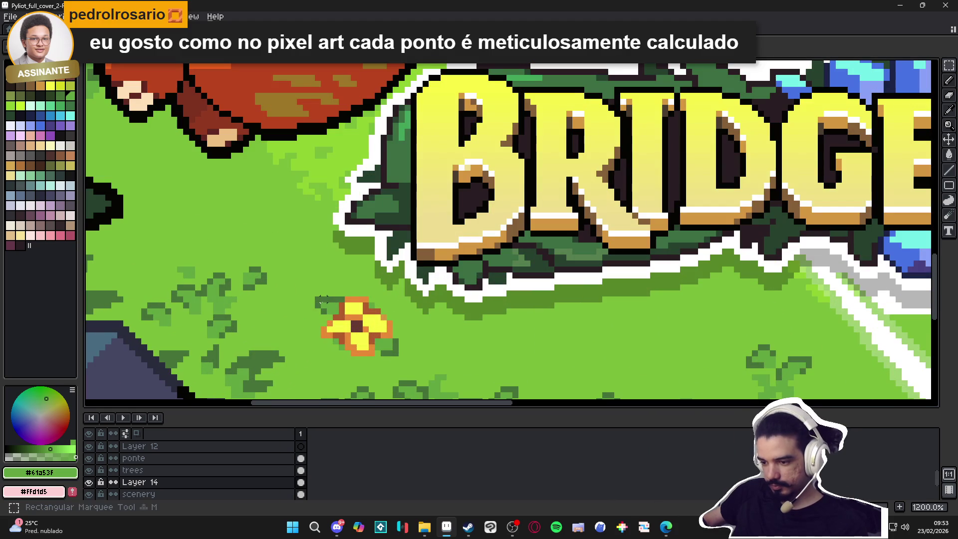
mouse_move(322, 302)
mouse_down()
mouse_move(402, 348)
mouse_move(398, 355)
mouse_move(648, 340)
mouse_move(406, 282)
mouse_move(421, 278)
mouse_up()
scroll(648, 341, down, 4)
scroll(442, 304, down, 1)
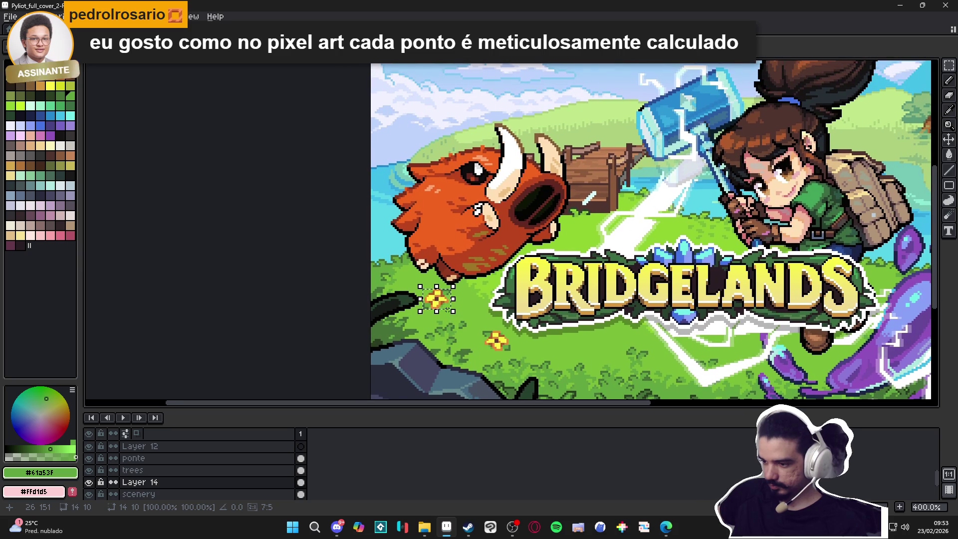
drag(449, 317, 446, 314)
scroll(446, 314, down, 1)
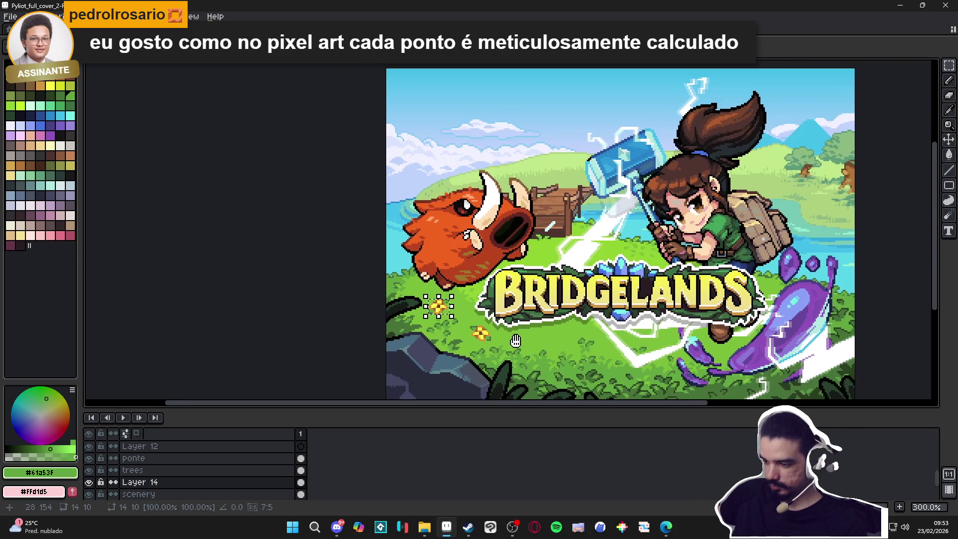
scroll(512, 341, down, 1)
scroll(513, 342, down, 1)
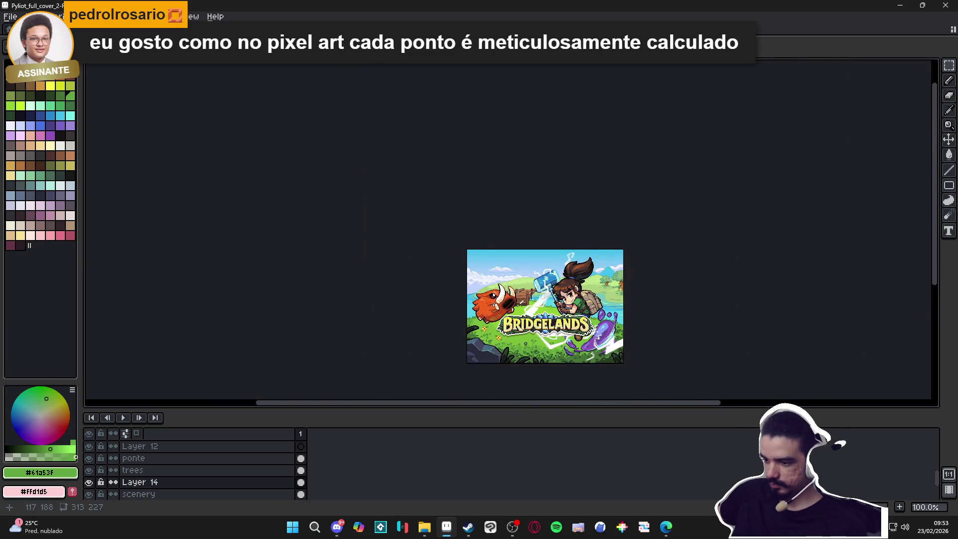
scroll(470, 339, up, 2)
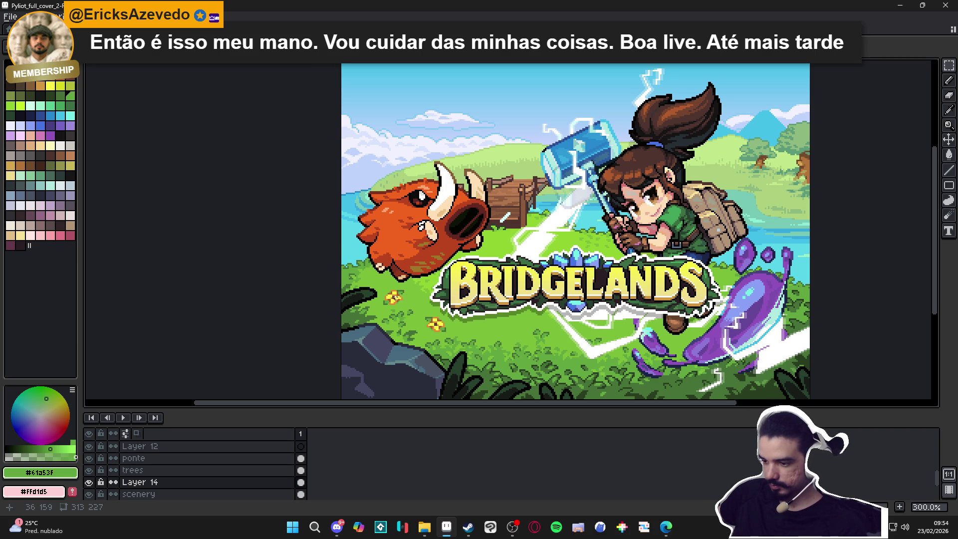
scroll(398, 302, up, 2)
drag(360, 276, 414, 323)
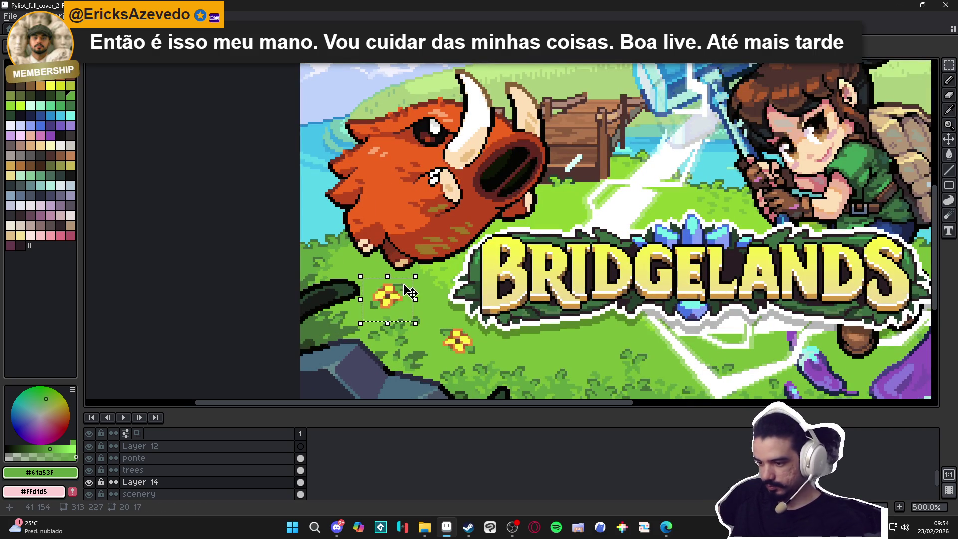
key(Delete)
key(b)
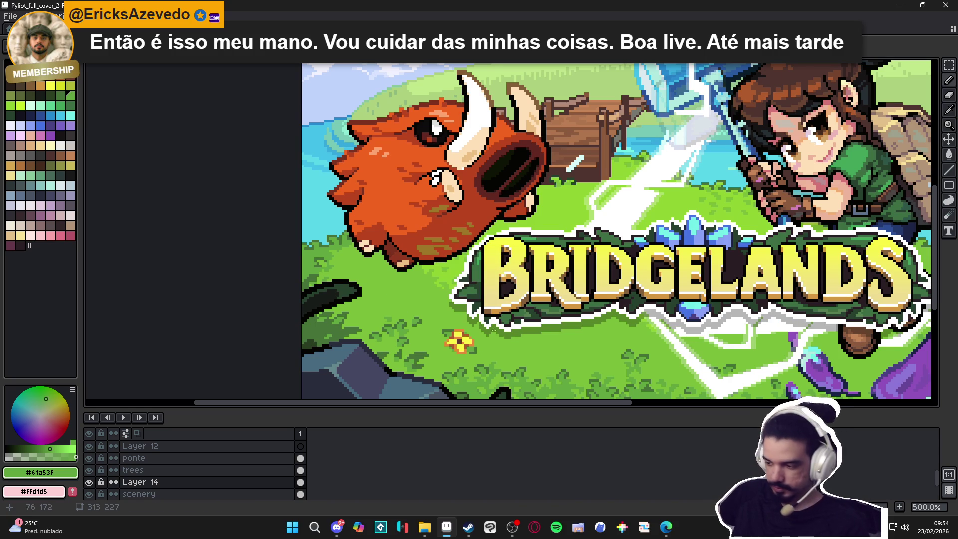
scroll(509, 322, up, 2)
alt+click(509, 321)
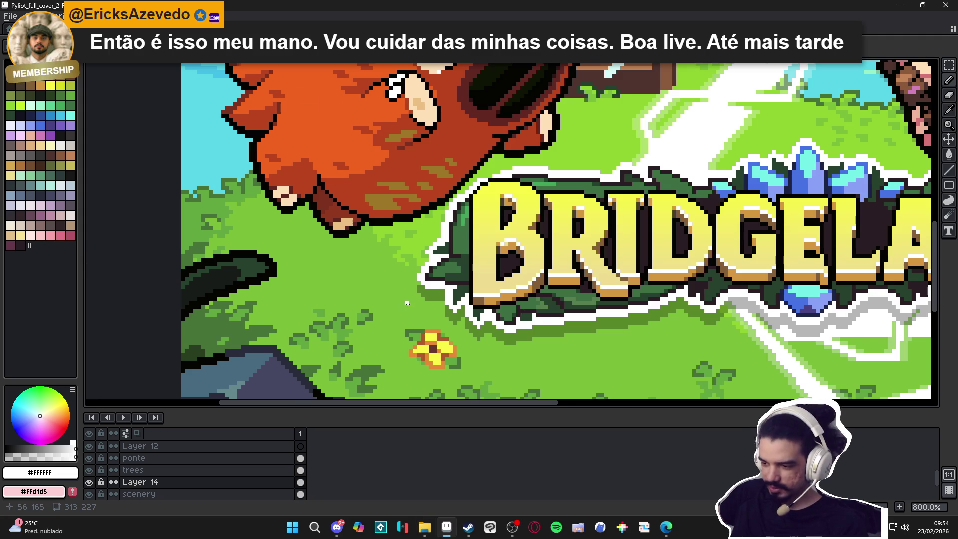
Pencil a small cross of pale lavender petal pixels in the grass left of the yellow flower
scroll(425, 314, up, 1)
scroll(367, 287, down, 1)
scroll(367, 288, up, 1)
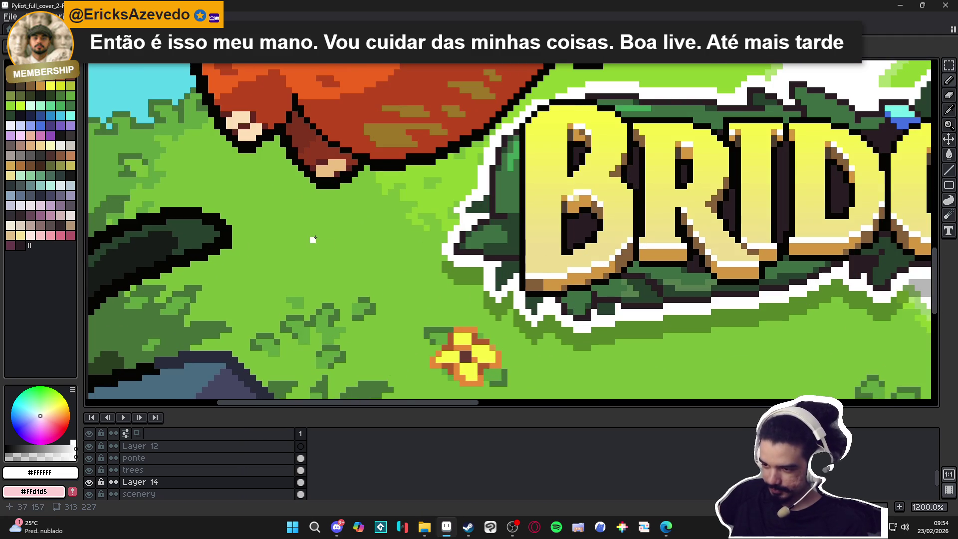
click(22, 129)
scroll(288, 235, up, 1)
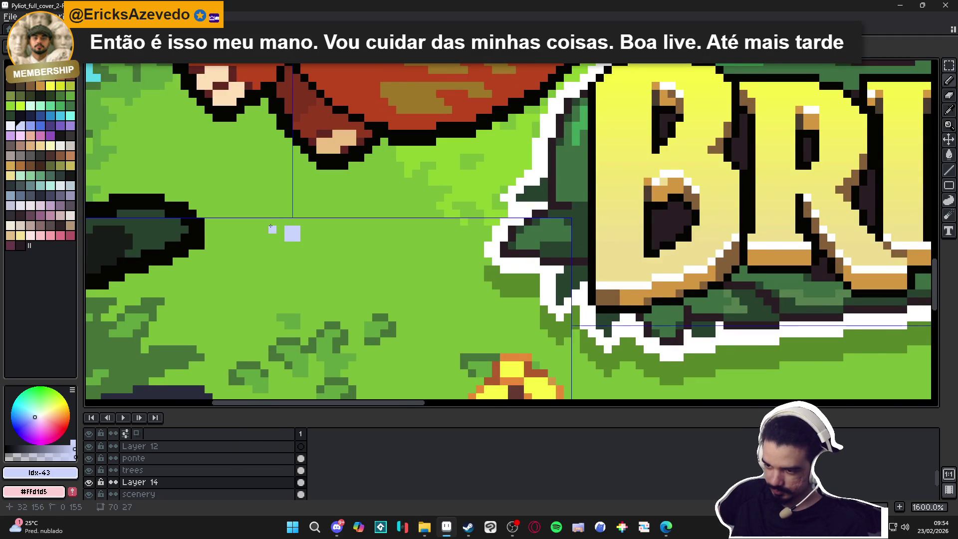
click(278, 227)
drag(320, 245, 296, 222)
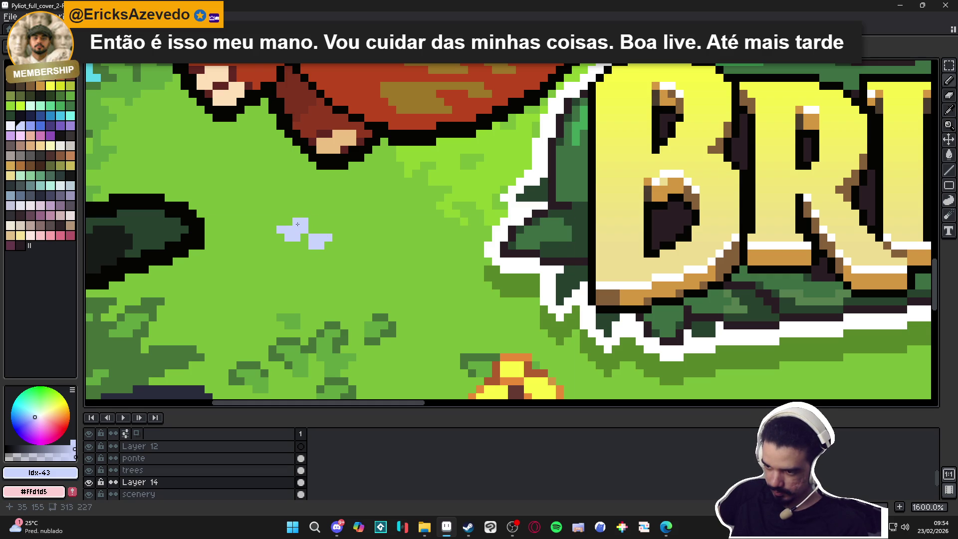
click(297, 214)
click(303, 253)
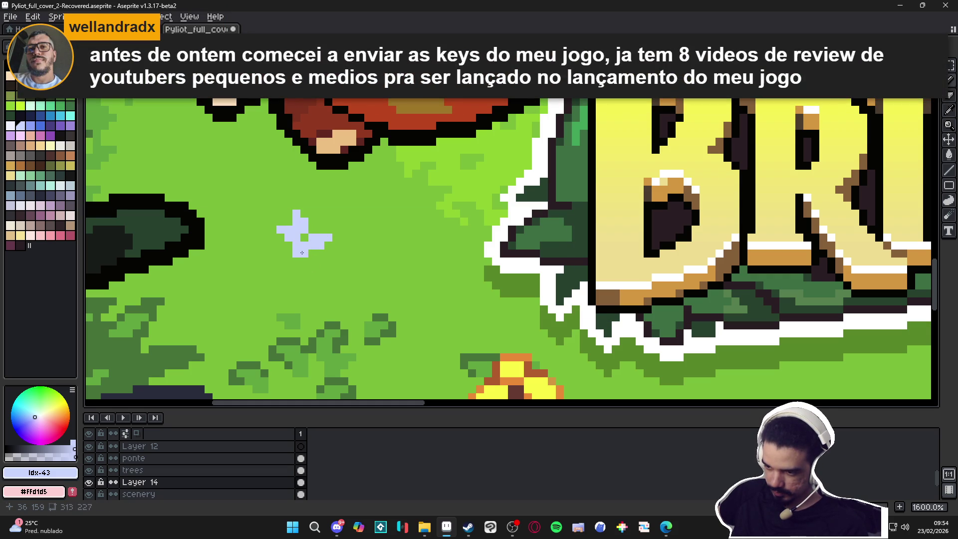
click(311, 254)
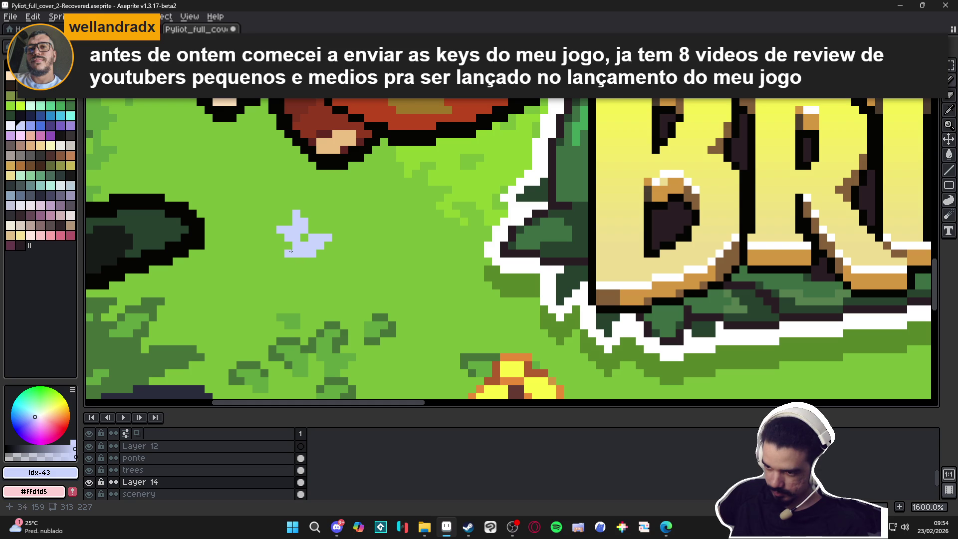
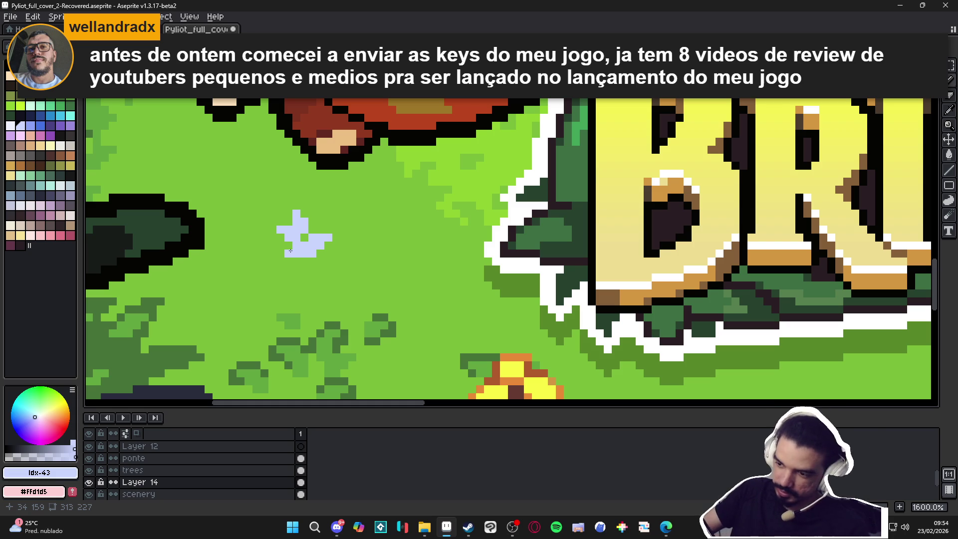
Select and delete the old lavender flower in the grass below the boar
key(m)
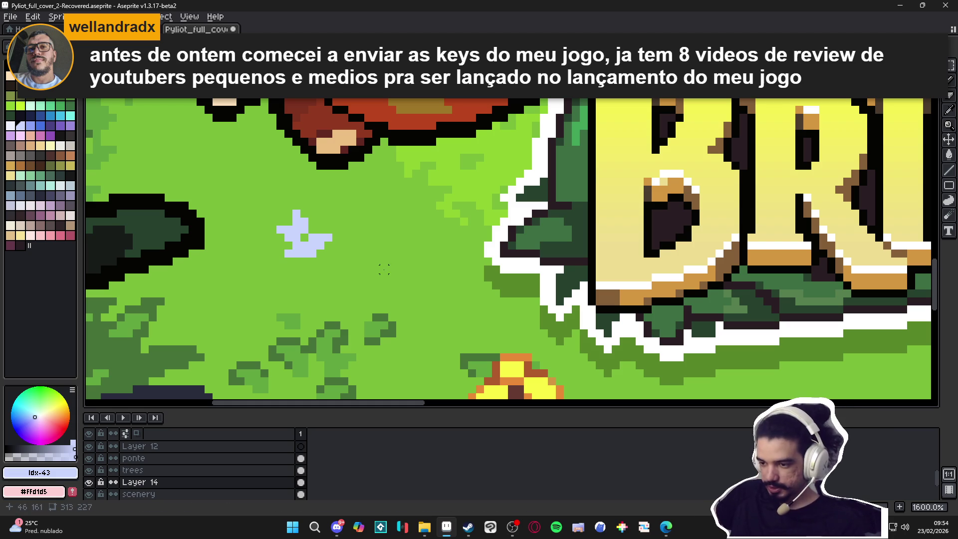
drag(244, 194, 356, 264)
key(Delete)
key(ctrl+d)
scroll(342, 274, down, 3)
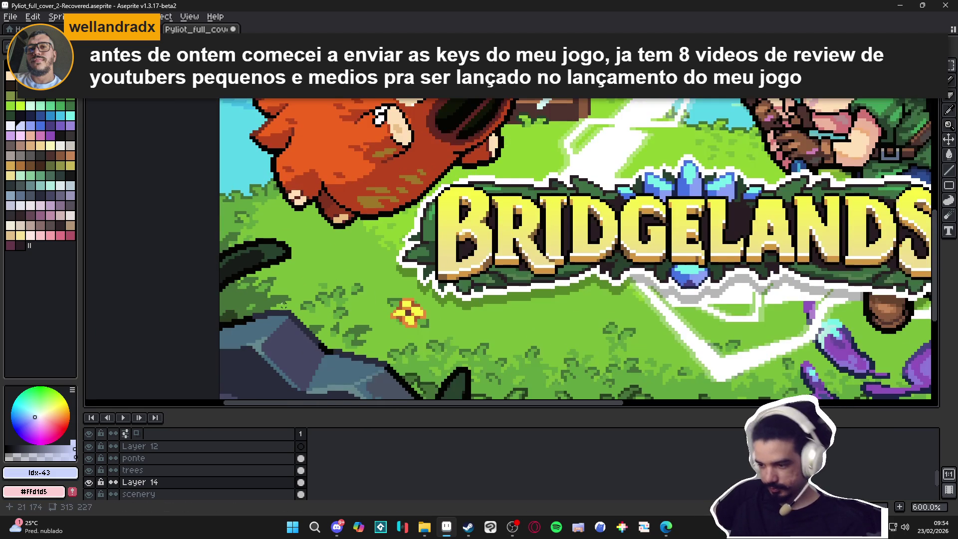
Dab several scattered 2x2 pale lavender blocks where the flower was, undoing one stray stroke
key(b)
scroll(296, 303, up, 4)
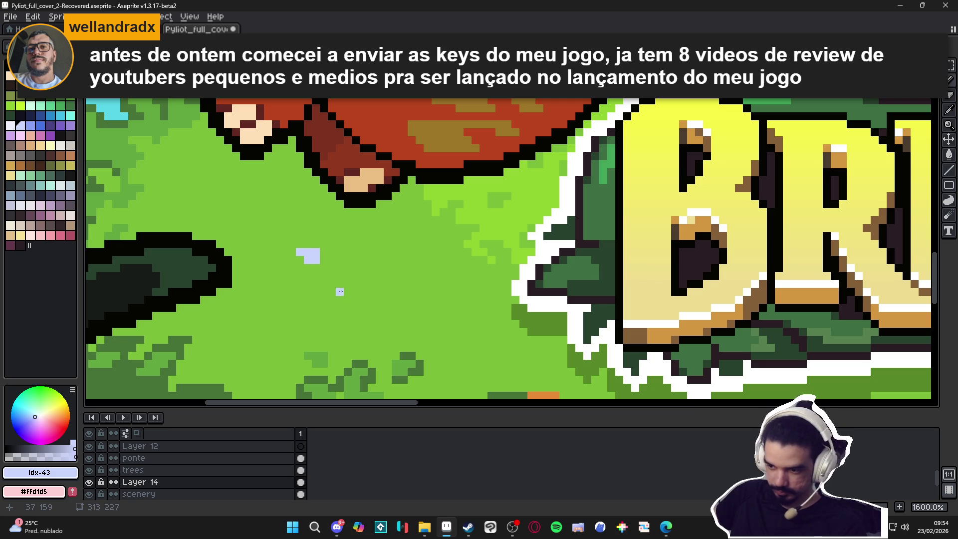
drag(324, 268, 336, 276)
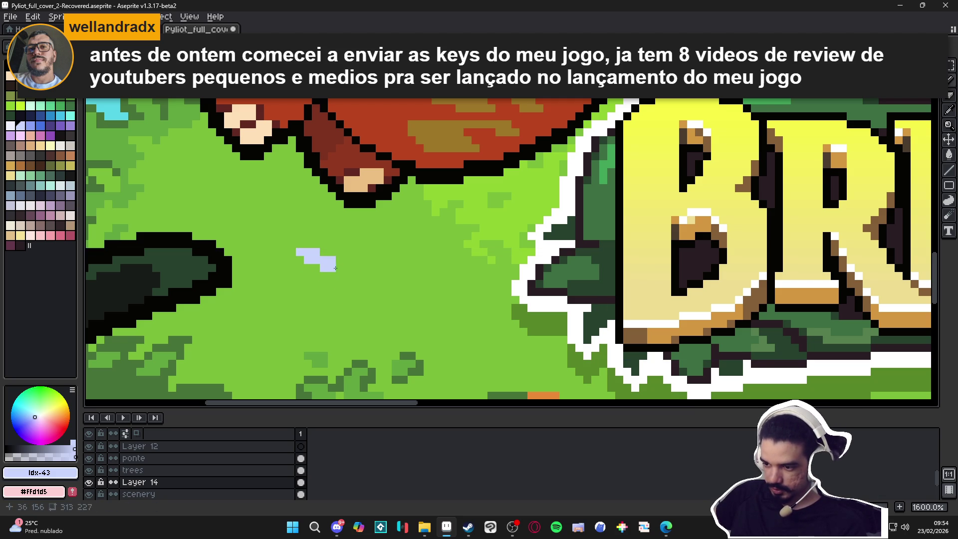
click(326, 253)
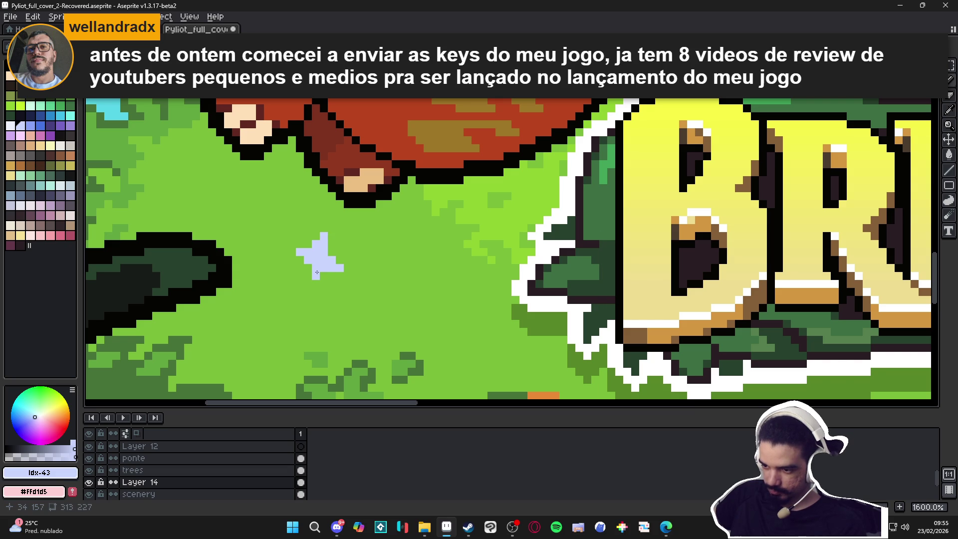
scroll(317, 272, down, 4)
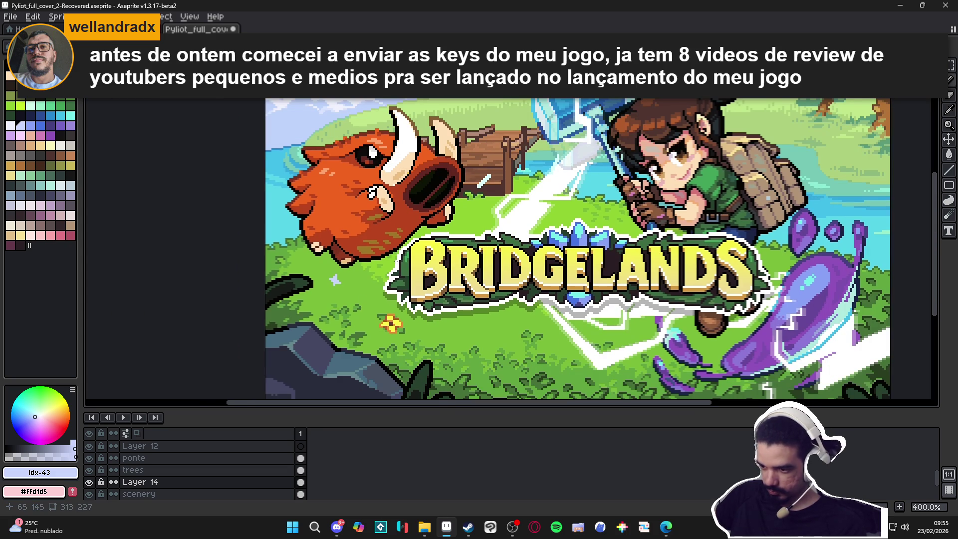
scroll(330, 290, up, 2)
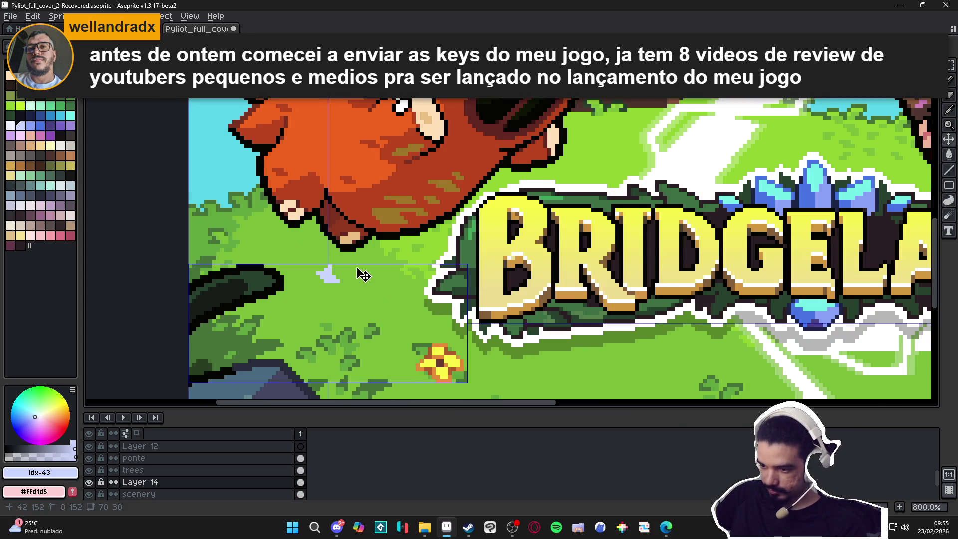
key(ctrl+z)
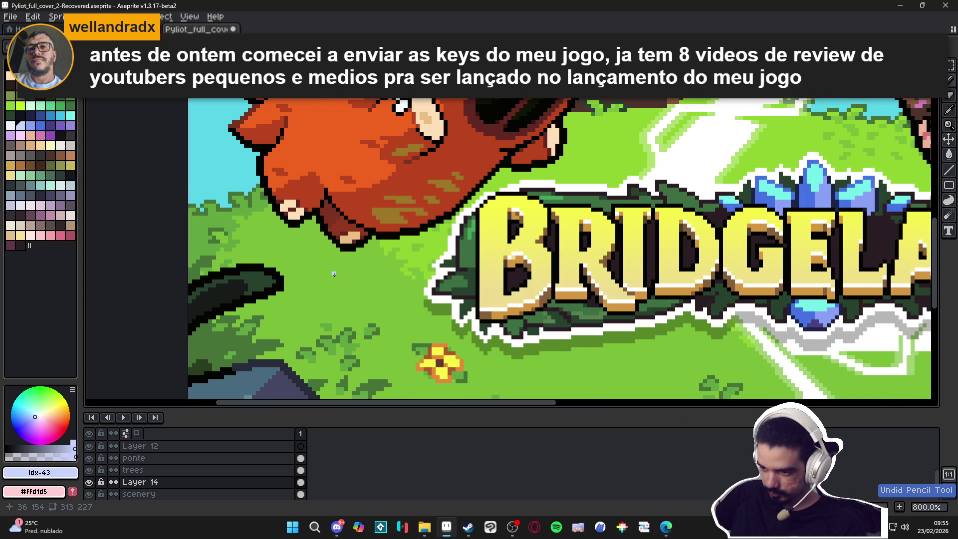
scroll(332, 271, up, 2)
click(333, 274)
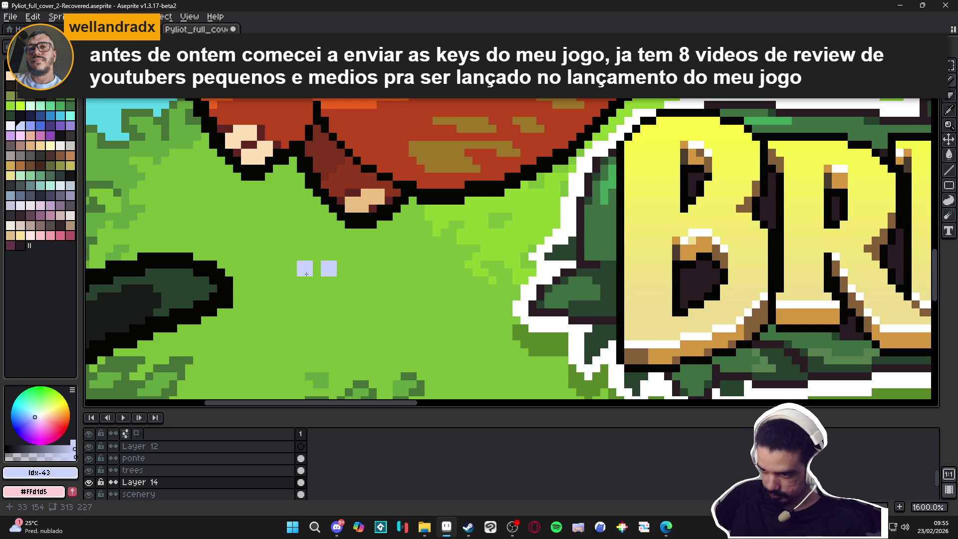
click(305, 282)
click(313, 306)
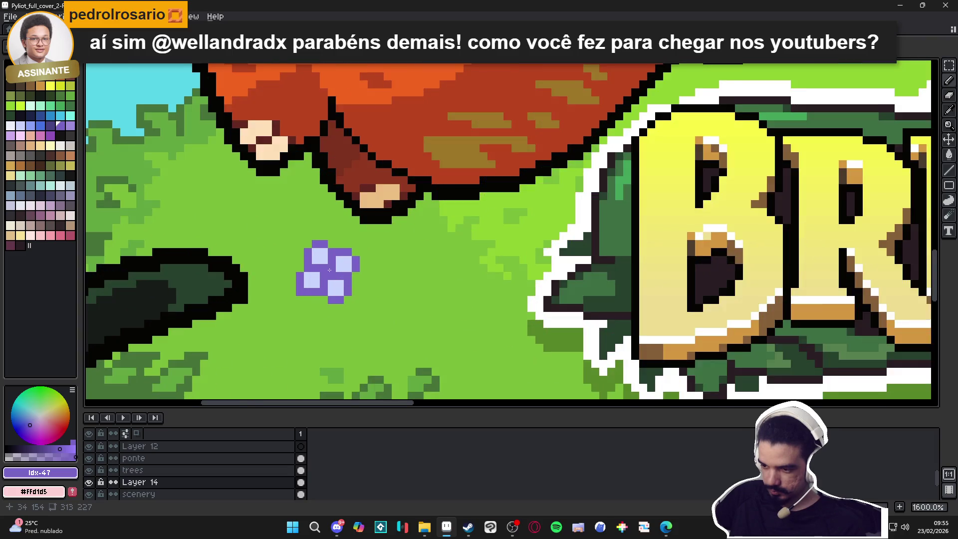
Step to the next purple palette colour and sample the flower's purple from the canvas
scroll(330, 270, up, 2)
key(])
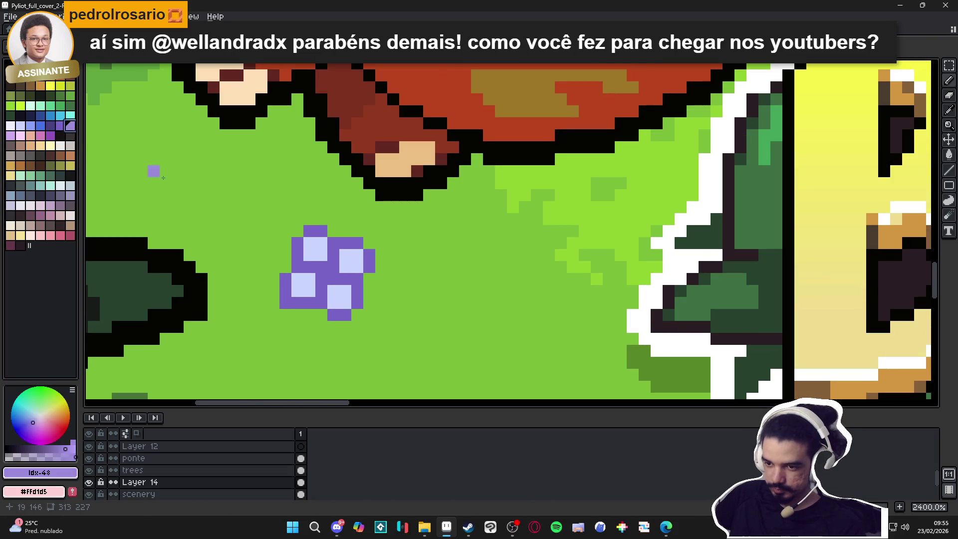
scroll(339, 279, down, 6)
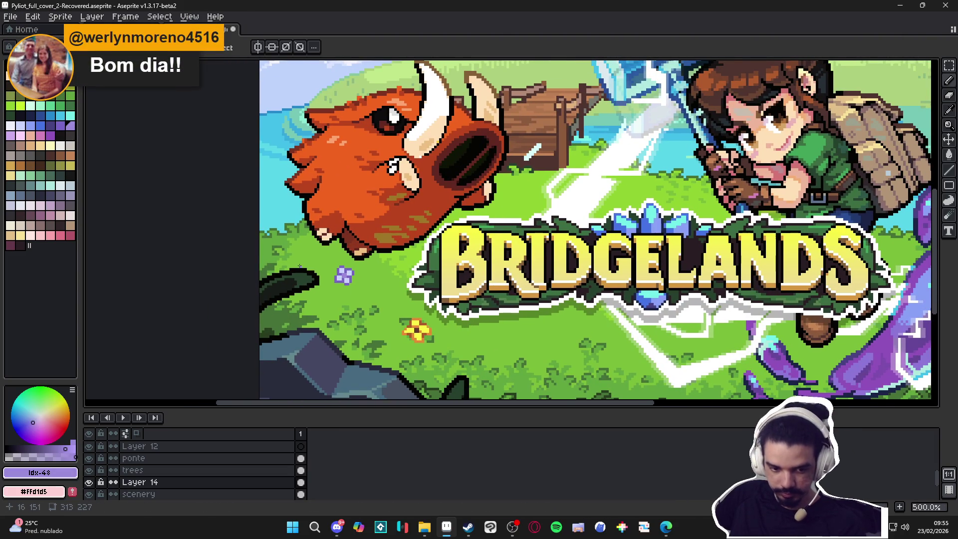
scroll(299, 265, up, 7)
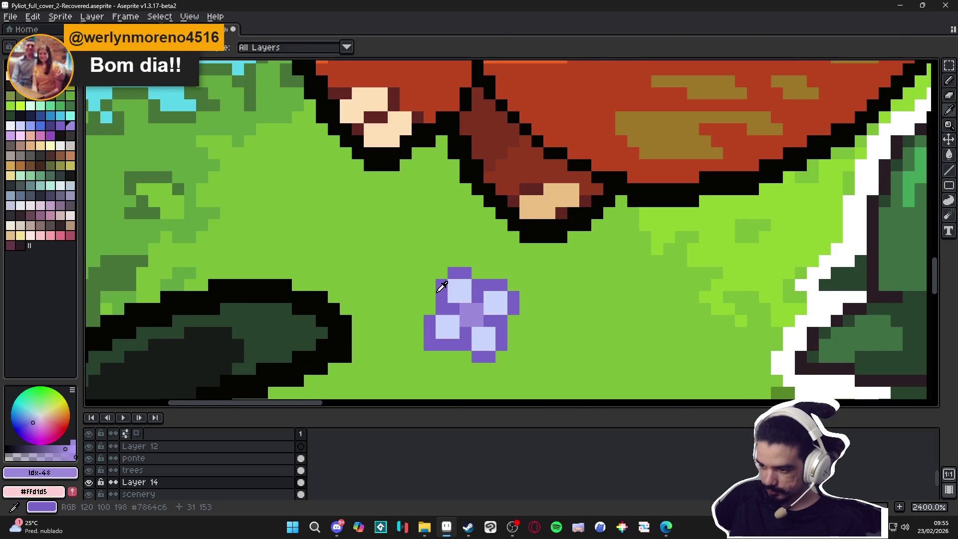
alt+click(447, 274)
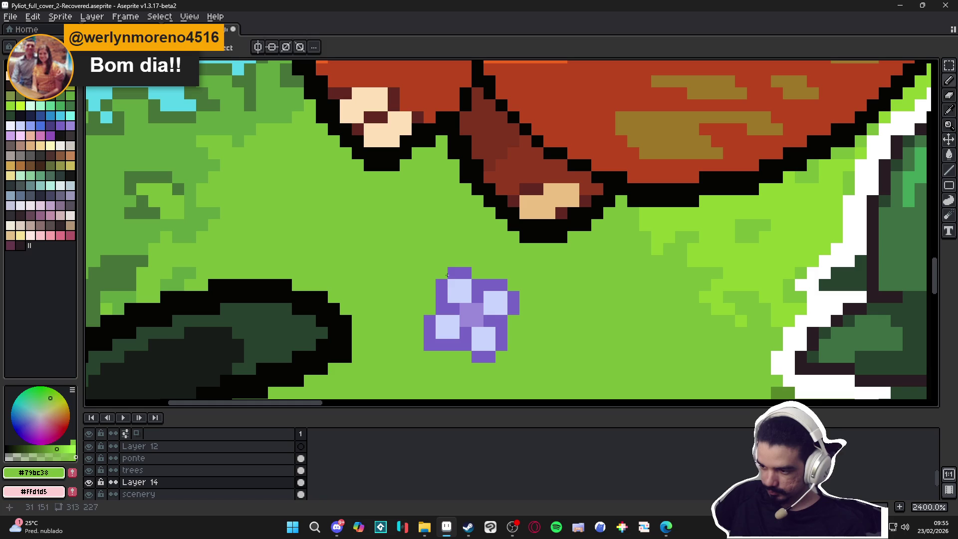
alt+click(443, 282)
Paint dark green #477238 leaf pixels to the right of the flower
scroll(473, 324, down, 2)
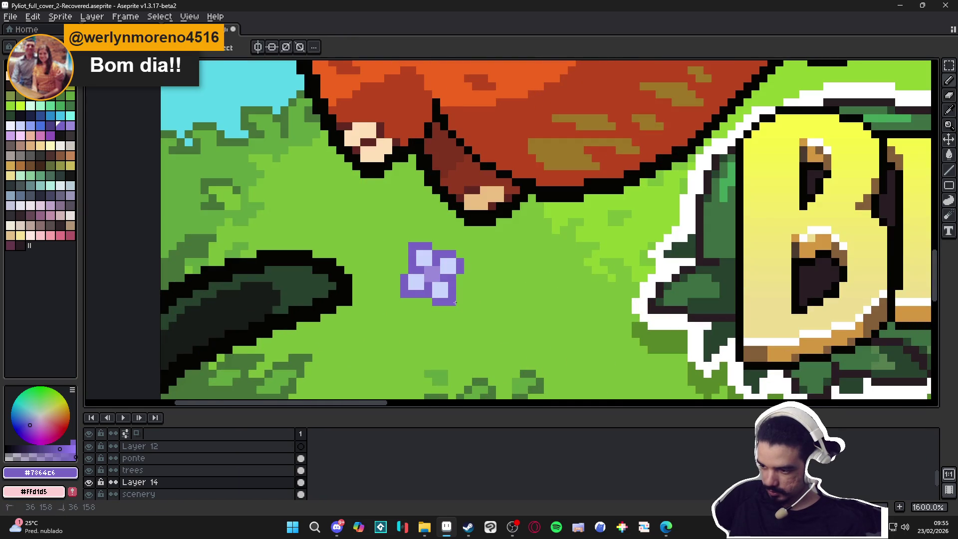
scroll(454, 302, down, 4)
scroll(466, 310, up, 1)
scroll(479, 319, down, 1)
scroll(502, 337, up, 1)
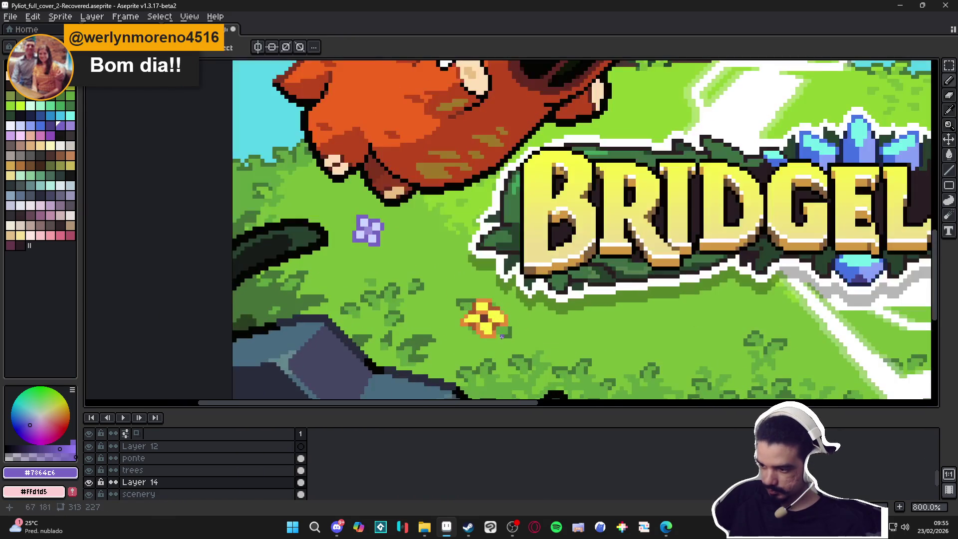
alt+click(502, 335)
scroll(393, 251, up, 4)
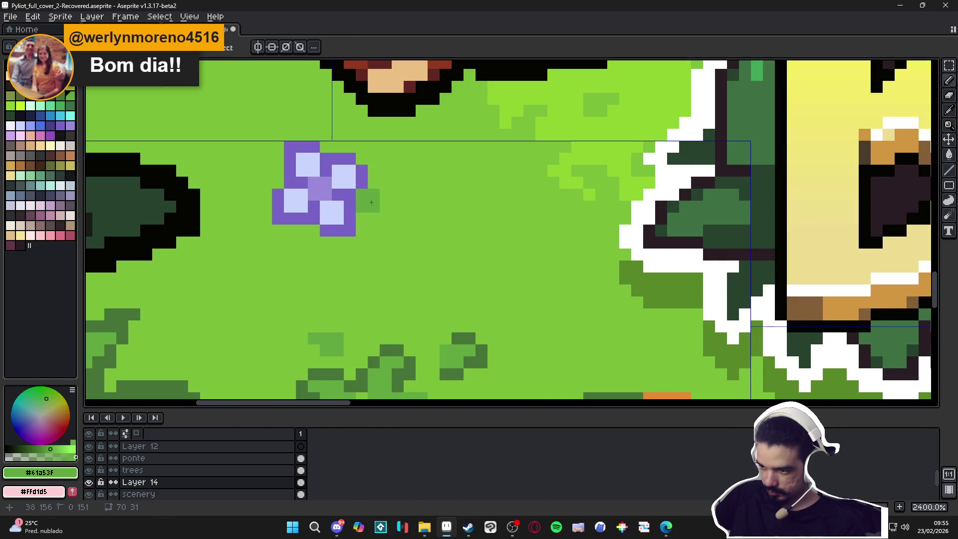
alt+click(470, 331)
mouse_move(362, 195)
mouse_down()
mouse_move(374, 180)
mouse_move(386, 206)
mouse_up()
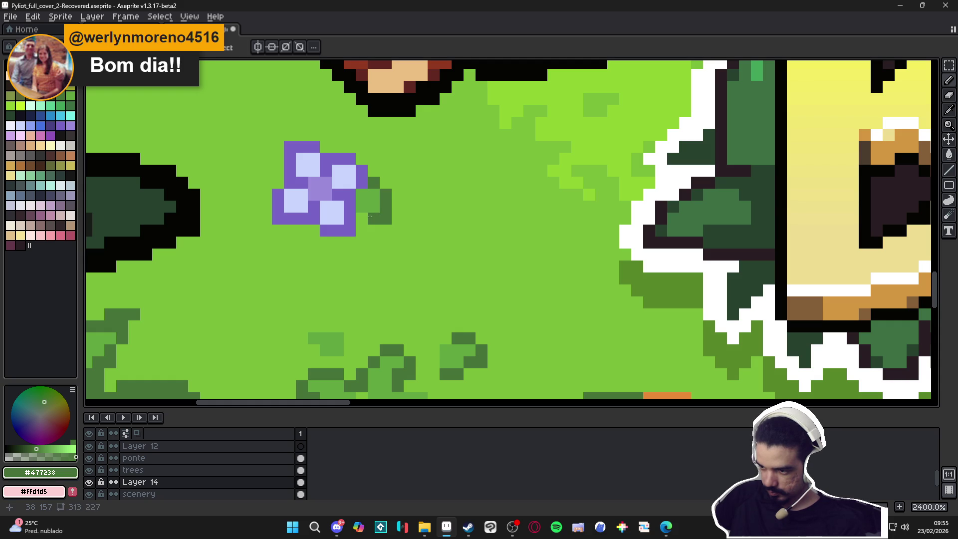
Add medium green #61a53f and dark green #477238 leaf pixels on the flower's left and upper-left
alt+click(363, 200)
click(281, 183)
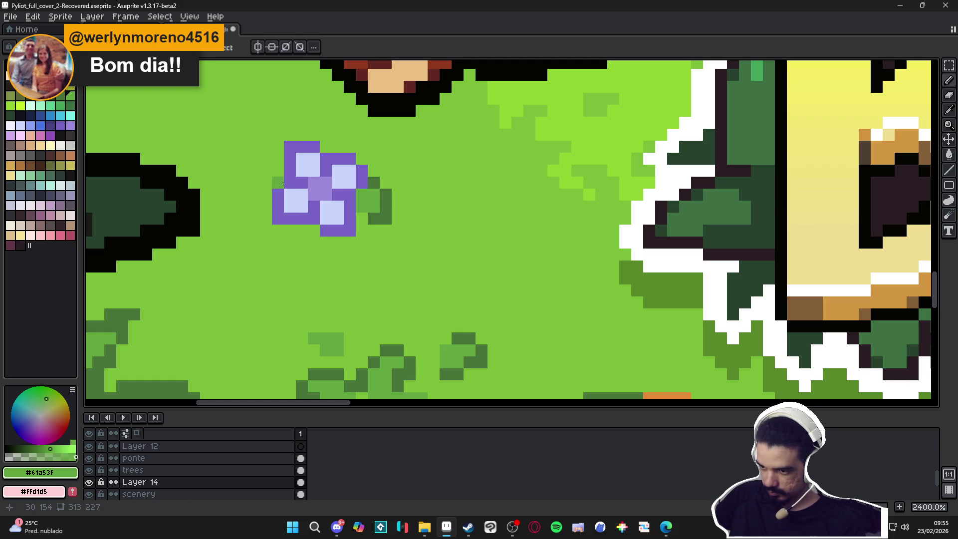
click(265, 185)
click(266, 170)
alt+click(375, 217)
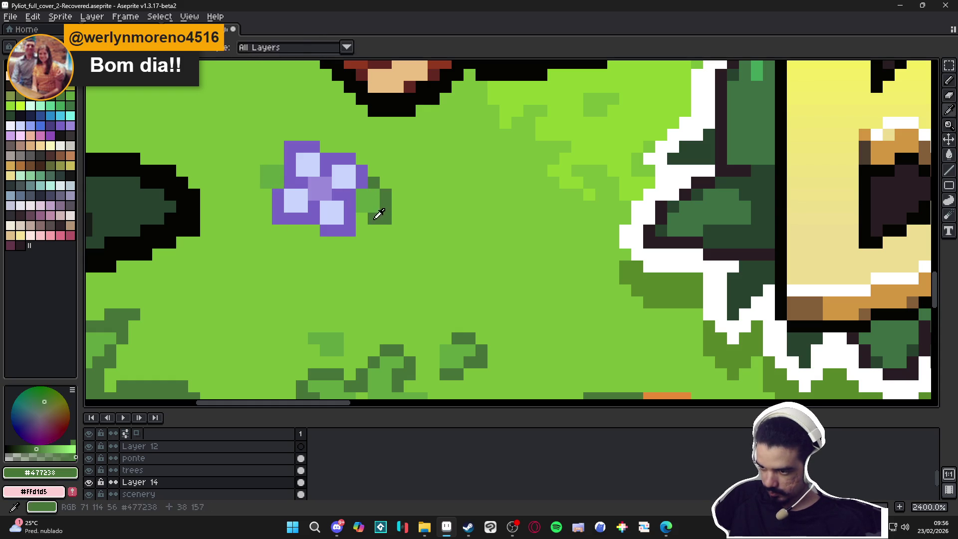
click(278, 159)
click(266, 158)
click(257, 167)
click(254, 182)
click(265, 194)
click(254, 195)
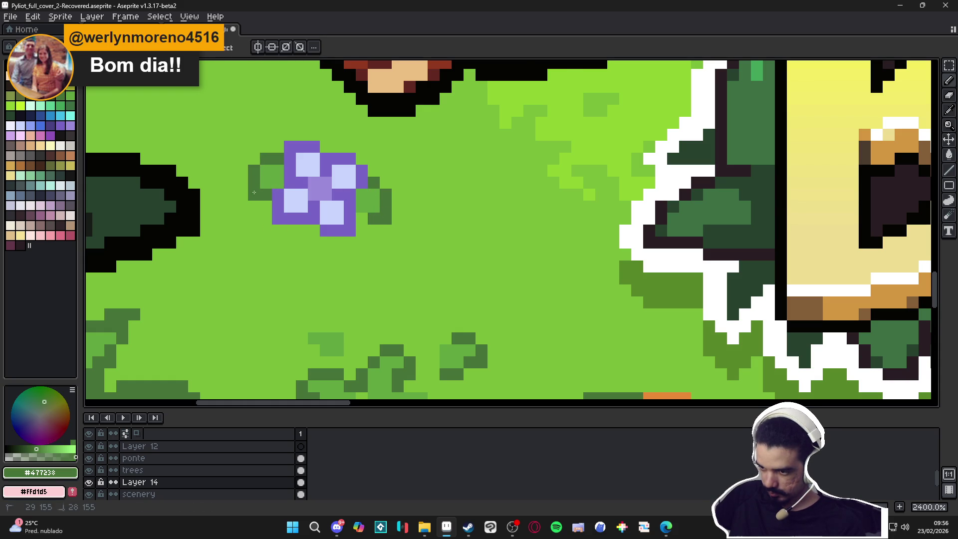
Pan over the flower area and resample the medium green #61a53f
scroll(319, 233, down, 6)
drag(319, 233, 336, 235)
scroll(344, 220, up, 4)
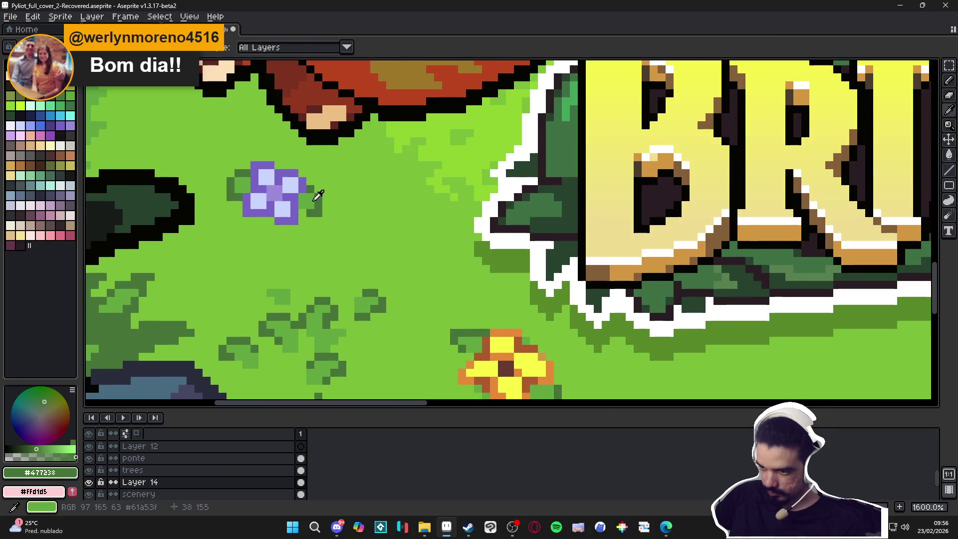
alt+click(274, 220)
scroll(274, 220, down, 4)
Save the cover, zoom in and out to review the artwork, and save again
key(ctrl+s)
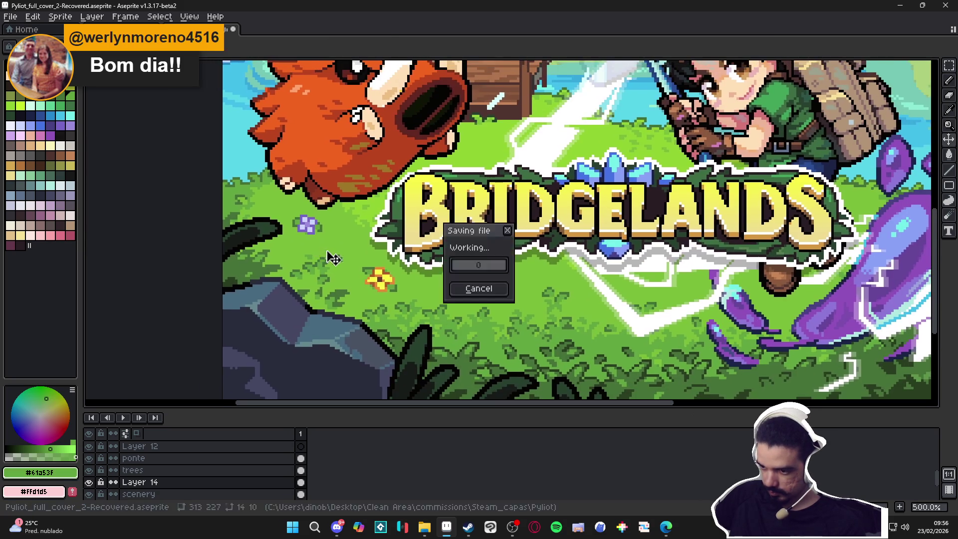
scroll(274, 220, down, 3)
scroll(474, 279, up, 1)
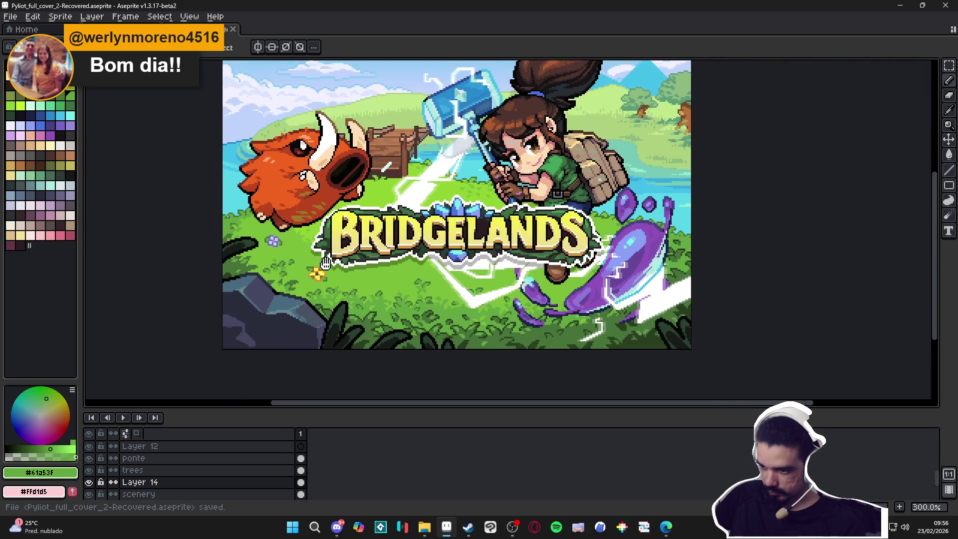
scroll(370, 276, down, 1)
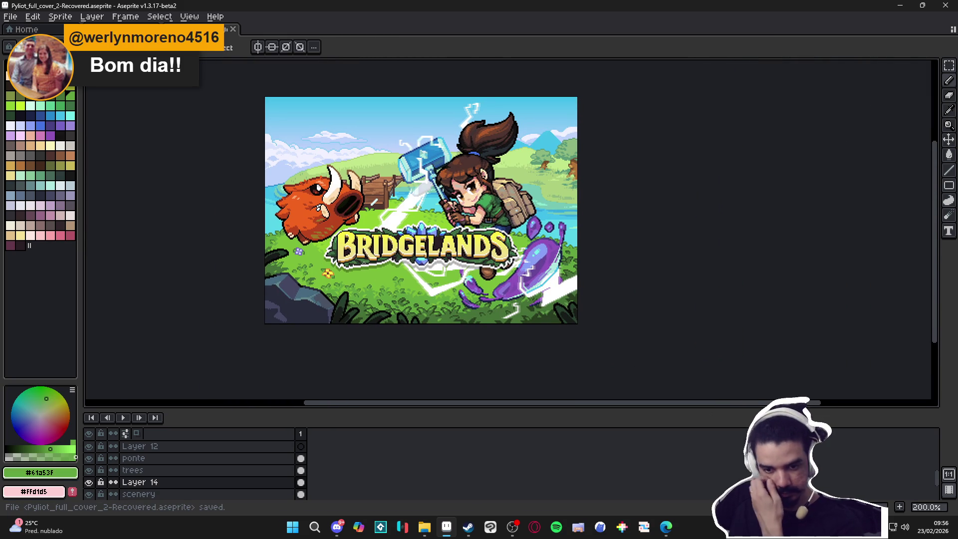
scroll(361, 261, up, 1)
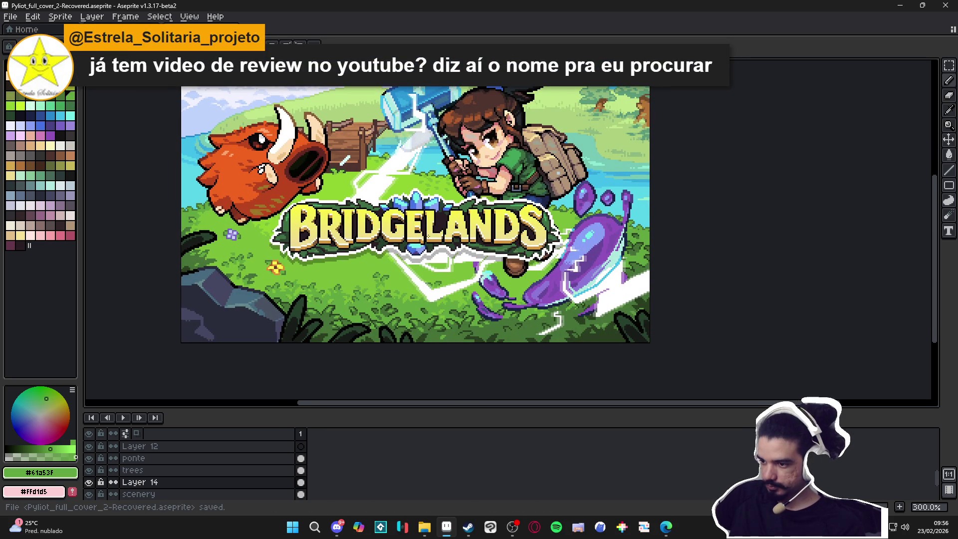
scroll(544, 231, down, 1)
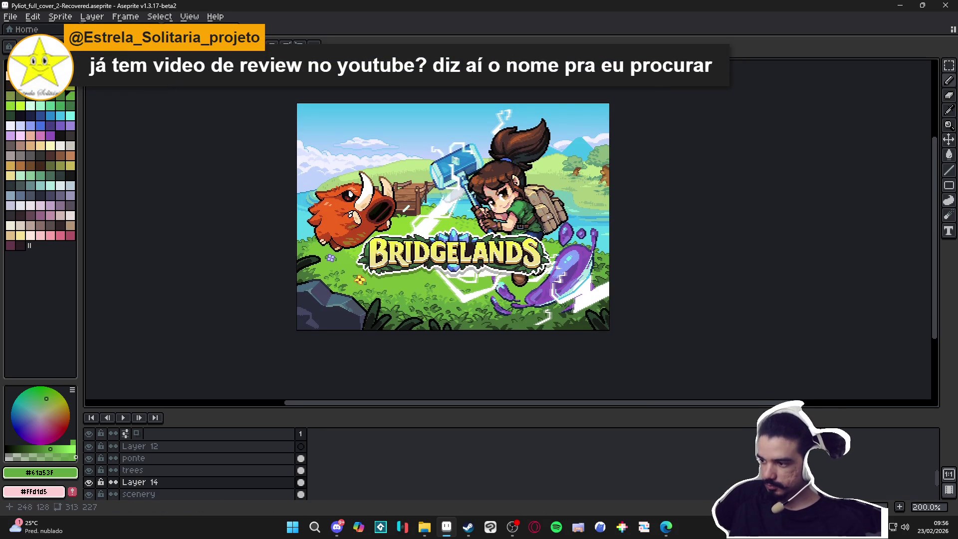
scroll(460, 243, up, 1)
key(ctrl+s)
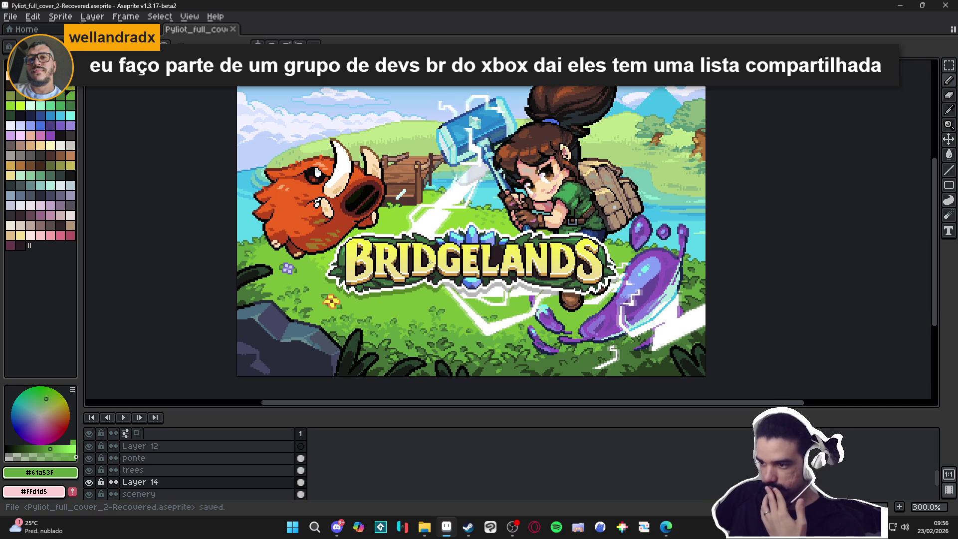
Reposition the artwork and shrink the timeline to enlarge the canvas, then save
scroll(492, 313, down, 1)
scroll(491, 313, up, 1)
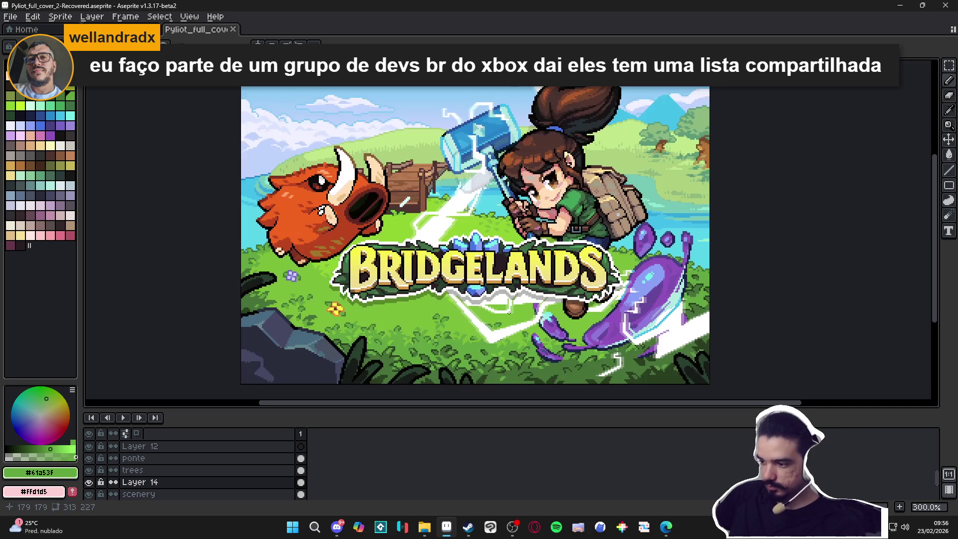
drag(503, 305, 491, 312)
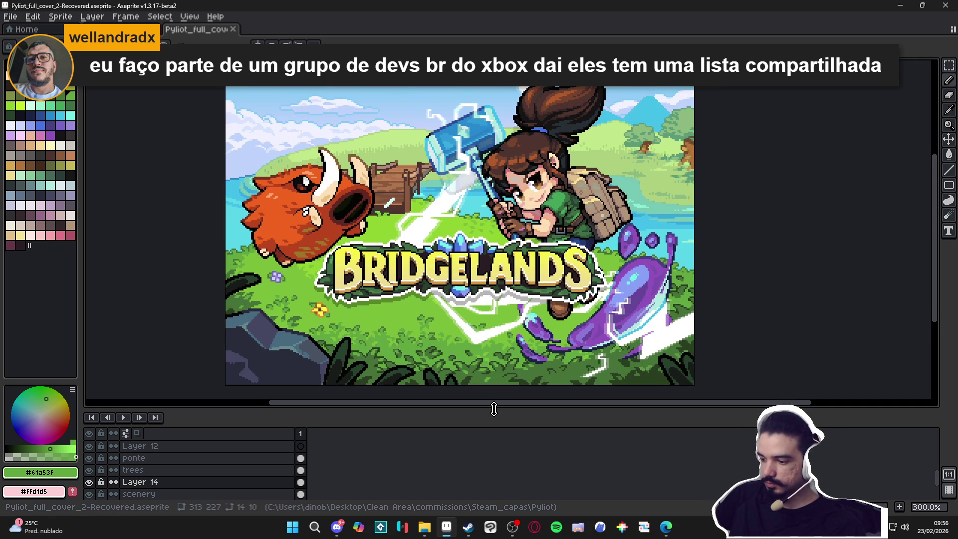
drag(494, 407, 494, 432)
key(ctrl+s)
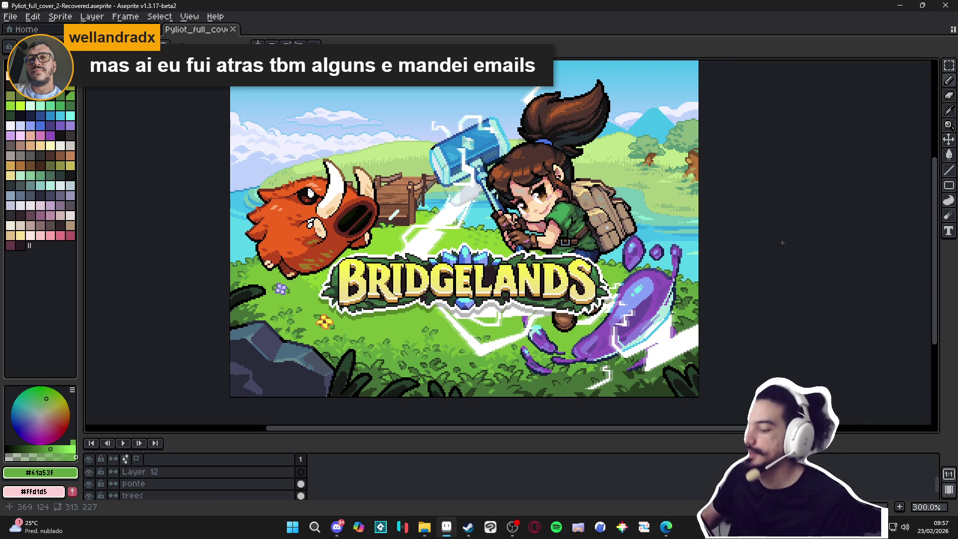
Pan across the whole cover to review it, saving the file twice more
scroll(515, 187, down, 1)
scroll(477, 206, up, 1)
key(ctrl+s)
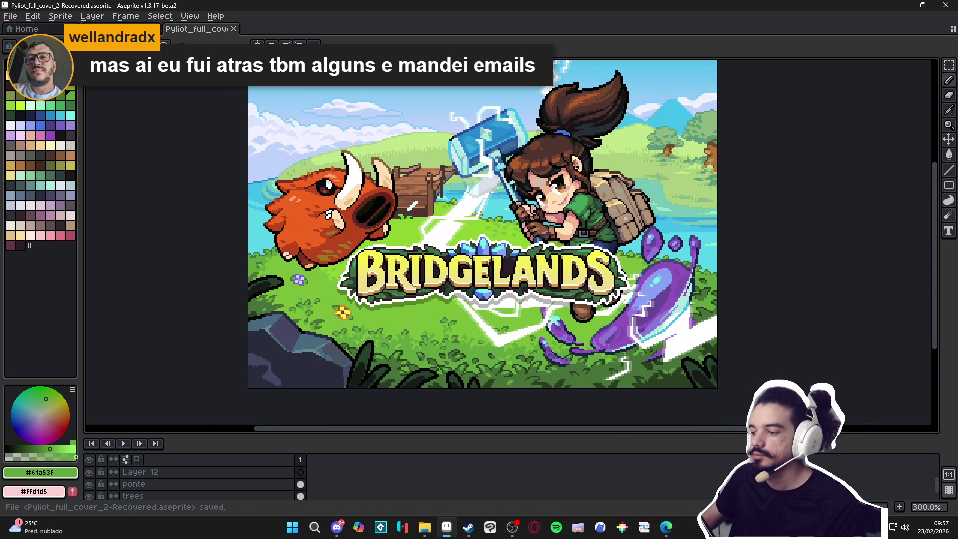
scroll(541, 195, down, 1)
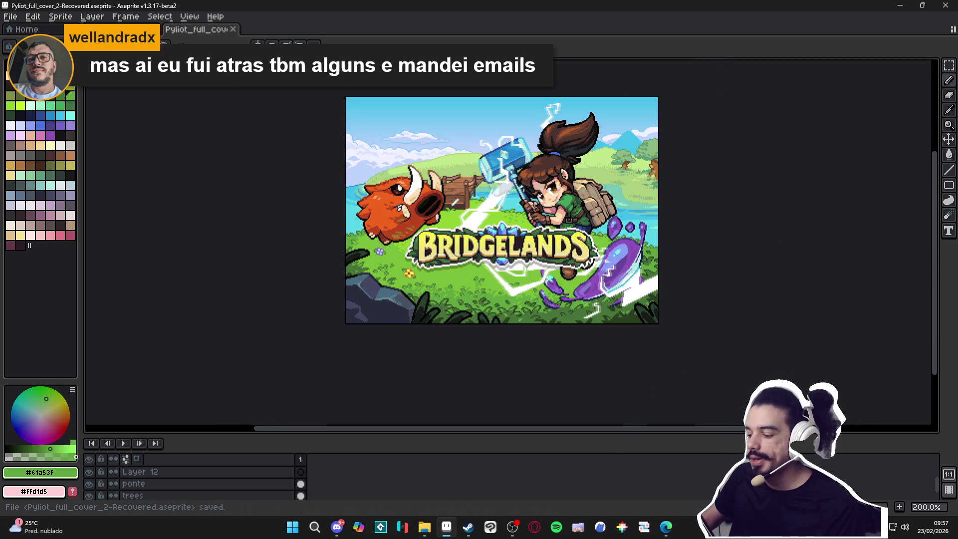
drag(544, 200, 569, 216)
scroll(570, 215, up, 1)
key(ctrl+s)
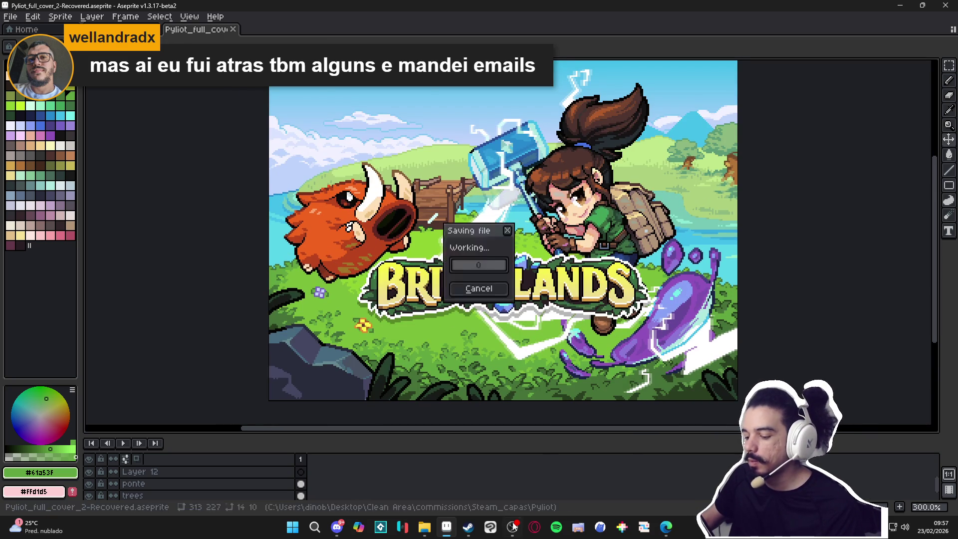
mouse_move(337, 527)
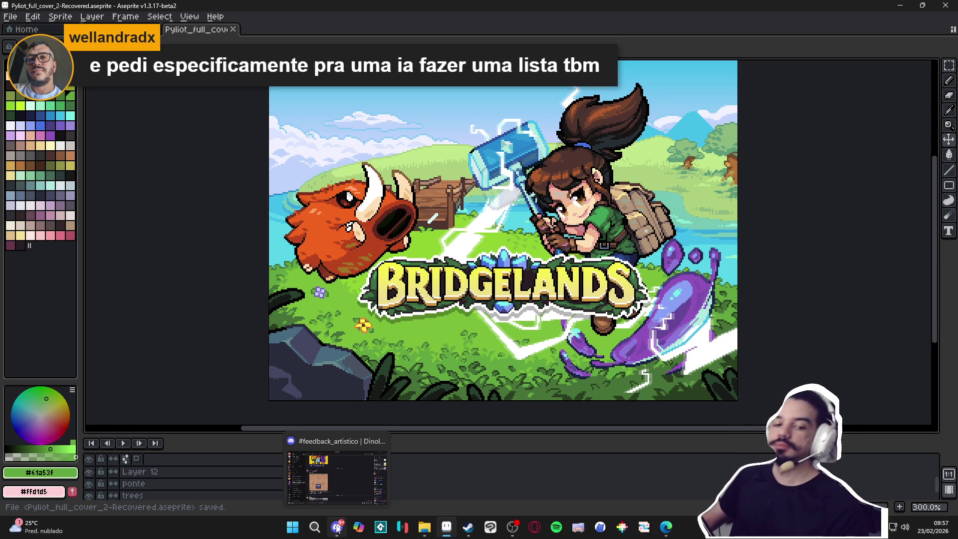
click(338, 527)
click(337, 527)
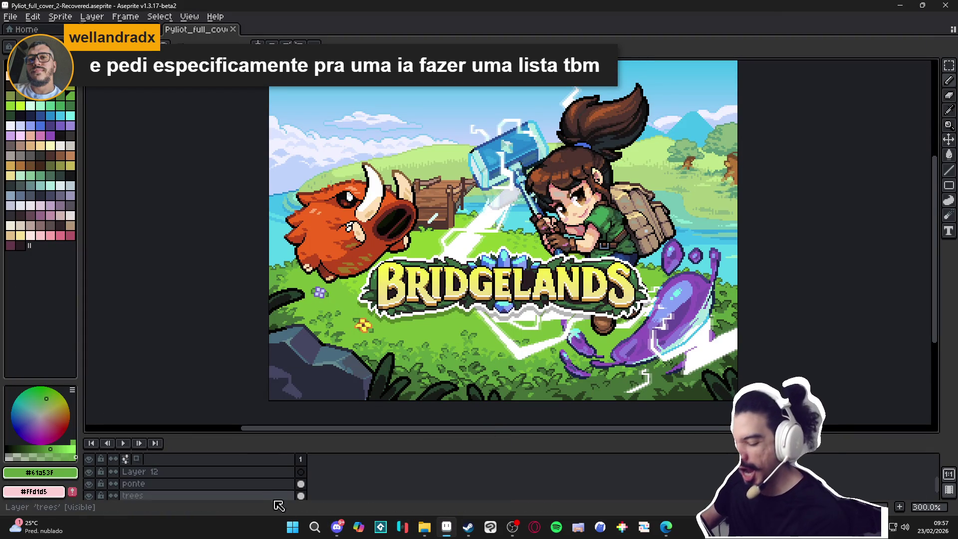
click(289, 527)
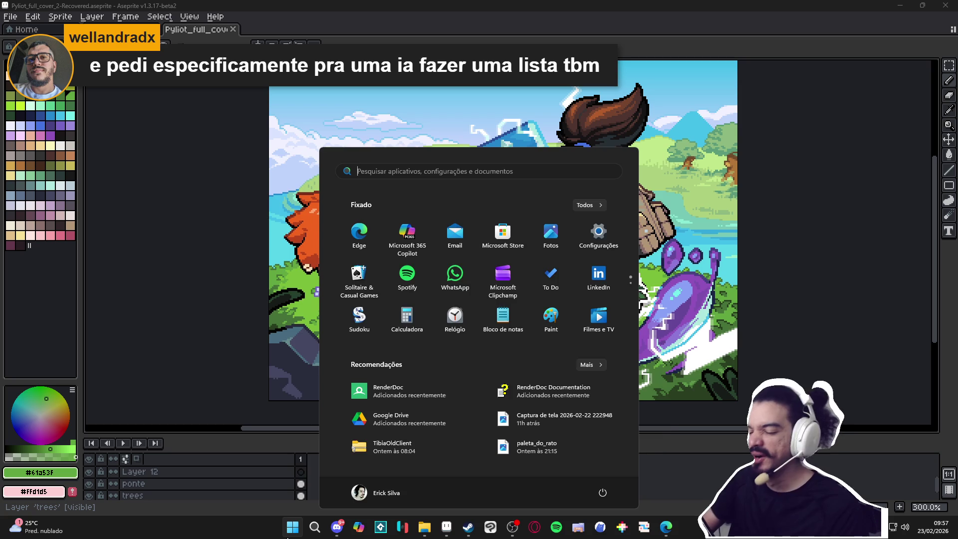
text(tibia)
key(BackSpace)
key(BackSpace)
key(BackSpace)
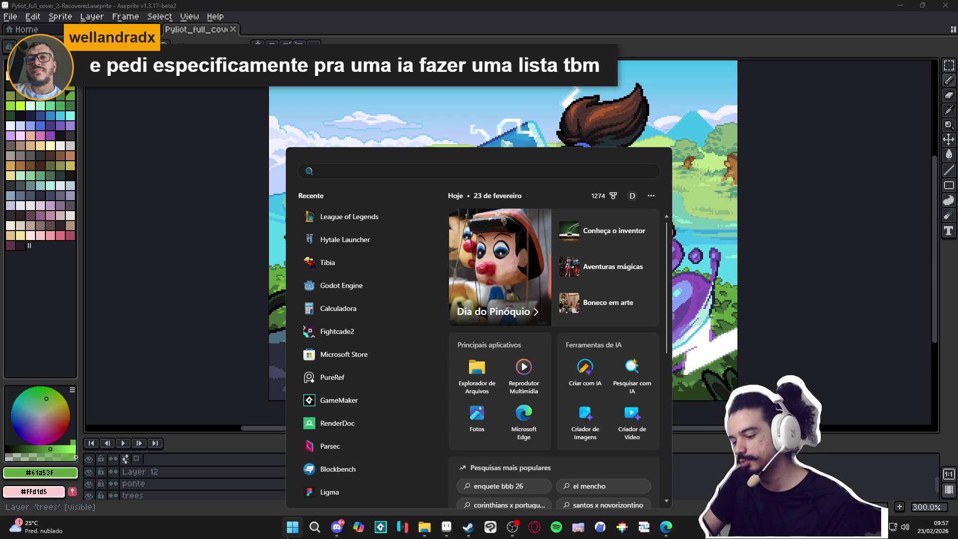
text(pureref)
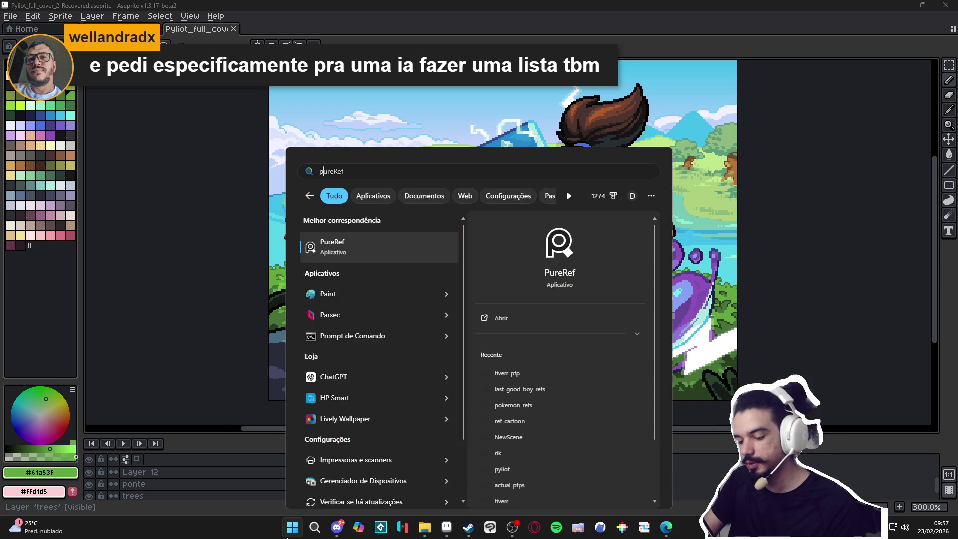
key(Return)
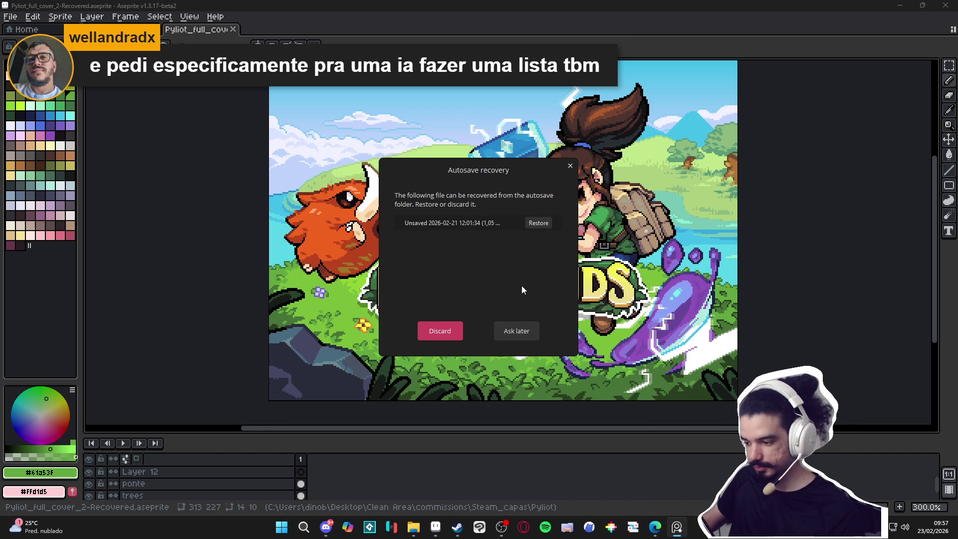
click(538, 222)
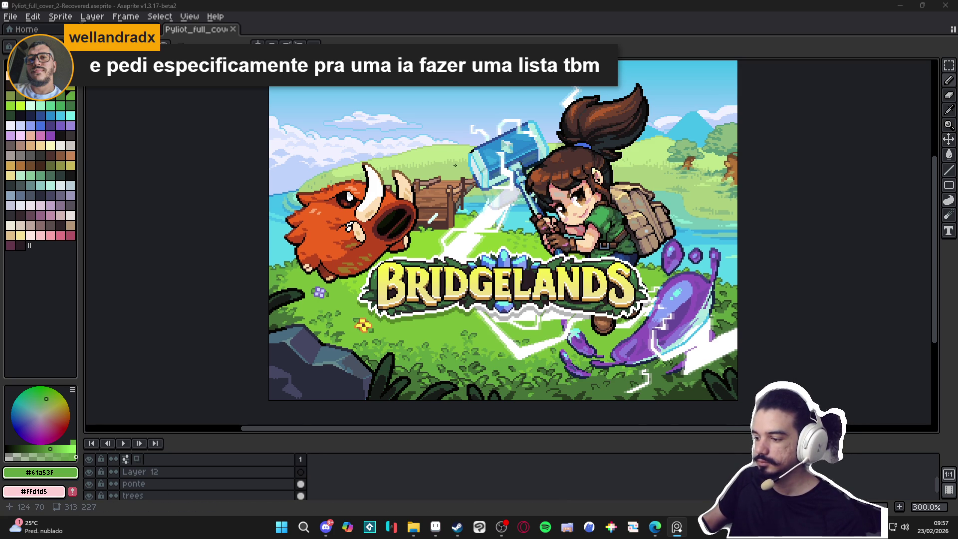
On the scenery layer, paint sampled green shading patches onto the hill behind the bridge
scroll(638, 170, up, 4)
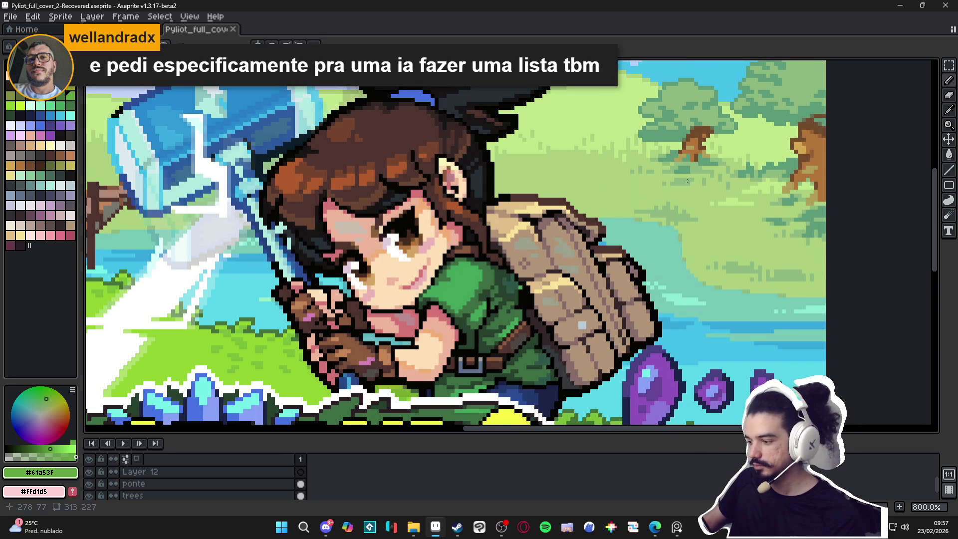
alt+click(683, 182)
ctrl+click(622, 188)
scroll(276, 189, up, 2)
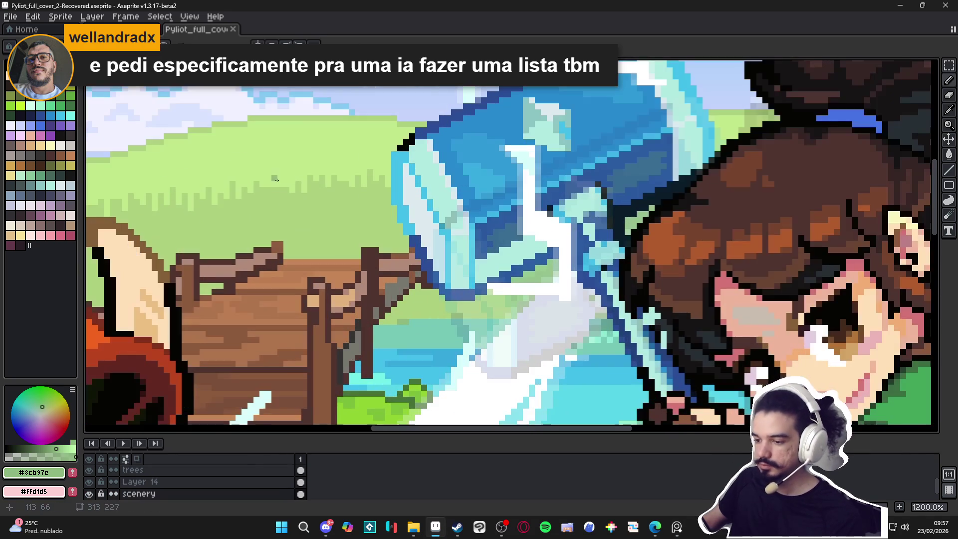
mouse_move(276, 189)
mouse_down()
mouse_move(294, 189)
mouse_move(279, 181)
mouse_move(314, 187)
mouse_move(324, 197)
mouse_move(314, 198)
mouse_move(330, 202)
mouse_move(335, 192)
mouse_move(373, 197)
mouse_move(377, 206)
mouse_up()
mouse_move(269, 207)
mouse_down()
mouse_move(319, 214)
mouse_move(309, 205)
mouse_move(303, 216)
mouse_up()
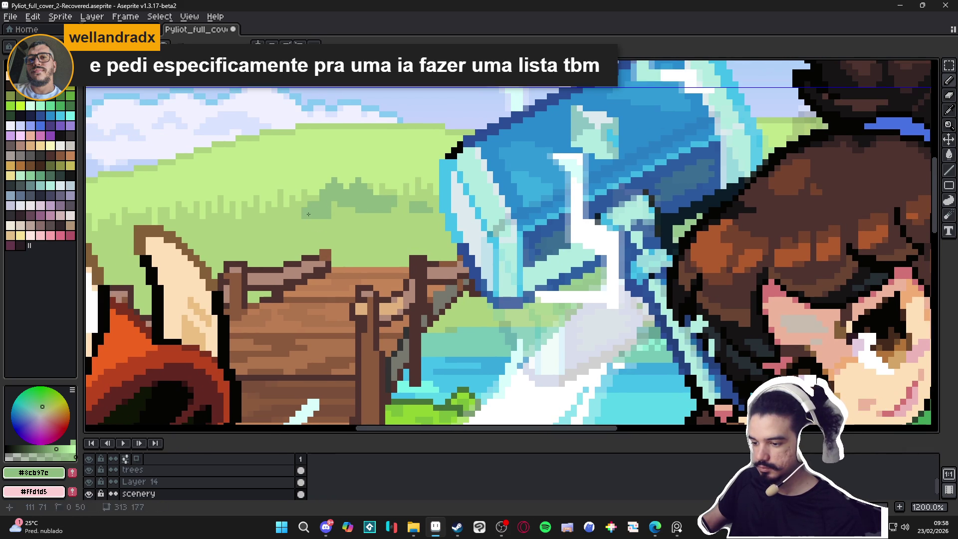
click(287, 219)
click(283, 214)
click(294, 213)
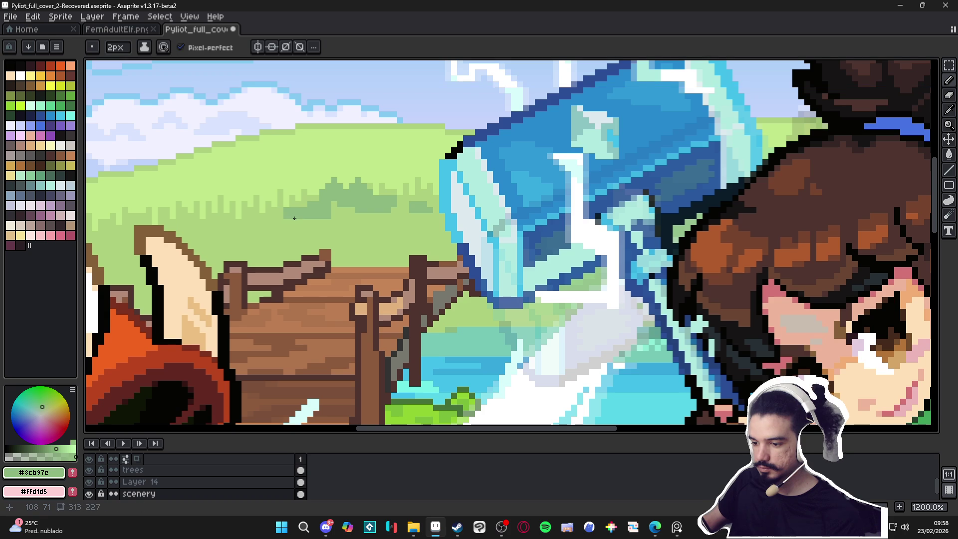
Pick light green #add07d from the hill and paint a 2px patch, returning the brush to 1px
key(minus)
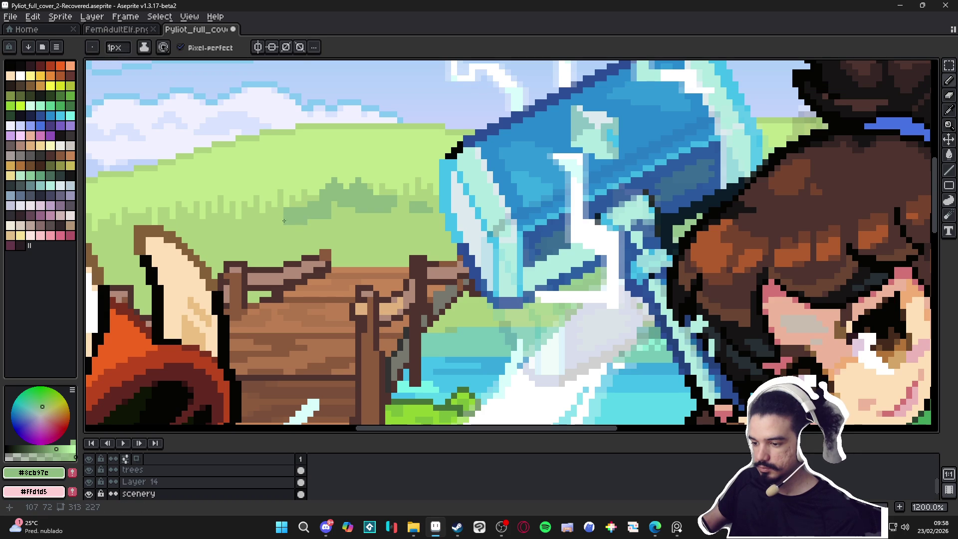
scroll(274, 219, down, 2)
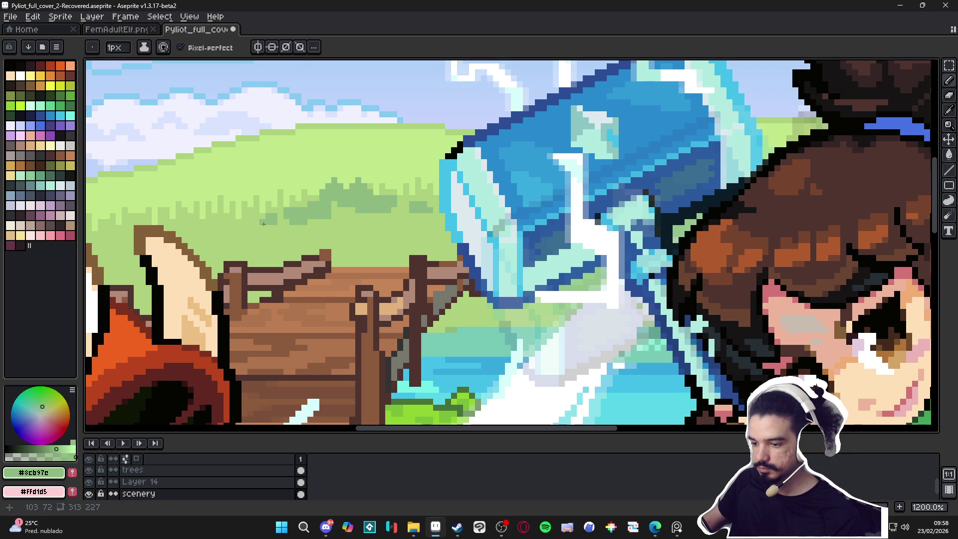
scroll(314, 230, down, 3)
scroll(314, 229, up, 2)
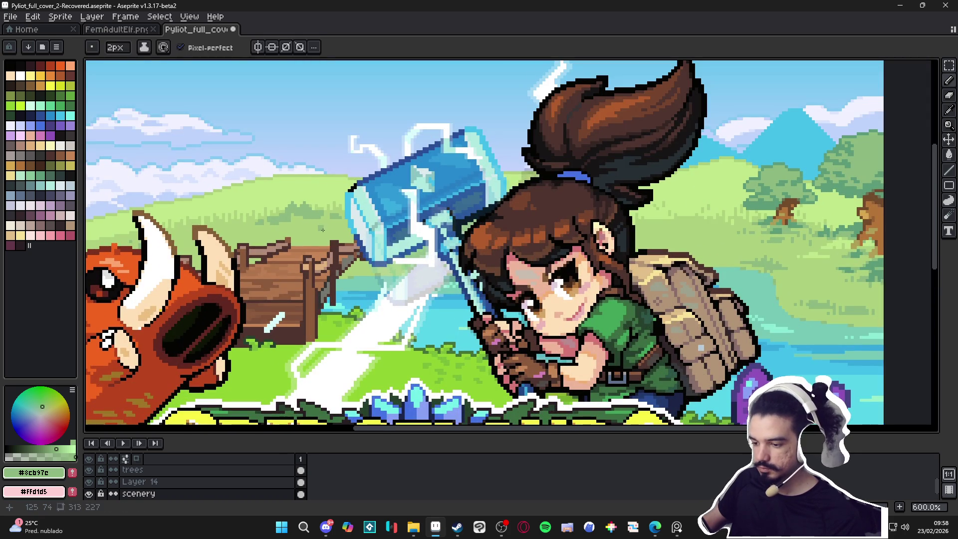
scroll(330, 229, down, 2)
scroll(330, 225, up, 2)
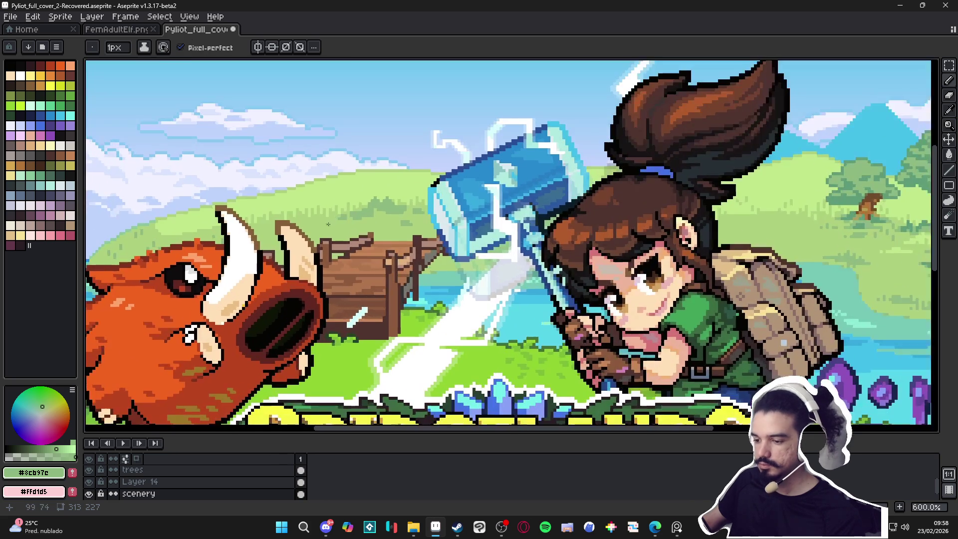
alt+click(329, 220)
scroll(335, 197, up, 3)
key(plus)
drag(349, 178, 379, 184)
scroll(382, 186, down, 1)
key(minus)
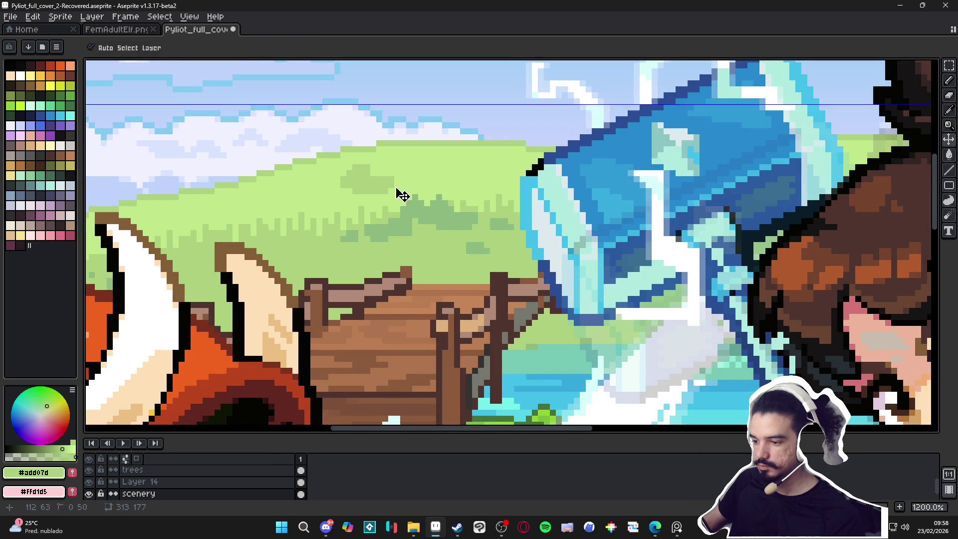
scroll(407, 186, down, 4)
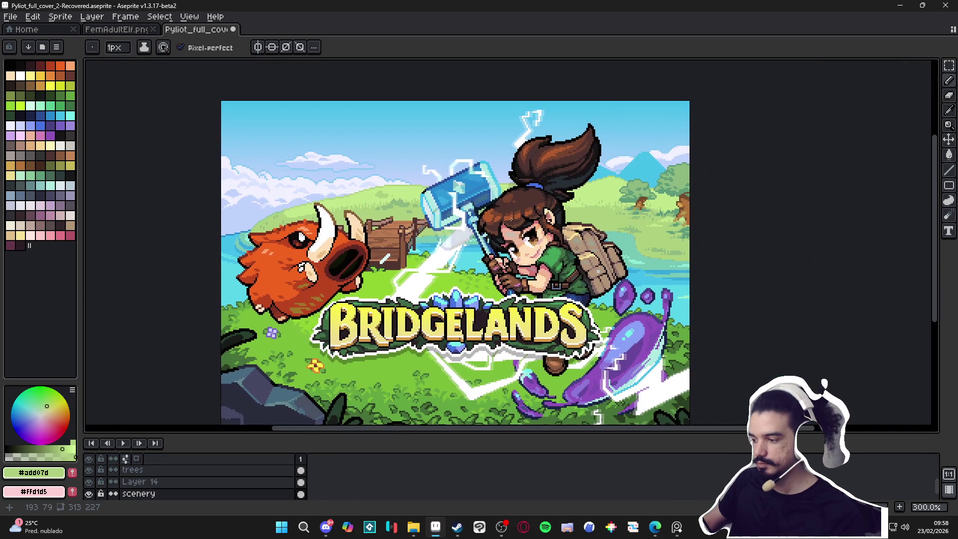
Open the F7 preview window, move it to the right side, pan the canvas, and save
key(F7)
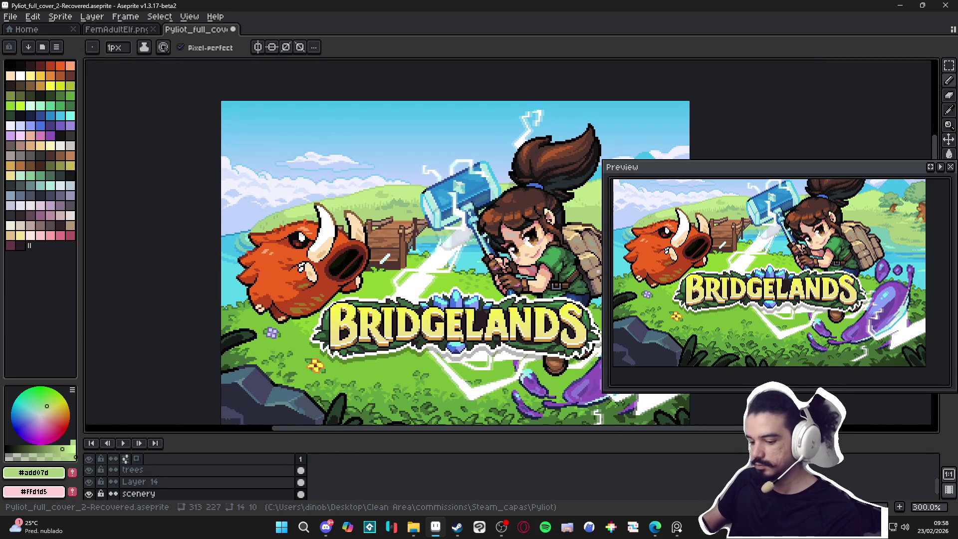
mouse_move(757, 167)
mouse_down()
mouse_move(838, 100)
mouse_move(806, 106)
mouse_up()
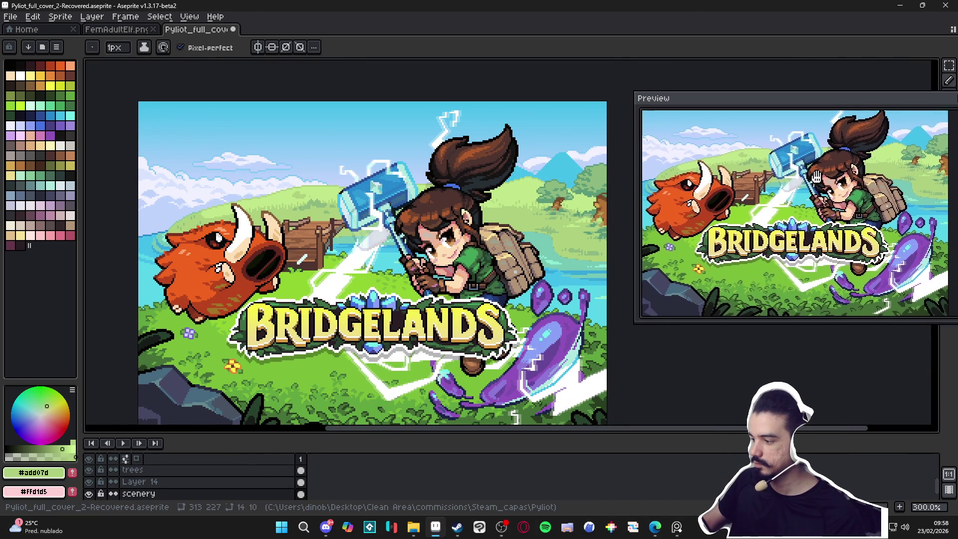
drag(424, 194, 392, 198)
drag(332, 212, 342, 226)
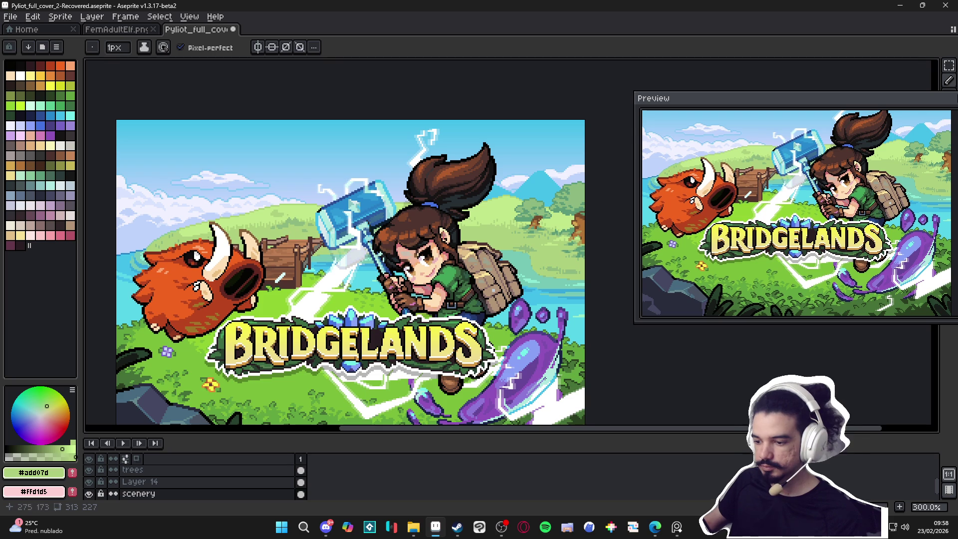
drag(357, 309, 375, 310)
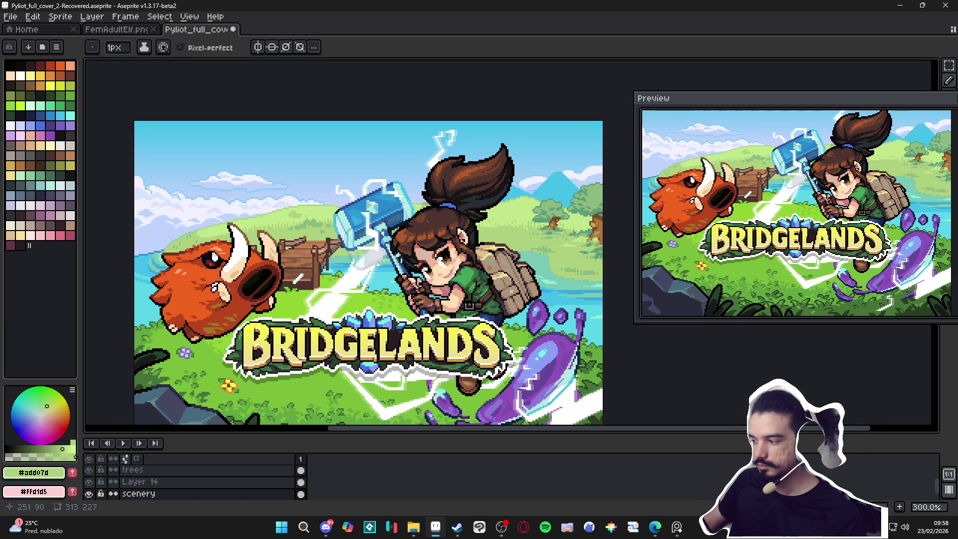
key(ctrl+s)
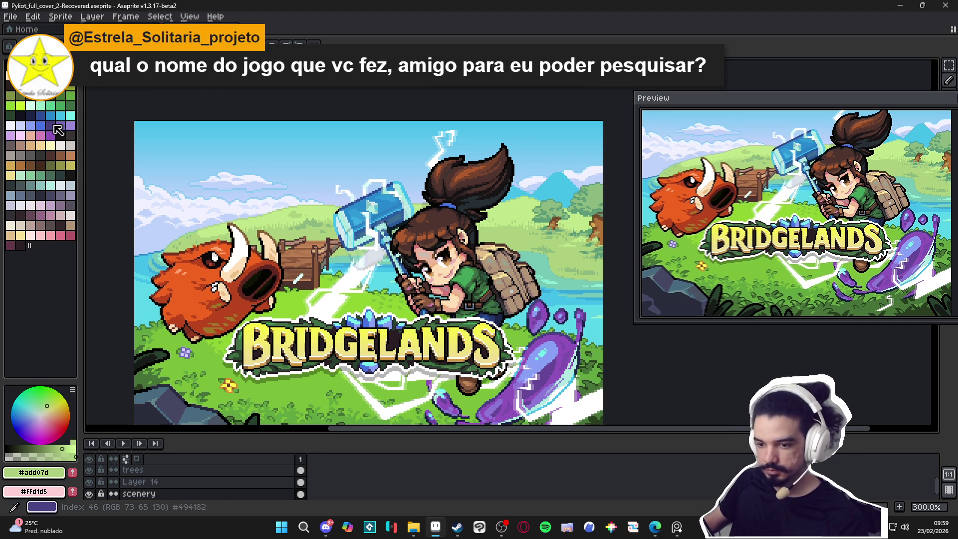
Paint a blue-grey strip from swatch 91 across the hill and trim its top row back to green
click(11, 196)
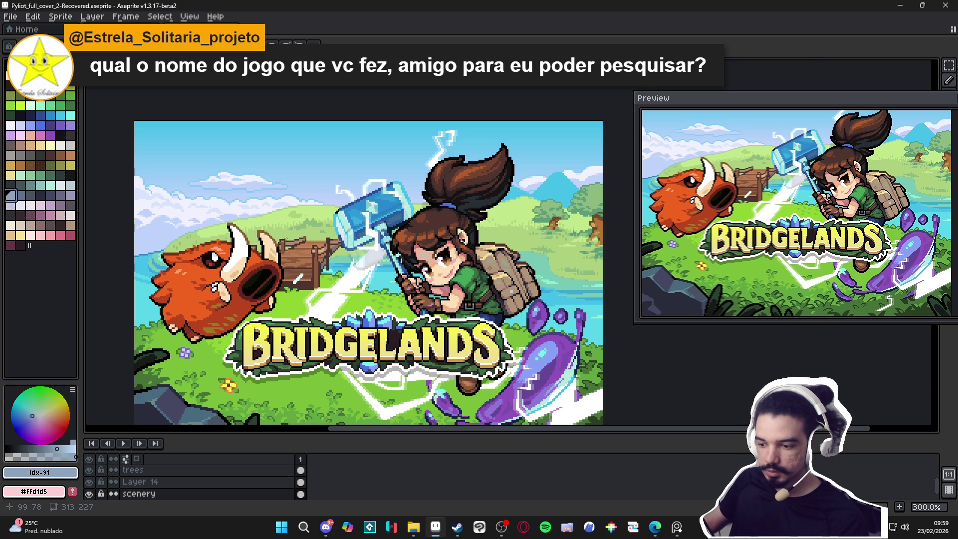
scroll(273, 222, up, 6)
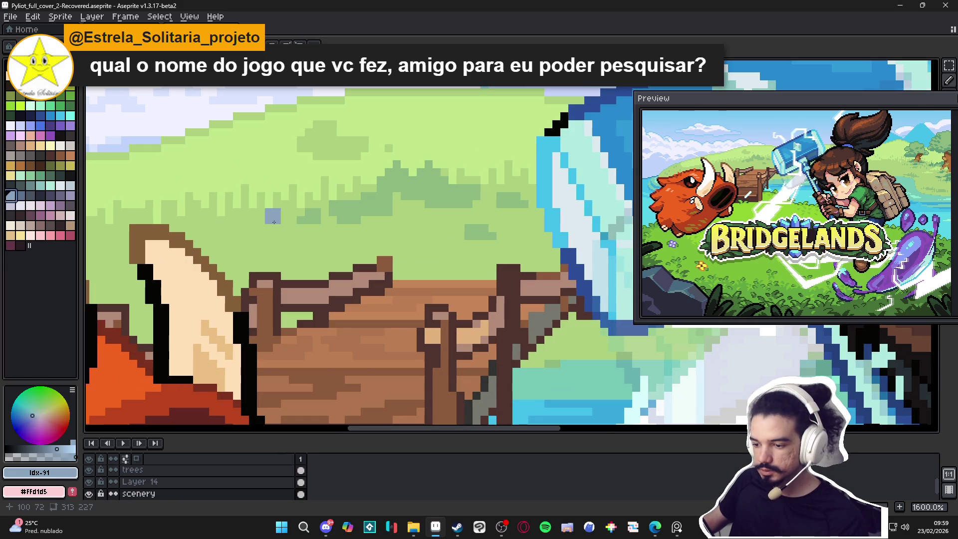
mouse_move(274, 222)
mouse_down()
mouse_move(289, 217)
mouse_move(281, 210)
mouse_move(325, 222)
mouse_move(215, 219)
mouse_move(249, 203)
mouse_move(236, 204)
mouse_move(292, 195)
mouse_up()
alt+click(253, 196)
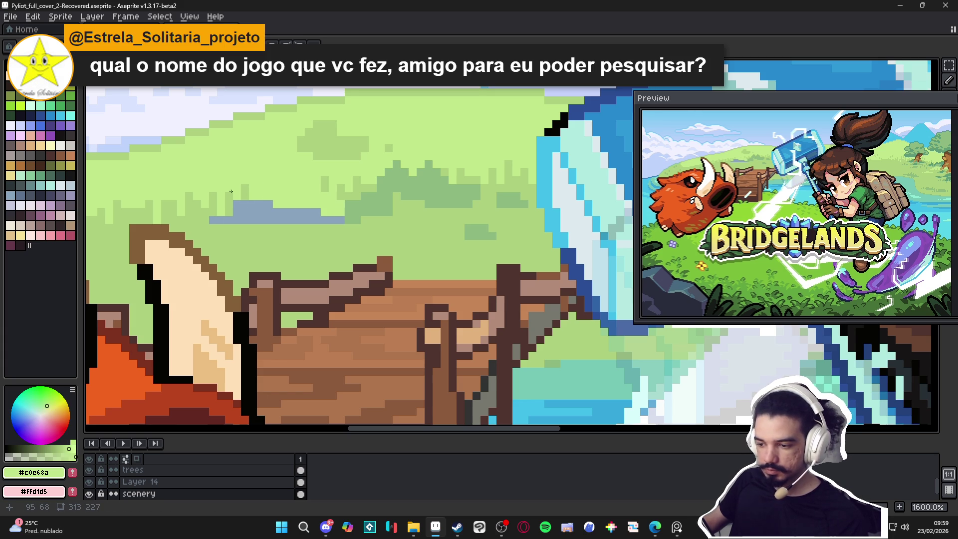
Resample the strip's blue-grey and the hill green, then bring up the Windows Start menu
scroll(253, 197, left, 1)
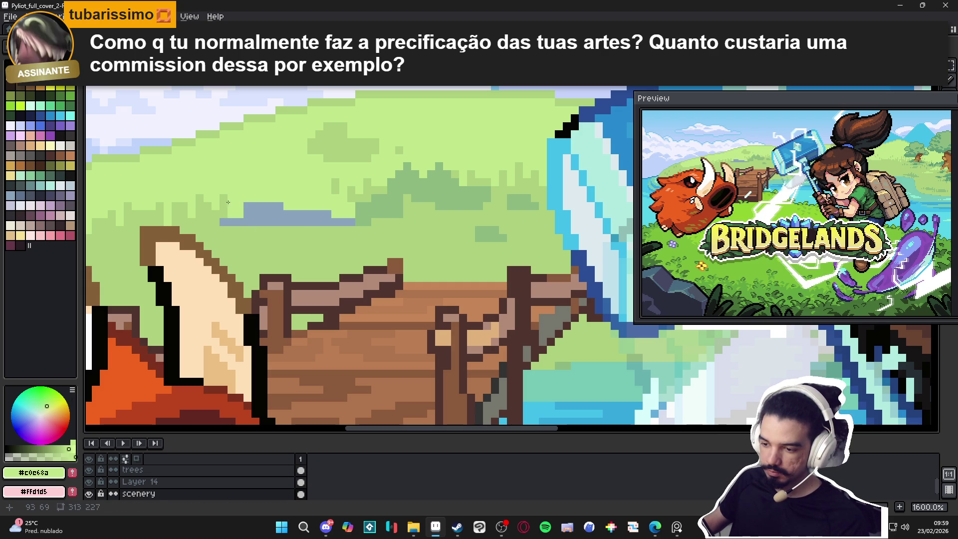
alt+click(226, 210)
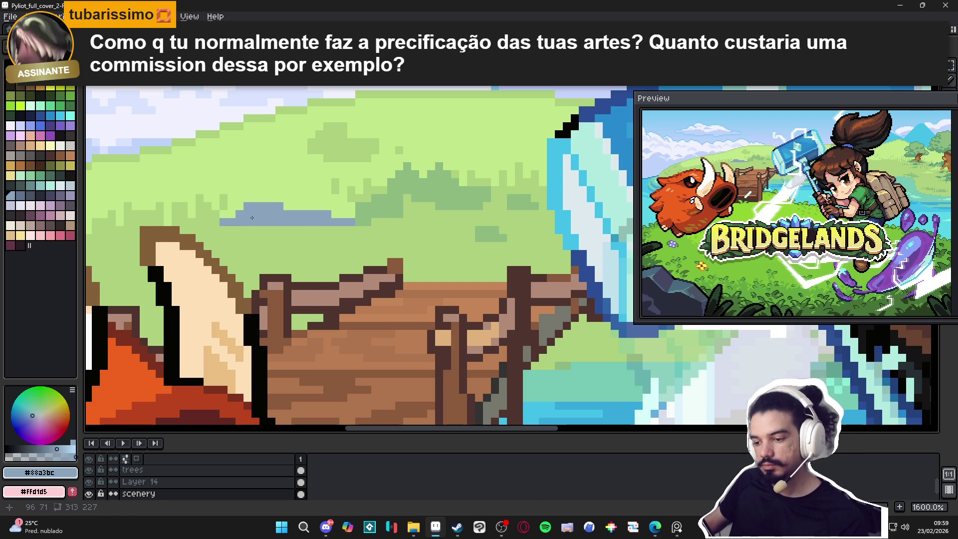
alt+click(227, 211)
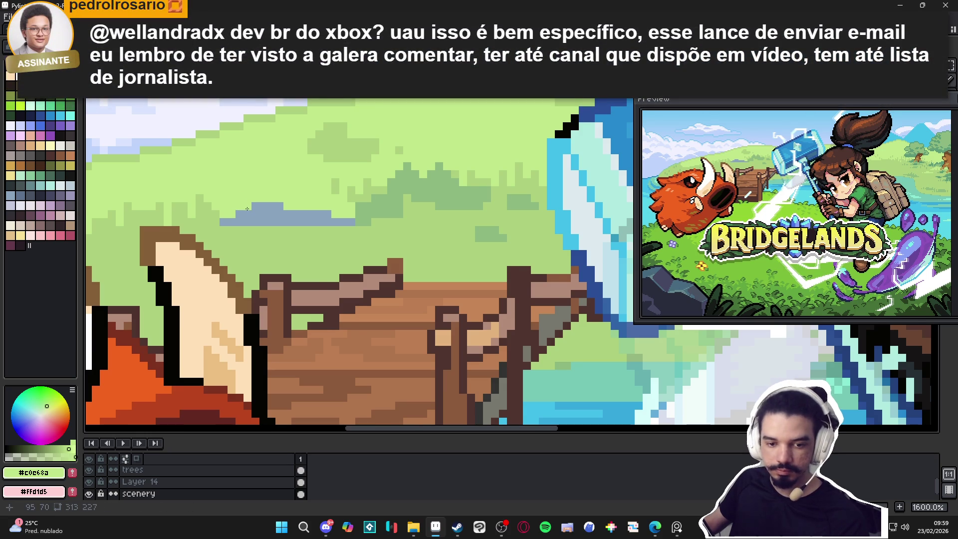
scroll(248, 209, down, 1)
scroll(258, 218, down, 1)
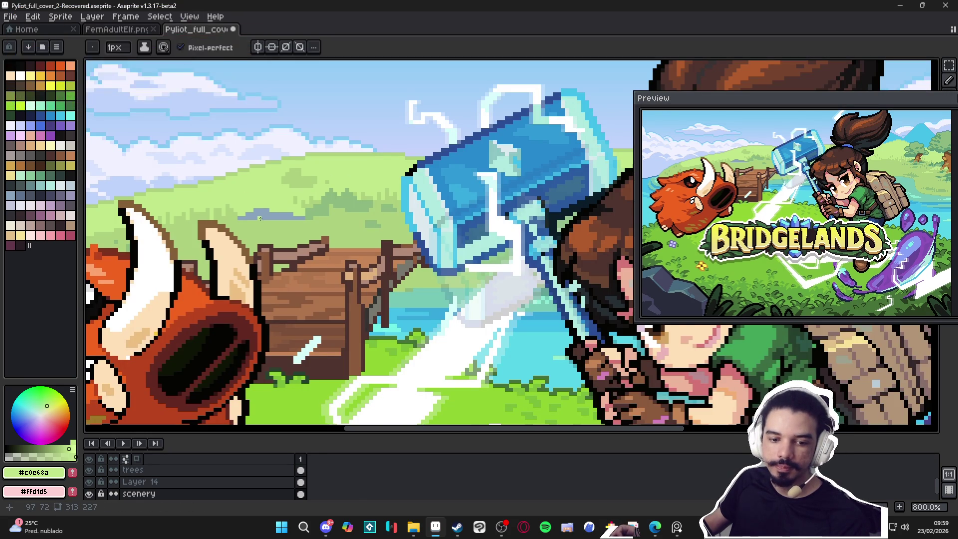
click(282, 527)
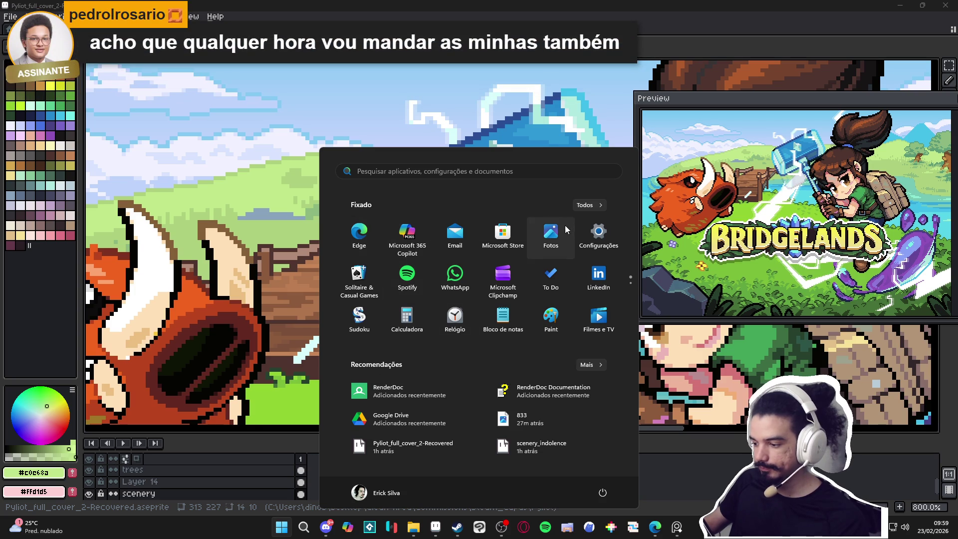
Dismiss the Start menu and close the open Microsoft Store window
key(Escape)
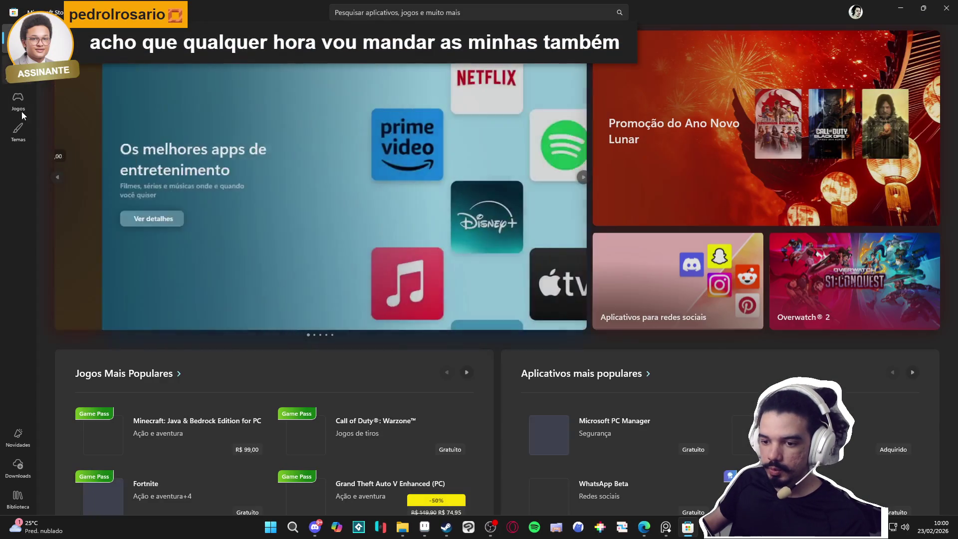
click(18, 70)
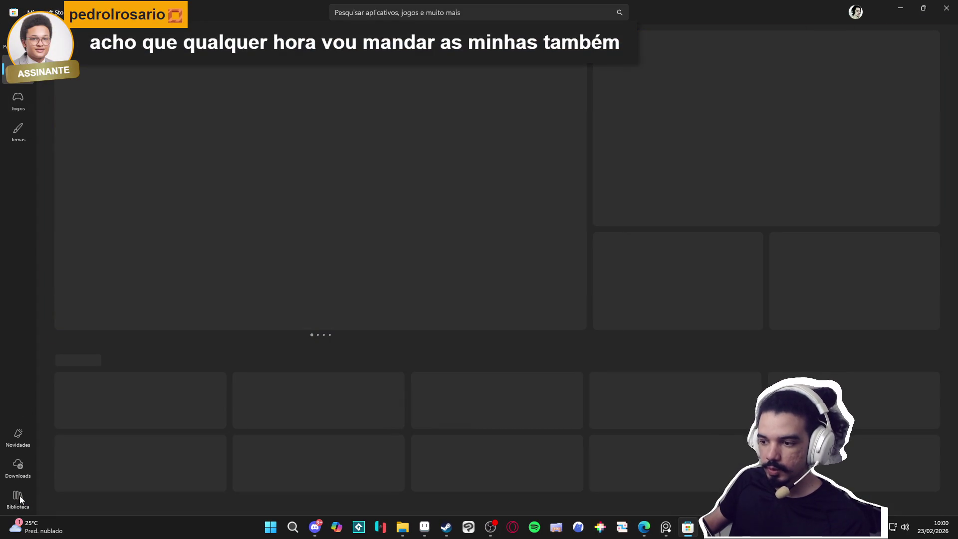
key(alt+F4)
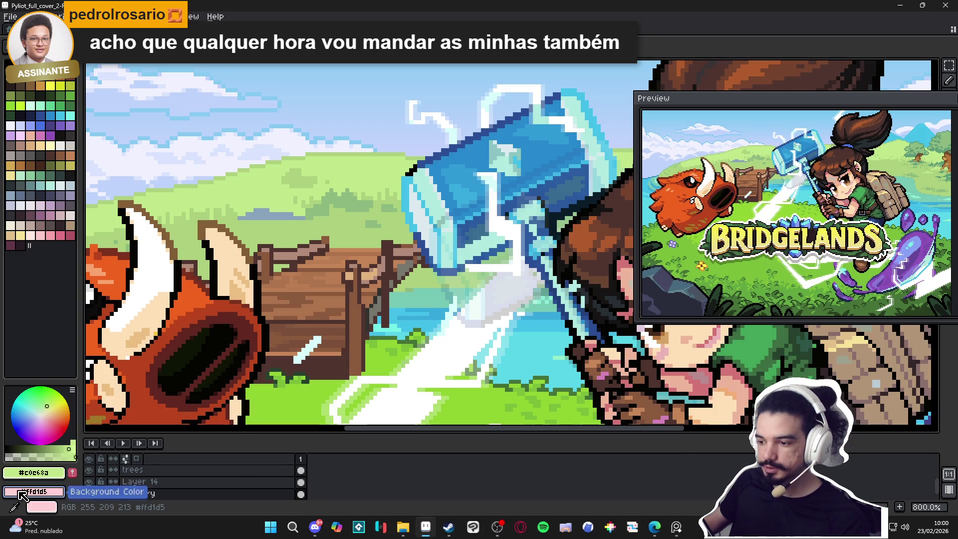
click(22, 494)
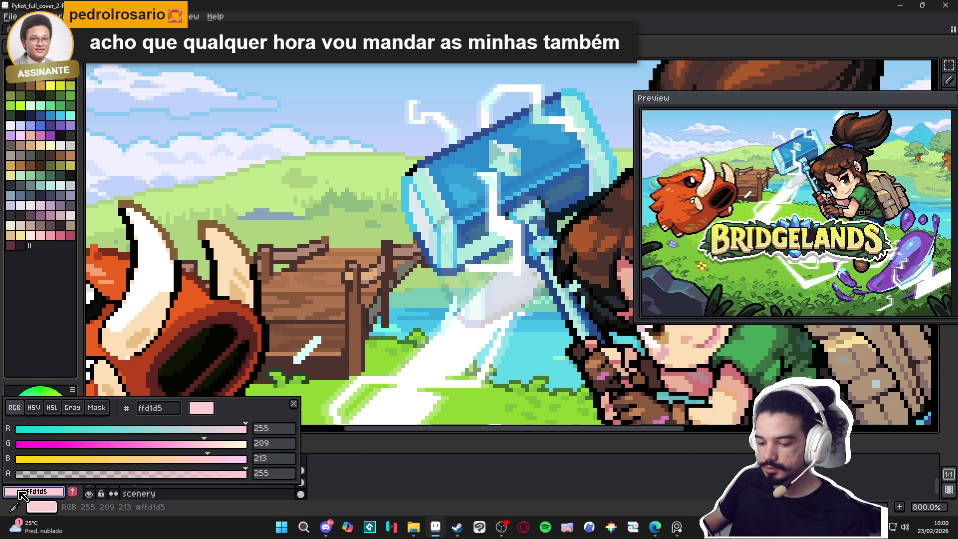
Launch Microsoft Store by searching 'store' and open the Alex the Rabbit (Windows) page
click(286, 529)
text(store)
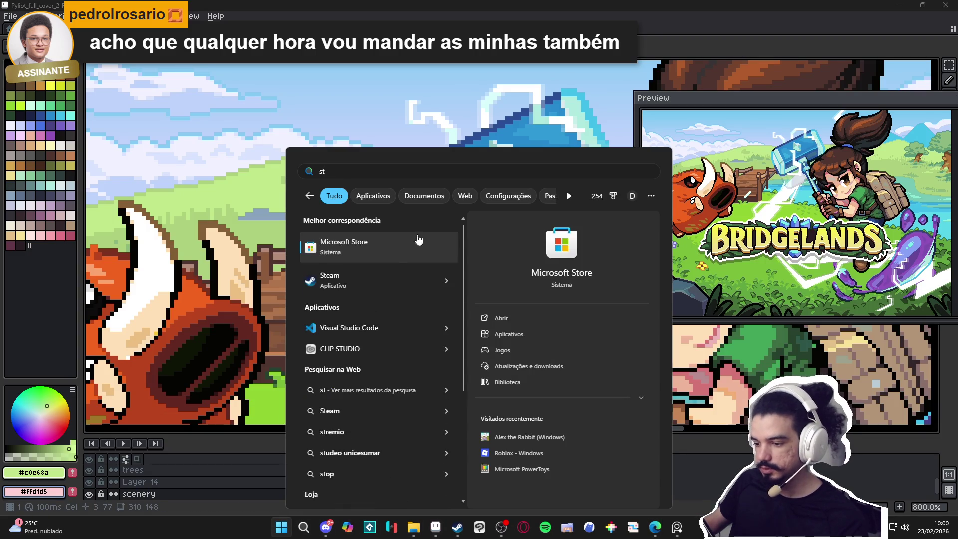
key(Return)
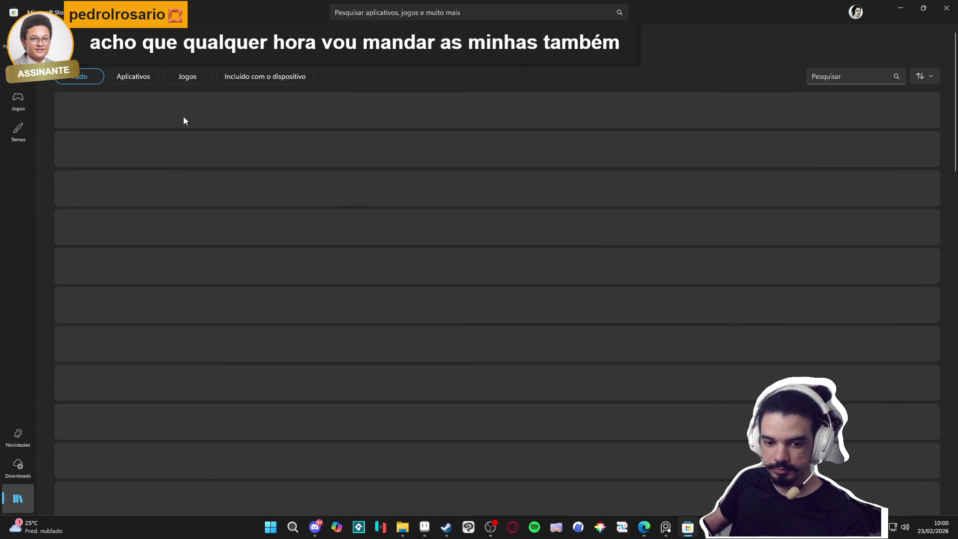
click(135, 112)
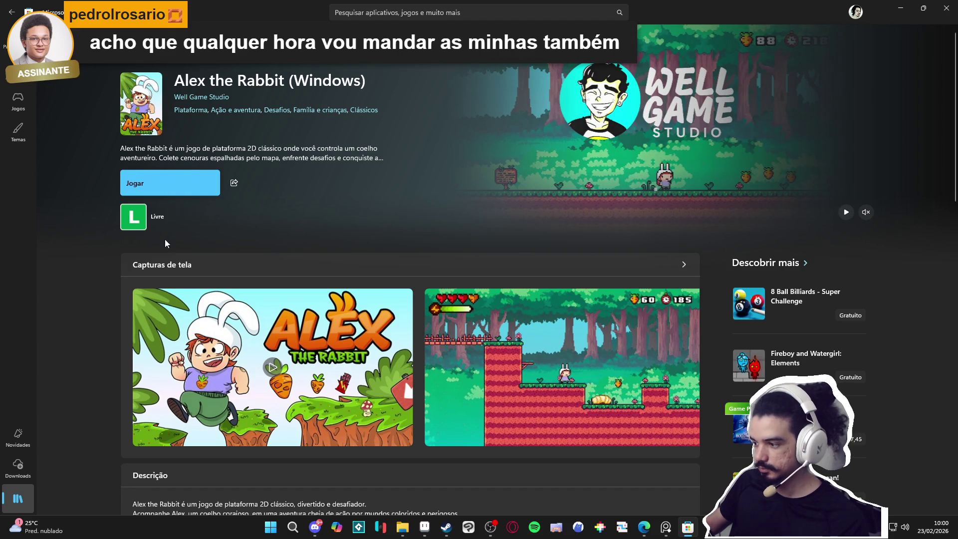
Copy the Alex the Rabbit game page link through Share > Copiar link
scroll(119, 226, down, 15)
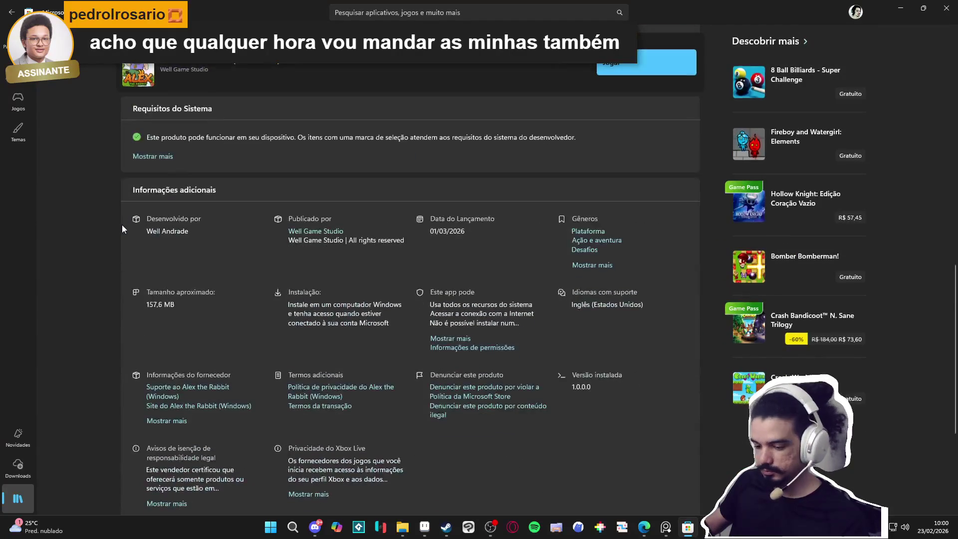
scroll(122, 225, up, 15)
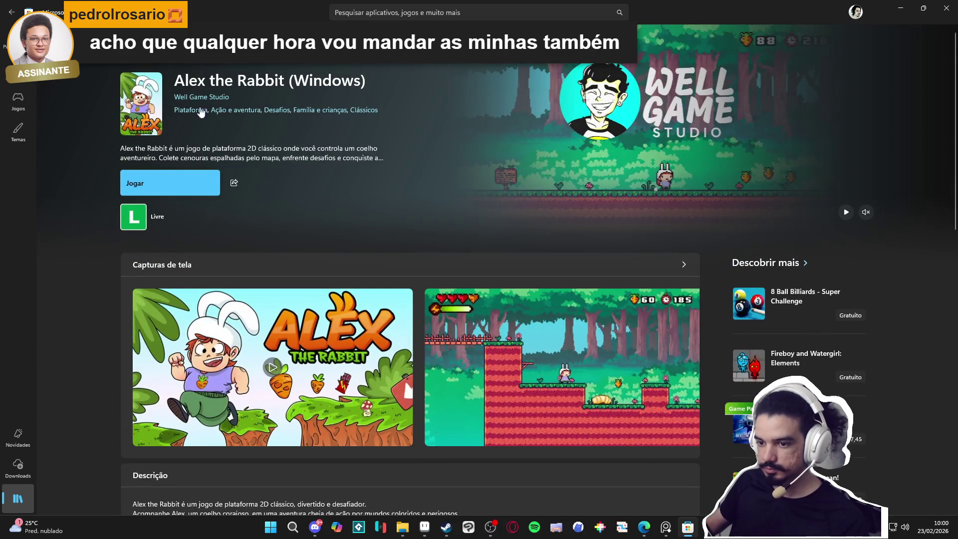
click(233, 182)
click(274, 204)
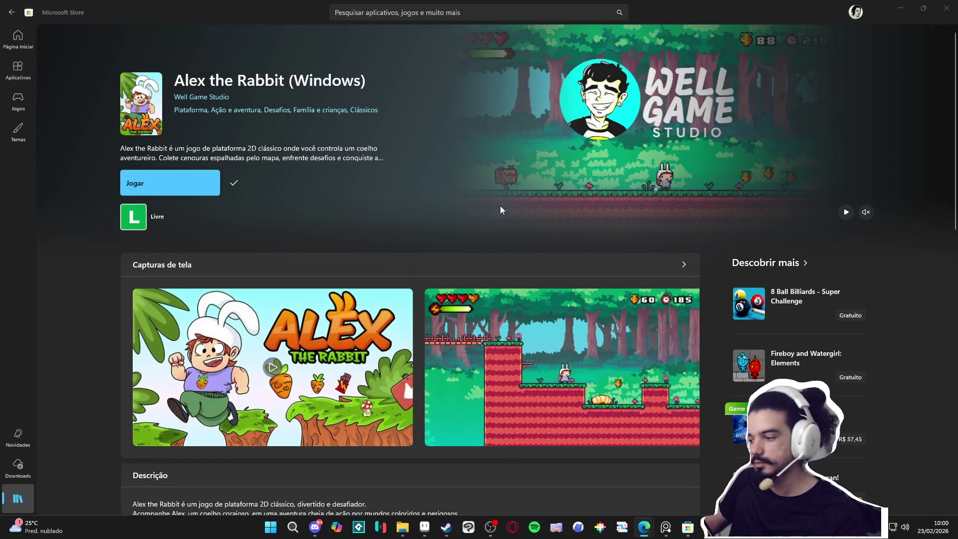
Return to the cover art and sample the darker and lighter hill greens
click(909, 9)
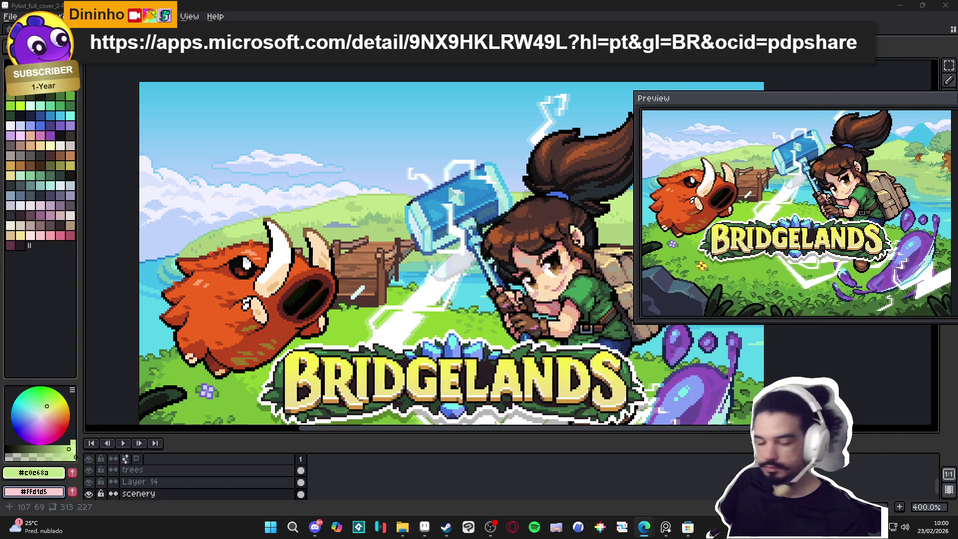
scroll(319, 223, up, 4)
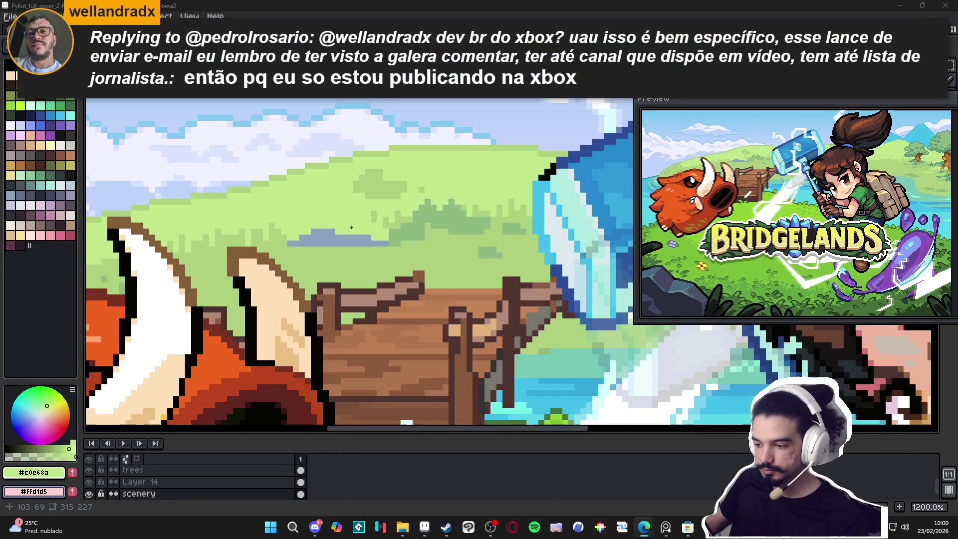
alt+click(312, 251)
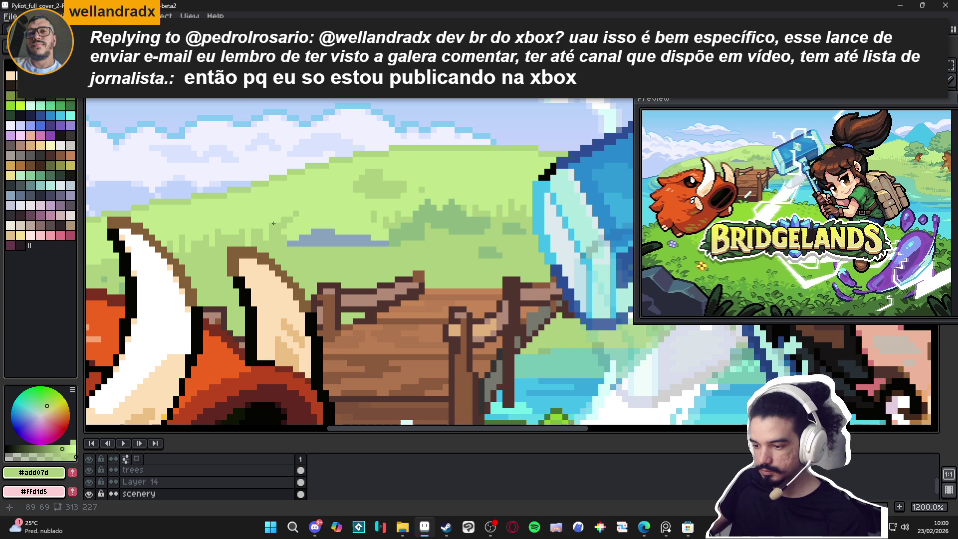
alt+click(284, 238)
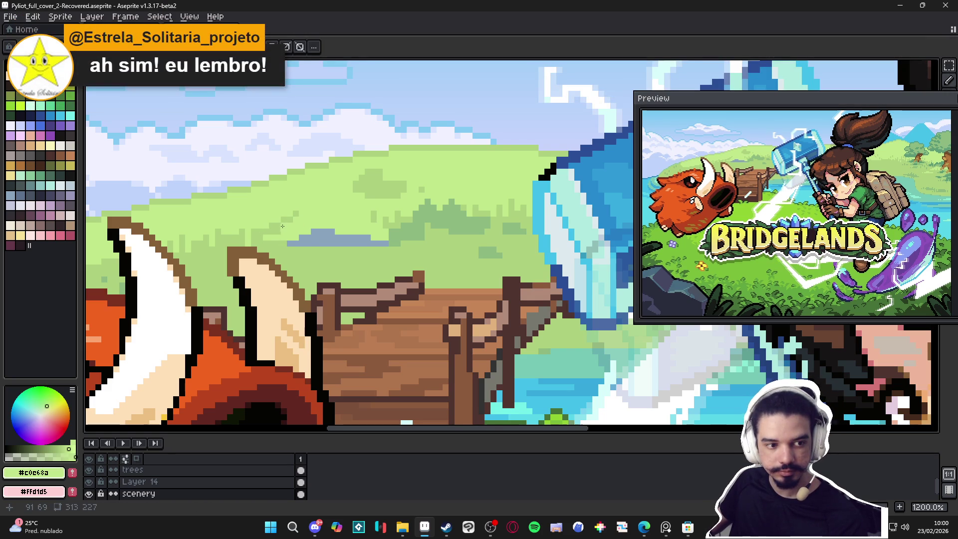
alt+click(299, 217)
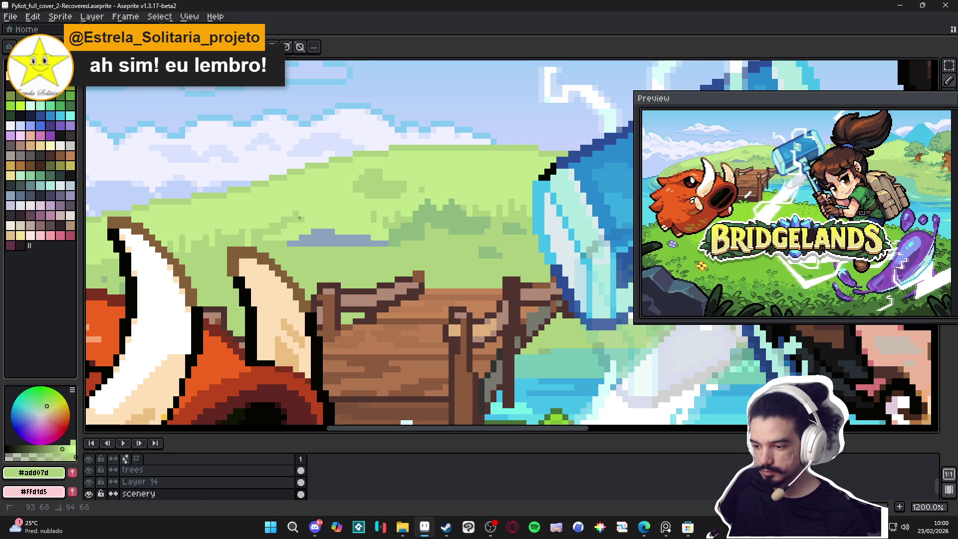
scroll(380, 230, down, 3)
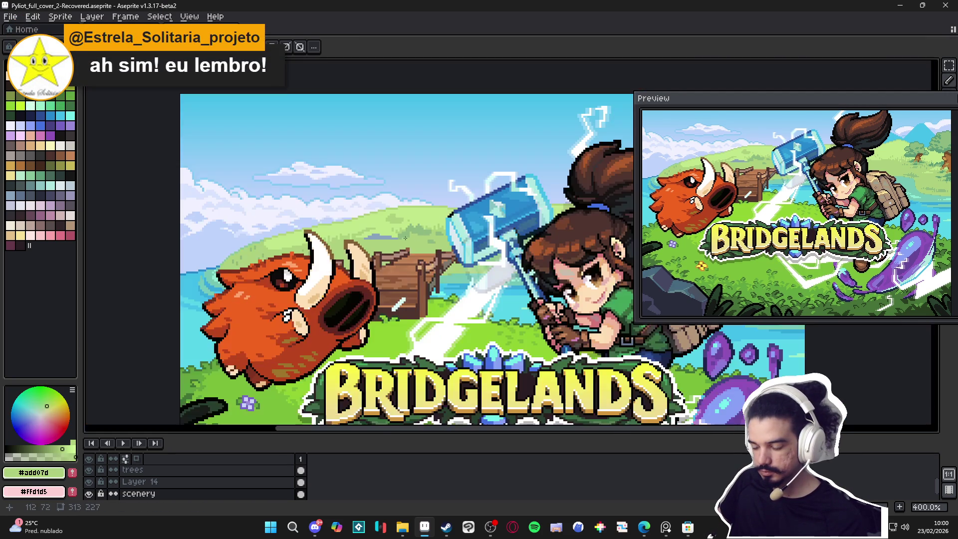
scroll(395, 241, up, 2)
scroll(384, 228, up, 2)
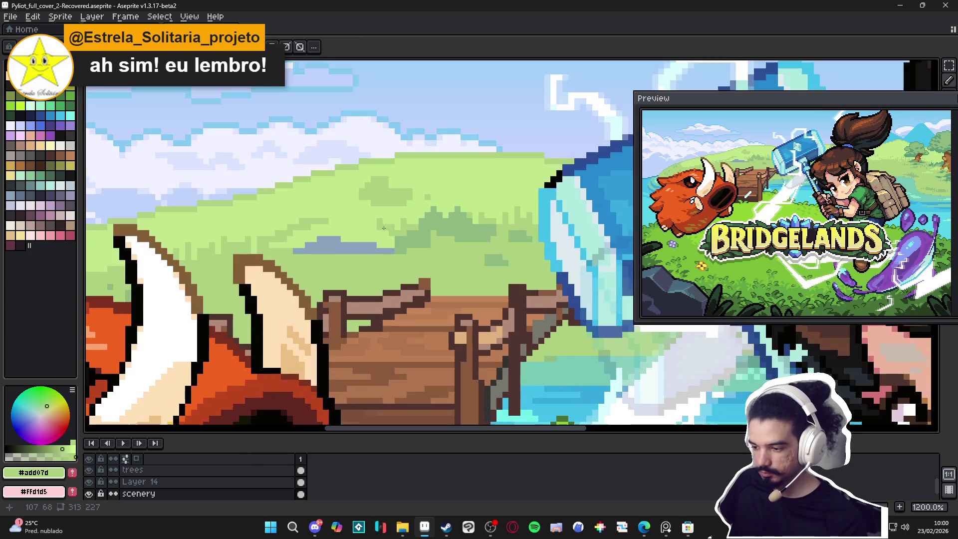
scroll(379, 227, up, 1)
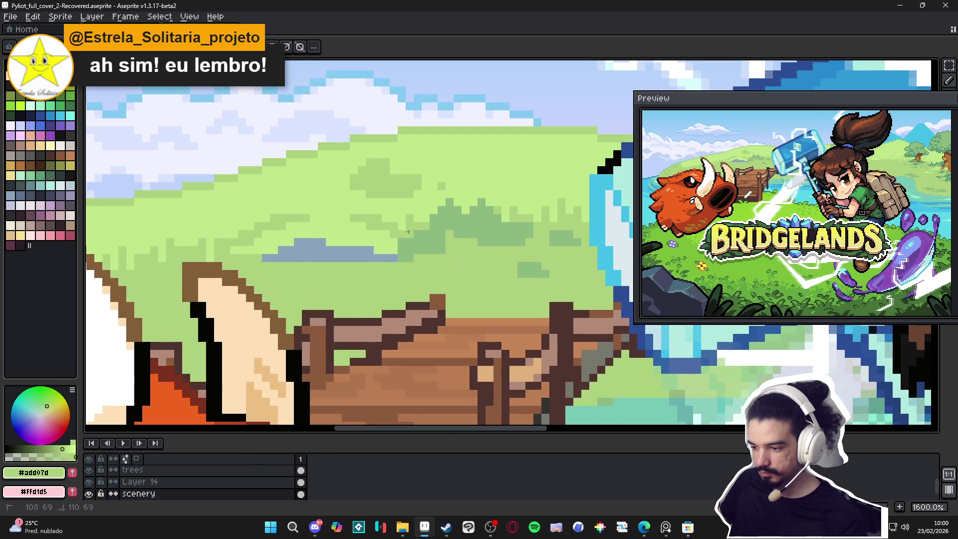
scroll(408, 231, down, 3)
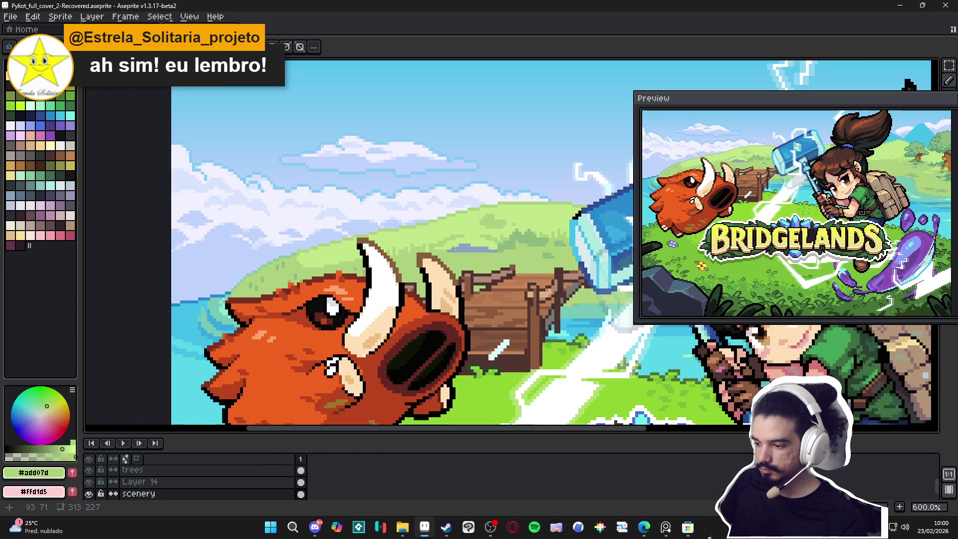
Paint blue-grey pixels across the far hillside, then lighten them with a paler tone
alt+click(452, 248)
scroll(452, 248, up, 2)
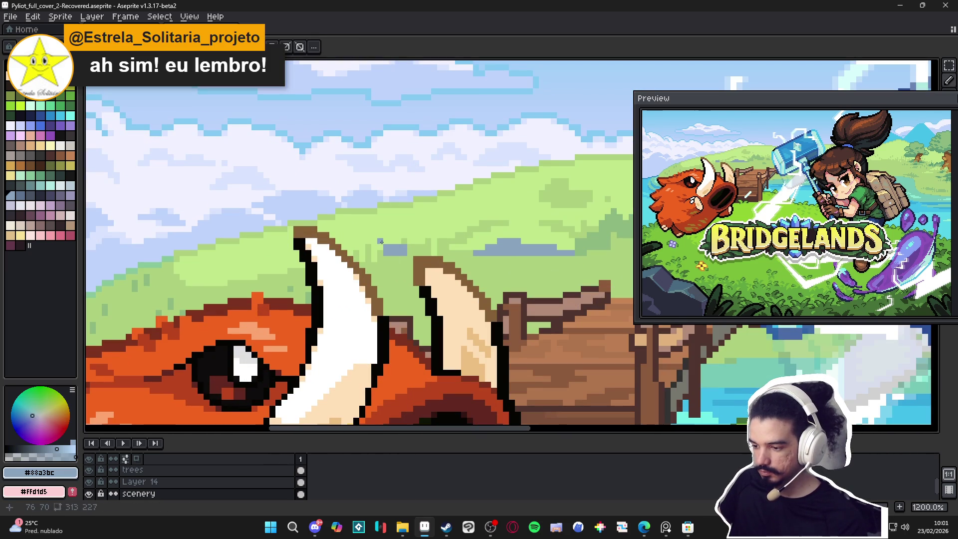
drag(381, 241, 370, 240)
click(359, 229)
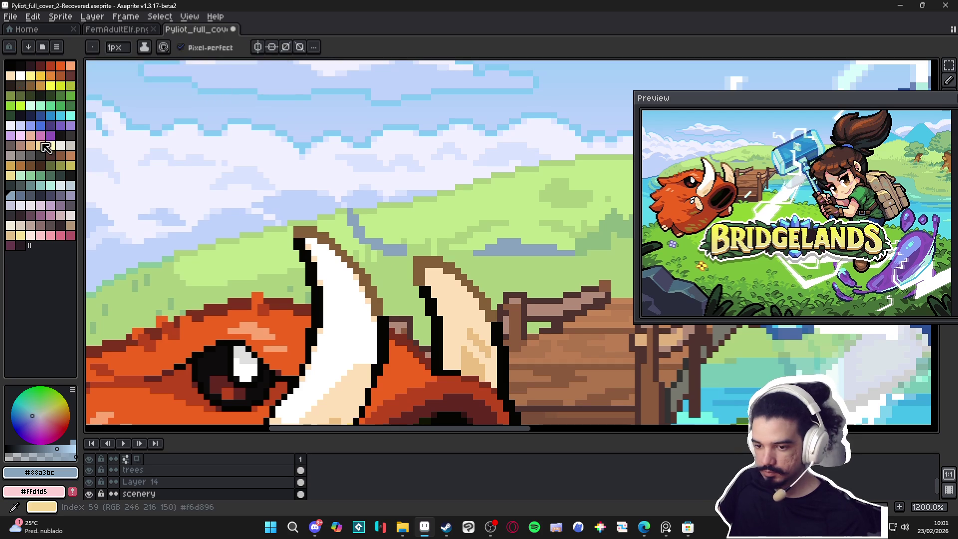
alt+click(355, 221)
drag(355, 221, 350, 209)
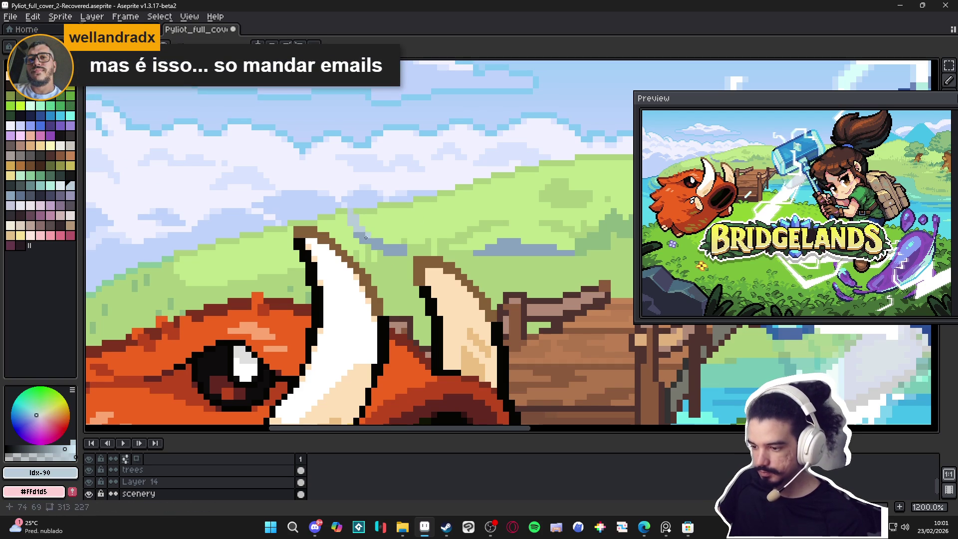
Sample the light green, dark green and blue-grey tones of the hills to compare them
scroll(385, 242, up, 1)
alt+click(353, 208)
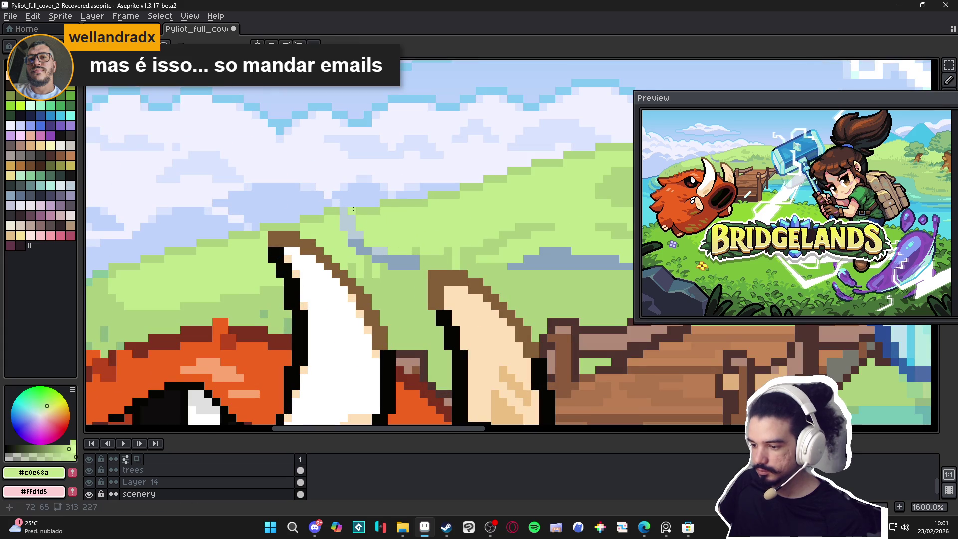
alt+click(369, 203)
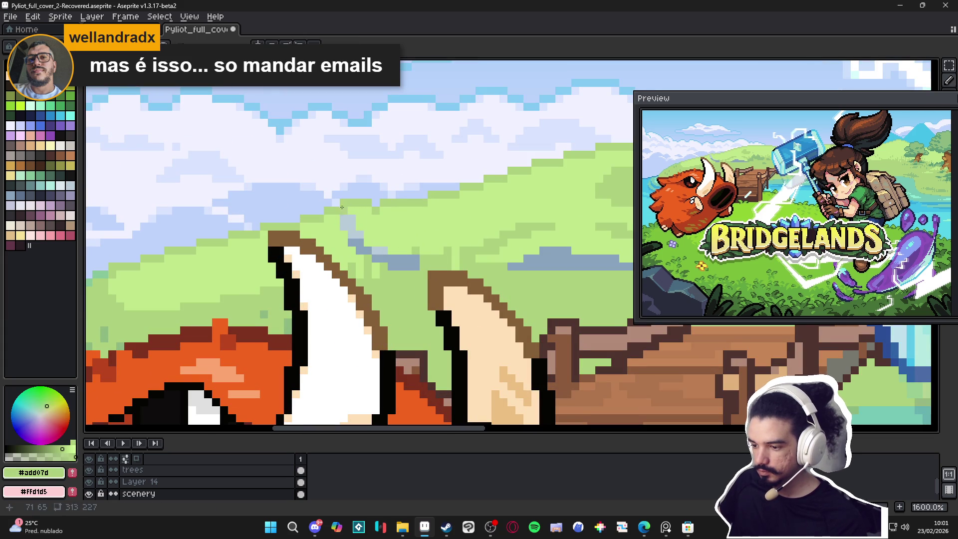
scroll(340, 209, down, 3)
scroll(369, 222, up, 2)
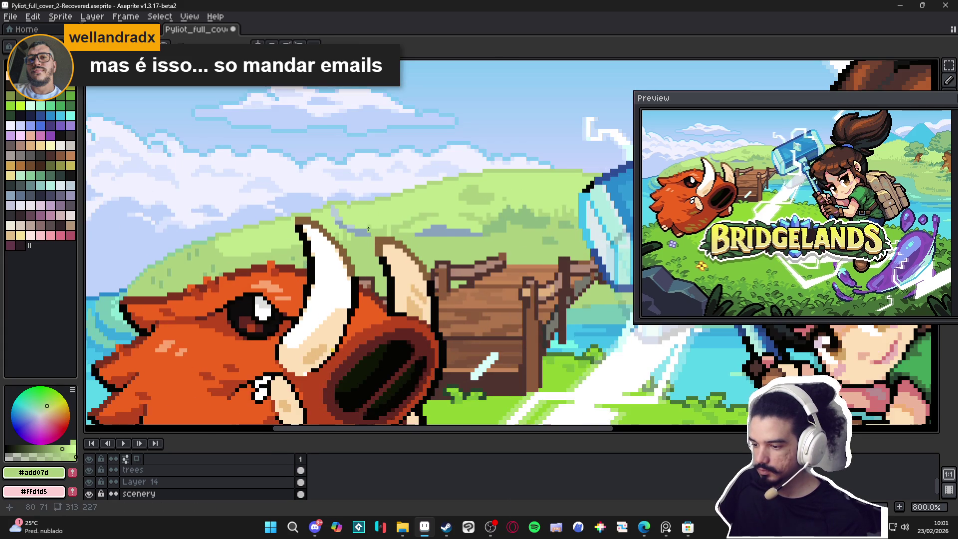
alt+click(374, 232)
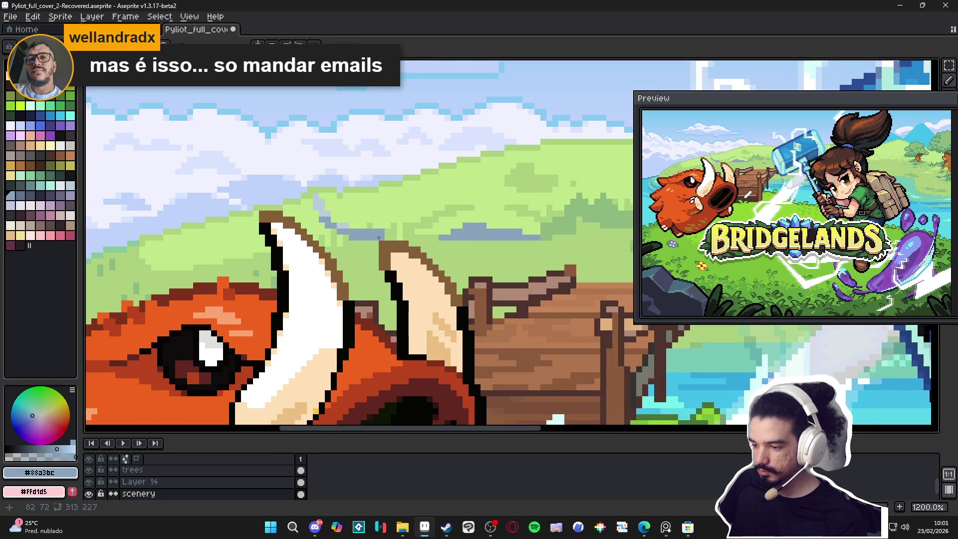
alt+click(393, 238)
scroll(392, 235, down, 2)
scroll(385, 231, up, 3)
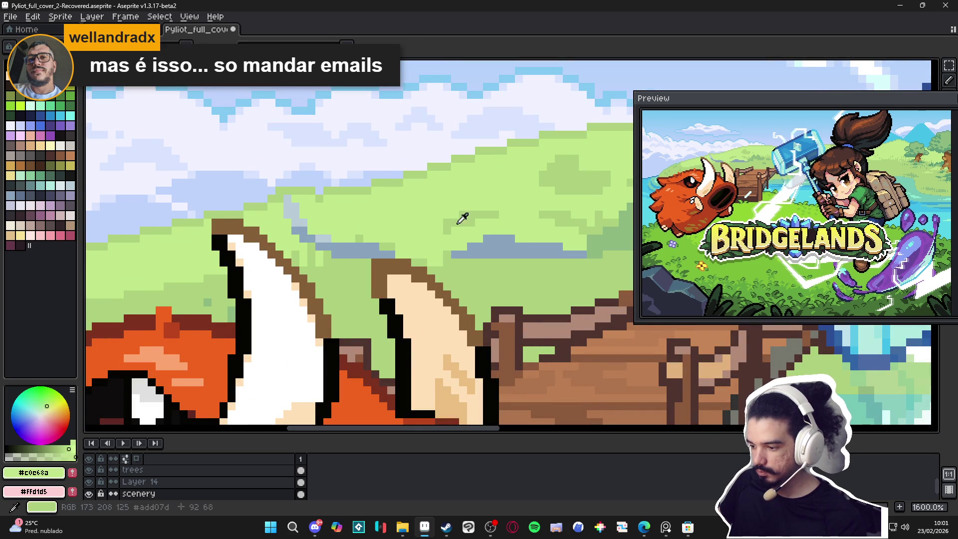
alt+click(459, 219)
scroll(403, 244, down, 2)
scroll(402, 245, up, 2)
scroll(386, 242, up, 1)
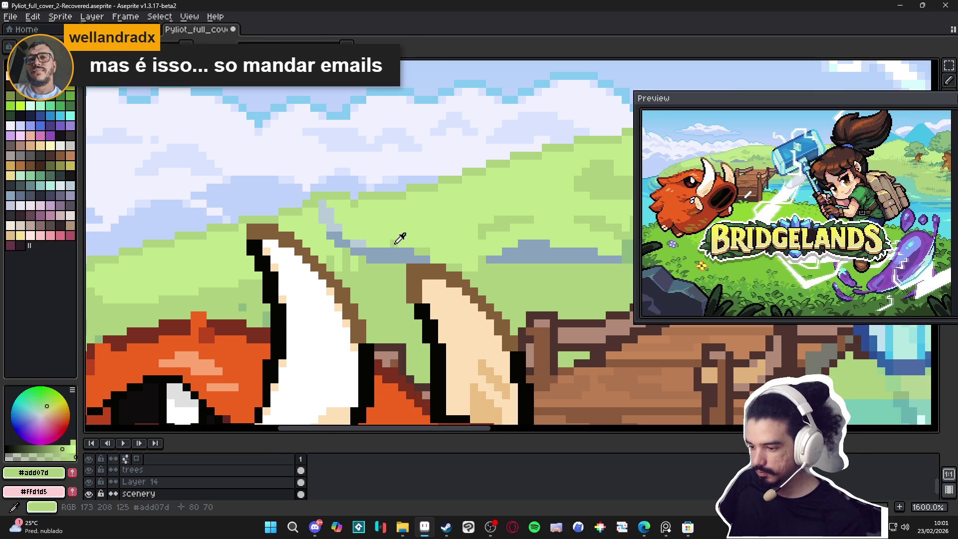
alt+click(403, 241)
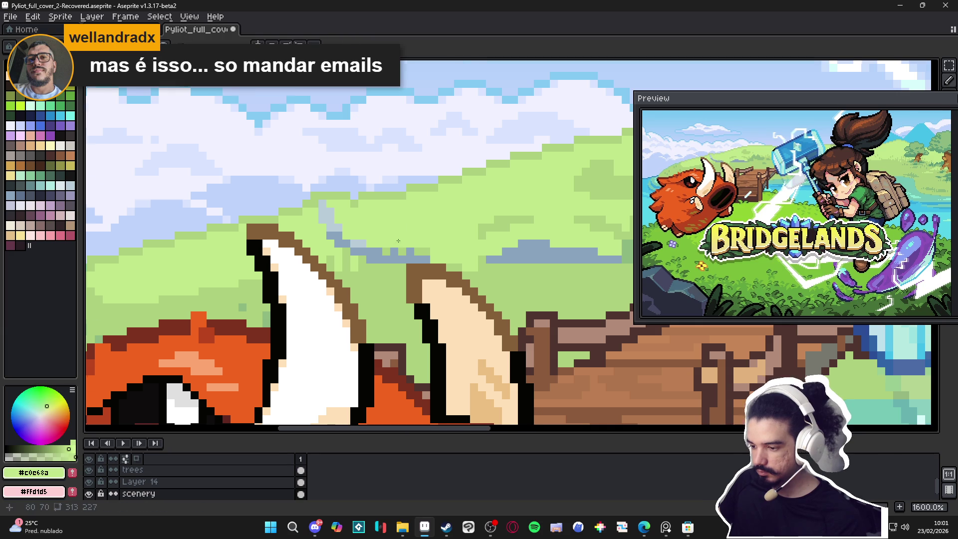
Inspect the cover by zooming and panning, then save Pyliot_full_cover_2-Recovered.aseprite
scroll(403, 242, down, 2)
scroll(473, 250, up, 2)
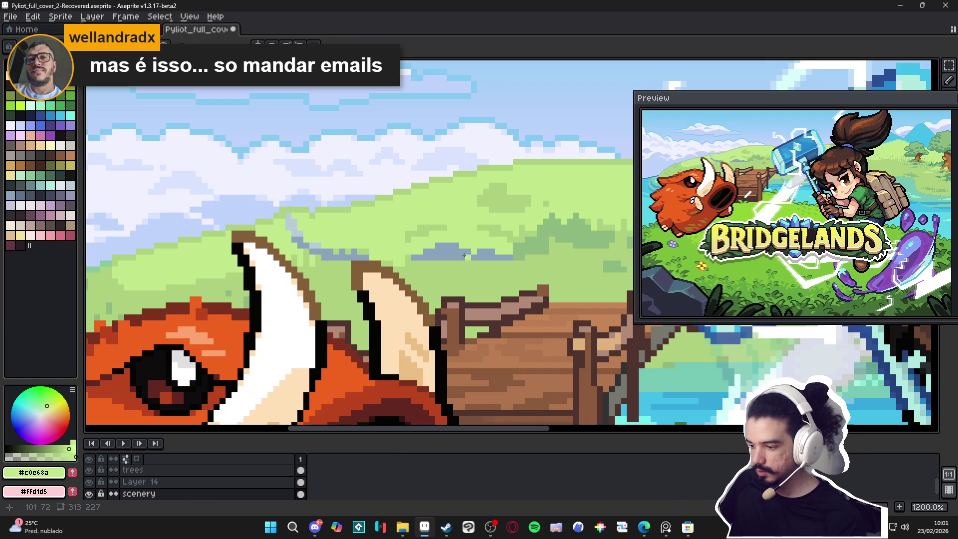
scroll(448, 247, down, 7)
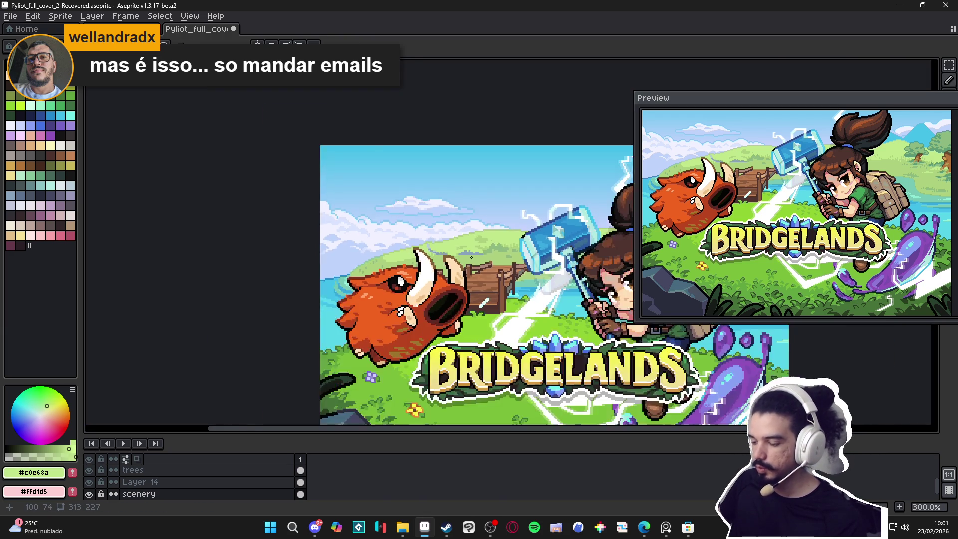
scroll(450, 258, up, 2)
scroll(419, 252, down, 1)
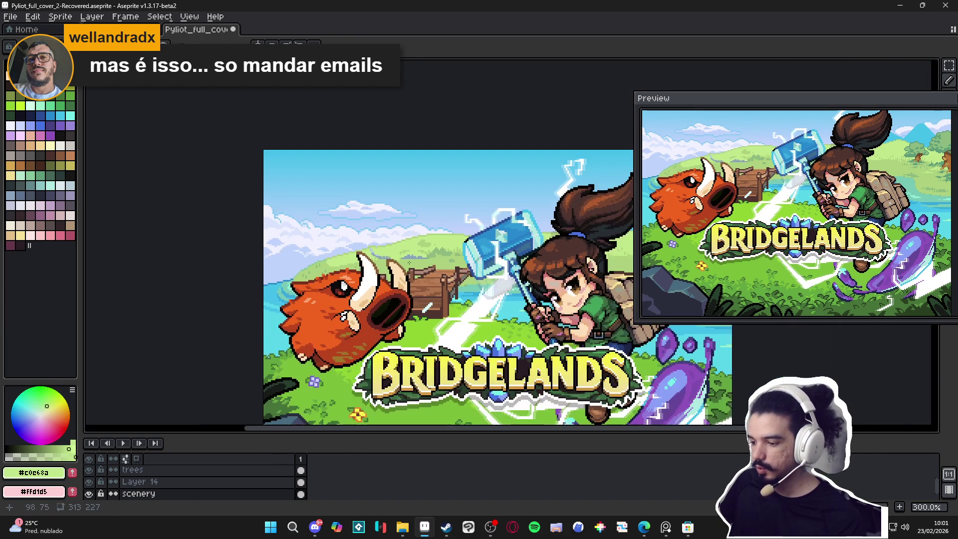
scroll(392, 249, up, 1)
scroll(391, 249, down, 1)
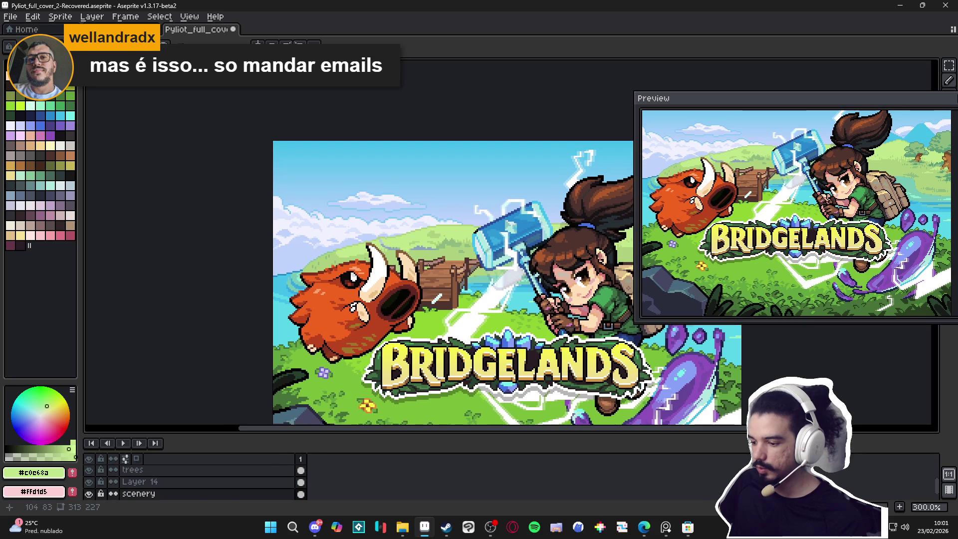
scroll(415, 258, right, 4)
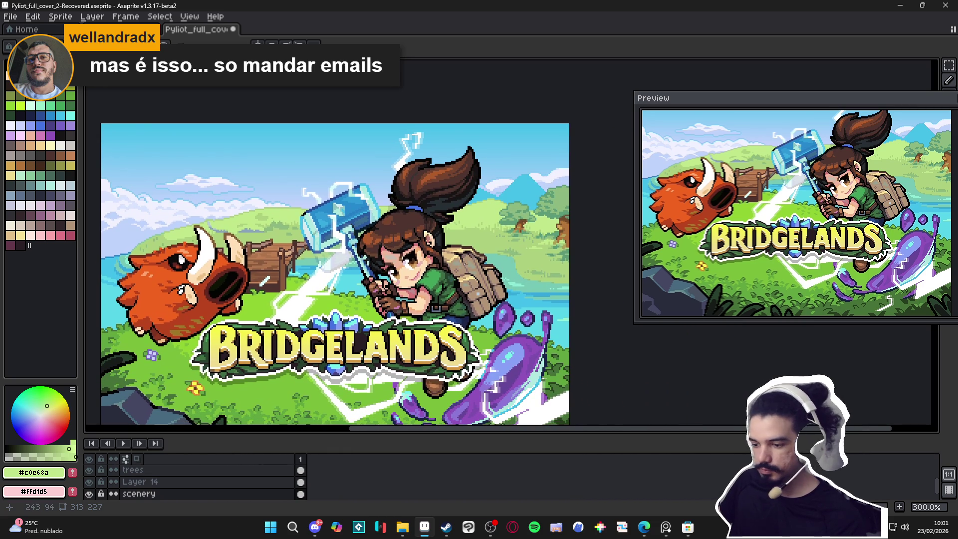
scroll(195, 237, left, 1)
scroll(199, 234, up, 2)
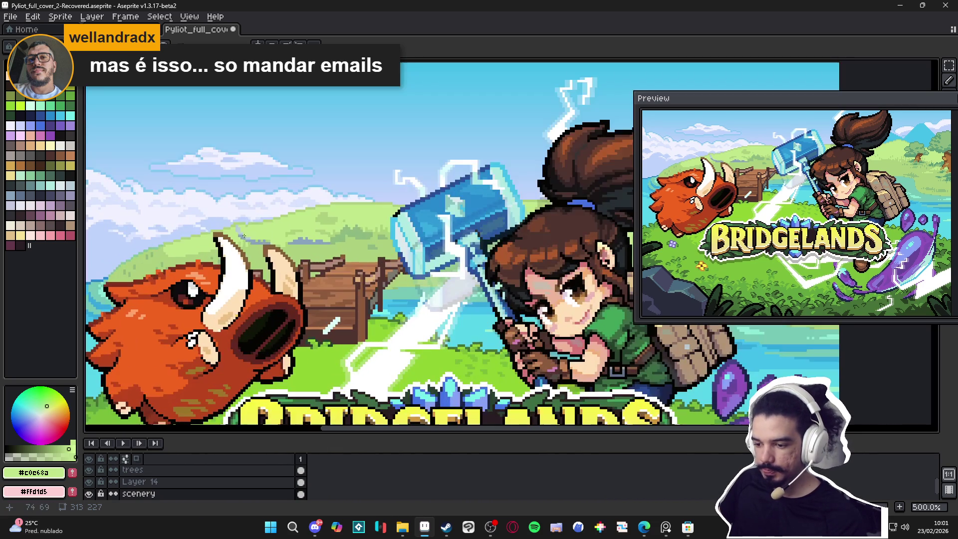
scroll(276, 240, down, 2)
scroll(325, 215, up, 3)
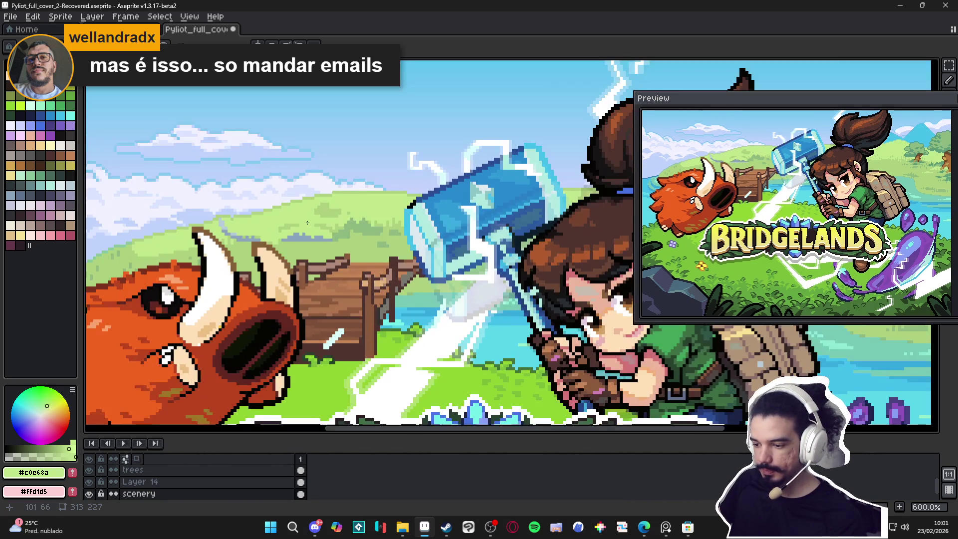
scroll(325, 216, up, 3)
key(ctrl+s)
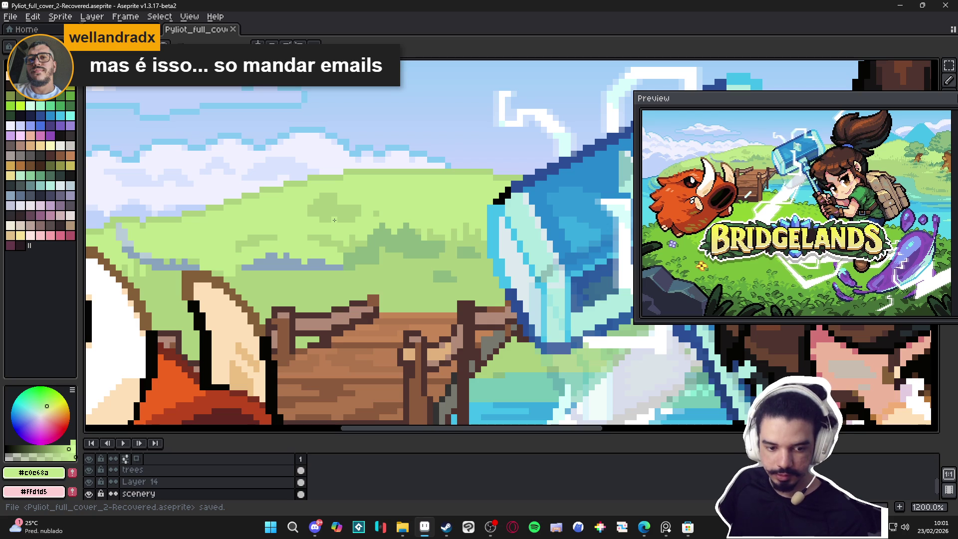
Paint light green over the dark grass clusters and dab #add07d accent pixels
scroll(334, 220, up, 3)
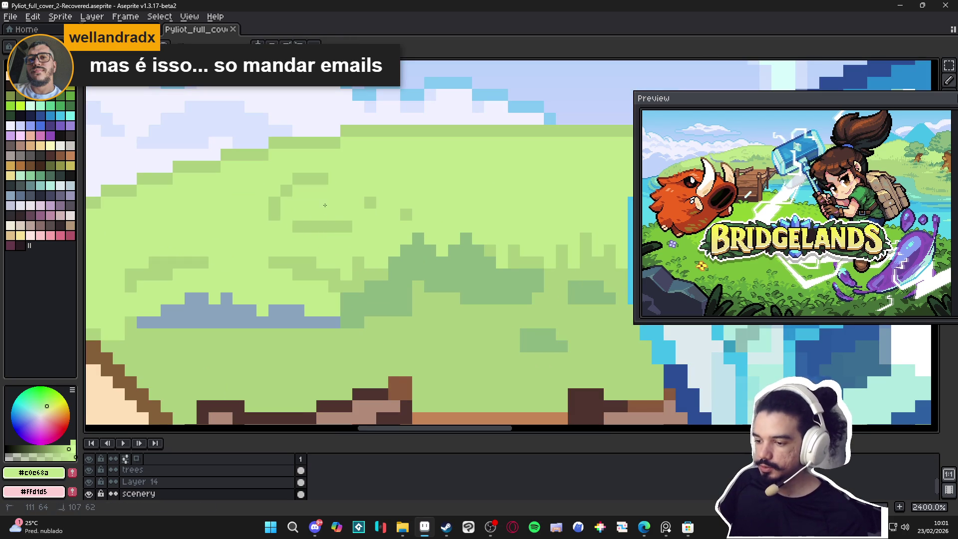
mouse_move(324, 205)
mouse_down()
mouse_move(273, 214)
mouse_move(370, 202)
mouse_move(407, 219)
mouse_up()
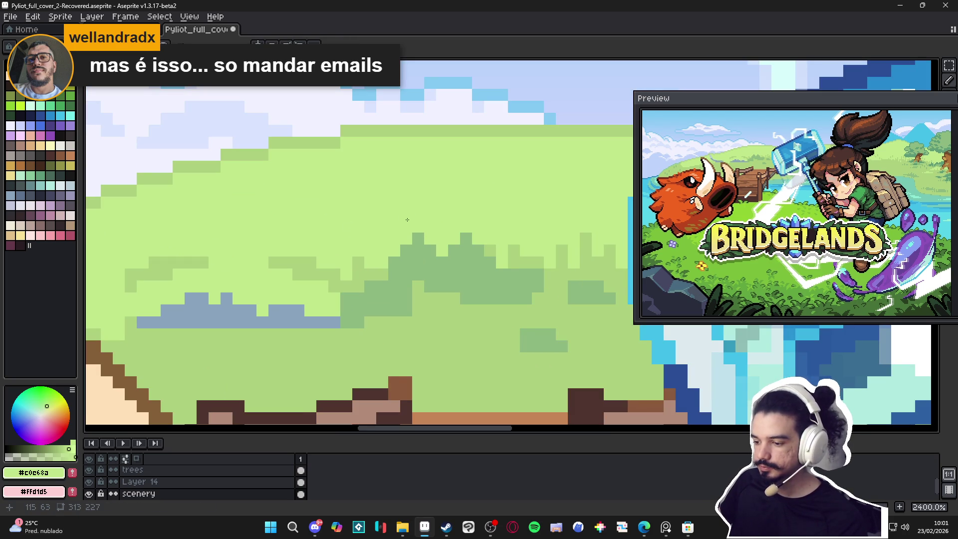
alt+click(365, 269)
click(322, 262)
click(333, 263)
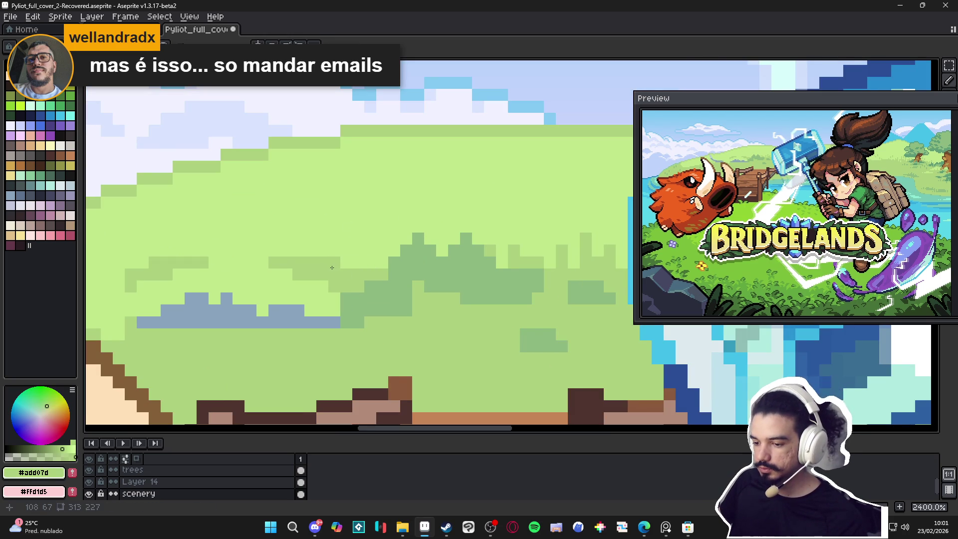
Zoom and pan around the hillside to review the retouched grass
scroll(332, 268, down, 5)
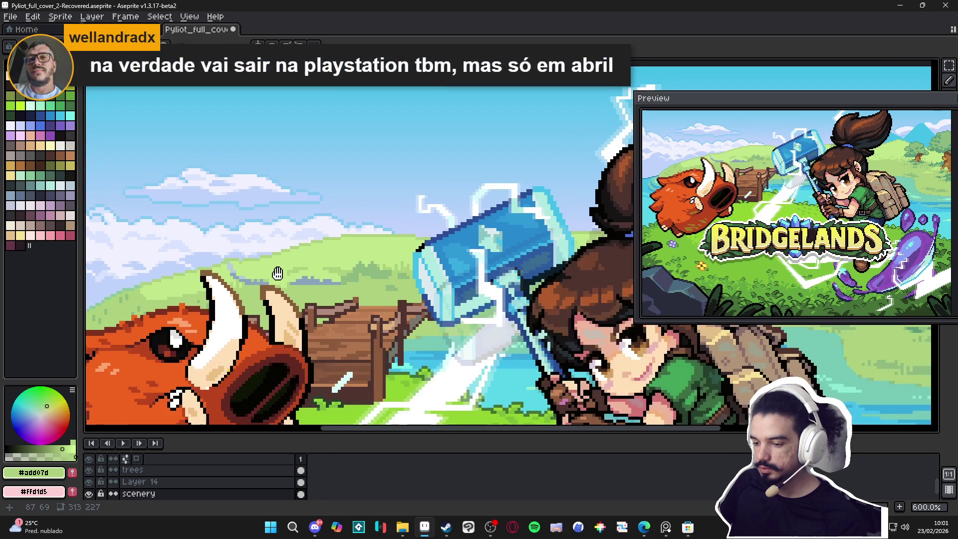
scroll(277, 273, up, 4)
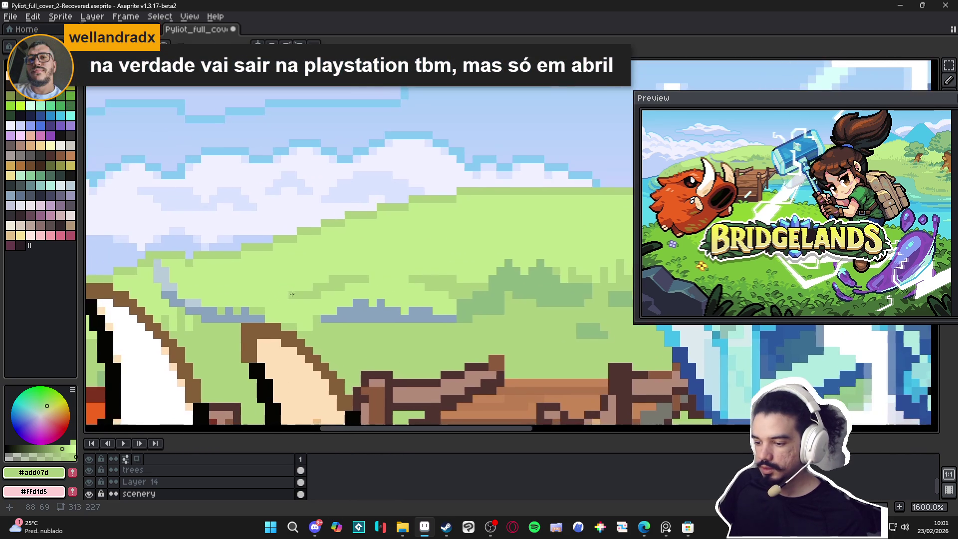
scroll(298, 292, up, 2)
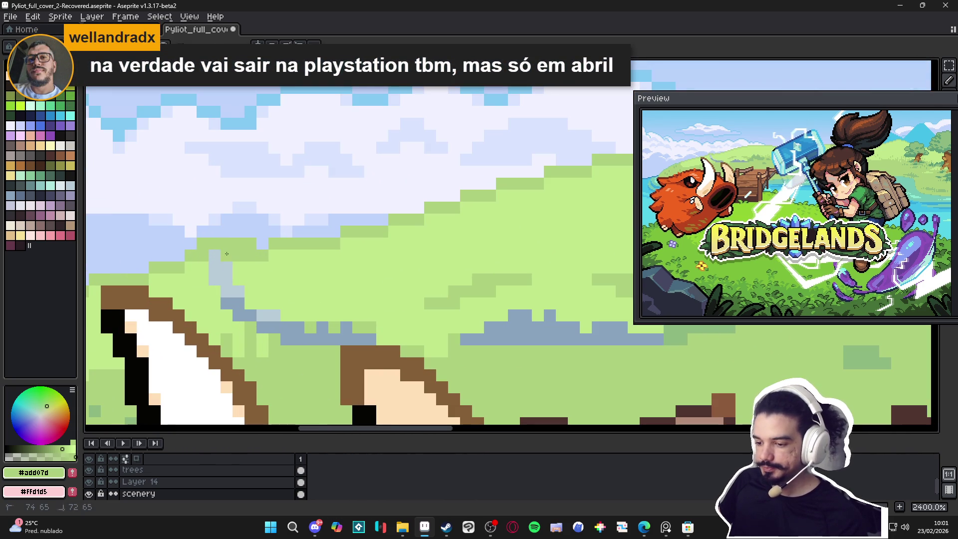
scroll(320, 290, down, 6)
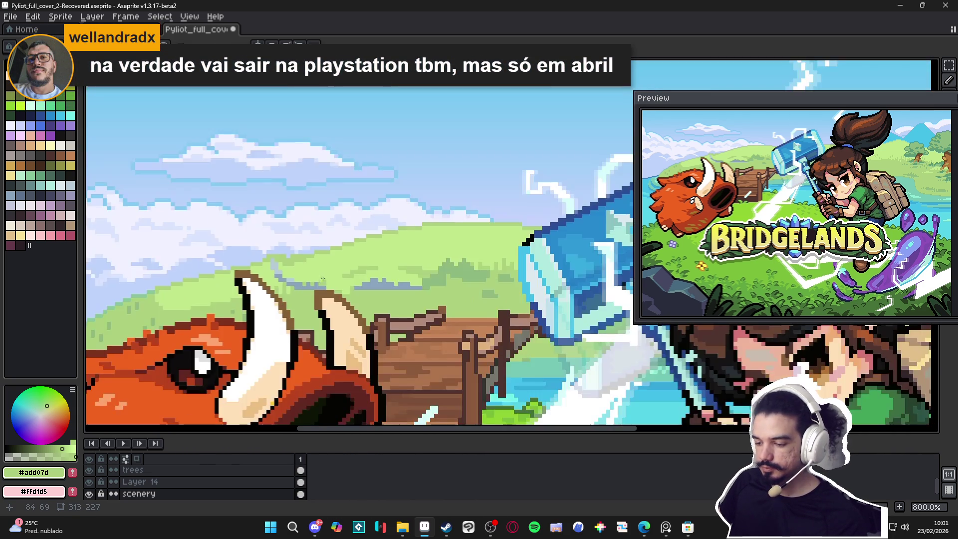
scroll(320, 290, up, 5)
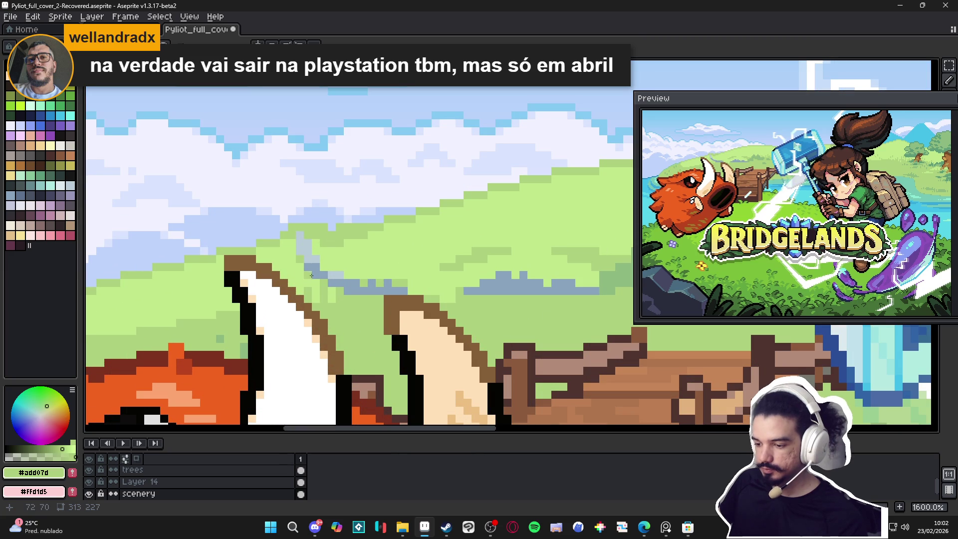
scroll(334, 297, down, 2)
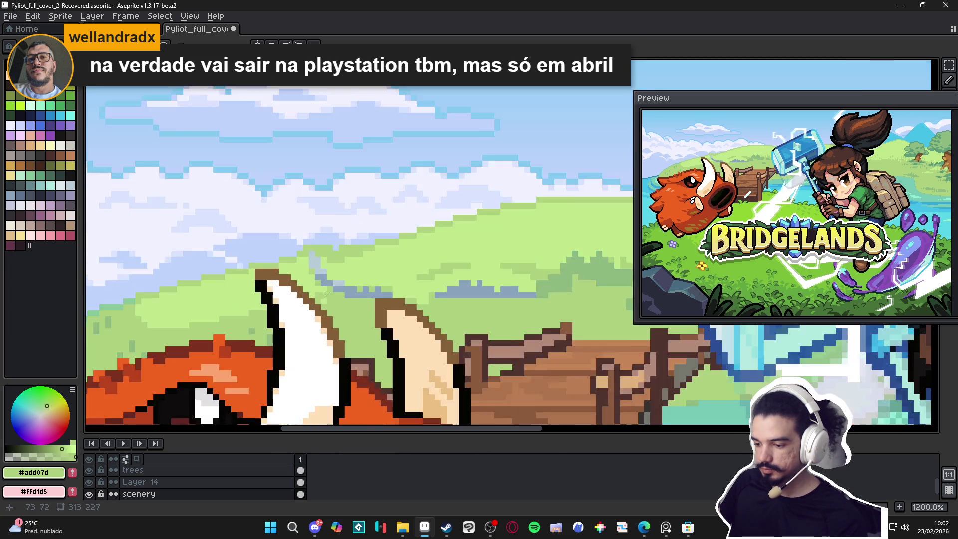
scroll(349, 289, up, 1)
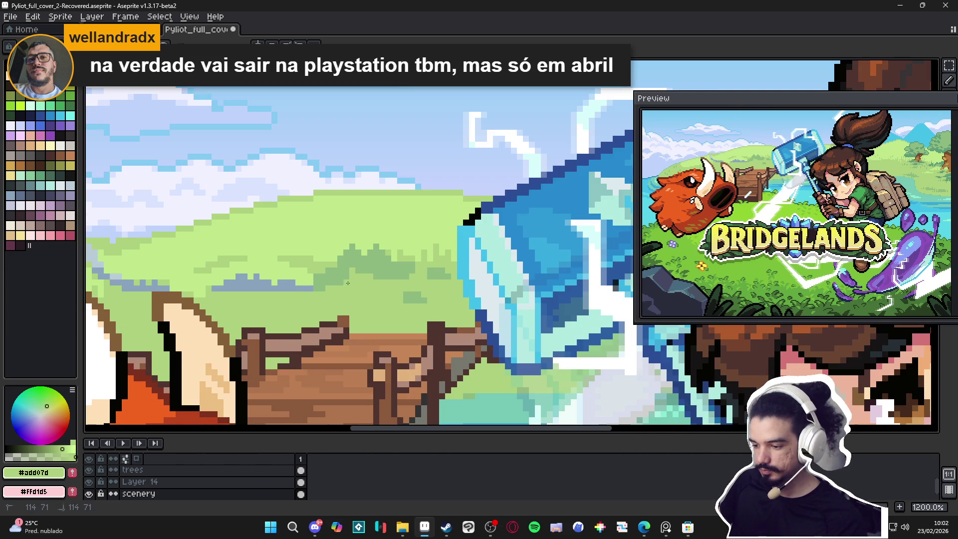
scroll(347, 283, down, 4)
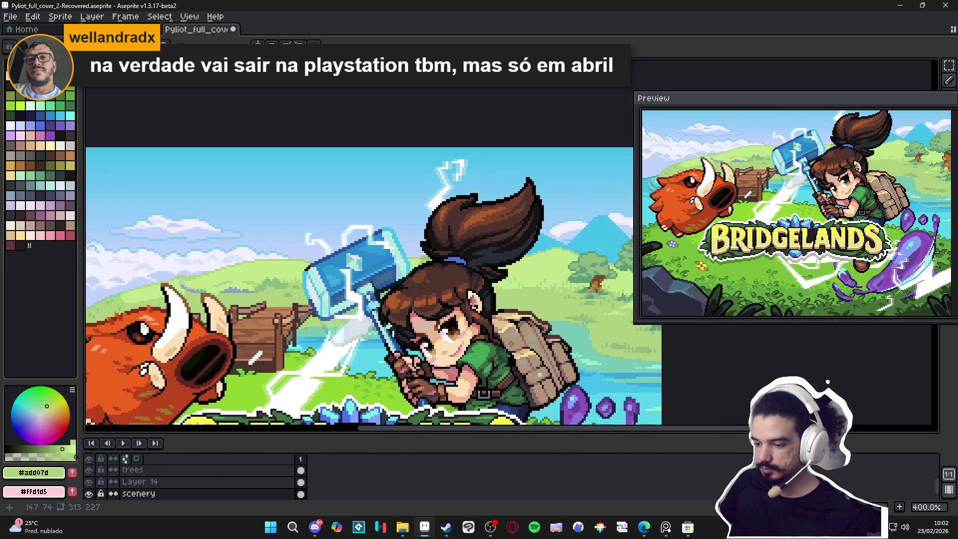
scroll(275, 280, right, 2)
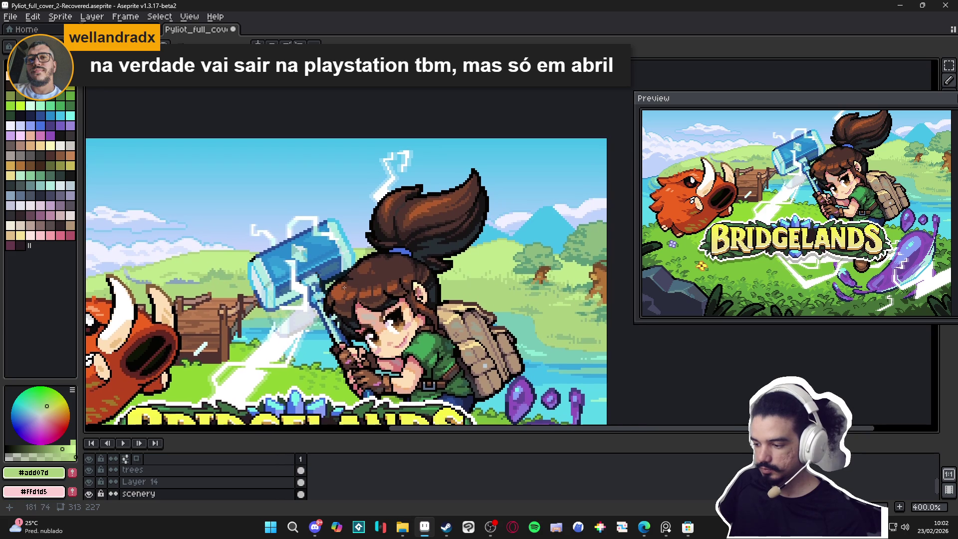
scroll(452, 309, down, 1)
scroll(326, 257, up, 1)
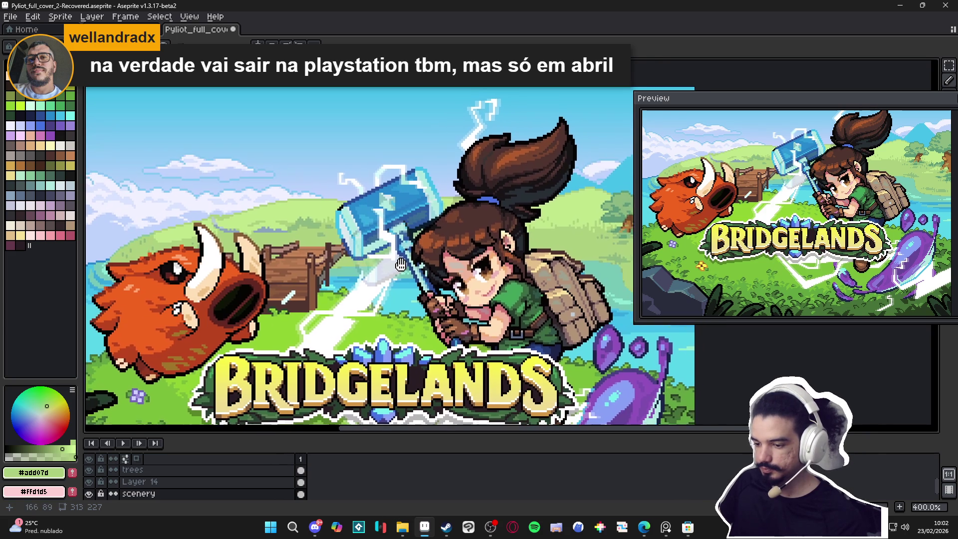
scroll(307, 254, right, 1)
scroll(349, 260, down, 1)
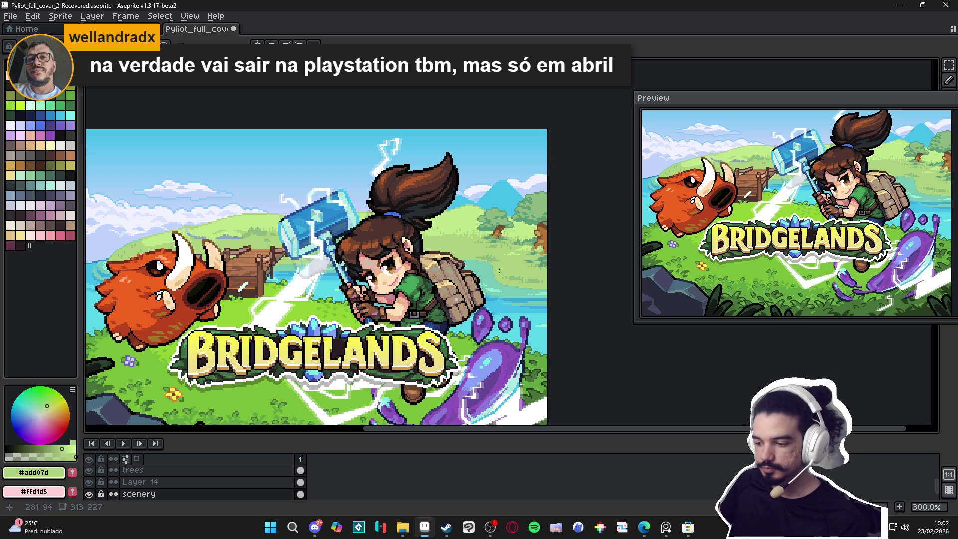
Paint tan shoreline strips along the river edge and up the bank
scroll(502, 270, up, 3)
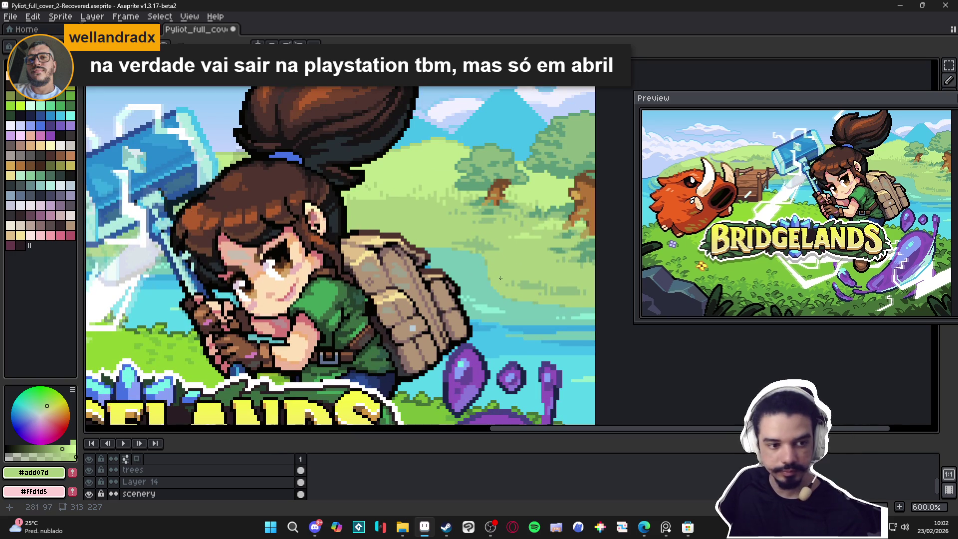
key(0)
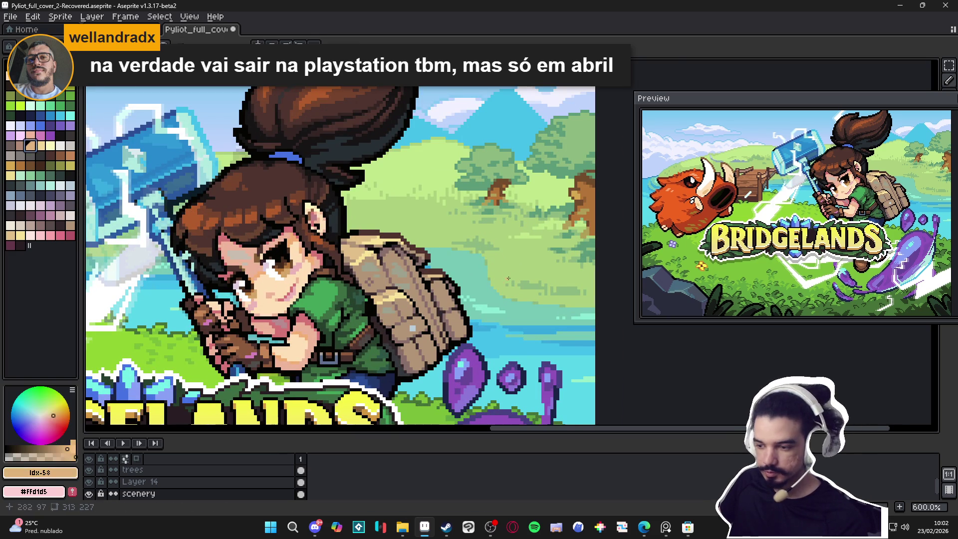
scroll(508, 278, up, 3)
drag(475, 293, 479, 292)
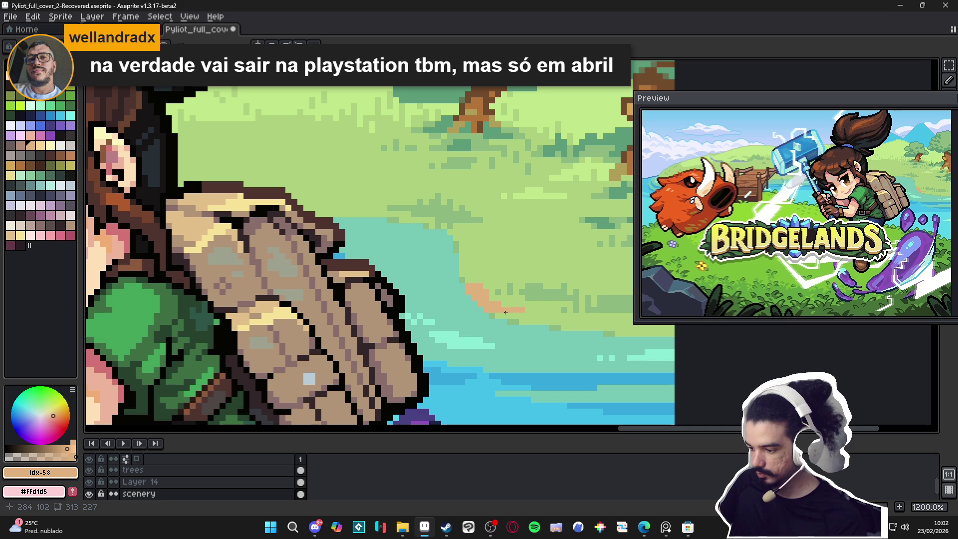
drag(505, 312, 578, 322)
scroll(511, 322, up, 1)
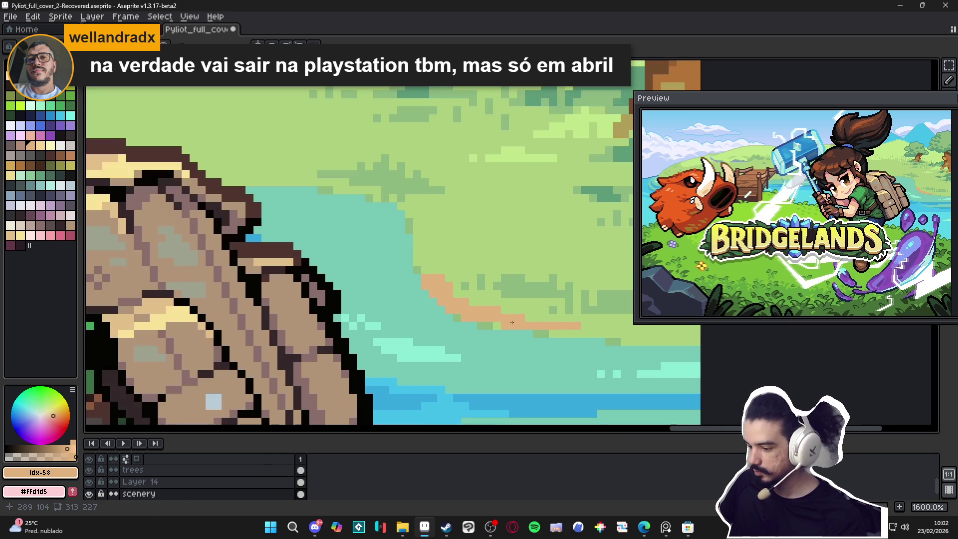
drag(556, 332, 632, 334)
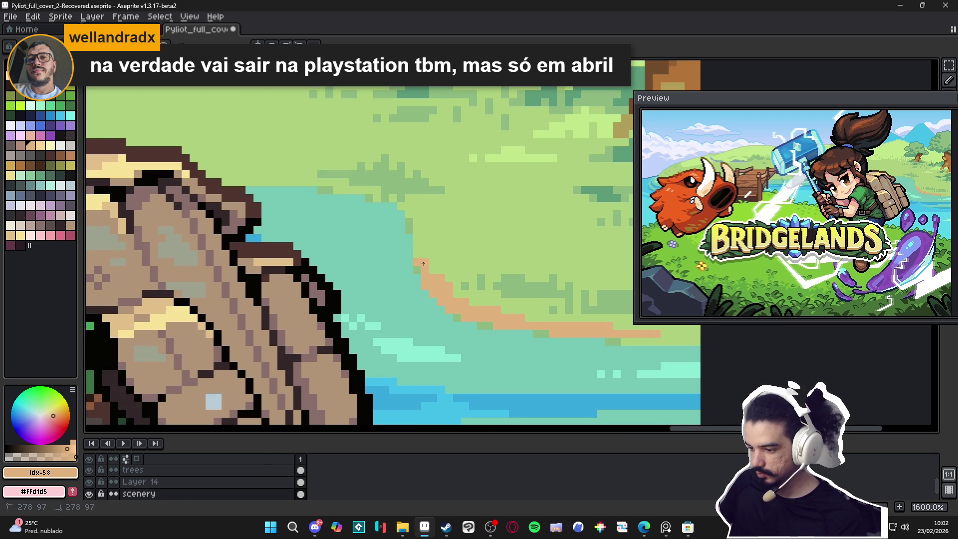
drag(423, 263, 419, 248)
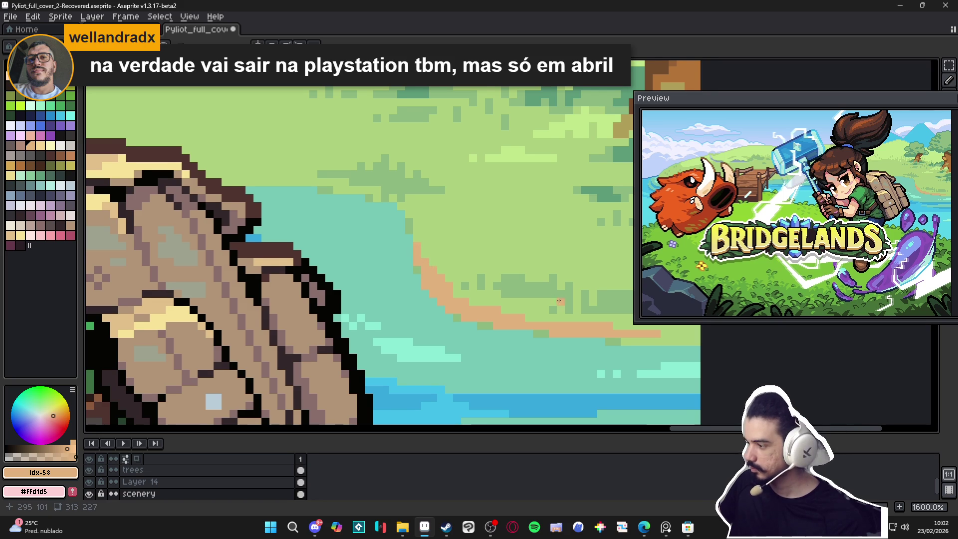
drag(534, 296, 504, 292)
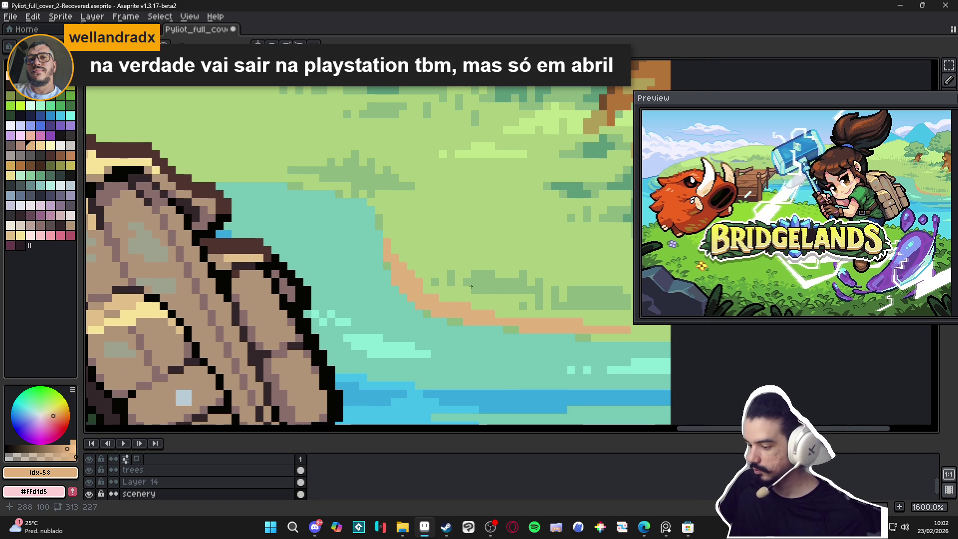
click(495, 310)
Pick sandy tan #e2b27e and paint a sand strip along the shore to the canvas edge
alt+click(483, 289)
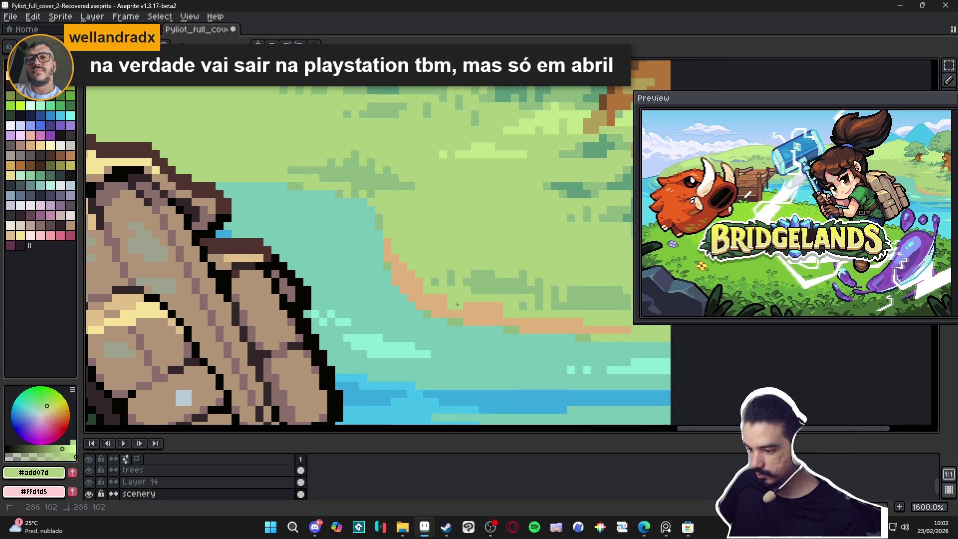
scroll(457, 303, down, 1)
scroll(487, 312, down, 2)
scroll(494, 315, up, 2)
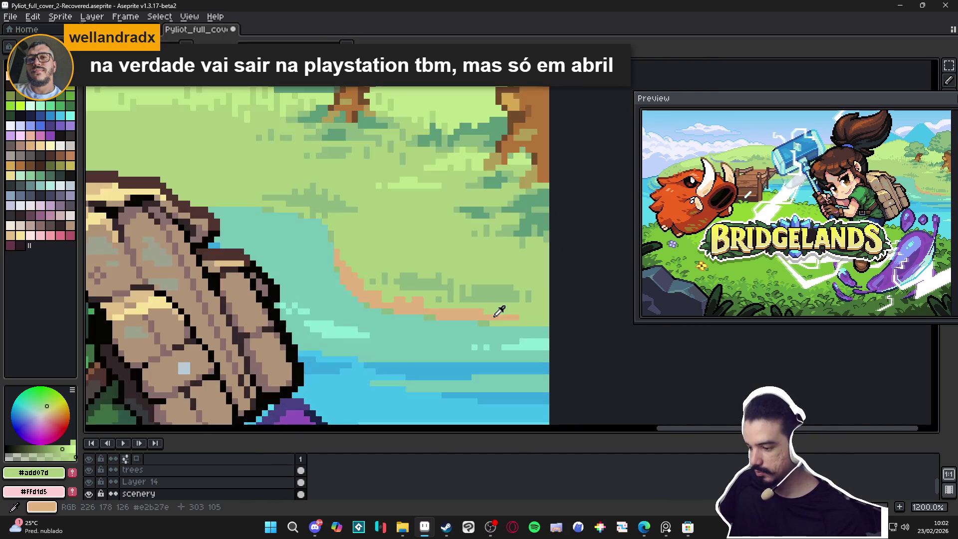
alt+click(498, 319)
drag(499, 323, 575, 323)
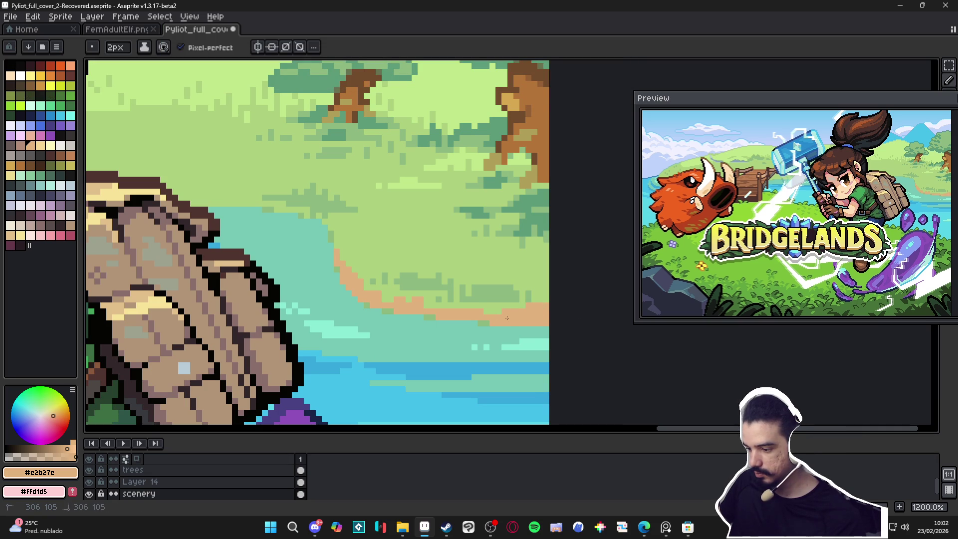
Sample the shore and water colours and paint light-teal foam pixels along the shoreline
alt+click(511, 305)
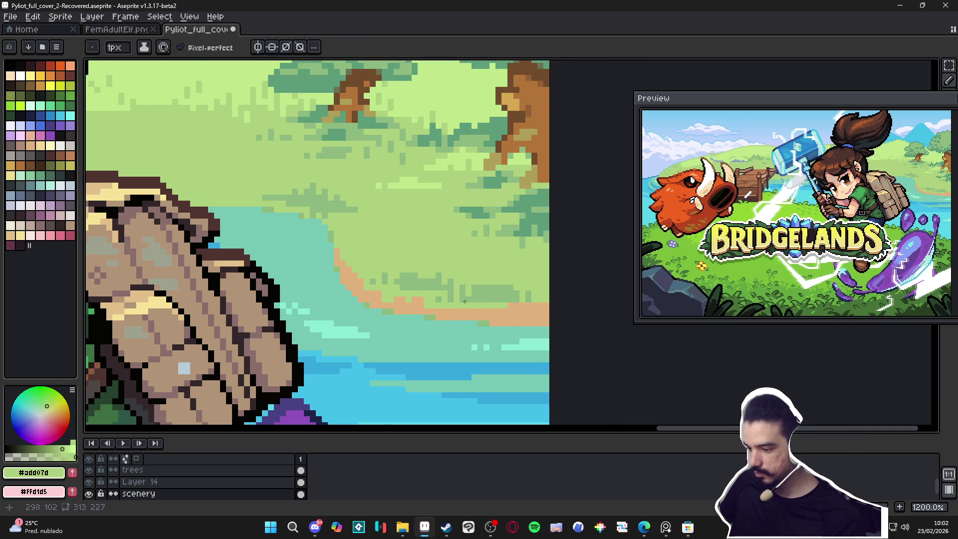
scroll(499, 297, down, 4)
scroll(479, 291, up, 5)
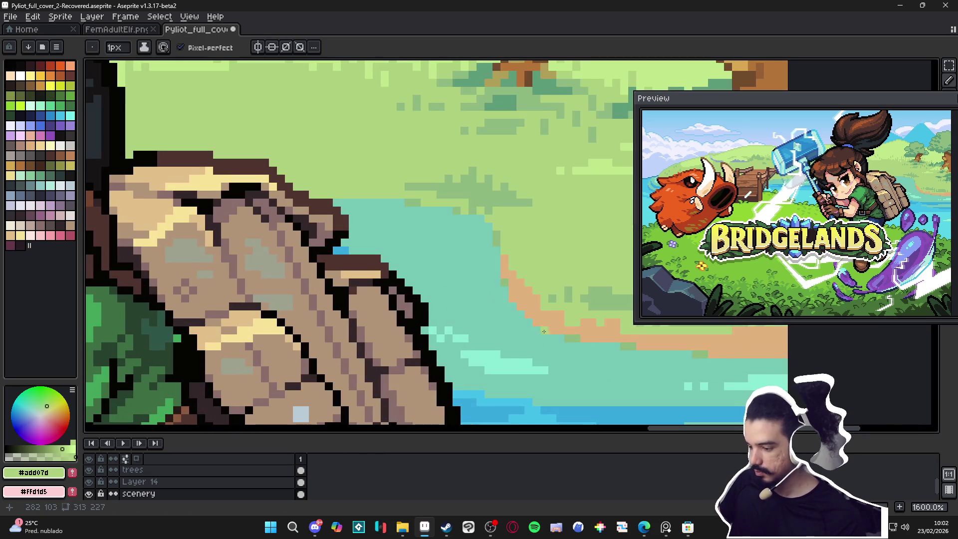
key(plus)
alt+click(555, 327)
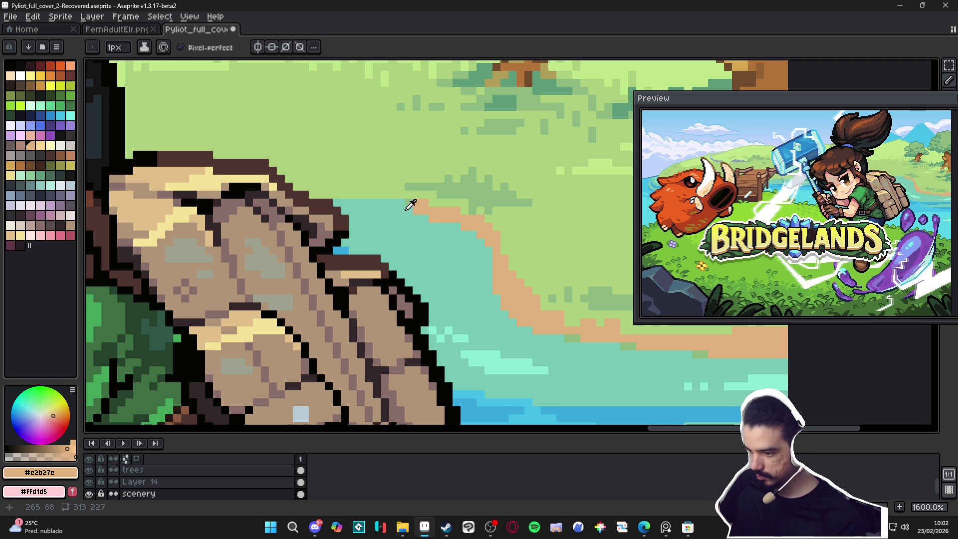
scroll(408, 205, down, 3)
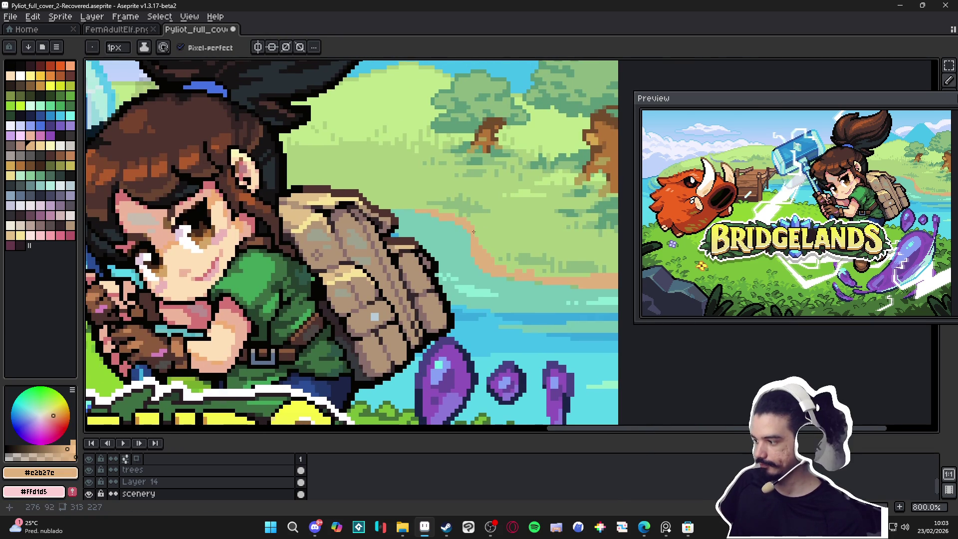
scroll(486, 264, up, 3)
alt+click(474, 303)
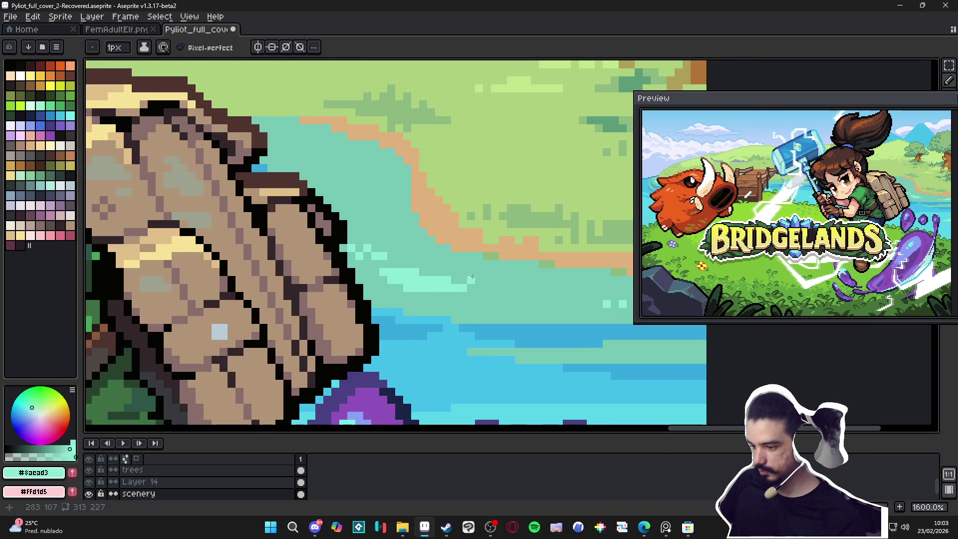
mouse_move(494, 256)
mouse_down()
mouse_move(451, 256)
mouse_move(546, 273)
mouse_up()
click(495, 264)
Extend the foam with a one-pixel light cyan line along the shore
scroll(528, 251, up, 2)
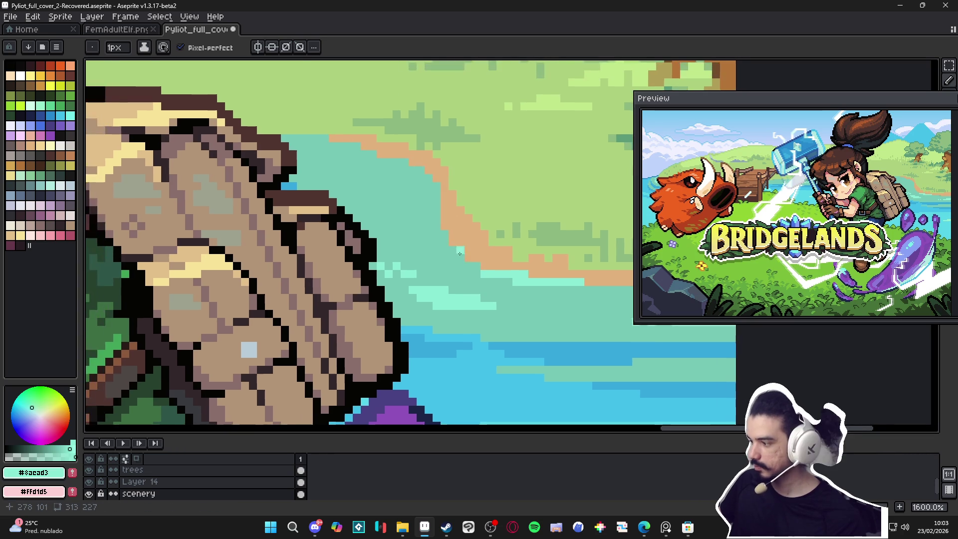
mouse_move(475, 262)
mouse_down()
mouse_move(460, 270)
mouse_move(478, 282)
mouse_move(436, 234)
mouse_up()
scroll(462, 271, up, 1)
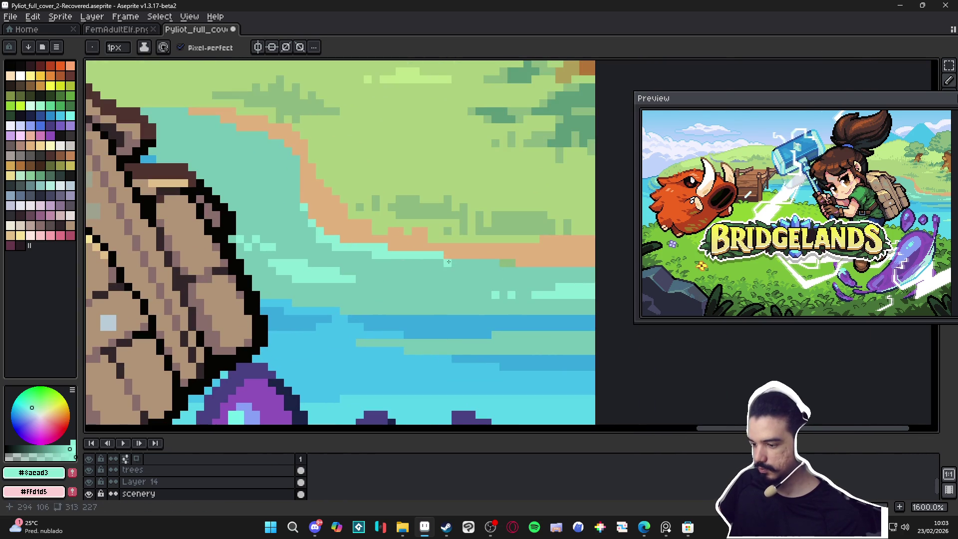
drag(439, 262, 587, 272)
scroll(590, 271, down, 4)
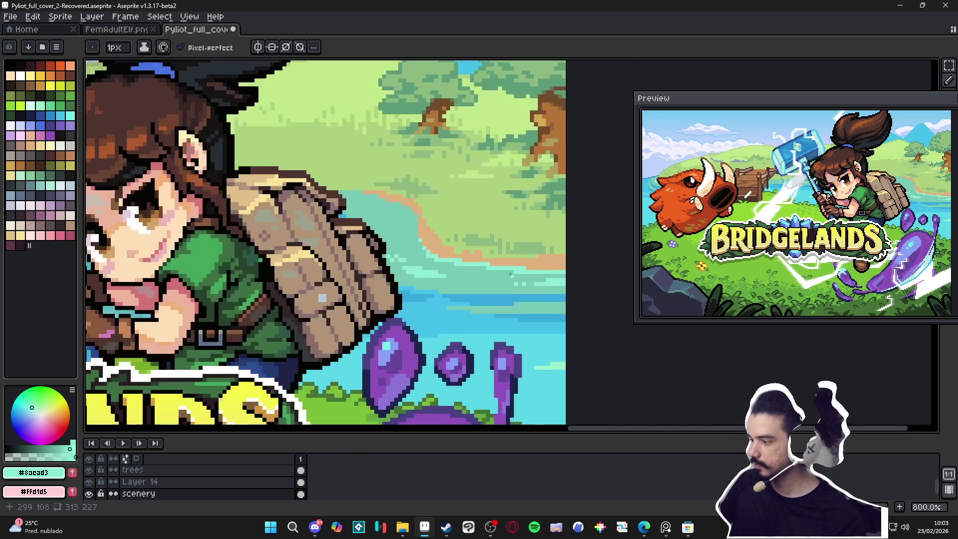
scroll(446, 280, up, 4)
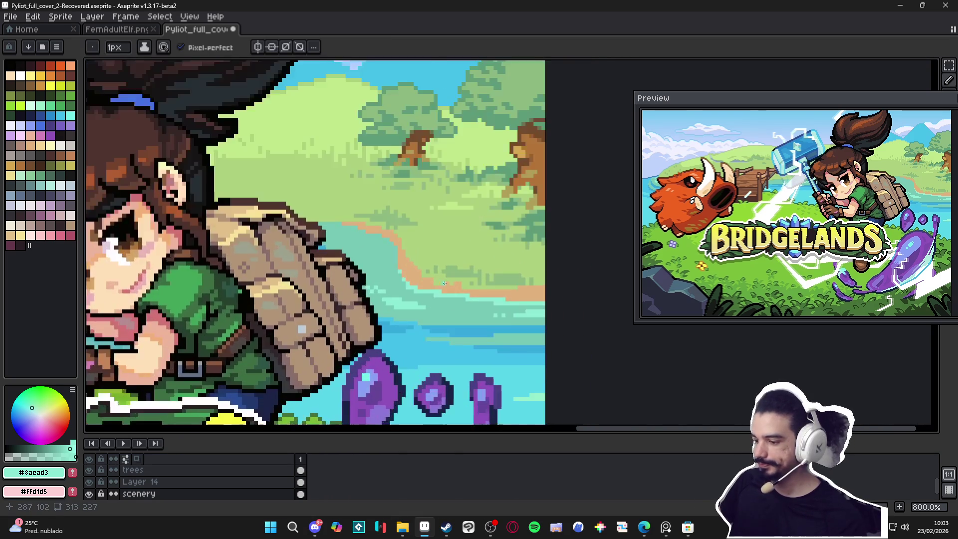
Try a small brown patch on the shore, then undo it
alt+click(421, 274)
click(26, 148)
scroll(359, 264, up, 1)
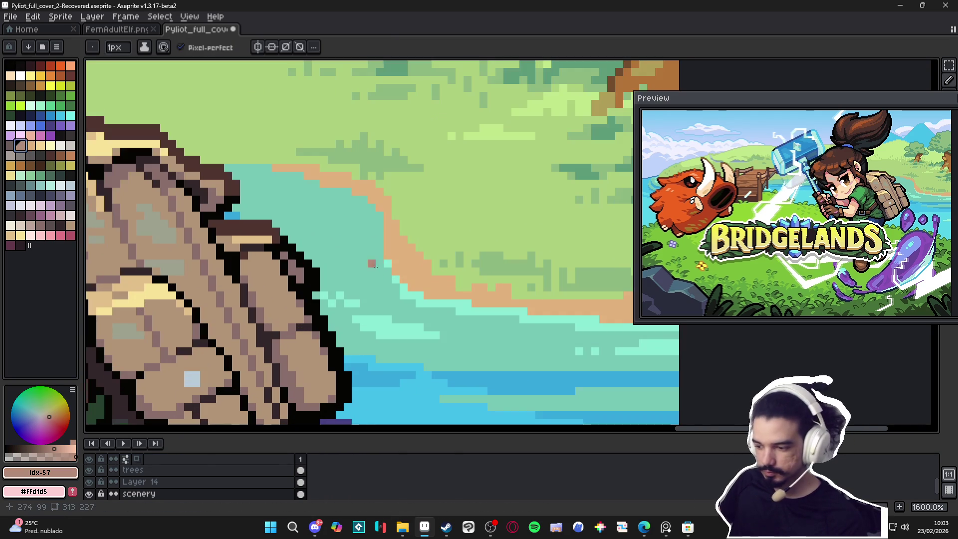
drag(435, 287, 451, 280)
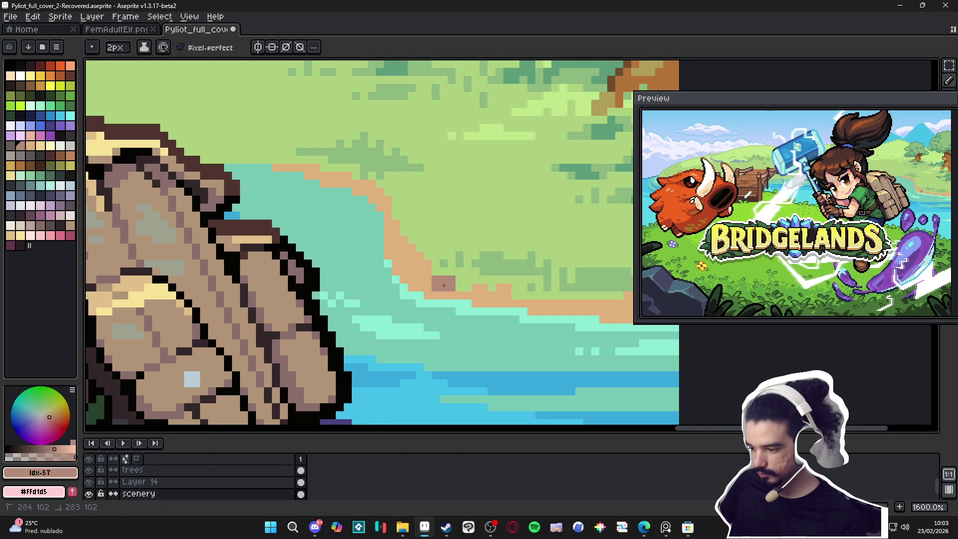
click(419, 272)
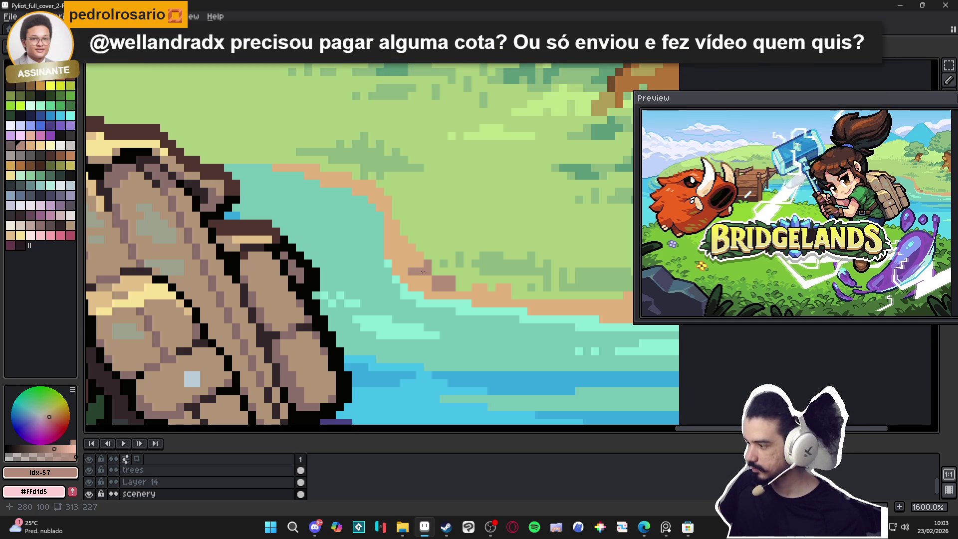
key(ctrl+z)
key(ctrl+z)
key(ctrl+z)
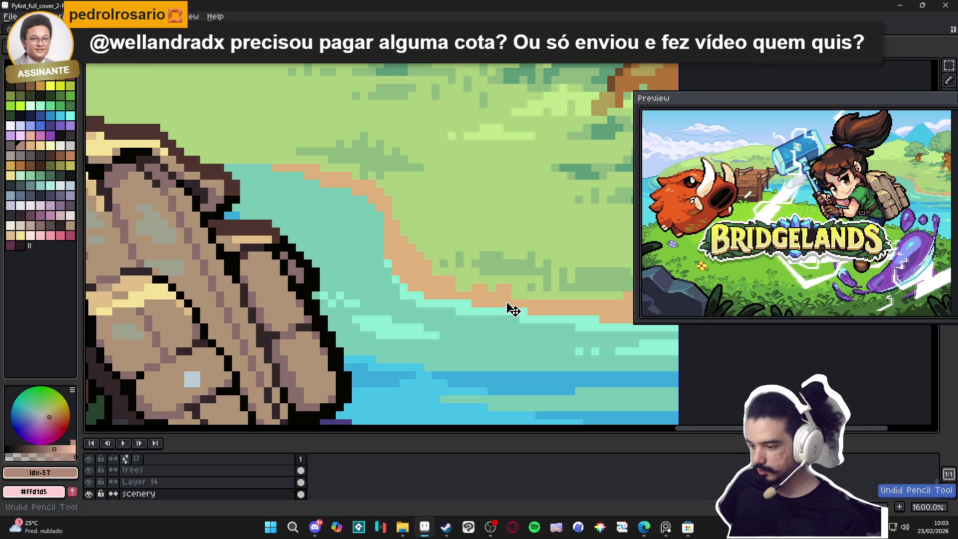
key(ctrl+z)
Place stepped brown pixels up along the shoreline
click(500, 288)
click(483, 288)
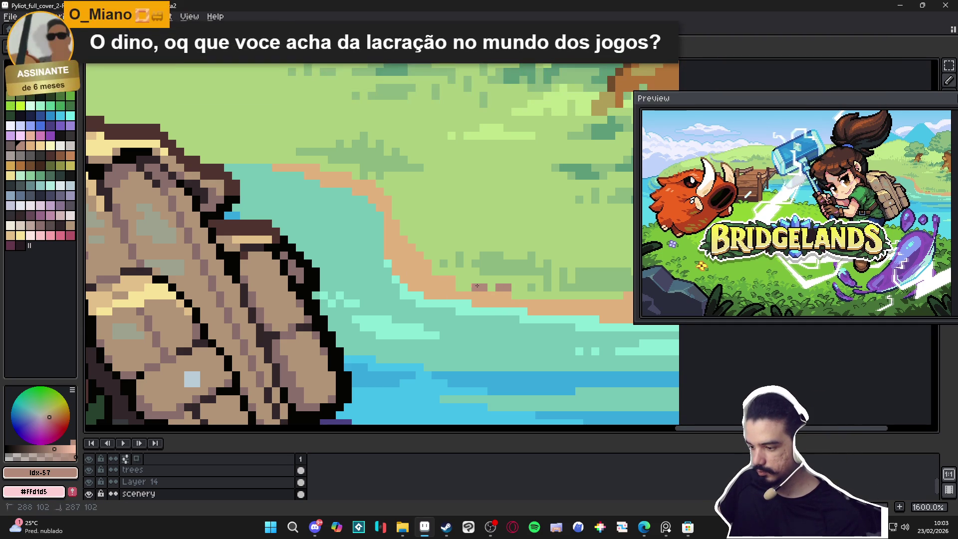
click(459, 279)
click(428, 263)
click(386, 200)
scroll(456, 239, down, 4)
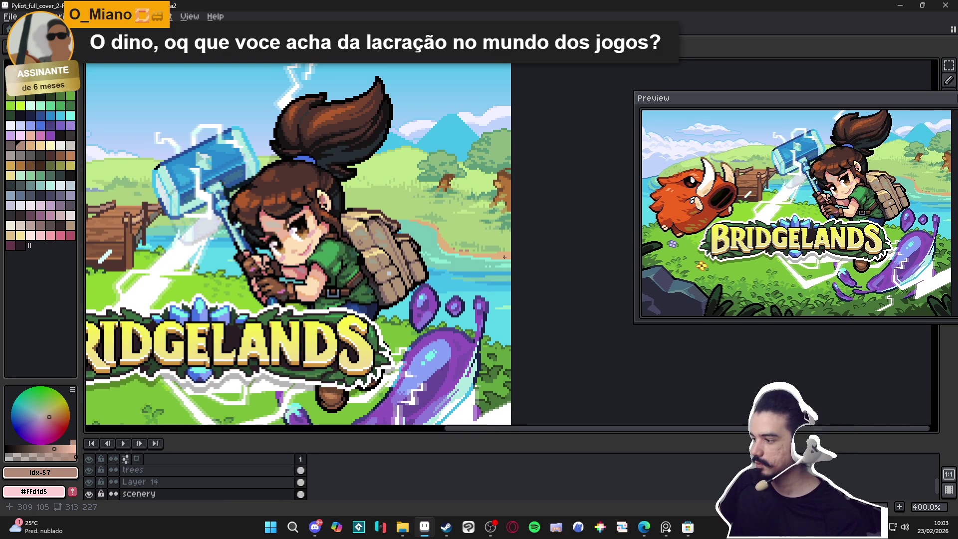
scroll(499, 258, up, 3)
scroll(512, 260, up, 1)
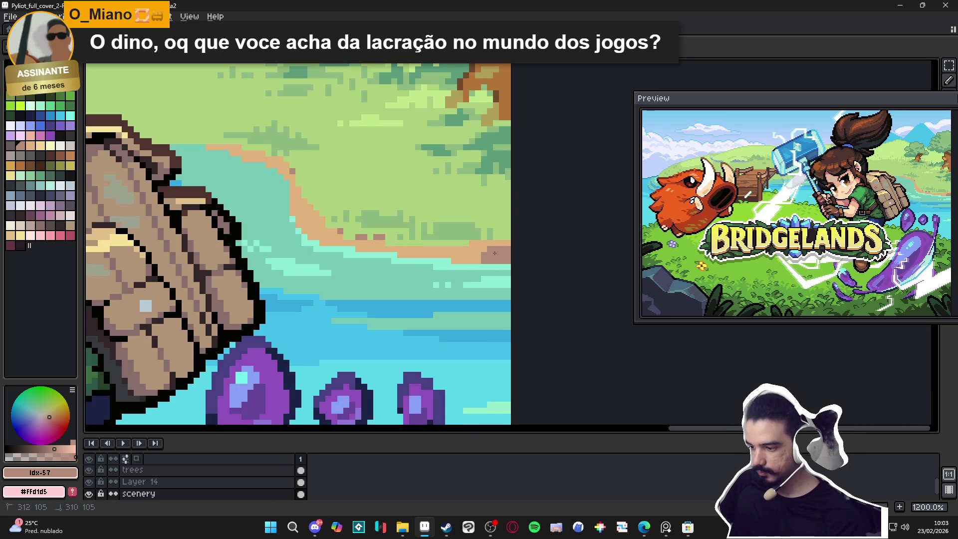
Repaint shoreline pixels a muted tan and save the cover
mouse_move(506, 243)
mouse_down()
mouse_move(475, 246)
mouse_move(477, 259)
mouse_move(451, 249)
mouse_up()
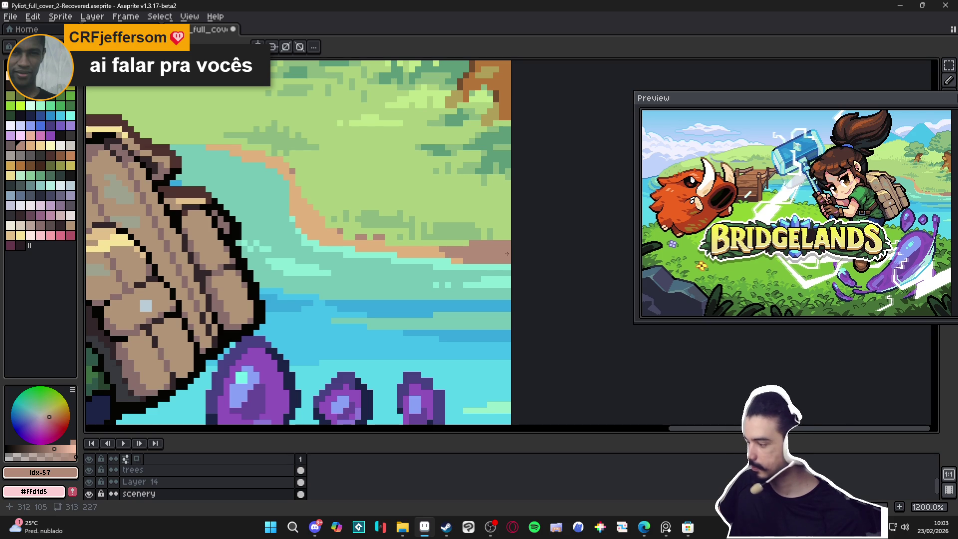
scroll(450, 243, down, 3)
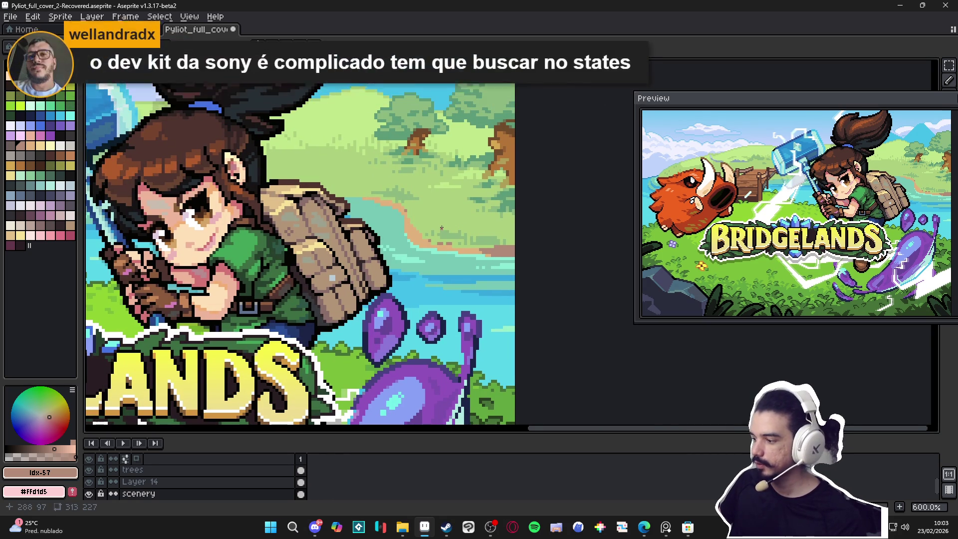
scroll(299, 219, down, 3)
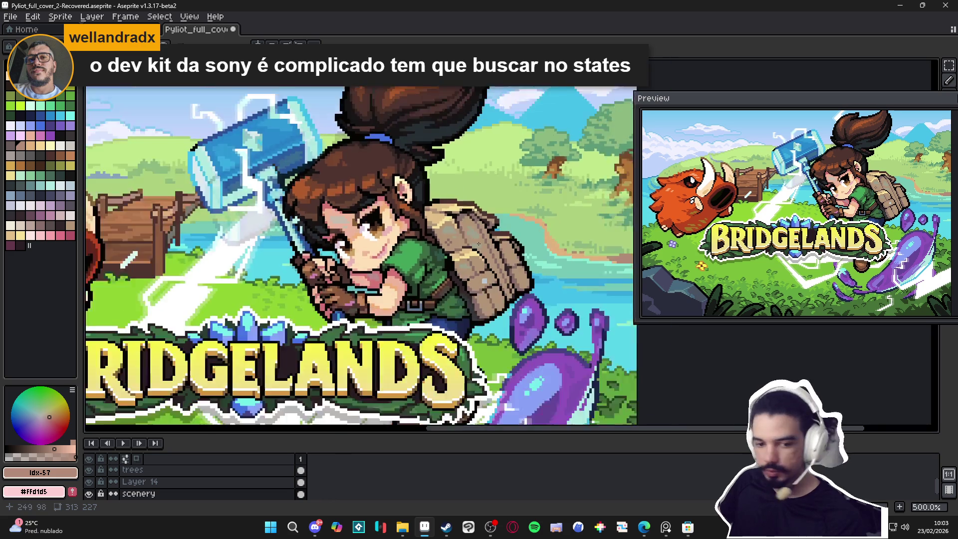
key(ctrl+s)
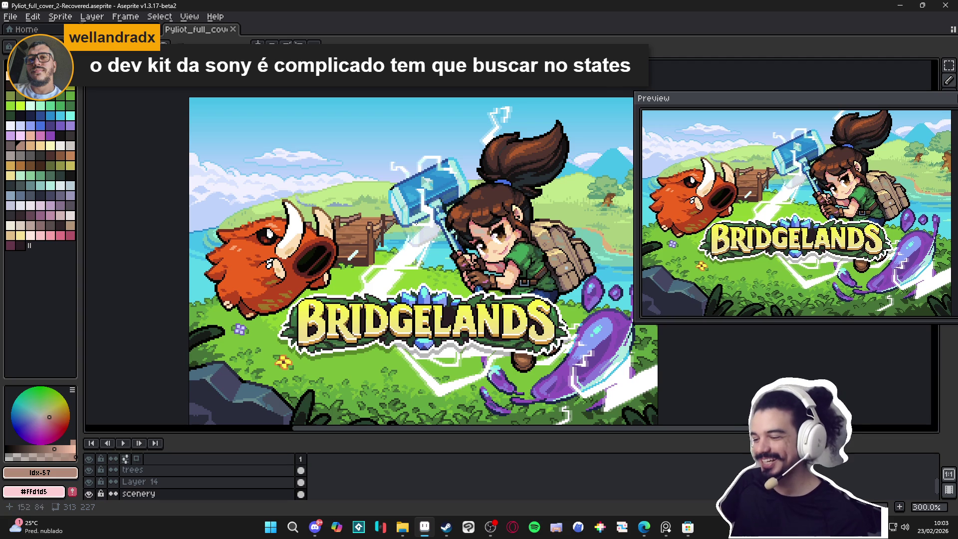
Repaint the water pixels beside and under the bridge with darker blue lines
scroll(358, 213, up, 7)
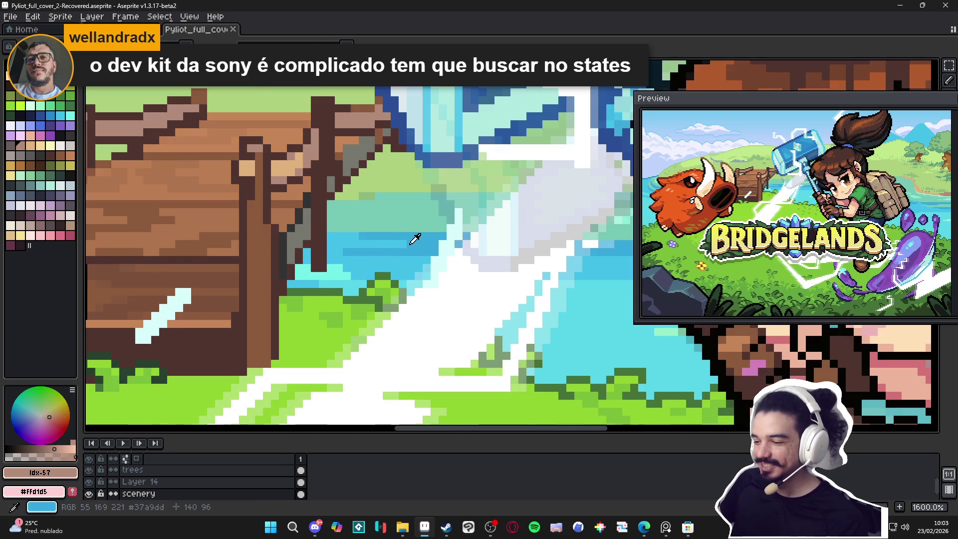
mouse_move(358, 238)
mouse_down()
mouse_move(333, 277)
mouse_move(329, 257)
mouse_up()
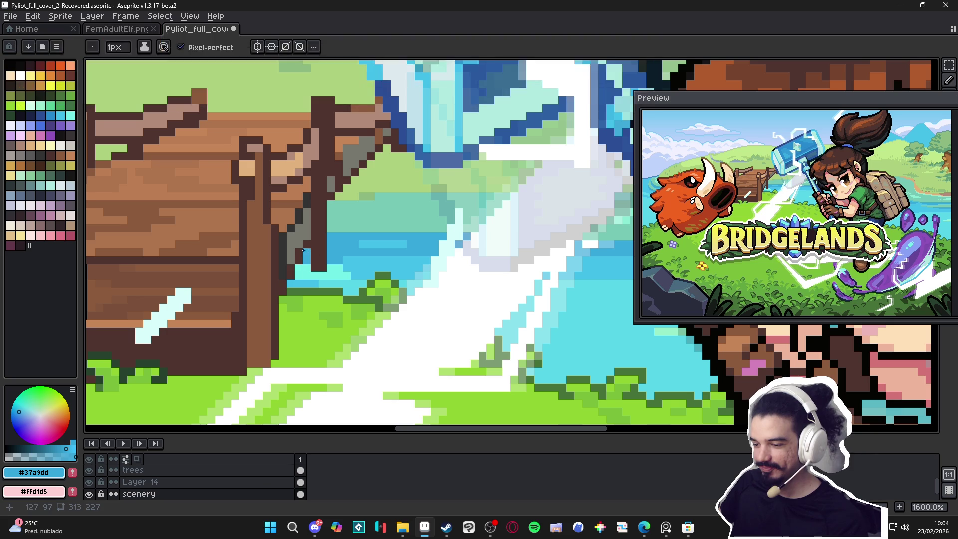
alt+click(330, 267)
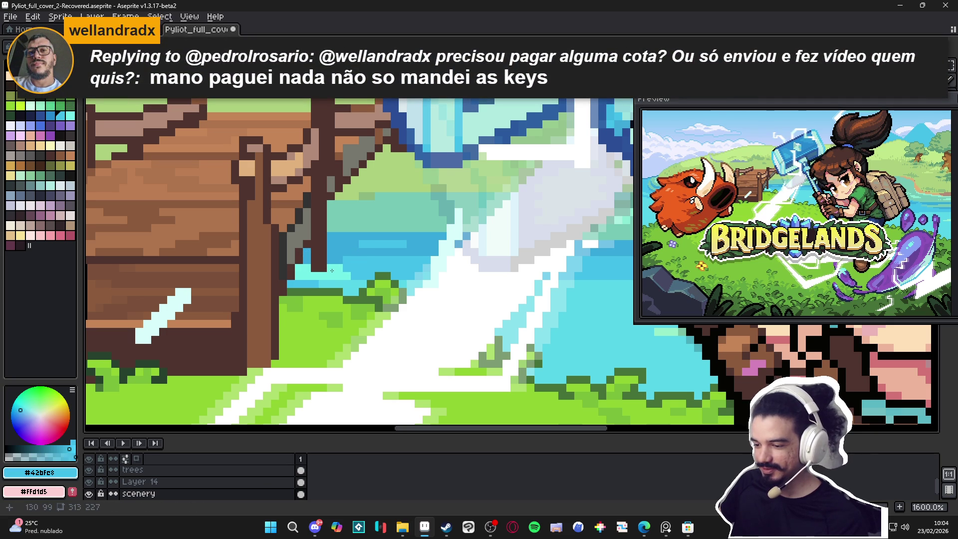
ctrl+click(331, 270)
scroll(349, 275, down, 3)
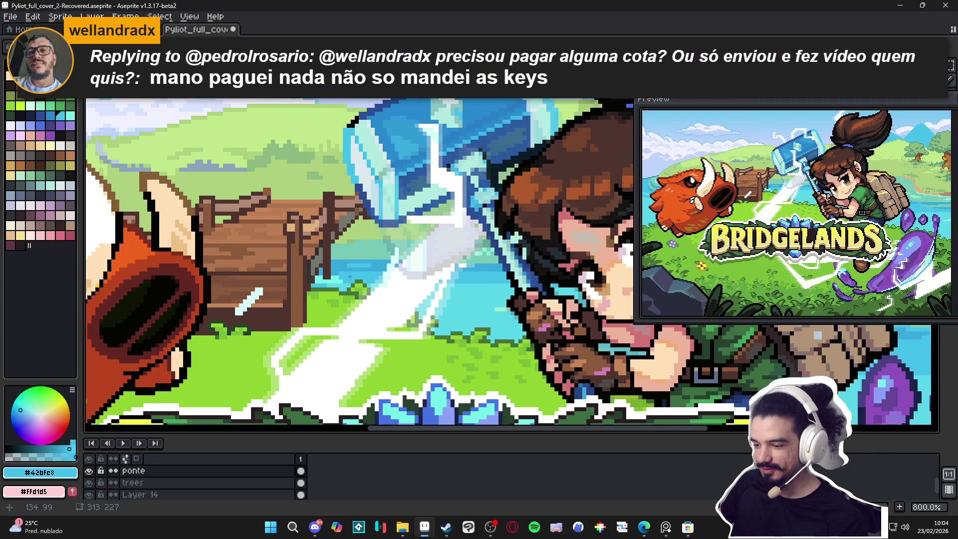
scroll(349, 269, up, 3)
scroll(344, 262, down, 3)
scroll(330, 255, up, 3)
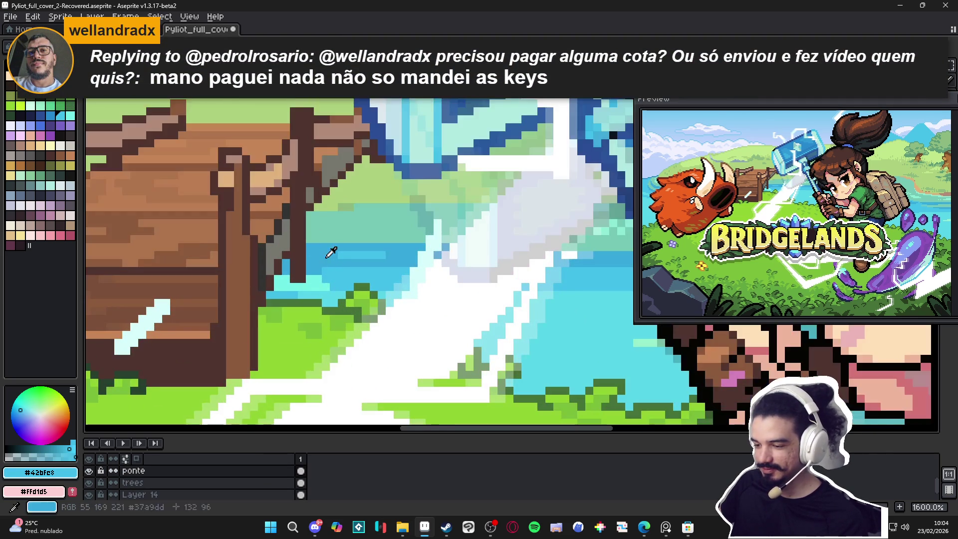
alt+click(327, 256)
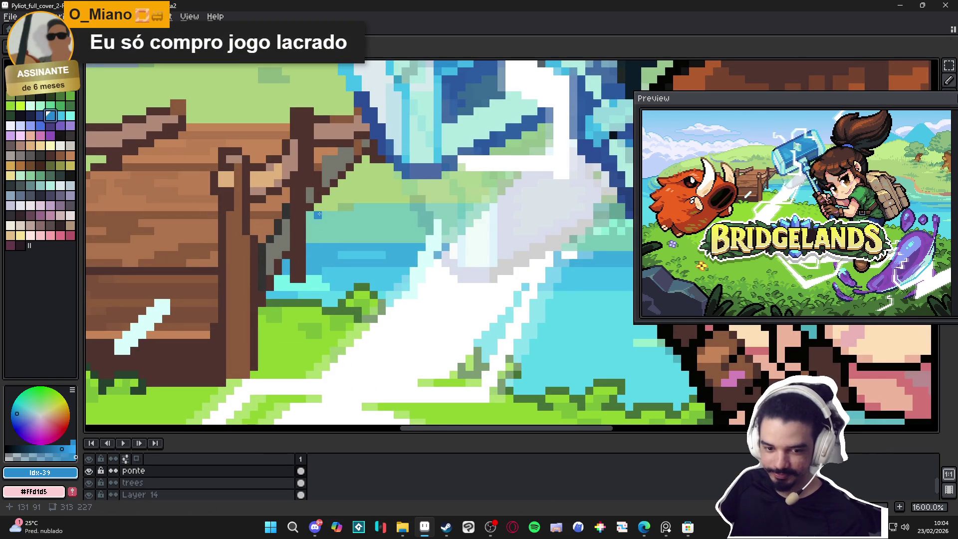
scroll(324, 246, up, 2)
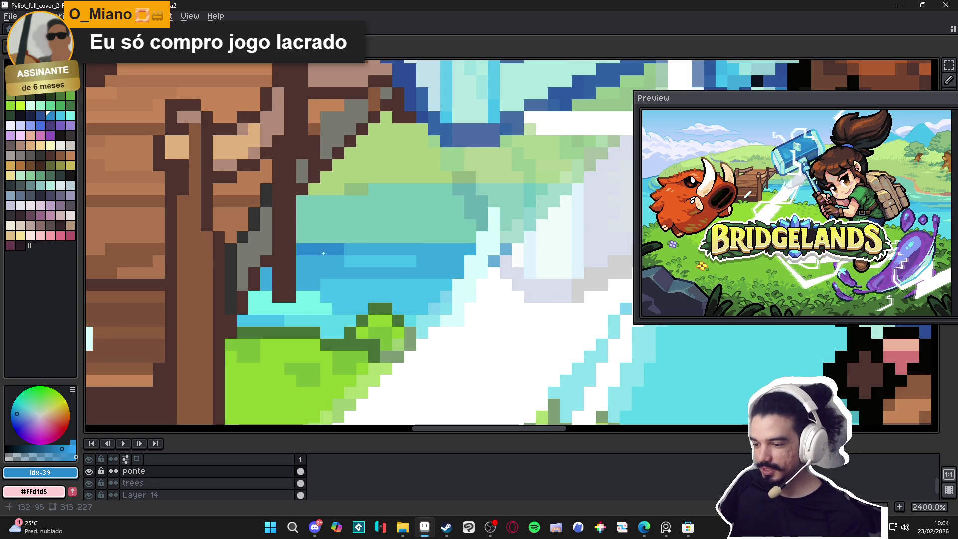
mouse_move(313, 261)
mouse_down()
mouse_move(302, 260)
mouse_move(327, 261)
mouse_up()
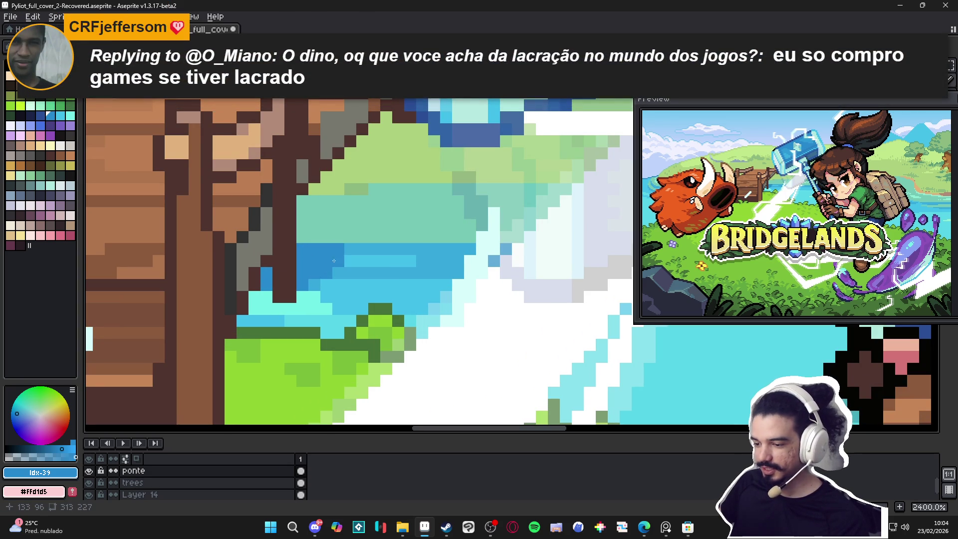
scroll(364, 247, down, 7)
scroll(349, 264, up, 7)
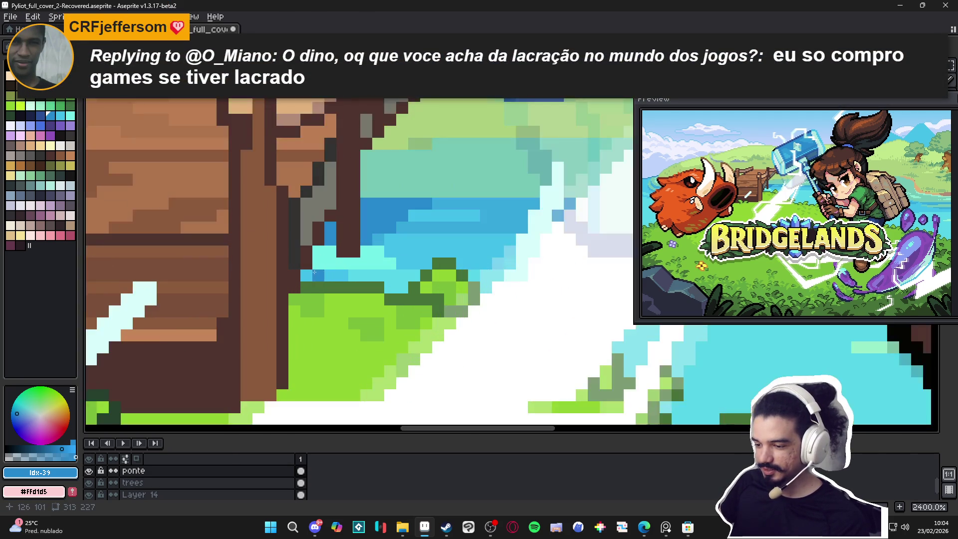
scroll(337, 288, down, 7)
scroll(338, 289, down, 2)
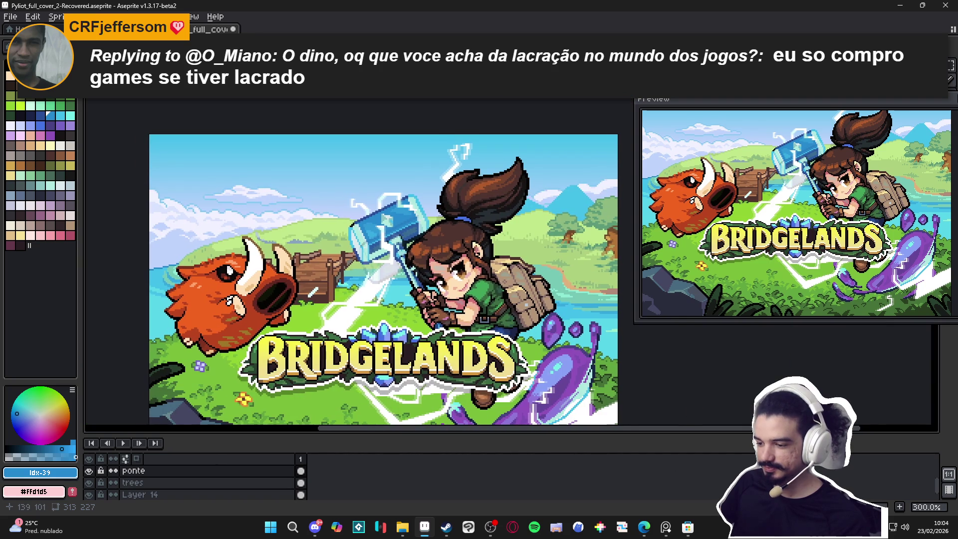
scroll(365, 268, up, 4)
scroll(365, 268, down, 2)
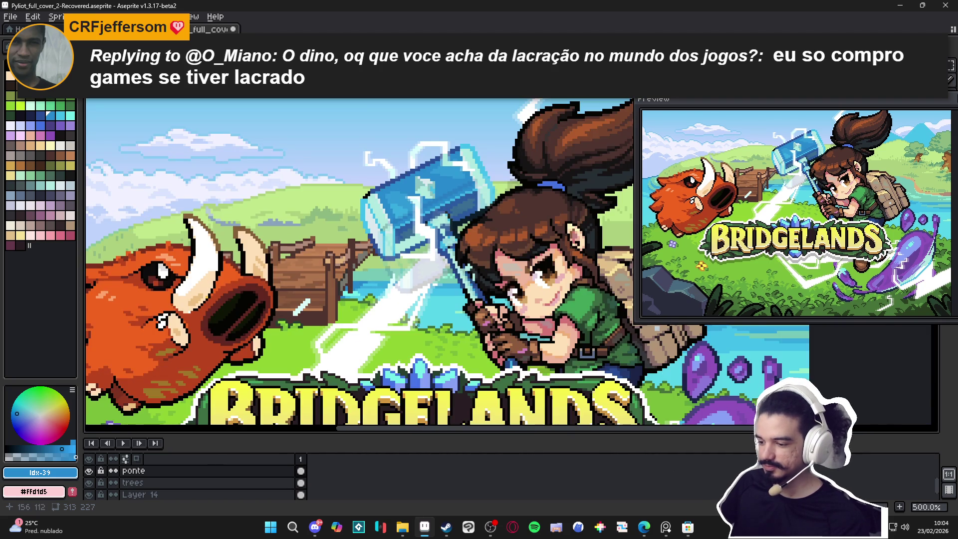
scroll(433, 342, up, 5)
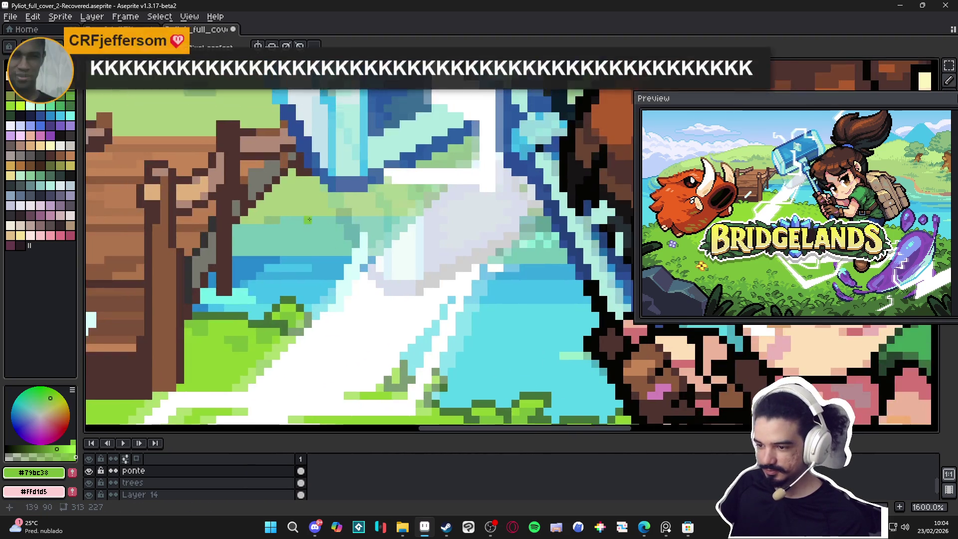
scroll(308, 220, down, 1)
scroll(330, 254, down, 2)
scroll(358, 296, up, 2)
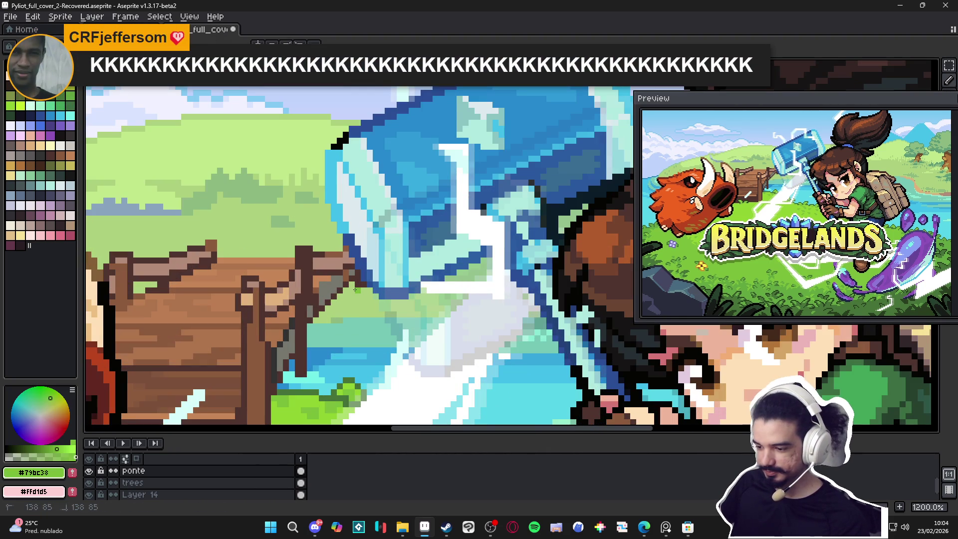
Undo a stray bucket fill and recolour the pale grass-edge pixels beside the beam green
click(351, 302)
key(ctrl+z)
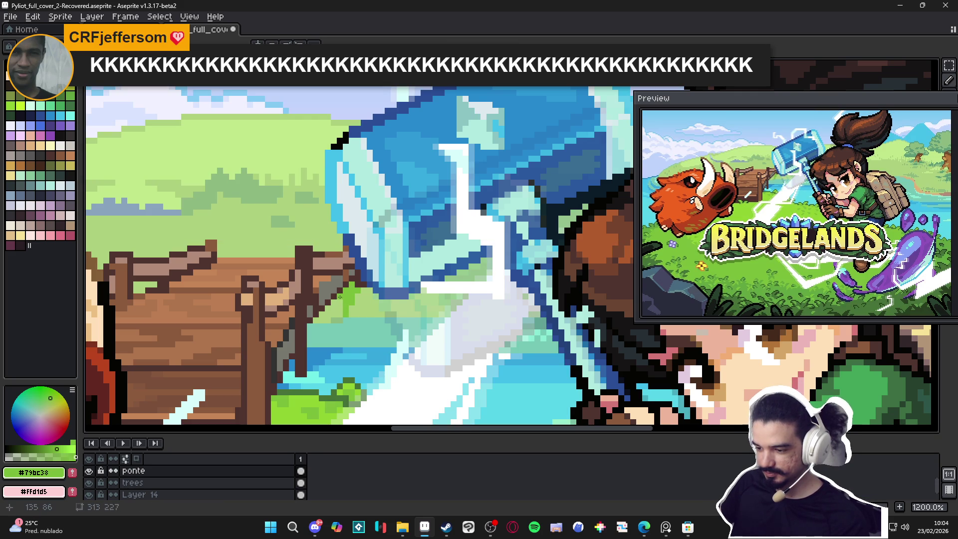
click(336, 301)
drag(331, 310, 331, 310)
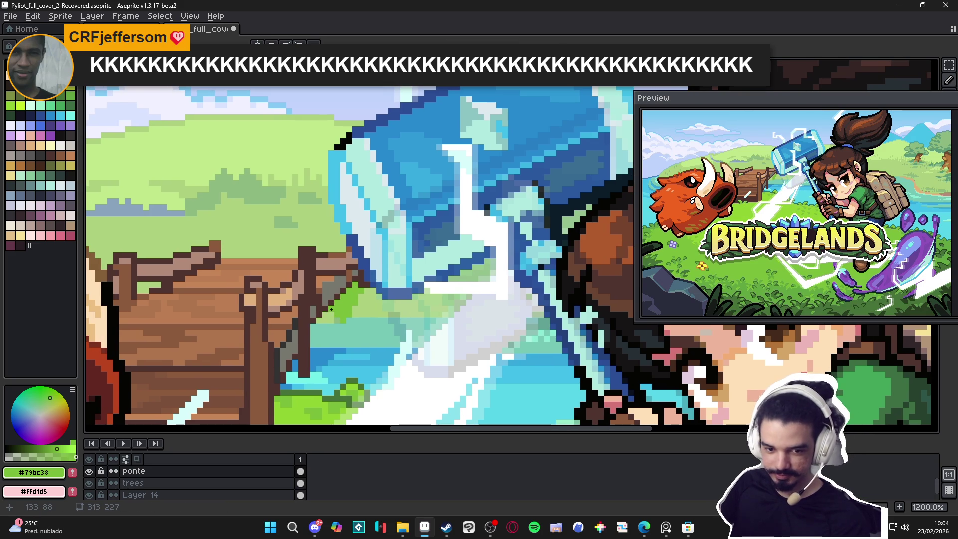
scroll(330, 309, up, 1)
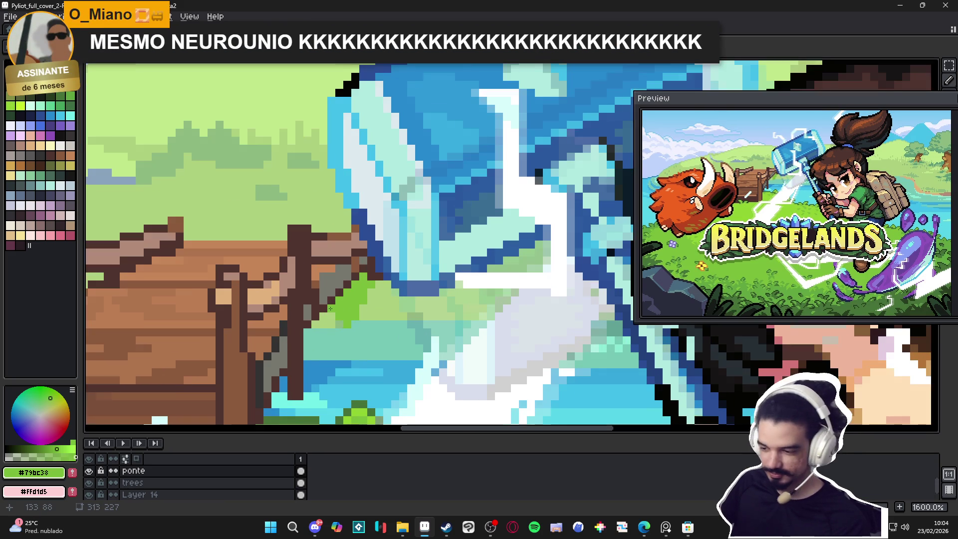
click(331, 314)
click(323, 325)
click(317, 324)
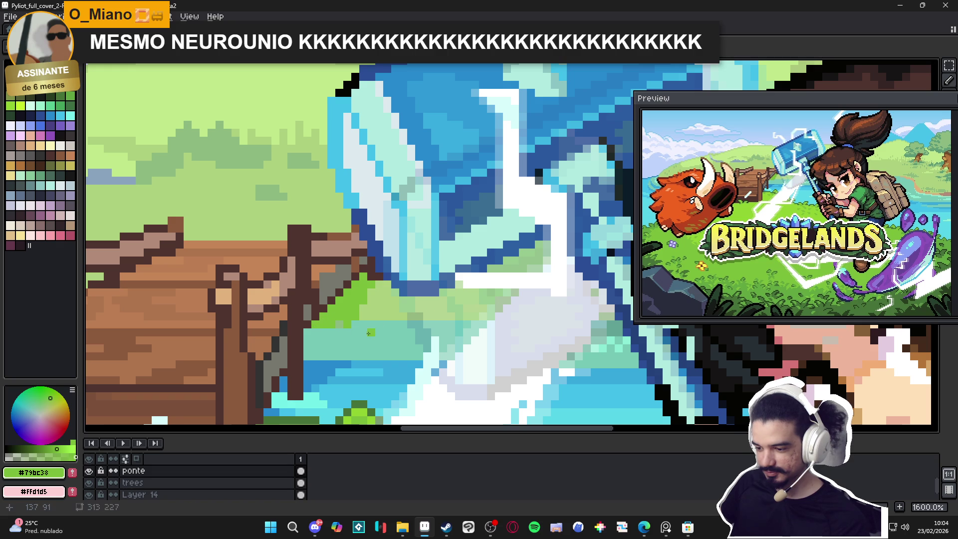
Draw short water-blue pixel lines in the river under the beam, sampling teal and blue
alt+click(350, 323)
scroll(339, 325, down, 3)
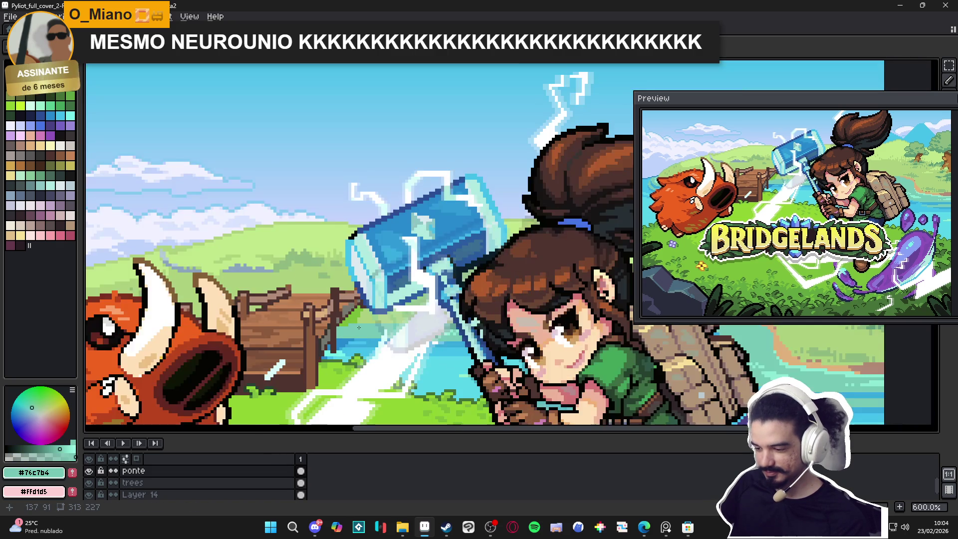
scroll(360, 321, up, 1)
scroll(360, 322, down, 3)
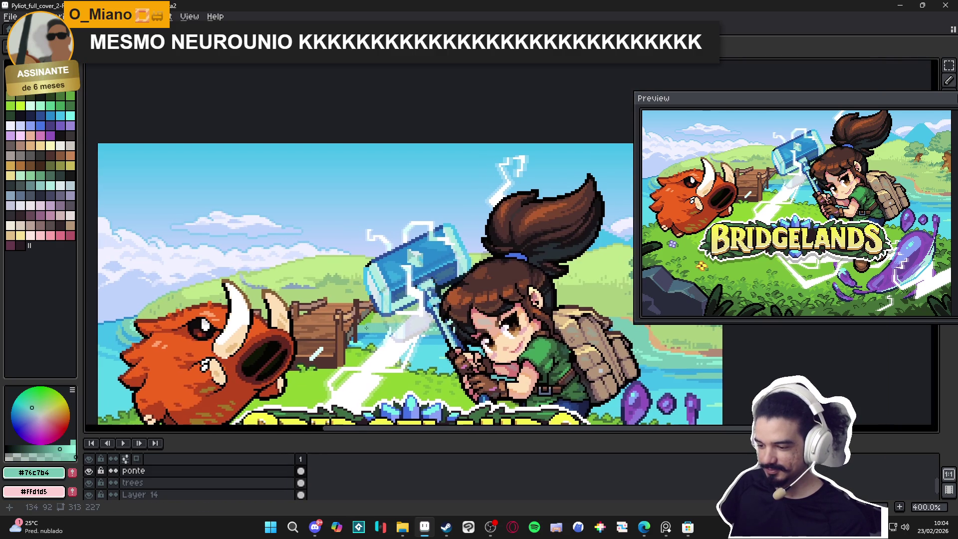
scroll(378, 337, up, 4)
alt+click(378, 336)
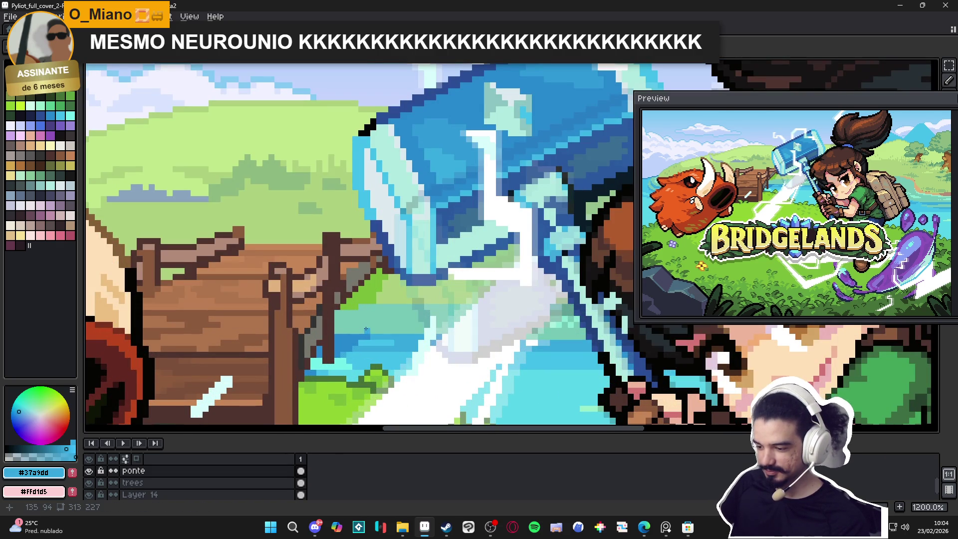
drag(365, 329, 371, 296)
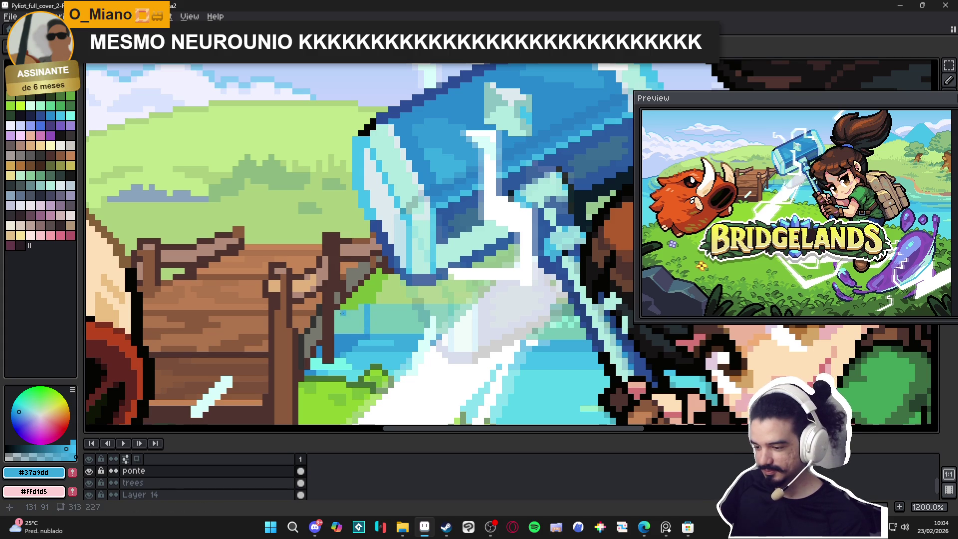
mouse_move(335, 329)
mouse_down()
mouse_move(351, 330)
mouse_move(362, 312)
mouse_move(351, 313)
mouse_move(359, 324)
mouse_up()
scroll(358, 324, down, 3)
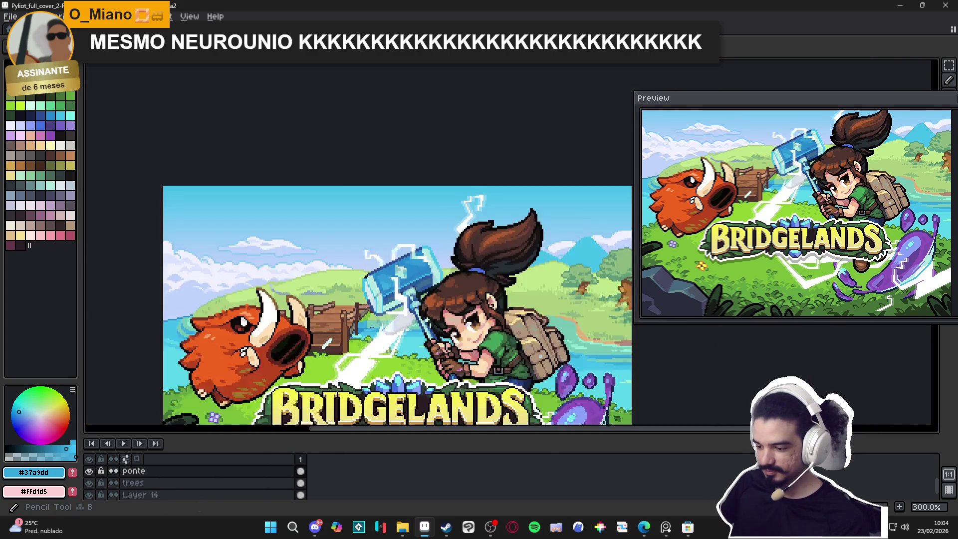
scroll(366, 325, up, 1)
alt+click(365, 325)
scroll(365, 325, up, 3)
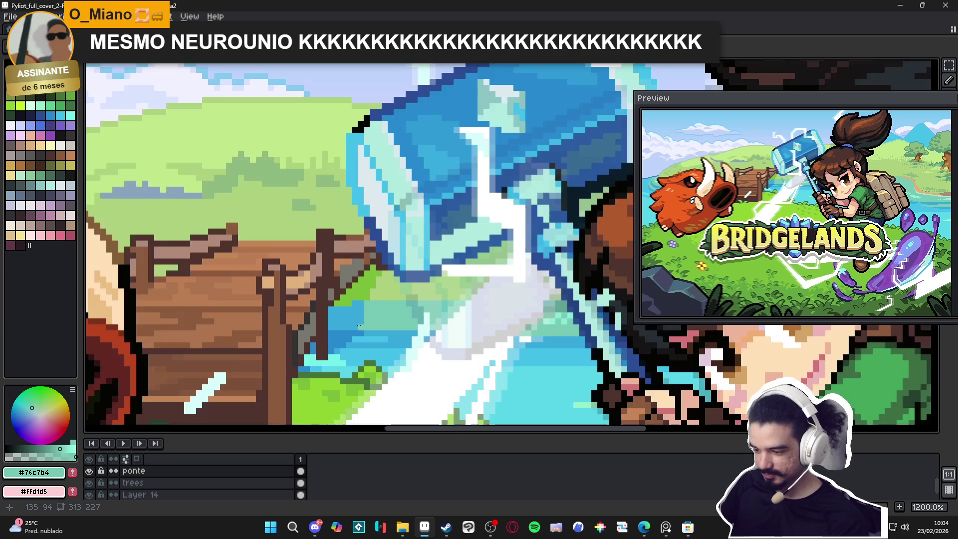
alt+click(365, 320)
scroll(366, 320, down, 2)
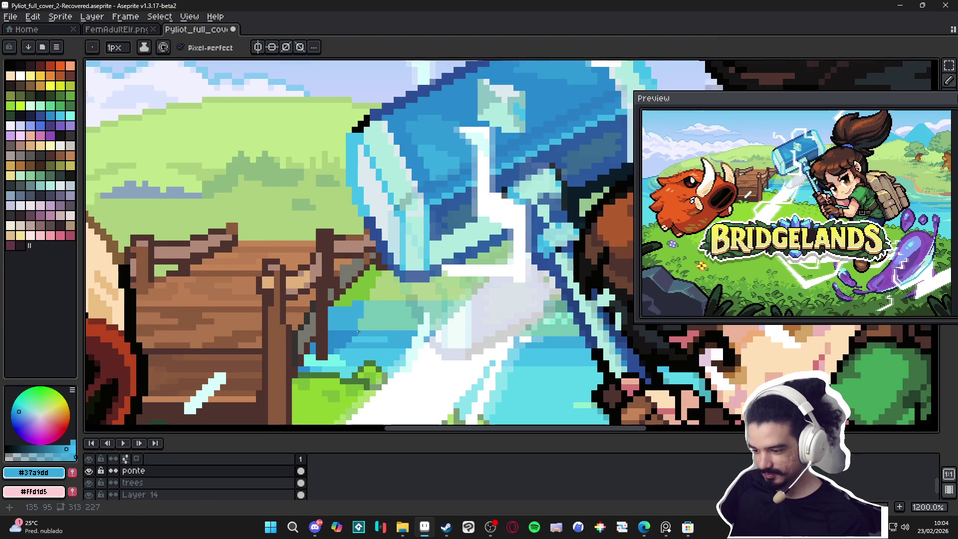
scroll(386, 341, down, 5)
scroll(389, 342, up, 2)
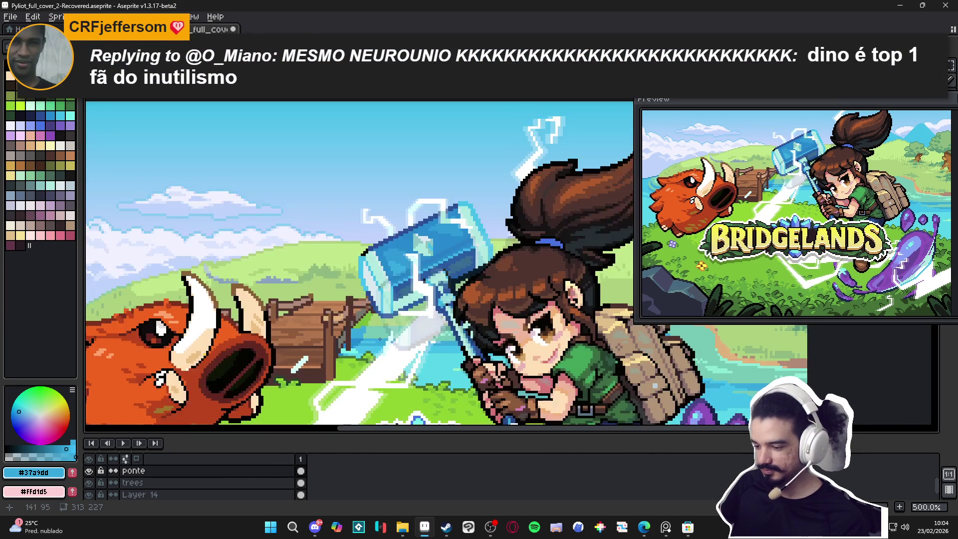
Save the Bridgelands cover file with Ctrl+S
key(ctrl+s)
scroll(404, 343, down, 2)
scroll(379, 334, right, 3)
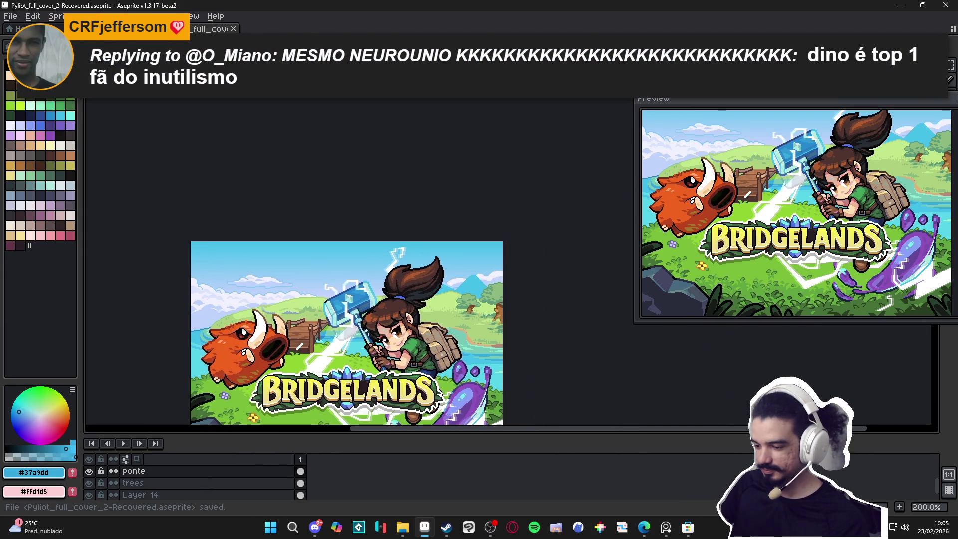
scroll(369, 333, left, 2)
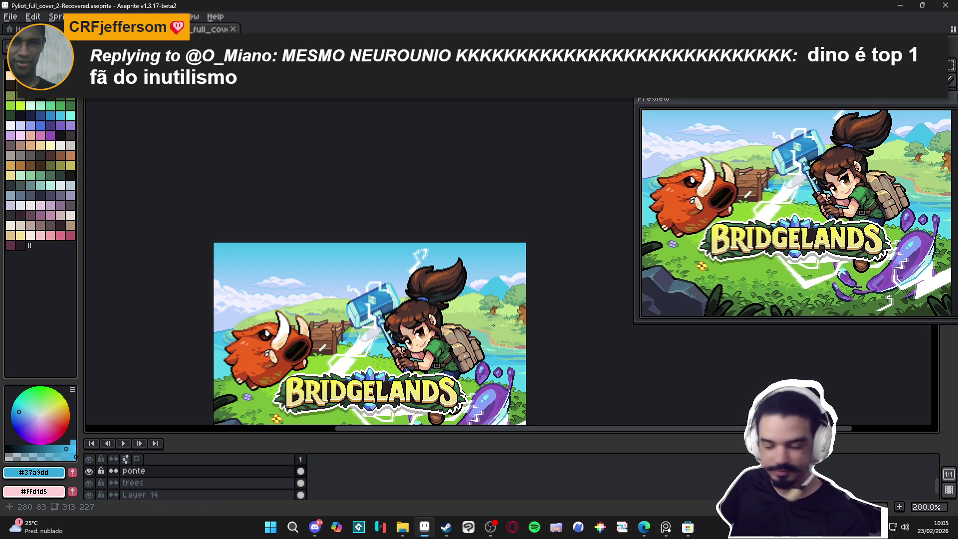
scroll(500, 325, up, 5)
Paint a short tan stroke along the meadow path, then sample light and muted greens
alt+click(482, 337)
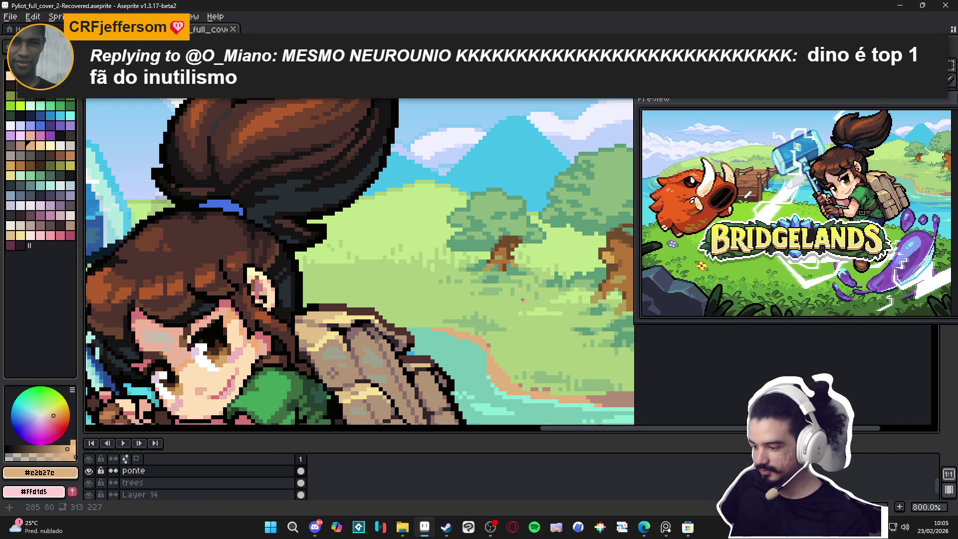
drag(522, 299, 487, 302)
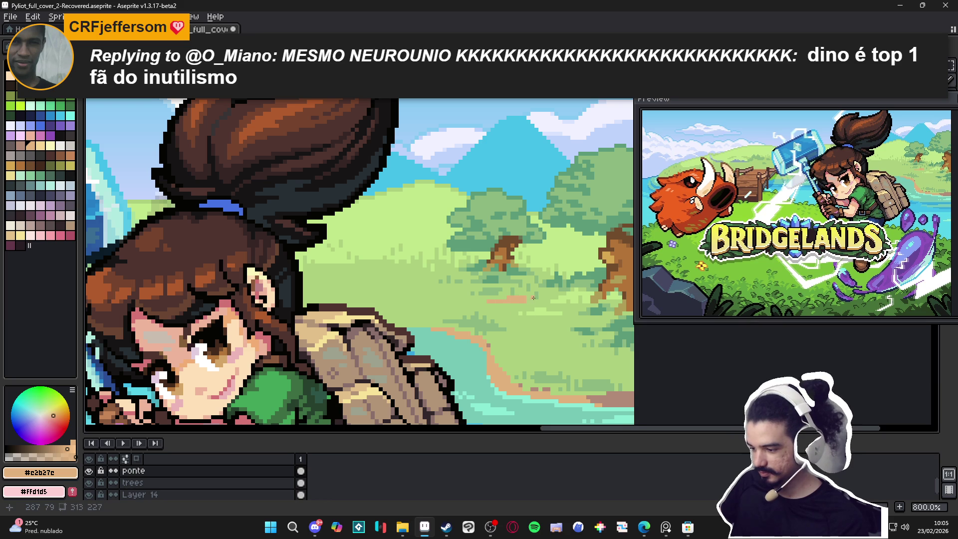
alt+click(541, 310)
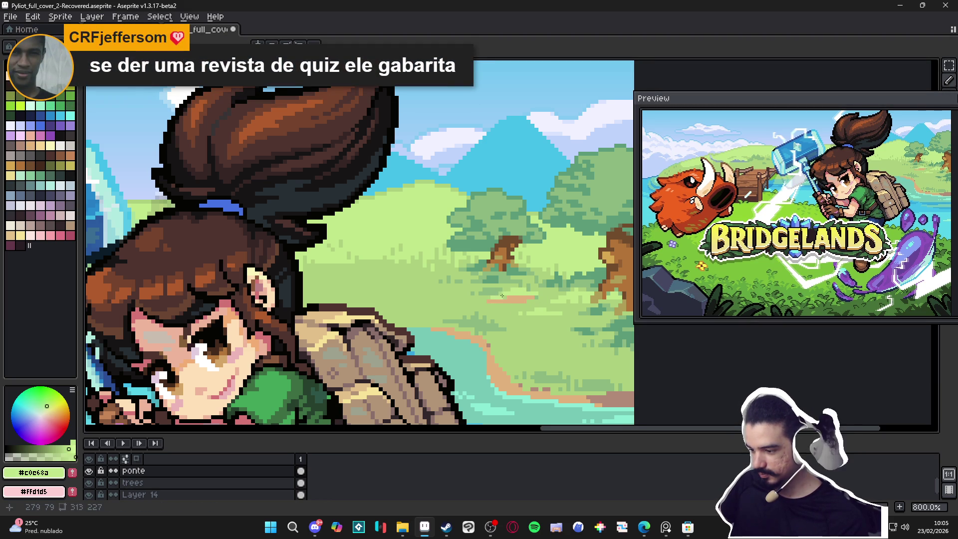
scroll(503, 293, down, 4)
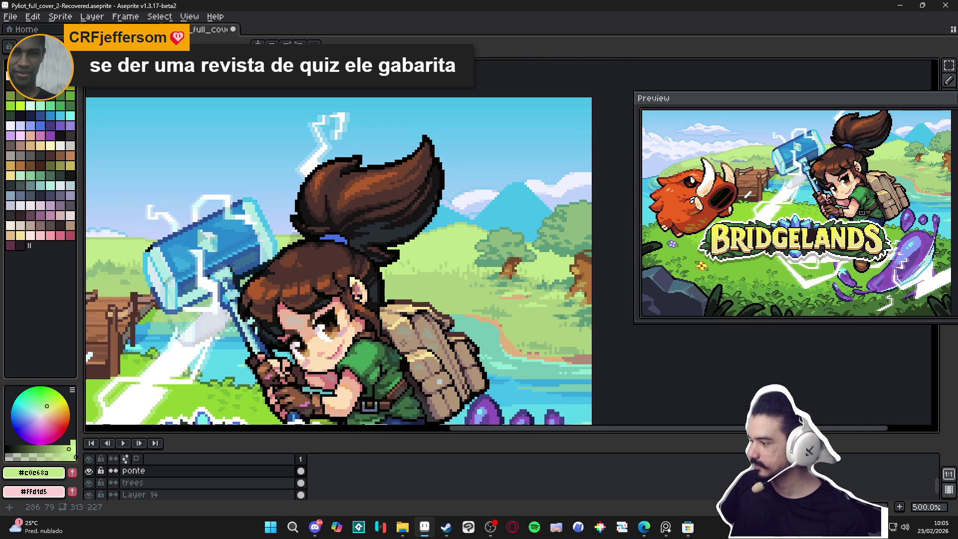
scroll(495, 295, down, 5)
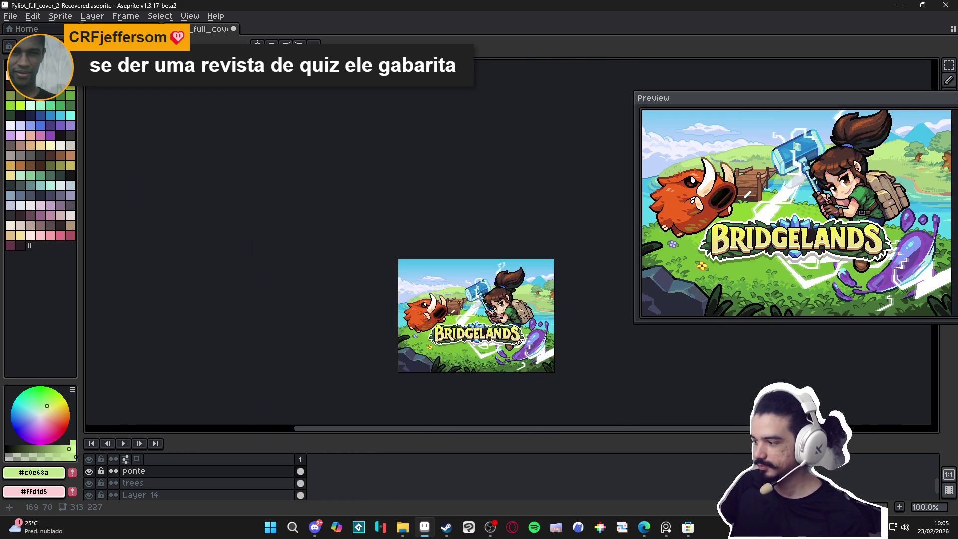
scroll(528, 291, up, 6)
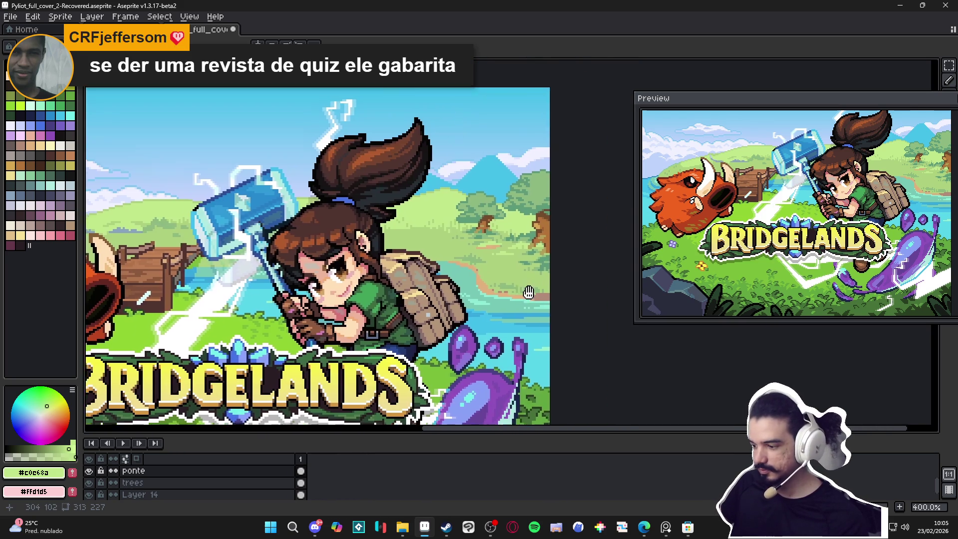
scroll(528, 292, up, 1)
alt+click(536, 277)
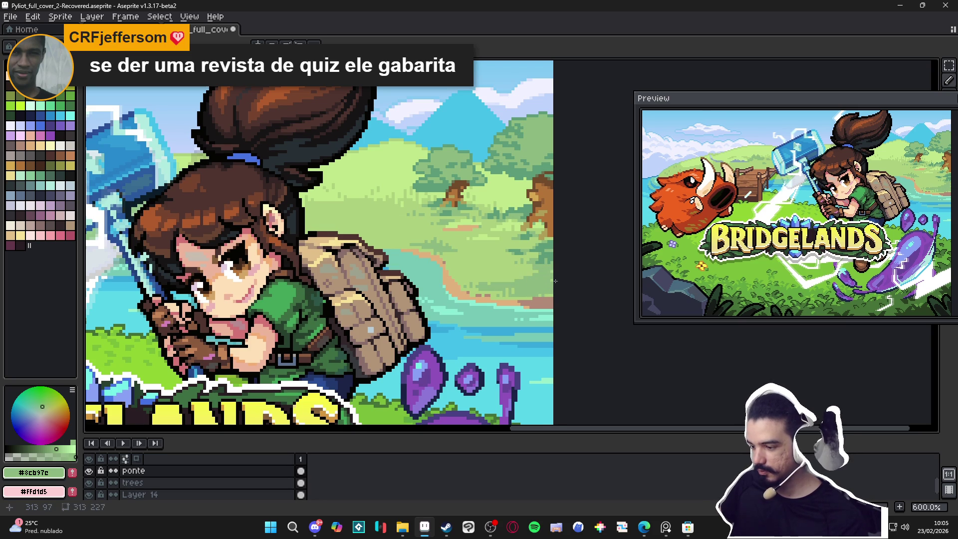
scroll(546, 271, up, 3)
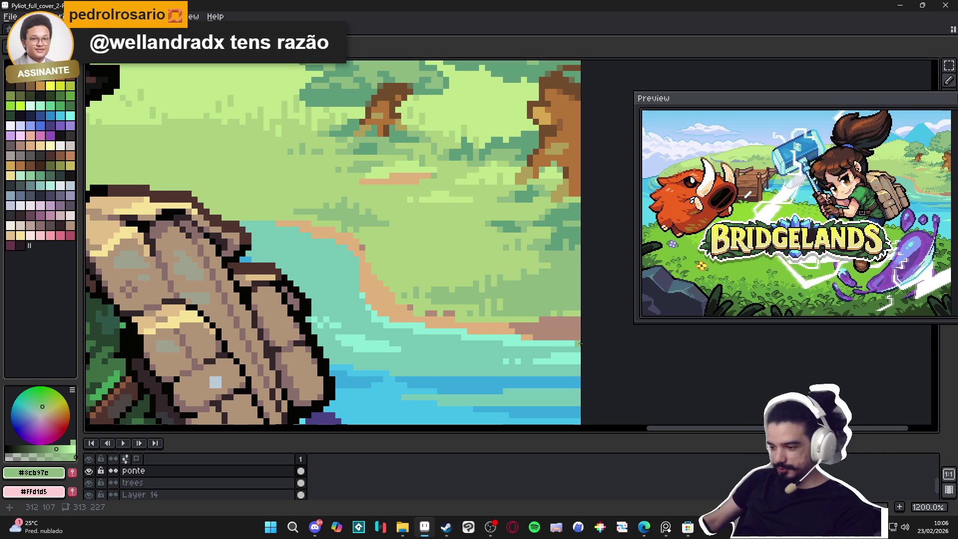
Darken the shoreline edge with mauve pixels and save the file
alt+click(362, 249)
scroll(363, 251, up, 3)
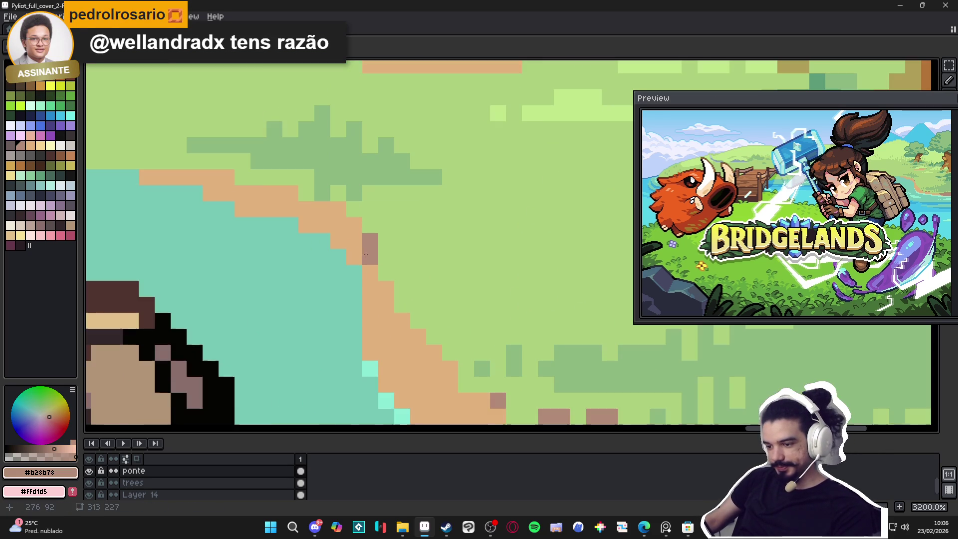
mouse_move(365, 254)
mouse_down()
mouse_move(332, 213)
mouse_move(306, 209)
mouse_move(322, 225)
mouse_move(290, 193)
mouse_up()
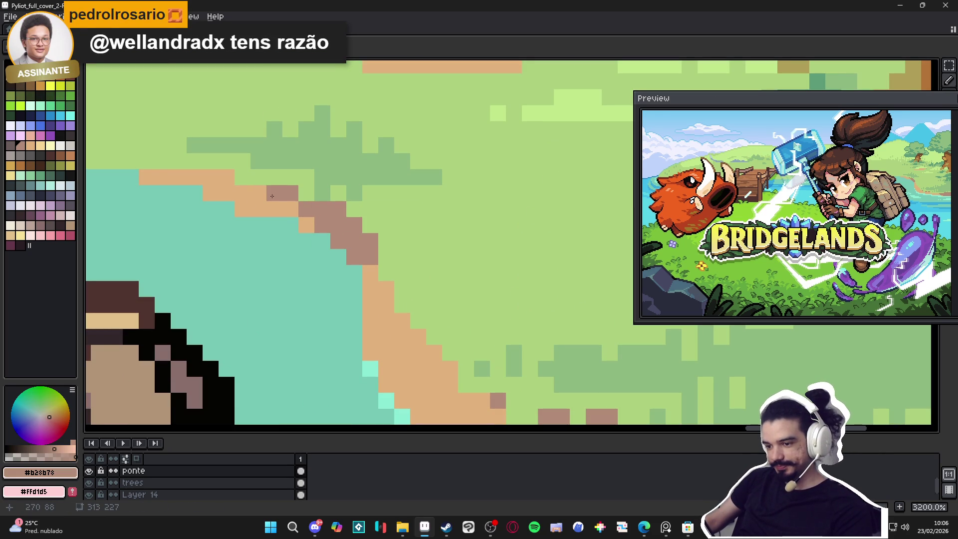
click(225, 177)
scroll(226, 177, down, 3)
scroll(324, 235, up, 3)
click(323, 235)
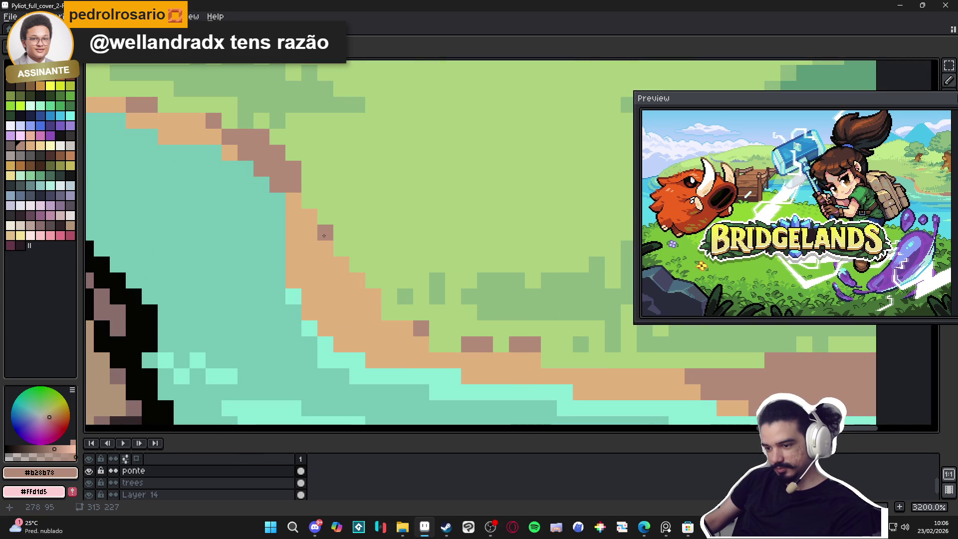
scroll(373, 311, down, 8)
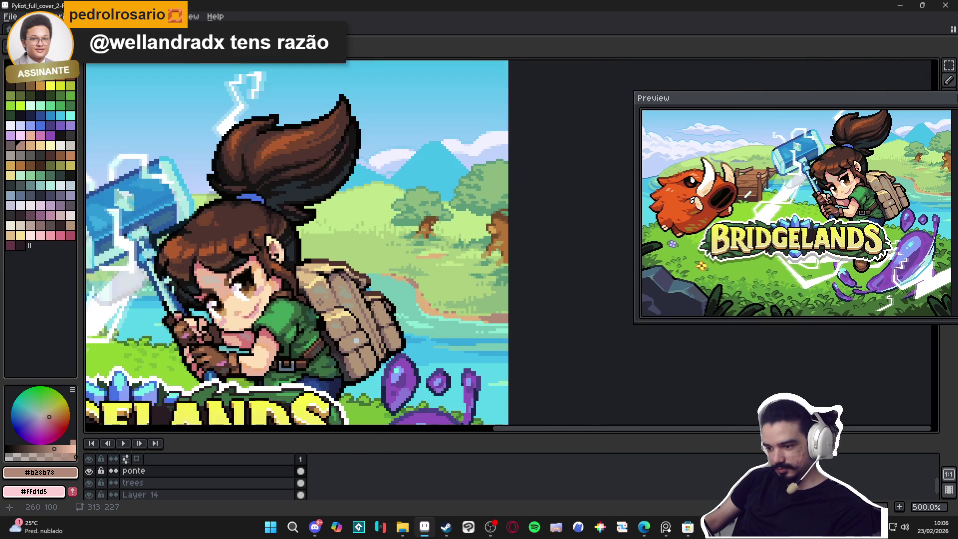
scroll(374, 305, down, 2)
key(ctrl+s)
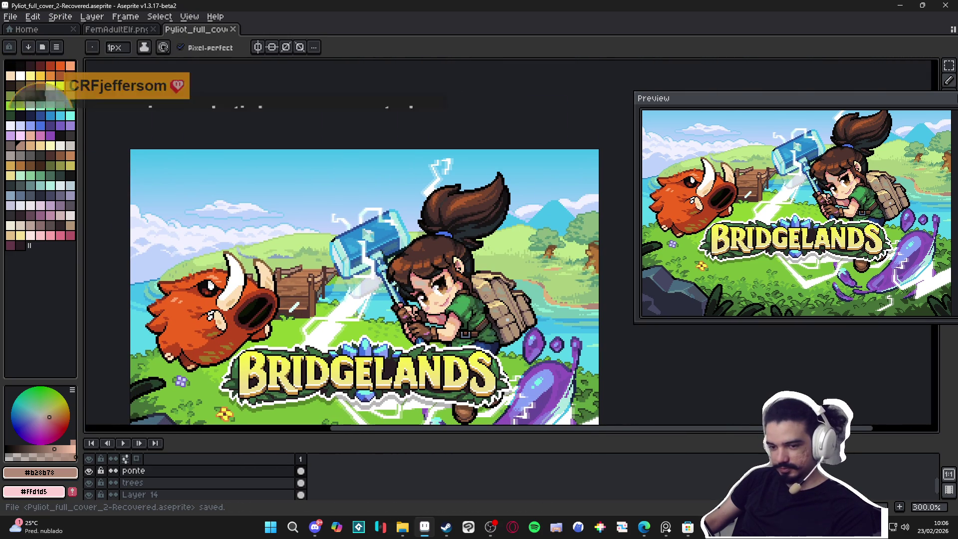
Repaint pixels along the sand strip with the Pencil and save again
drag(213, 280, 240, 284)
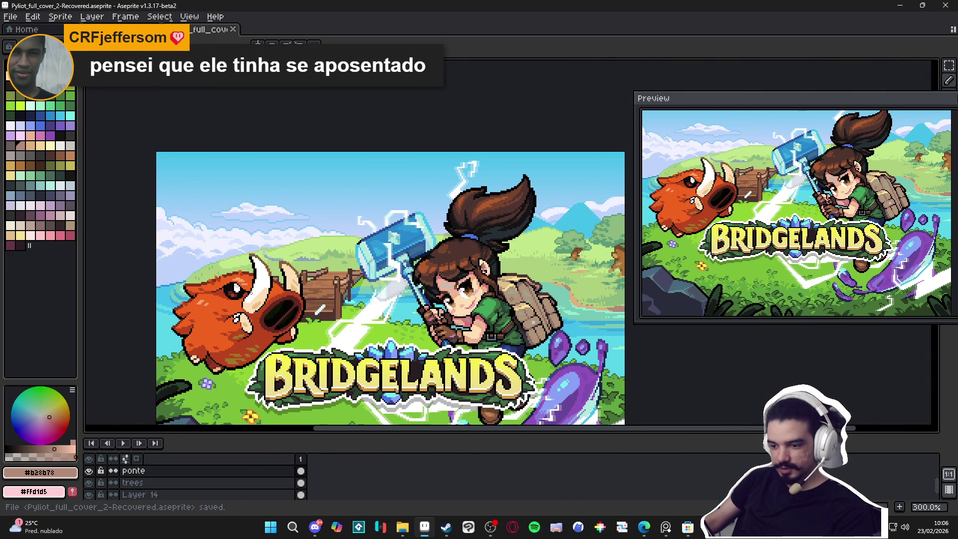
key(b)
scroll(436, 287, down, 1)
scroll(530, 272, up, 3)
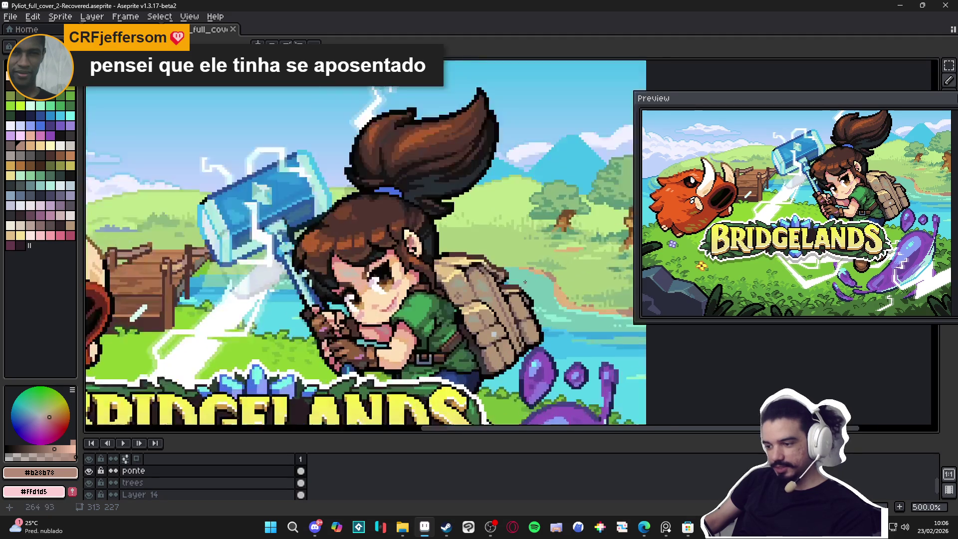
scroll(531, 272, down, 2)
scroll(593, 244, up, 6)
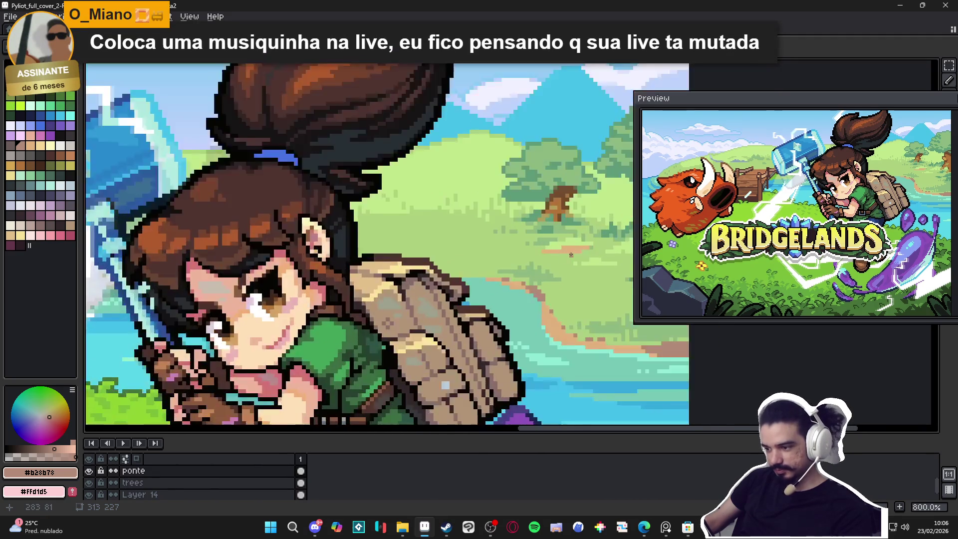
drag(593, 244, 550, 251)
scroll(554, 259, down, 6)
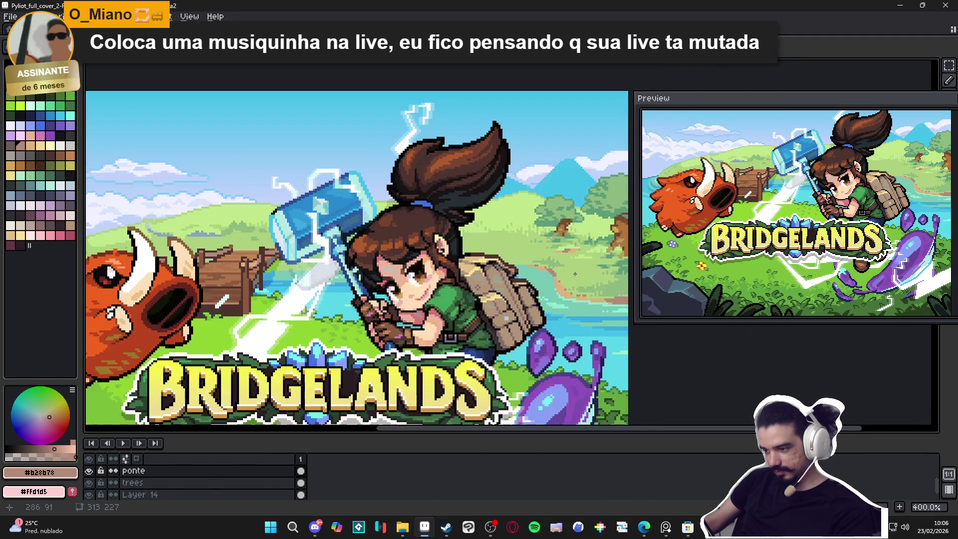
key(ctrl+s)
Sample the grass greens #5d9b79 and #8cb97c, then the sky blue #58c3ec
scroll(564, 284, down, 1)
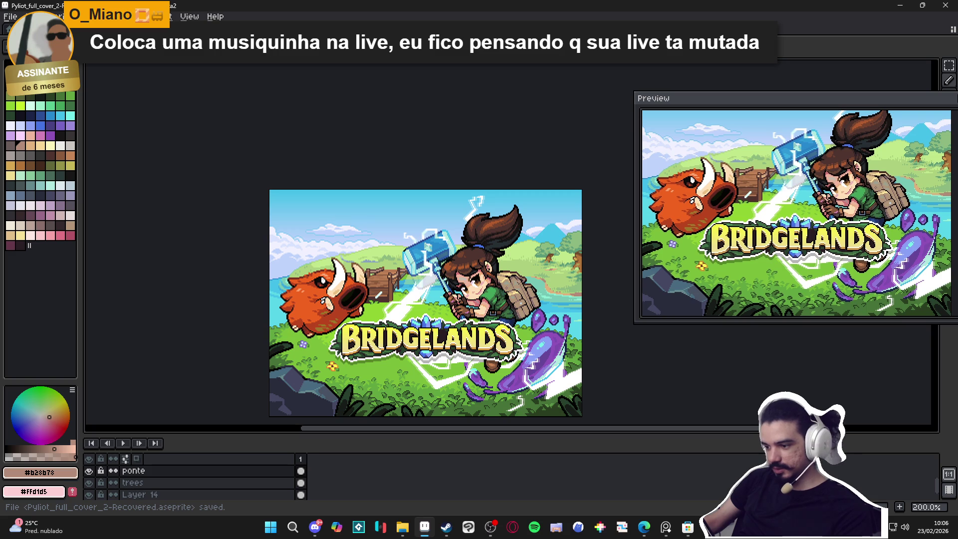
scroll(441, 282, up, 1)
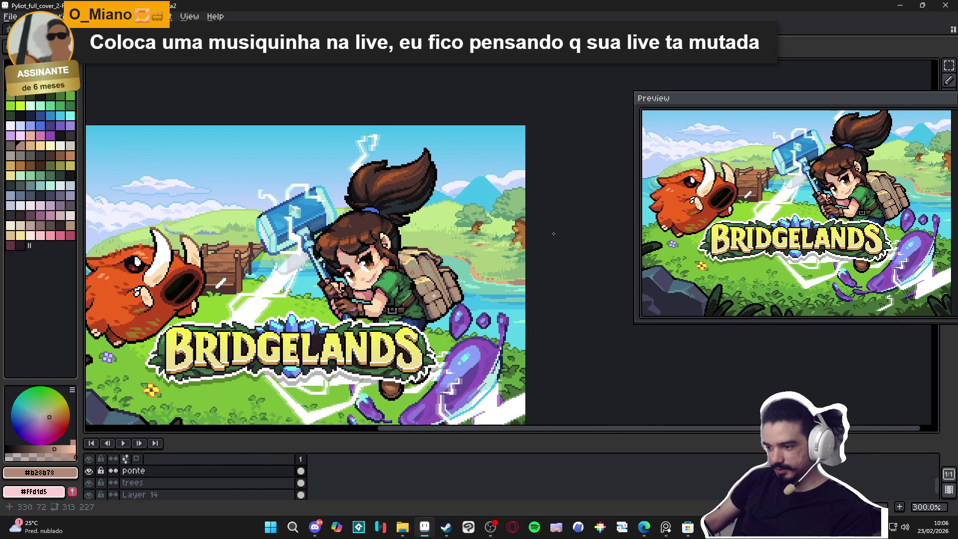
scroll(553, 234, up, 6)
scroll(534, 244, right, 3)
alt+click(515, 253)
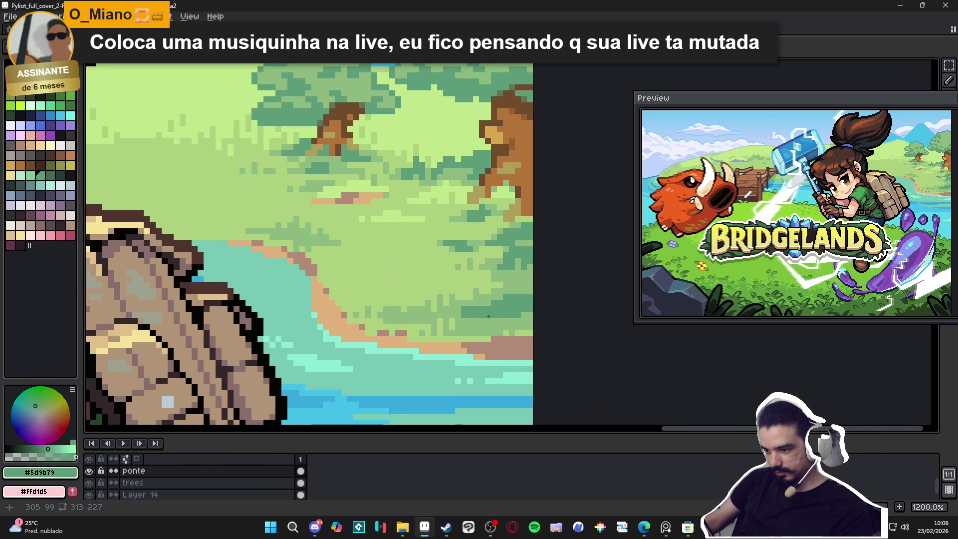
alt+click(519, 297)
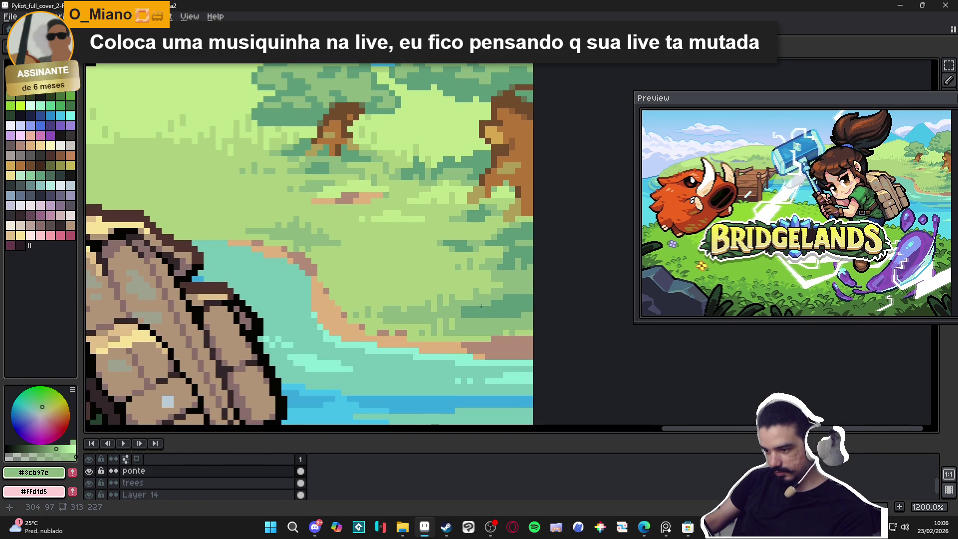
alt+click(523, 295)
scroll(525, 296, down, 2)
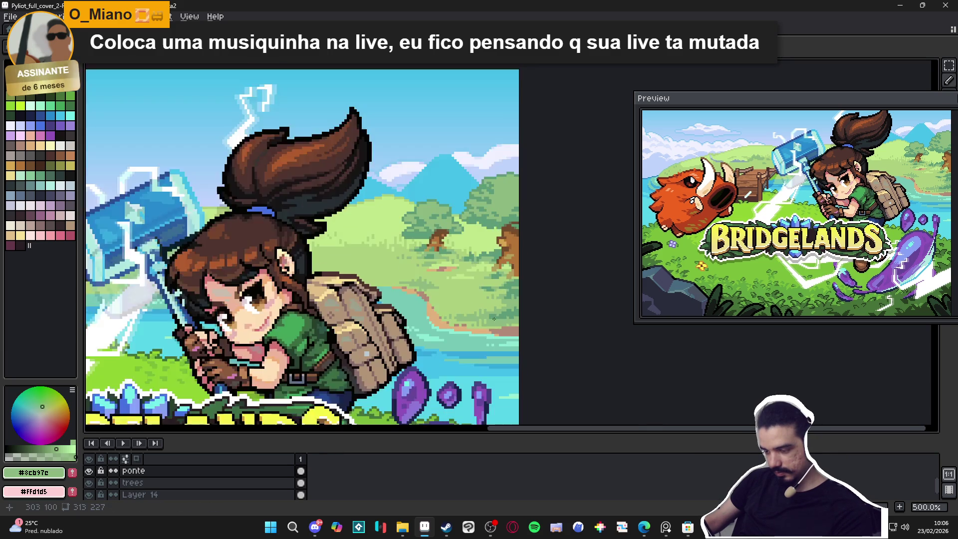
scroll(475, 319, down, 4)
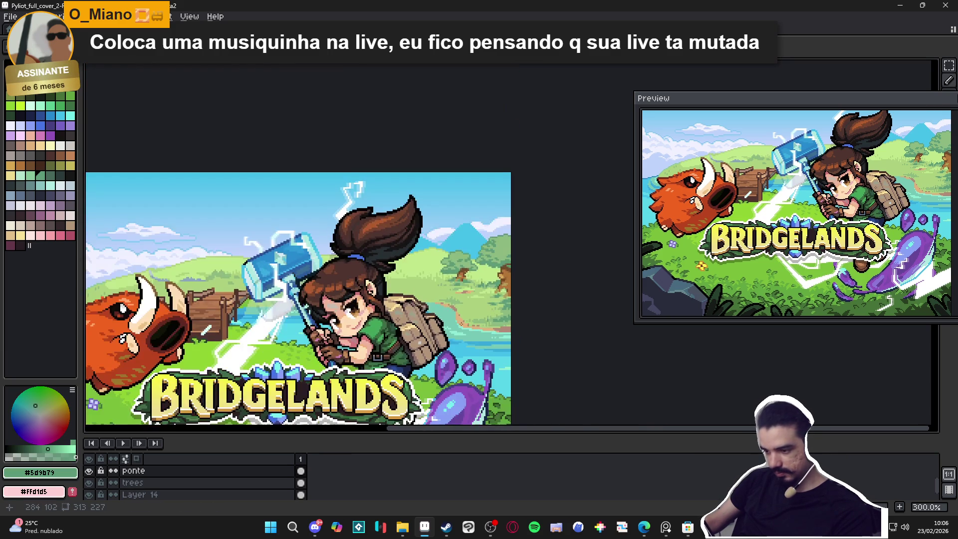
scroll(456, 258, up, 1)
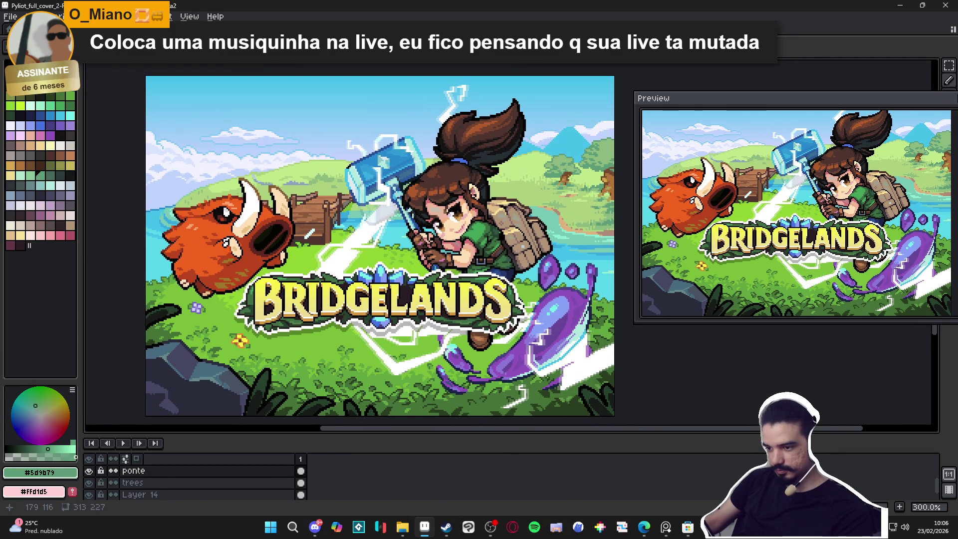
scroll(424, 244, down, 1)
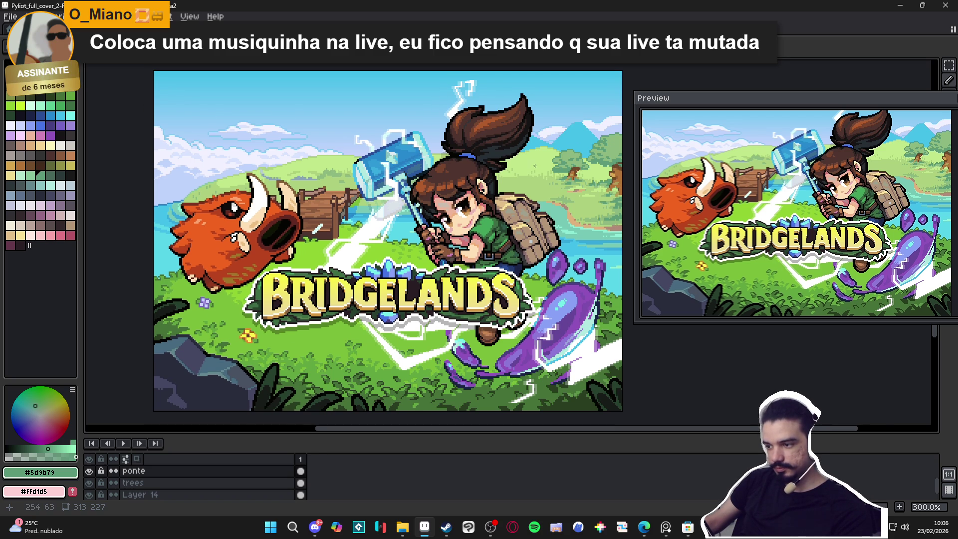
scroll(534, 166, up, 6)
alt+click(559, 132)
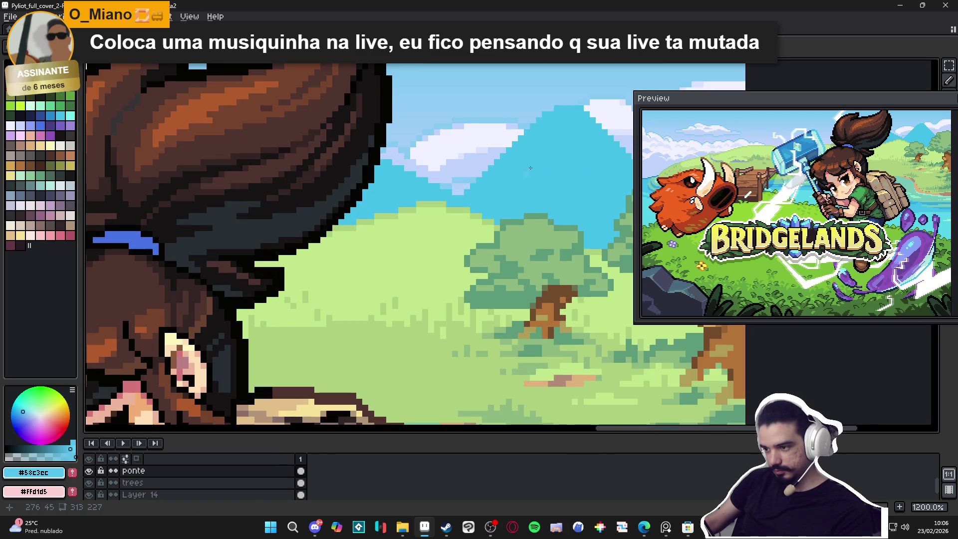
On the mountains layer, draw #8ecbf4 highlight lines down the mountain slope
ctrl+click(559, 132)
alt+click(551, 88)
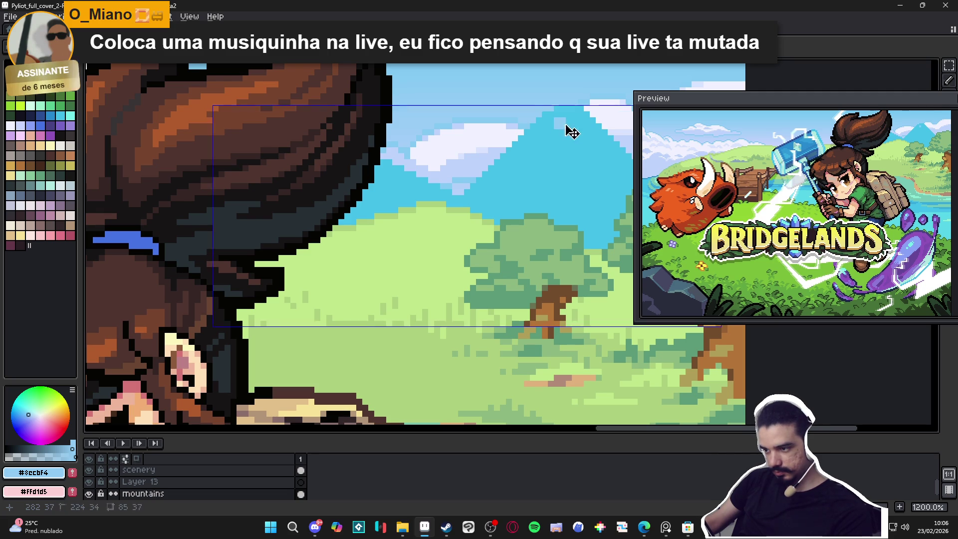
shift+click(552, 148)
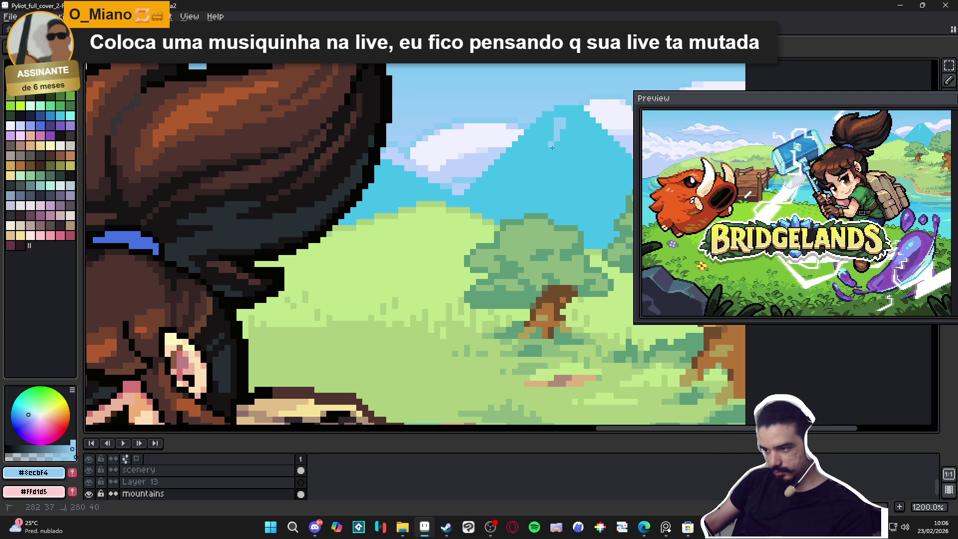
shift+click(535, 171)
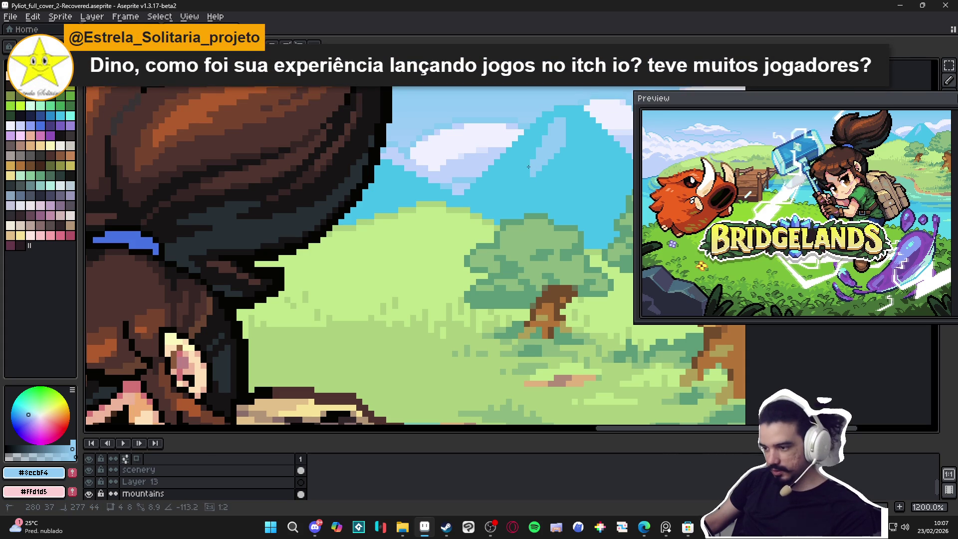
scroll(531, 168, down, 4)
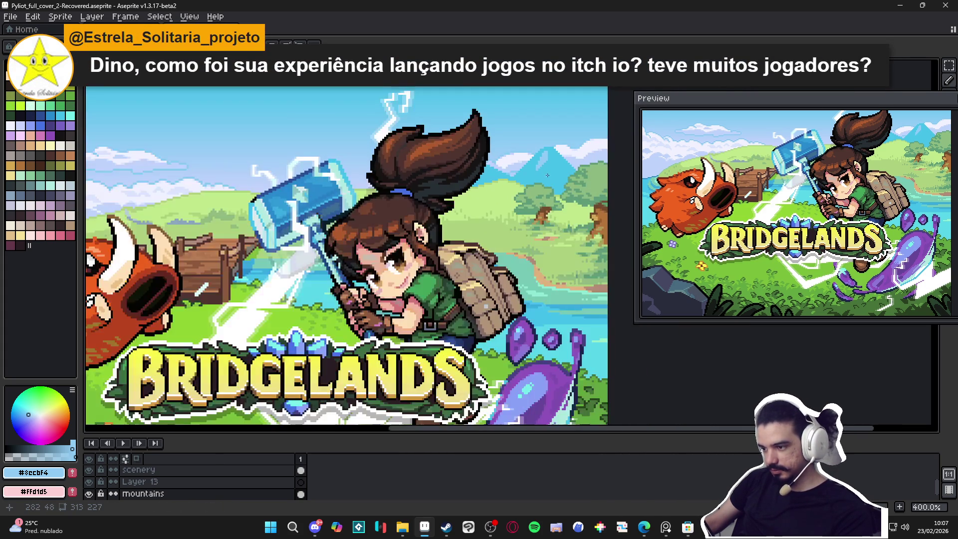
scroll(552, 111, up, 6)
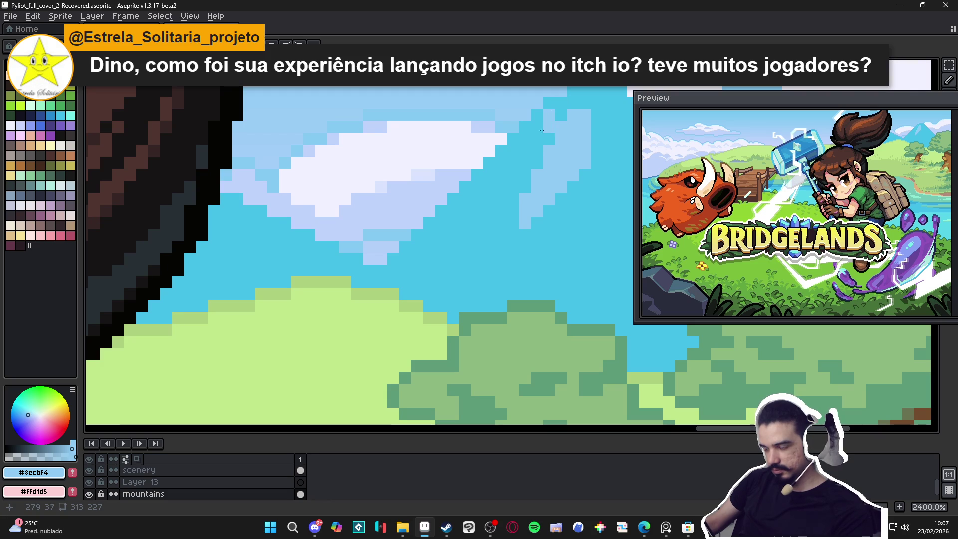
Draw 45° light-blue staircase lines along the cloud edge
drag(541, 130, 438, 250)
click(452, 232)
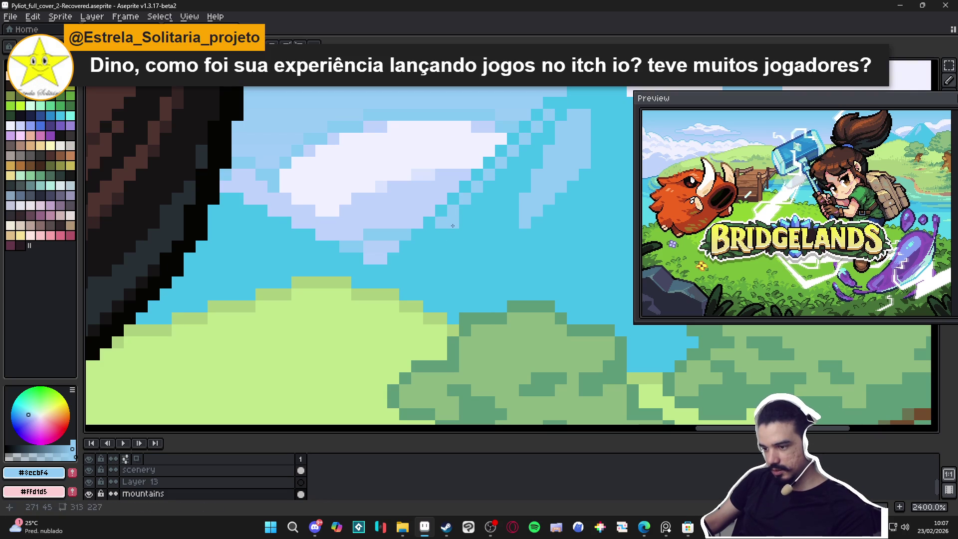
click(476, 225)
shift+click(554, 114)
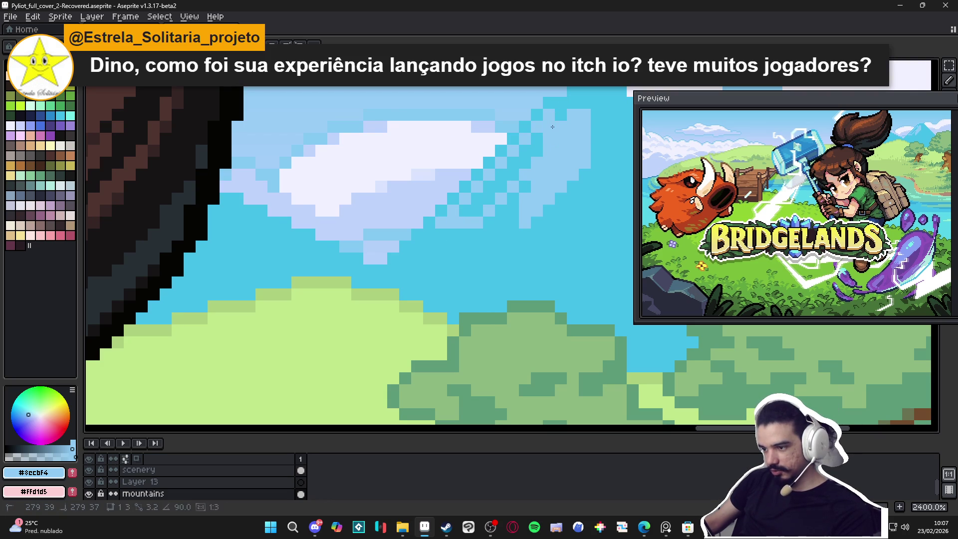
scroll(538, 154, down, 3)
scroll(539, 153, up, 3)
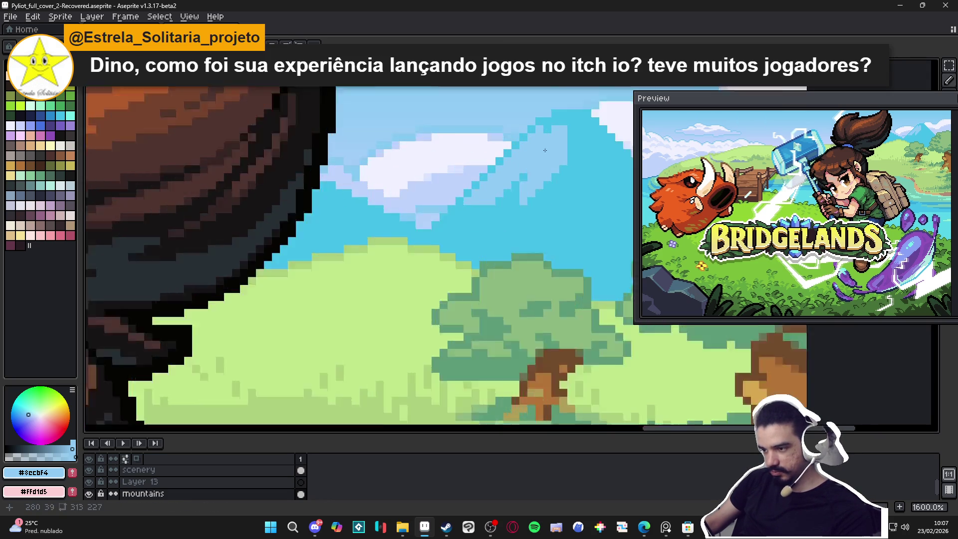
Sample the deeper sky blue #45c0e9, then return to light blue #8ecbf4
alt+click(580, 162)
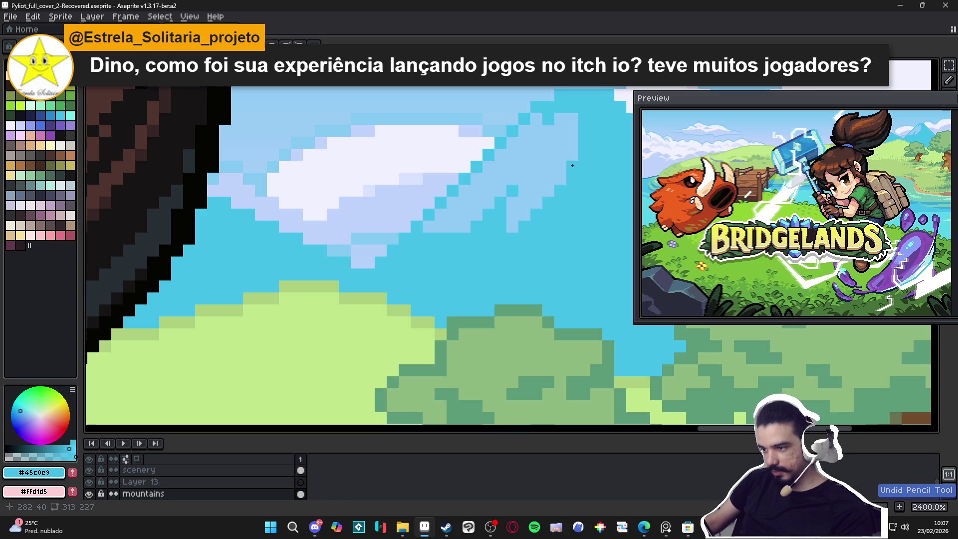
scroll(546, 200, down, 3)
scroll(546, 182, up, 3)
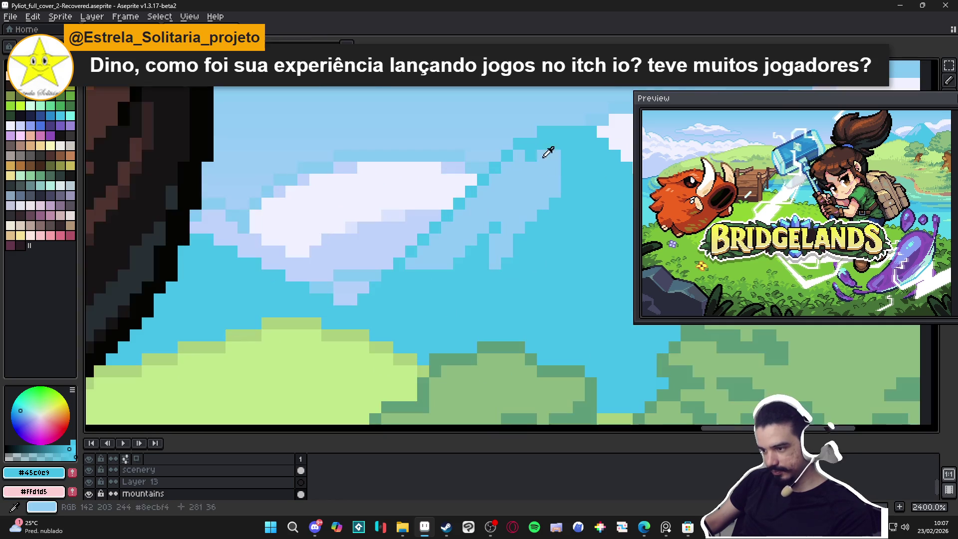
scroll(533, 168, down, 3)
scroll(519, 179, up, 3)
alt+click(517, 180)
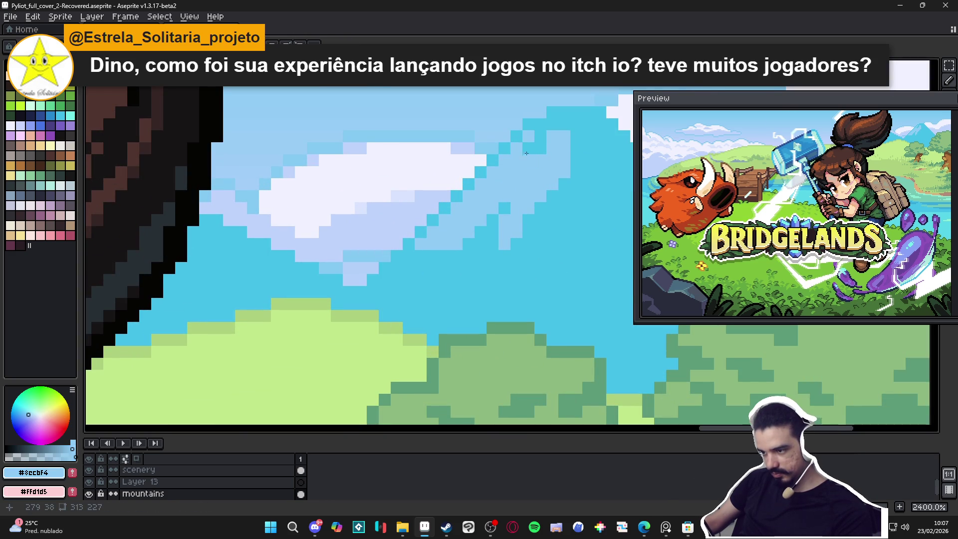
scroll(527, 157, down, 3)
scroll(529, 162, up, 2)
scroll(532, 170, down, 2)
scroll(535, 178, up, 1)
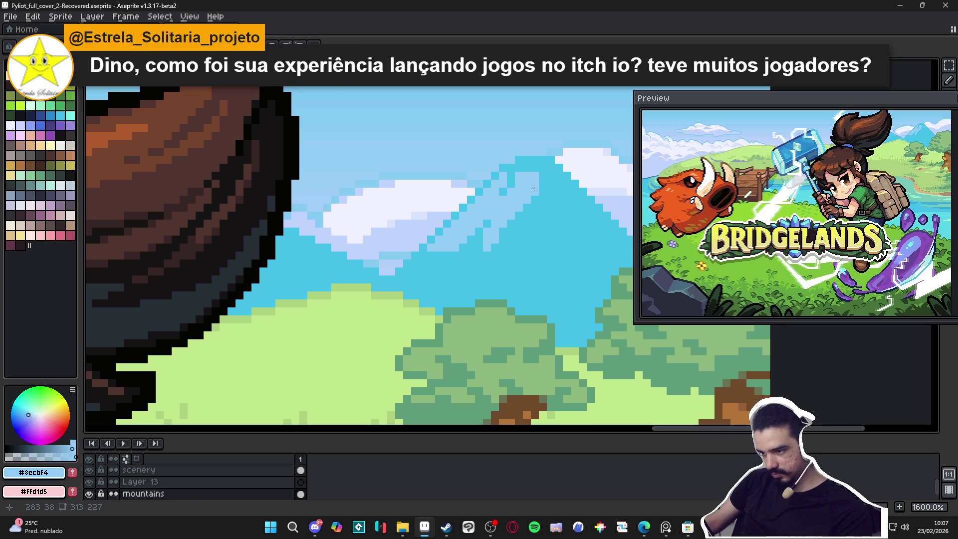
scroll(538, 178, down, 2)
scroll(538, 178, down, 3)
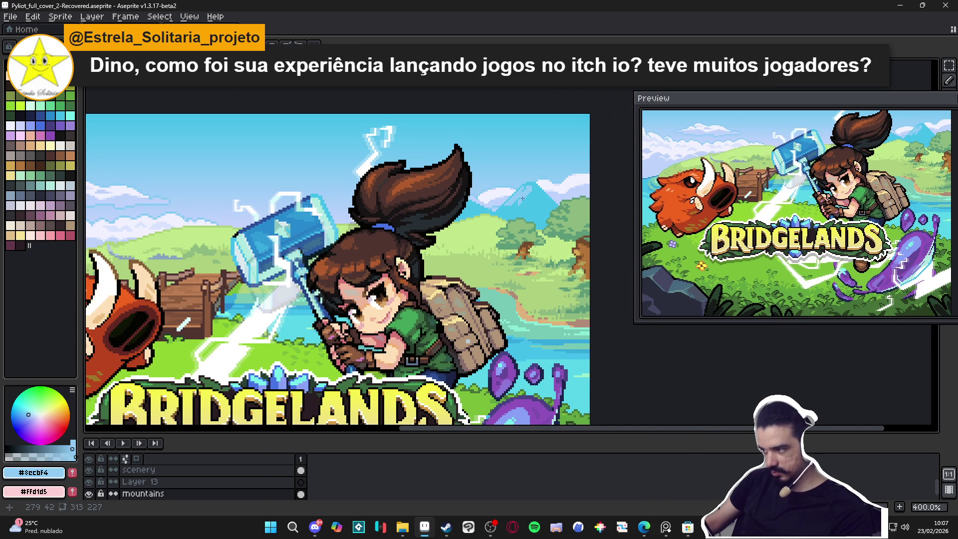
scroll(522, 197, up, 3)
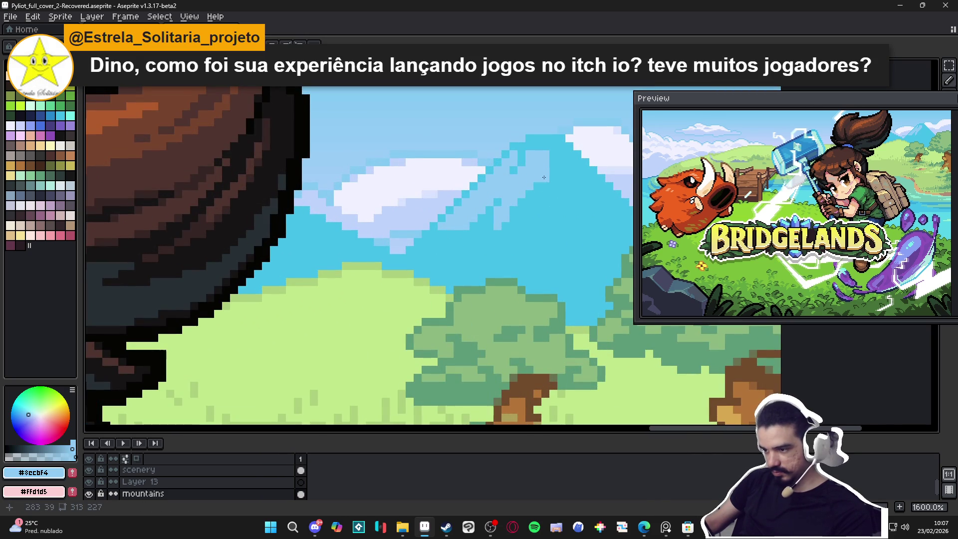